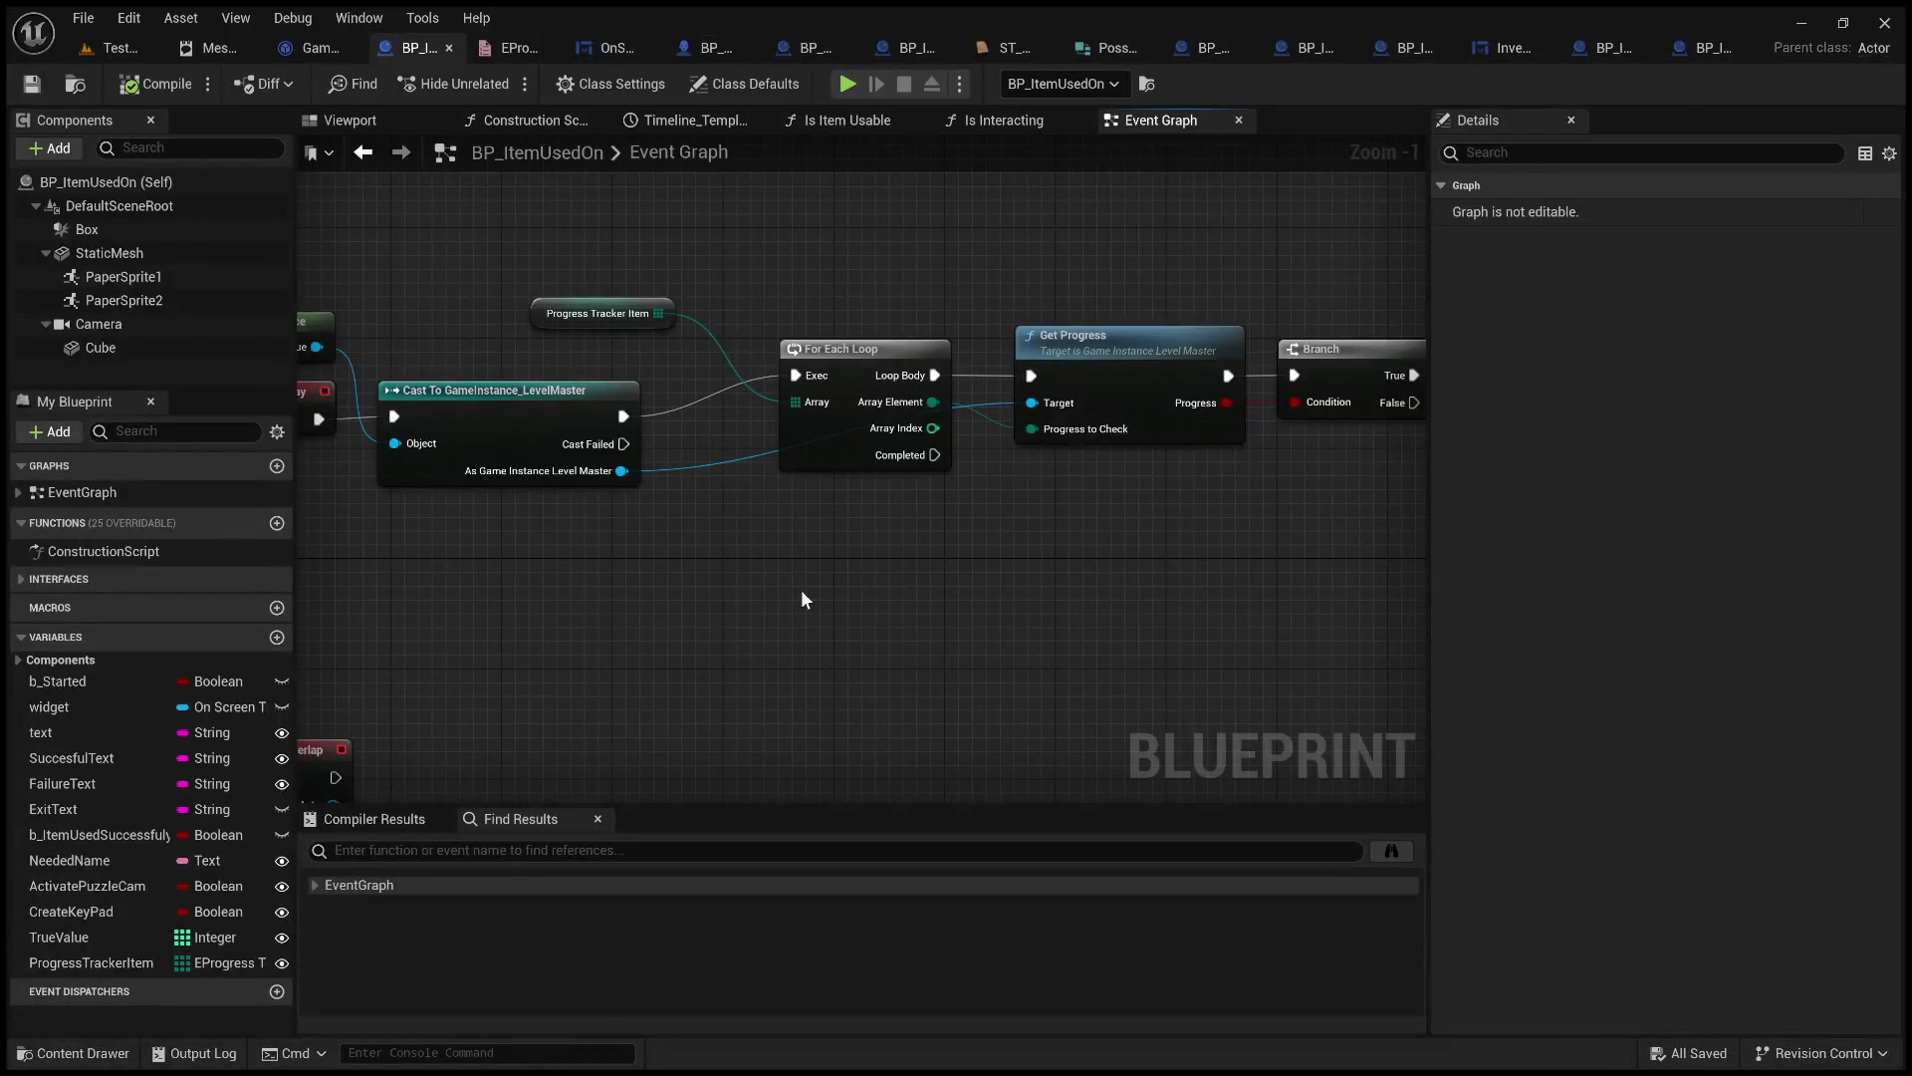
Clear the graph selection and shift the Cast To GameInstance_LevelMaster node slightly right.
left_click_drag(633, 586, 903, 686)
left_click_drag(533, 404, 574, 403)
left_click_drag(556, 617, 710, 672)
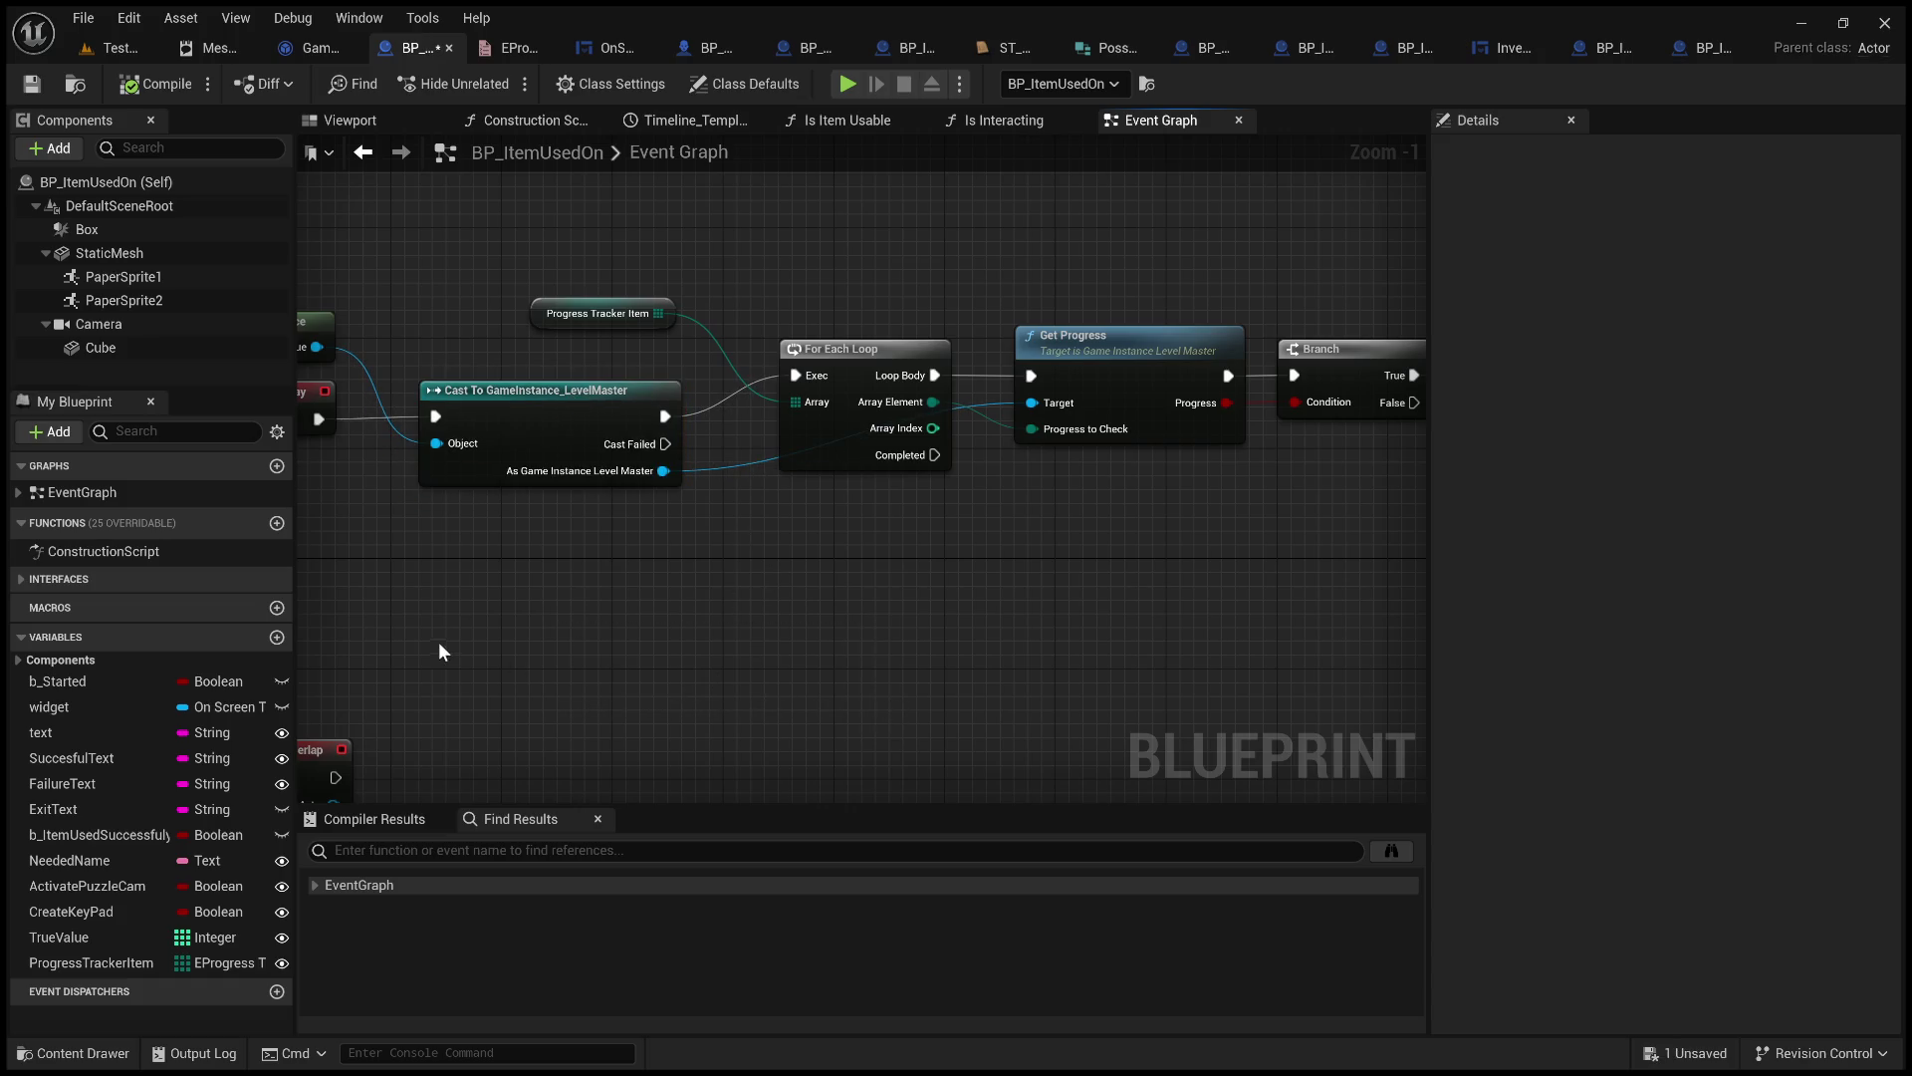
scroll(438, 653, "down", 4)
scroll(725, 628, "up", 2)
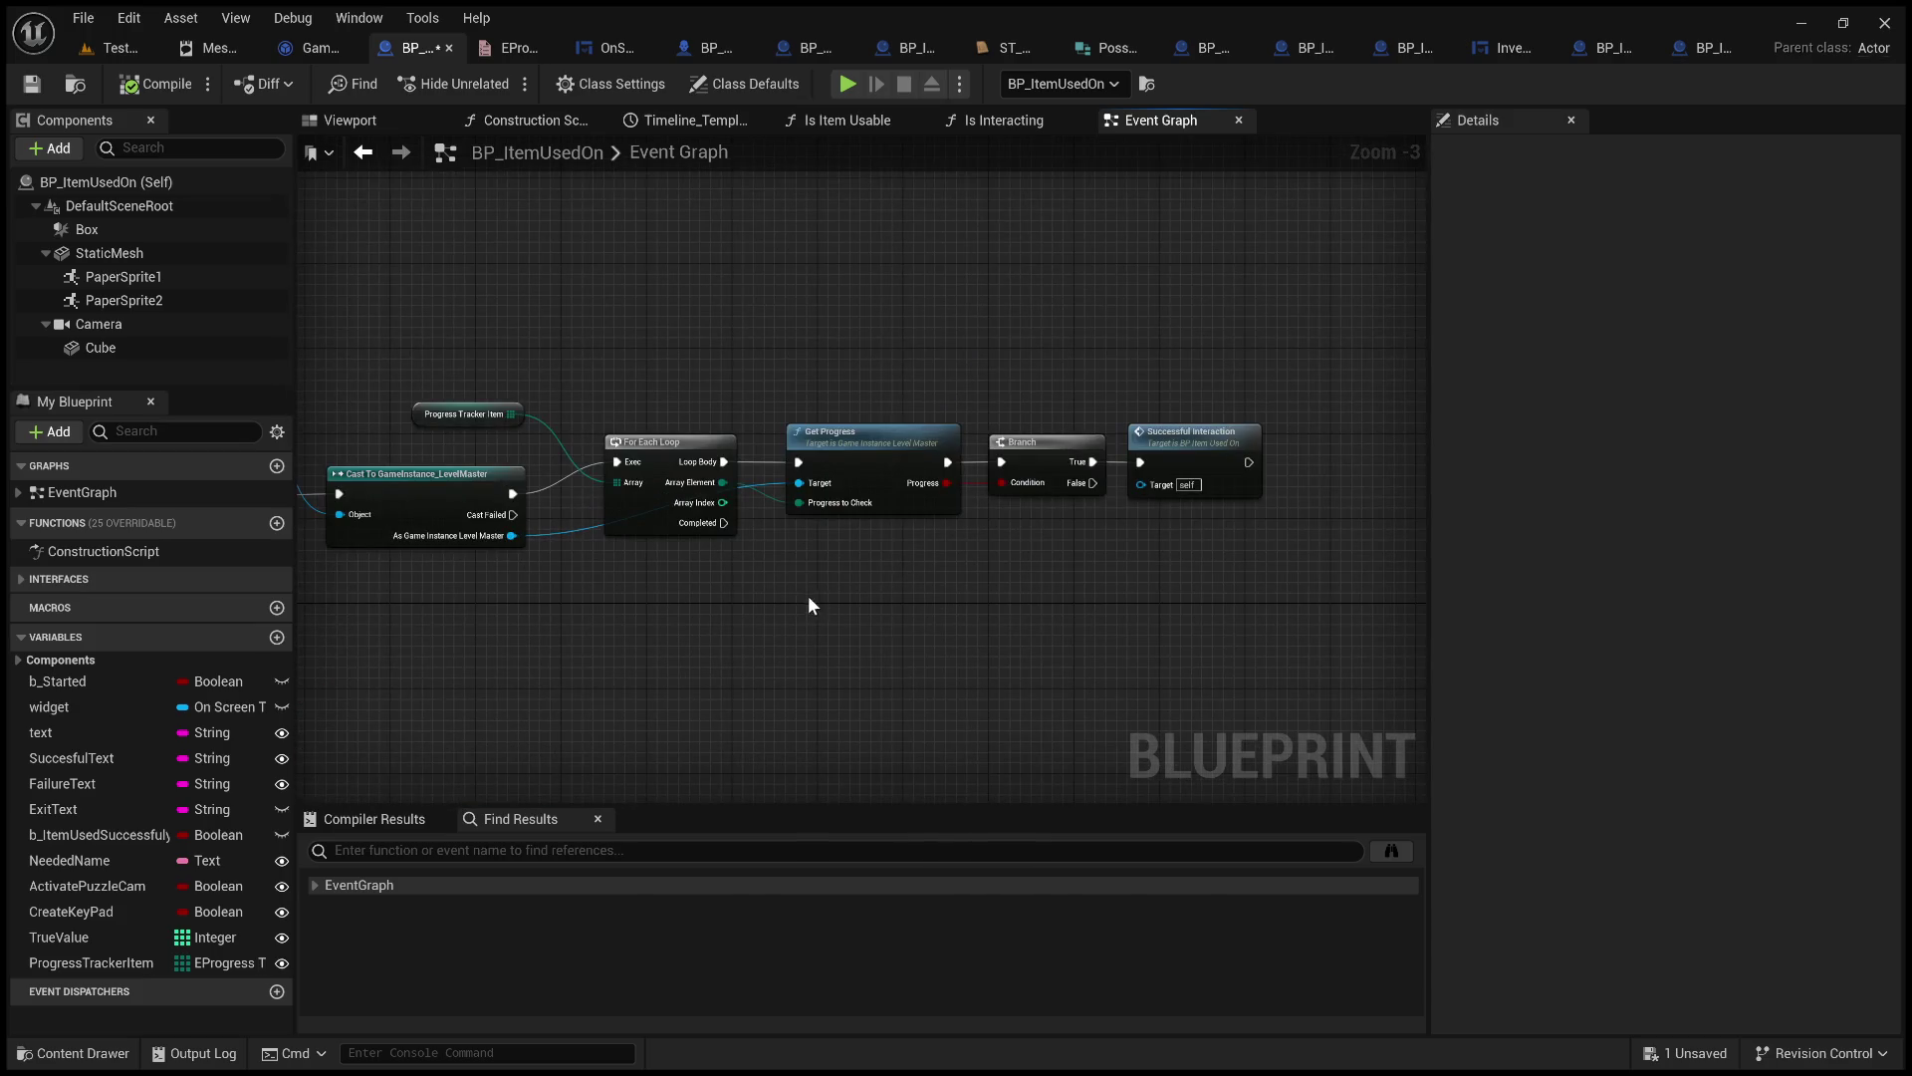
scroll(717, 608, "up", 1)
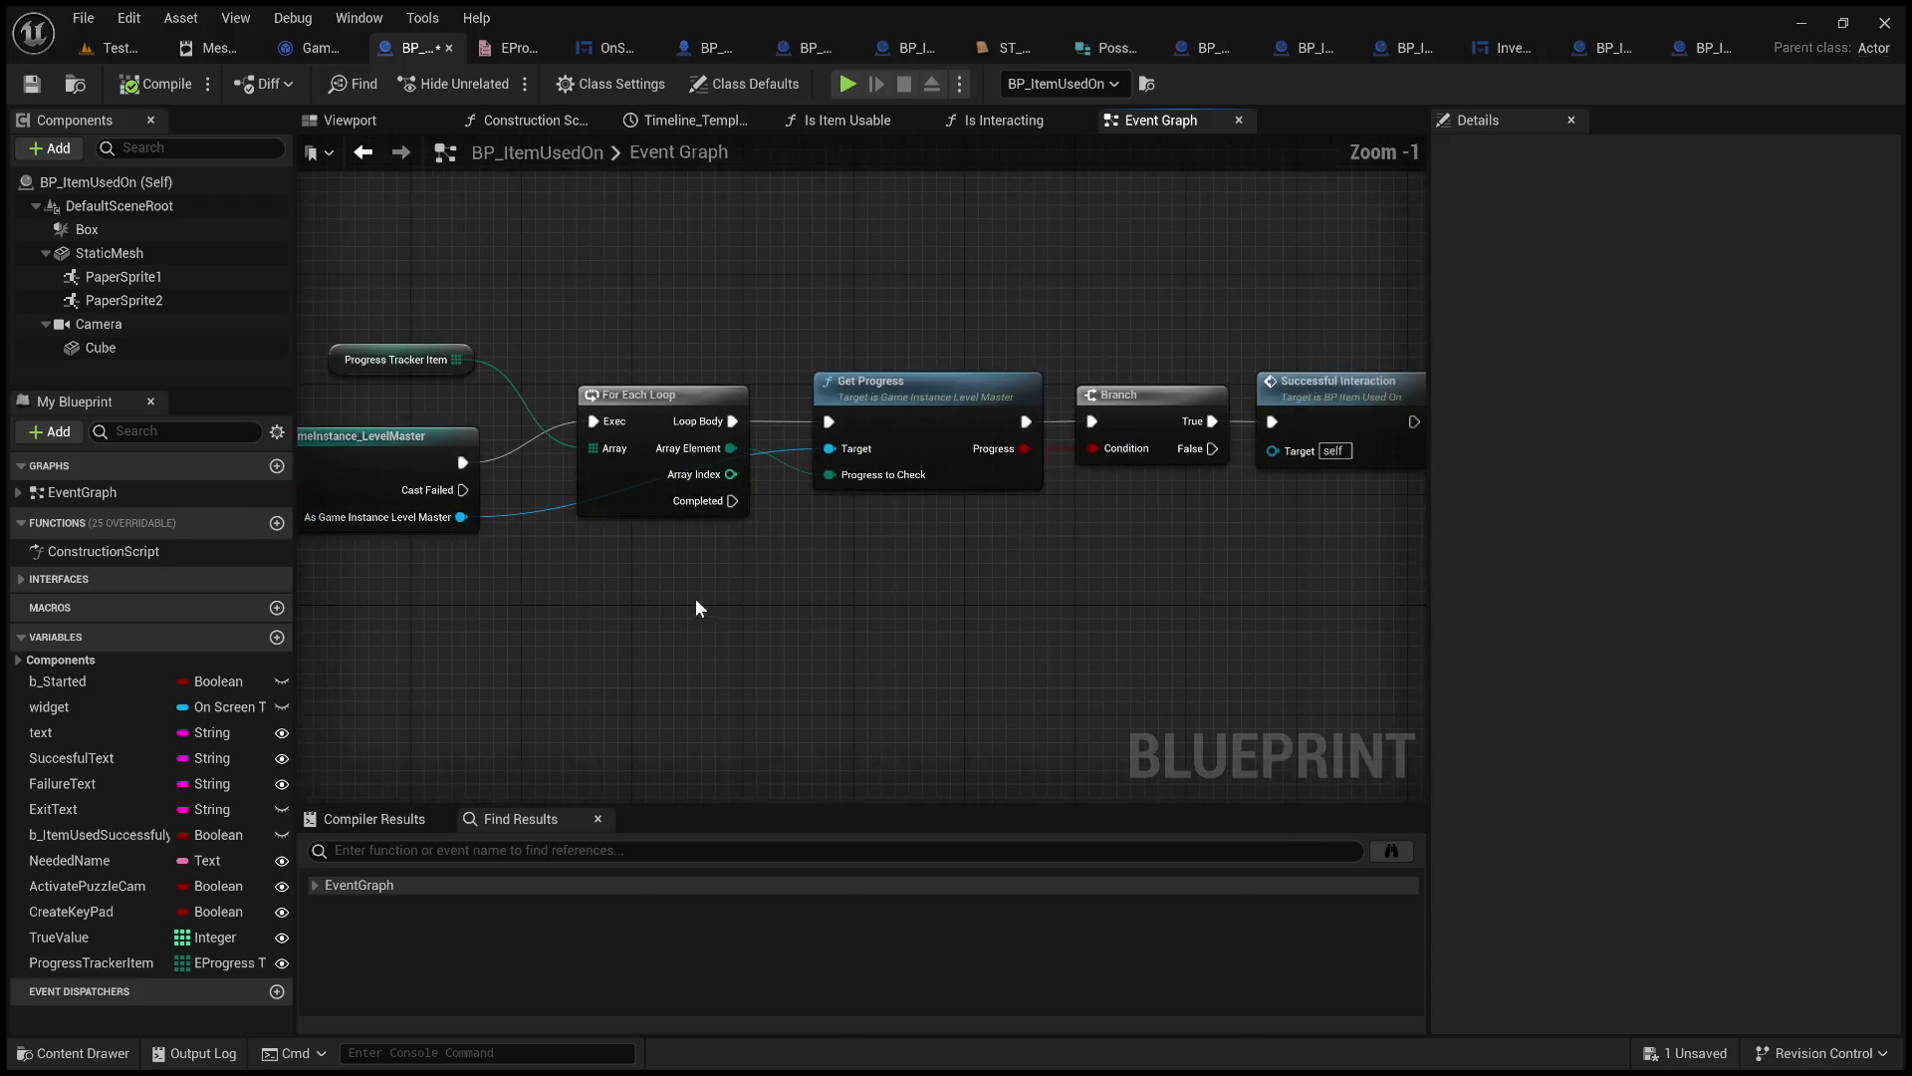
scroll(896, 637, "up", 1)
left_click_drag(948, 631, 1099, 607)
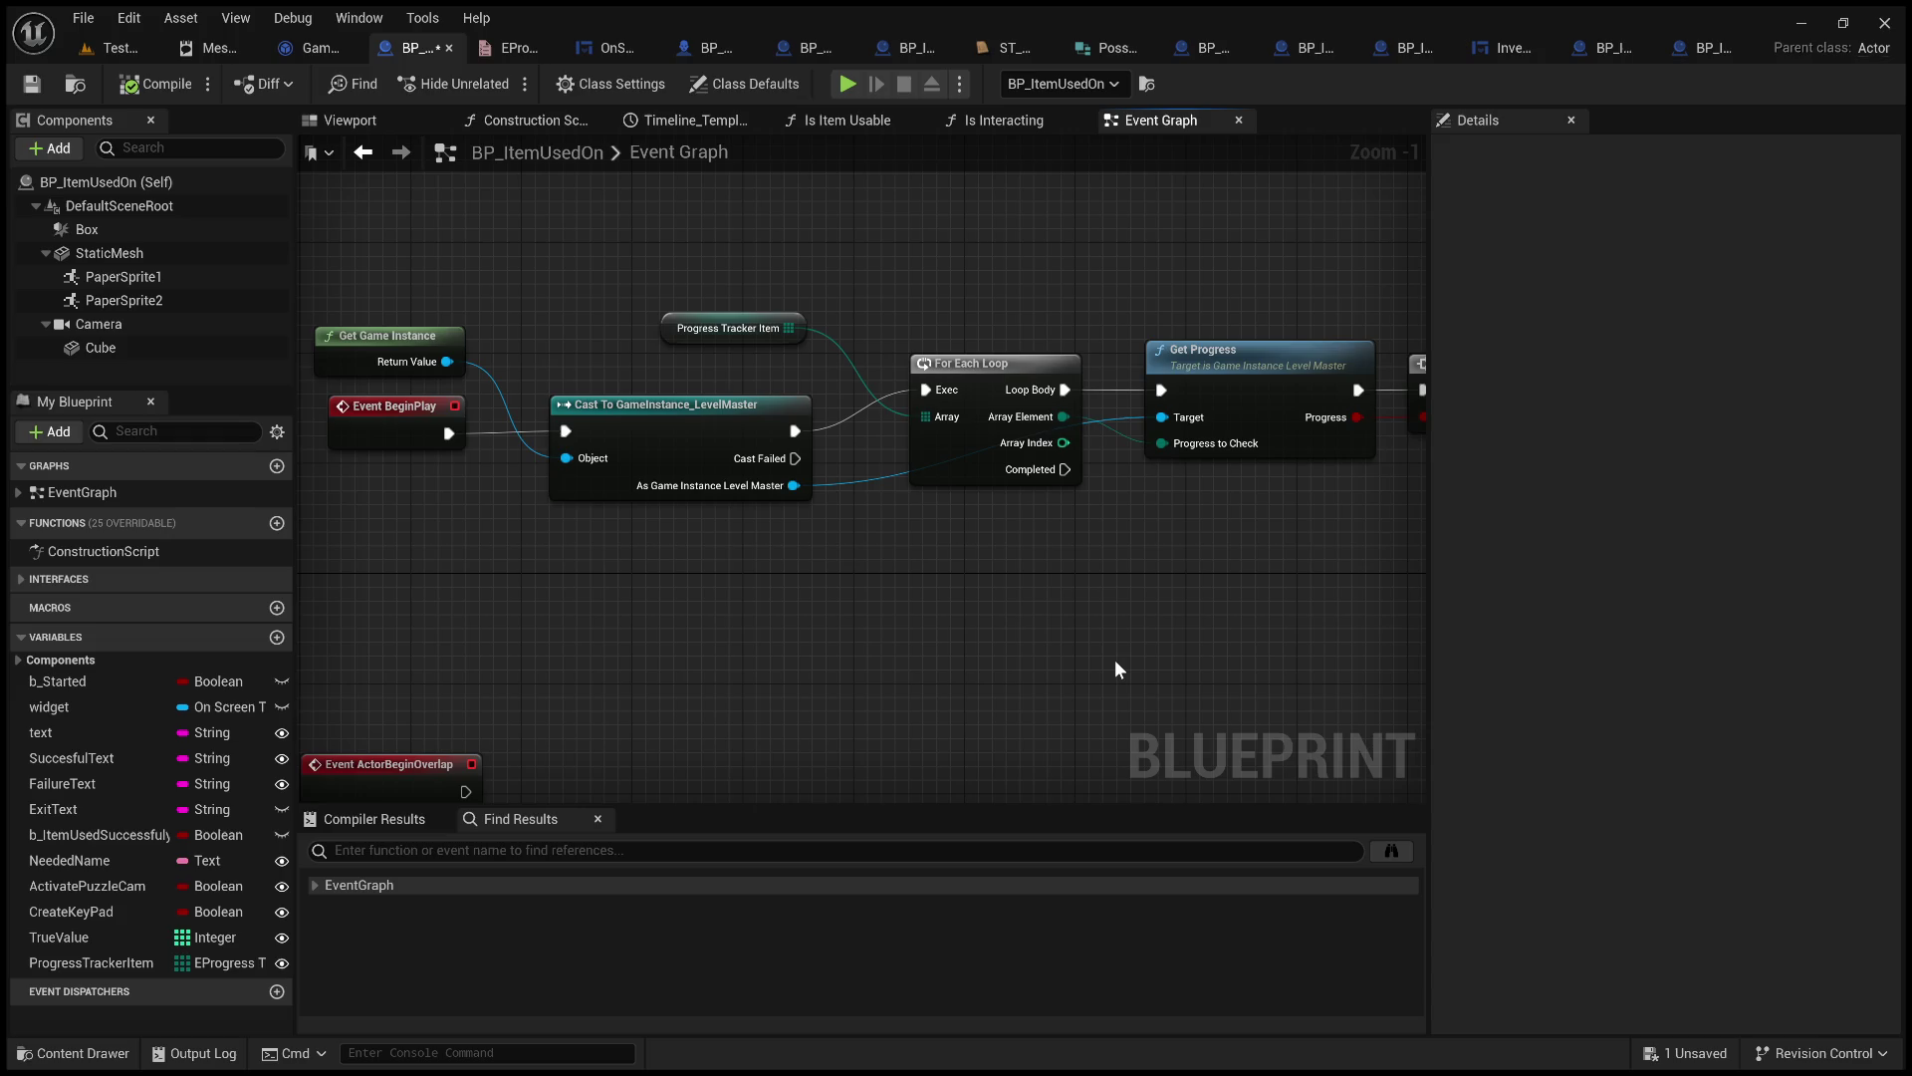
mouse_move(1132, 670)
left_mouse_down()
mouse_move(926, 628)
mouse_move(1197, 596)
left_mouse_up()
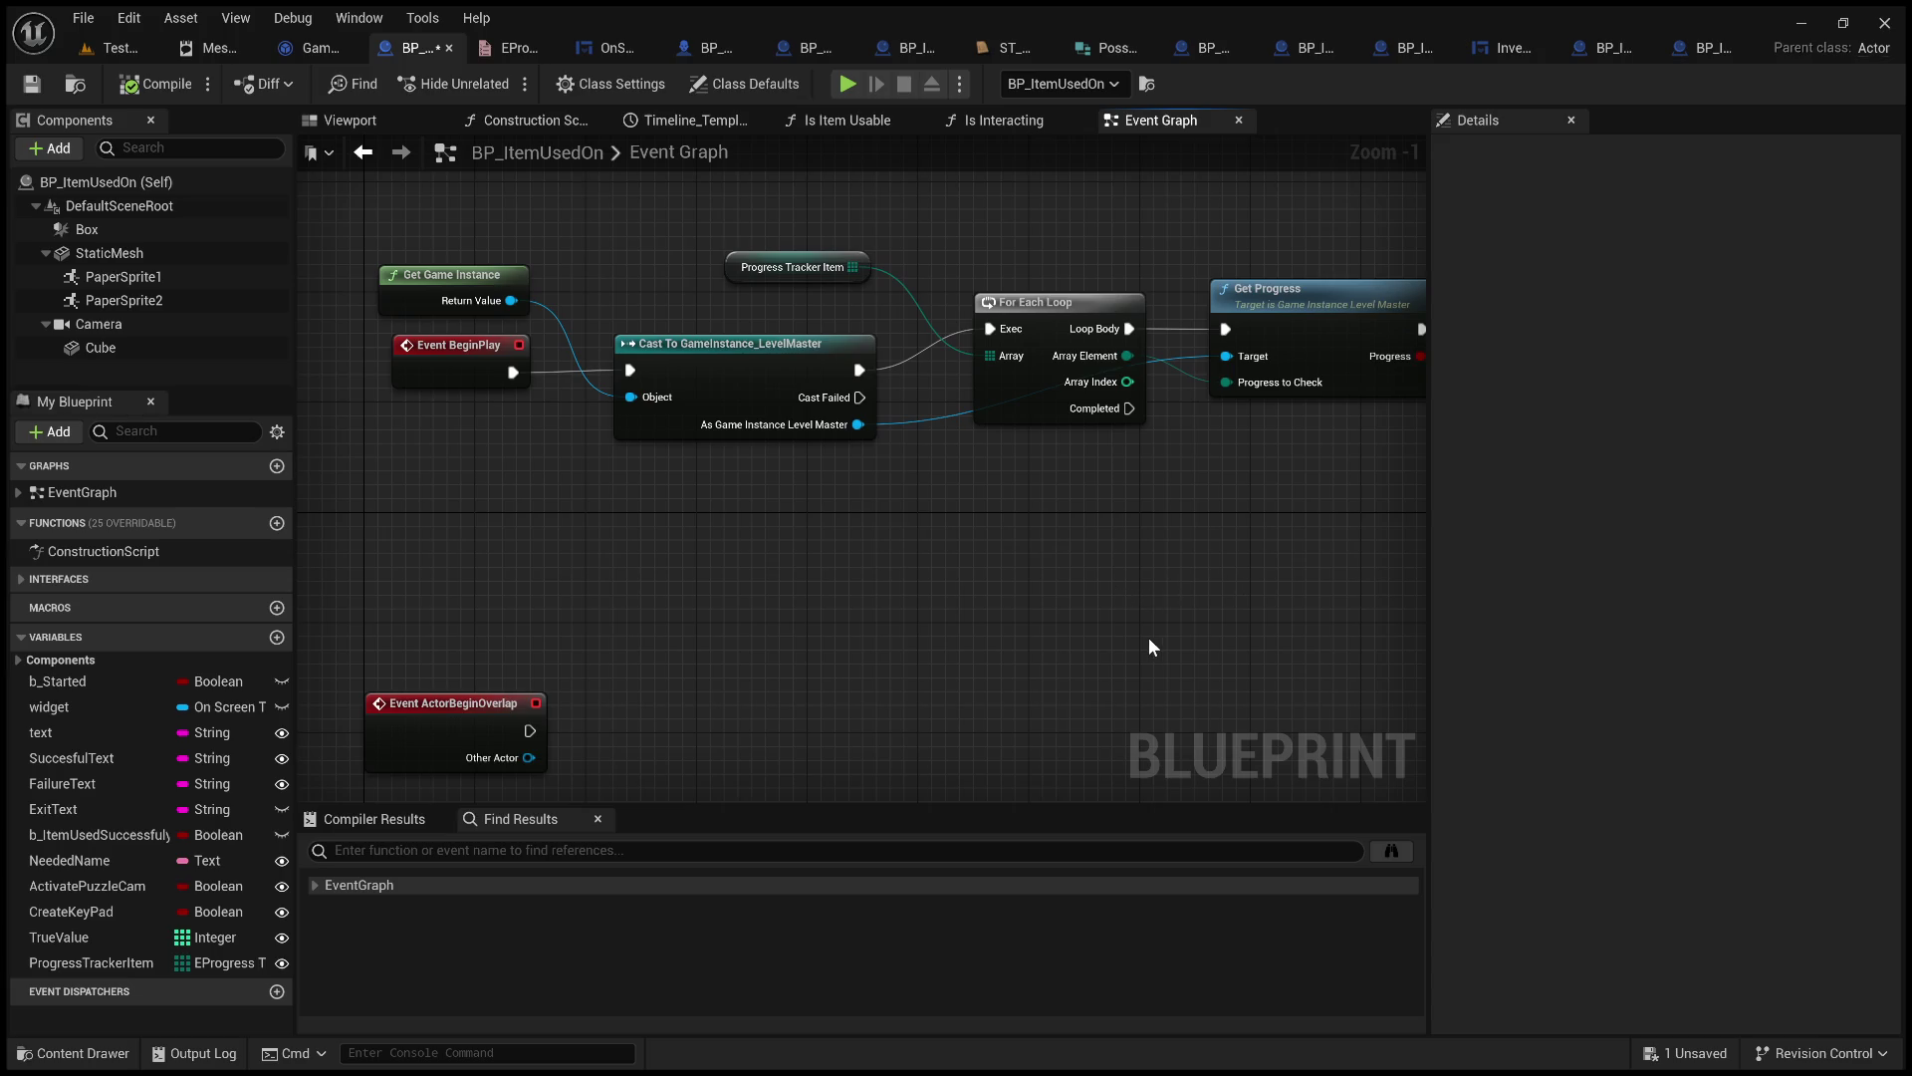
scroll(1149, 638, "up", 2)
scroll(1174, 623, "down", 5)
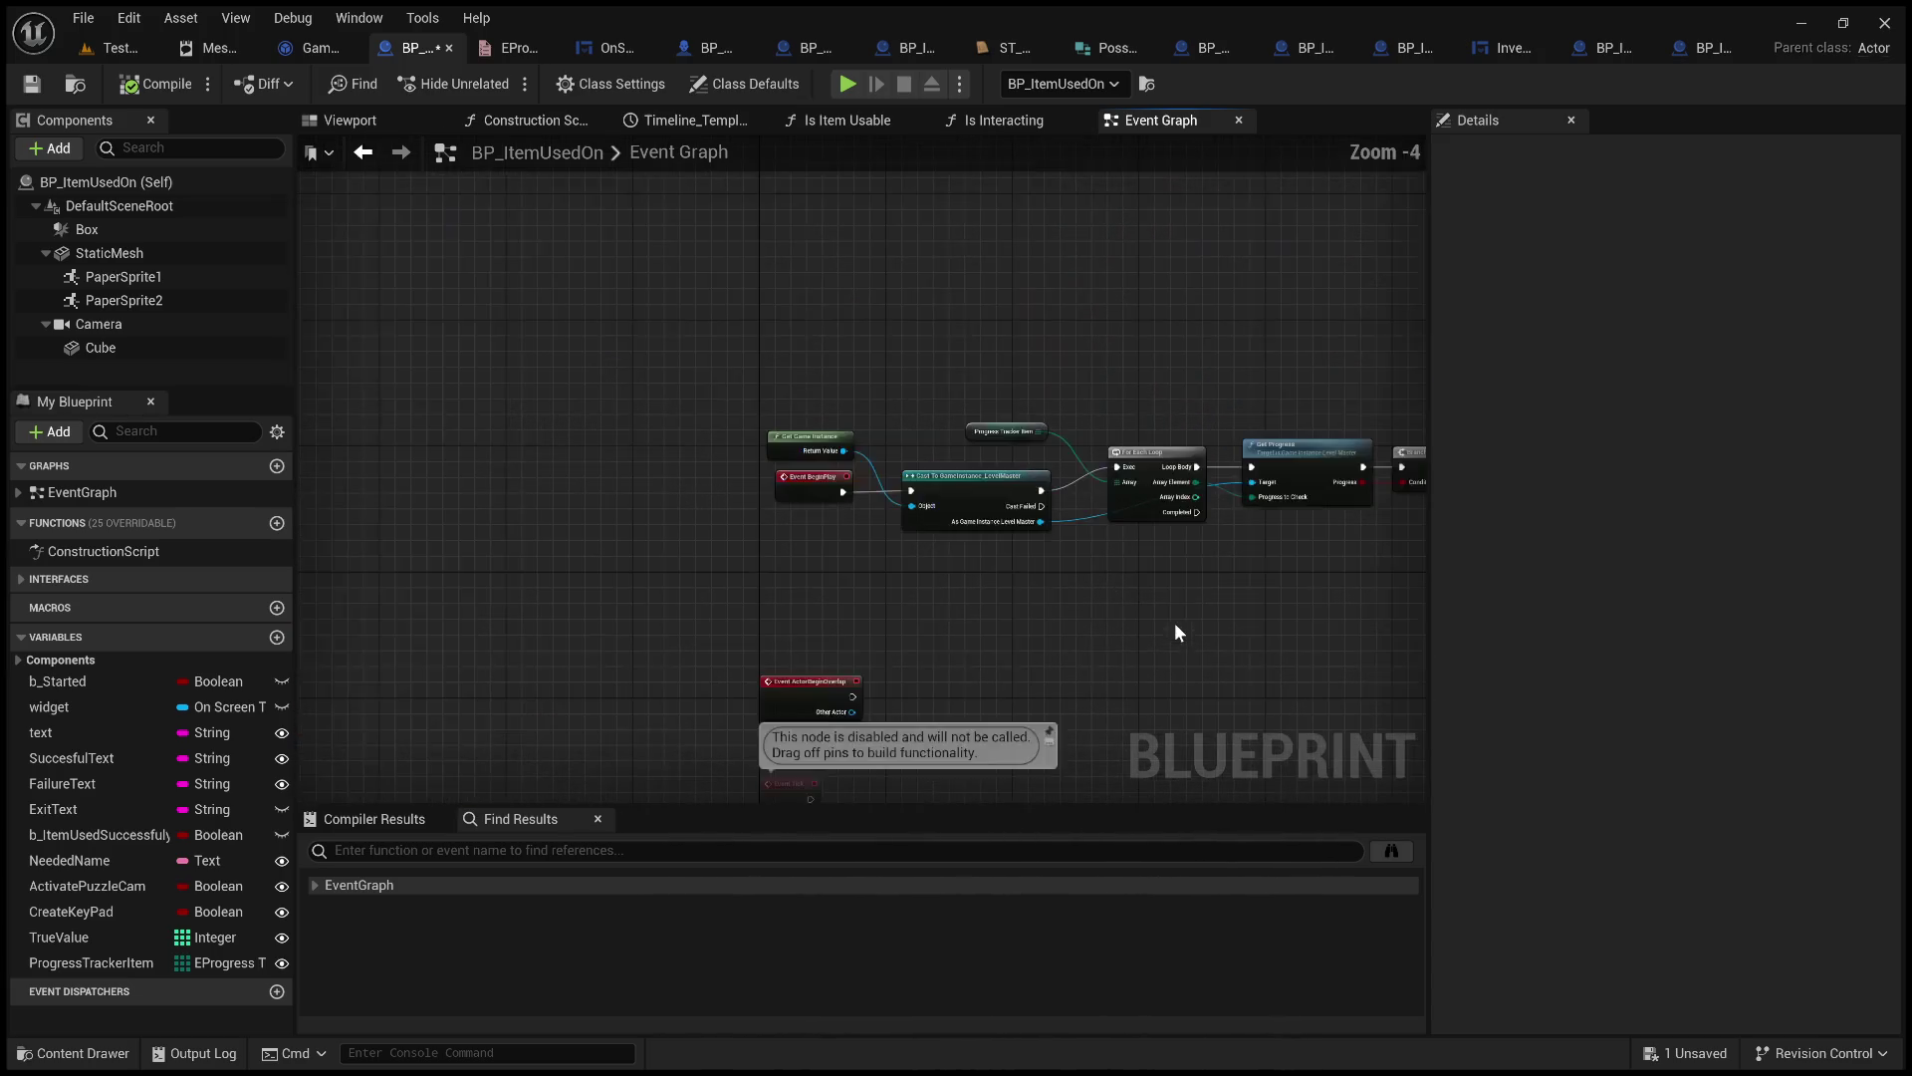
In the GameInstance_LevelMaster blueprint, add a new function from My Blueprint's Functions list.
left_click(326, 56)
mouse_move(866, 680)
left_mouse_down()
mouse_move(965, 598)
mouse_move(968, 670)
left_mouse_up()
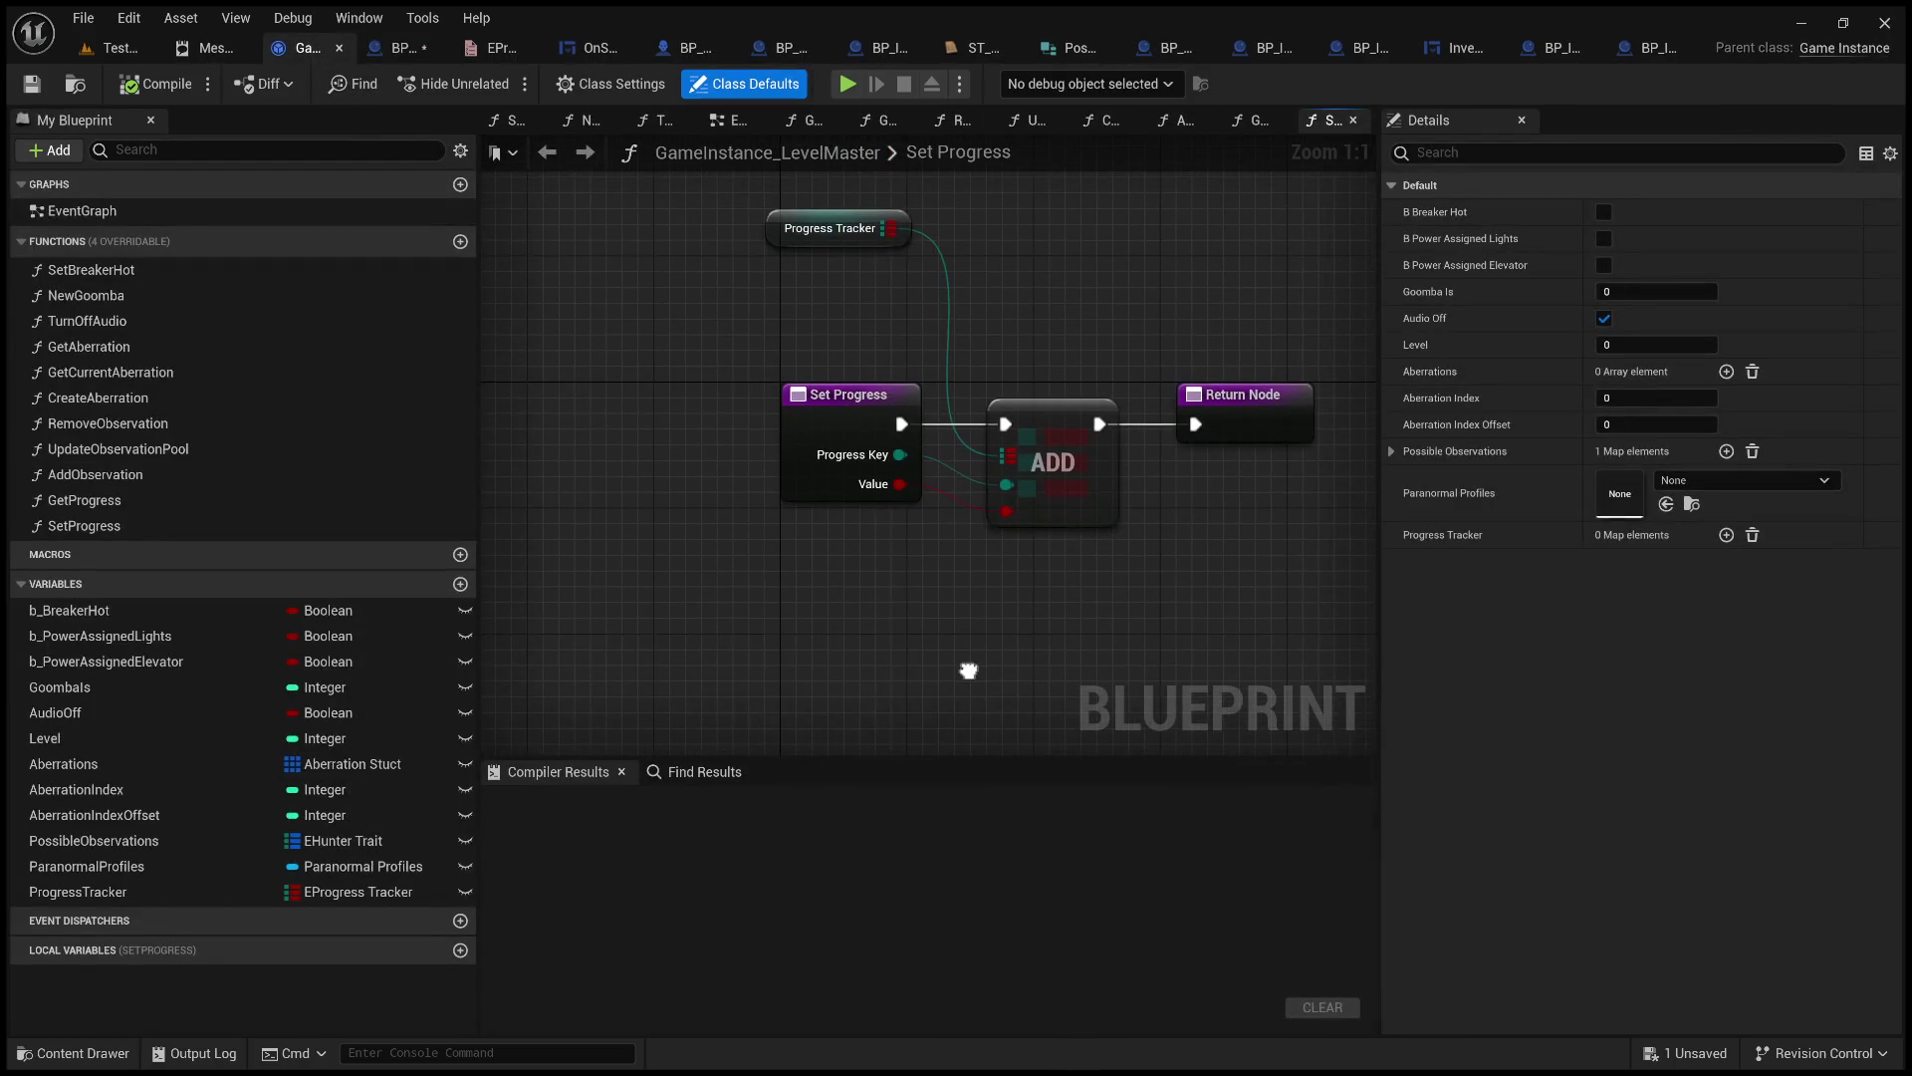
scroll(951, 658, "down", 1)
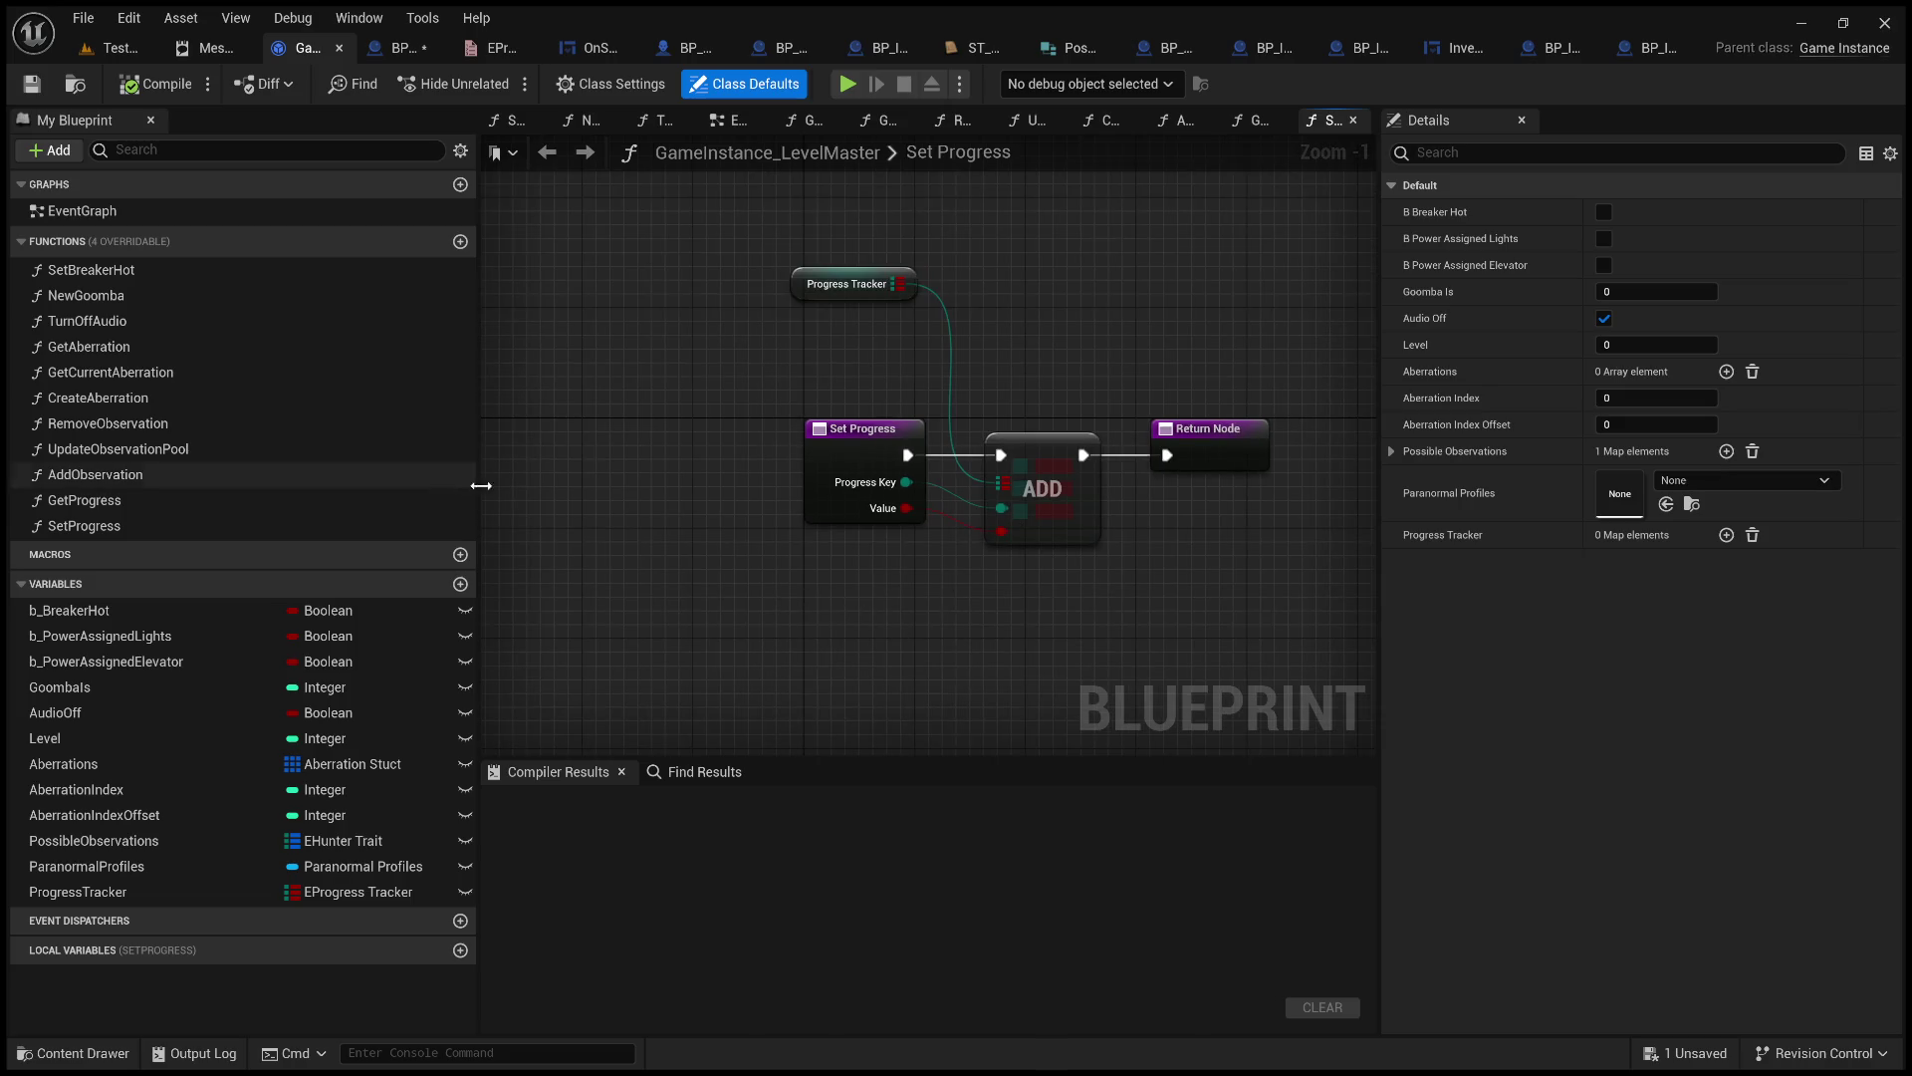
left_click_drag(929, 627, 862, 565)
mouse_move(466, 262)
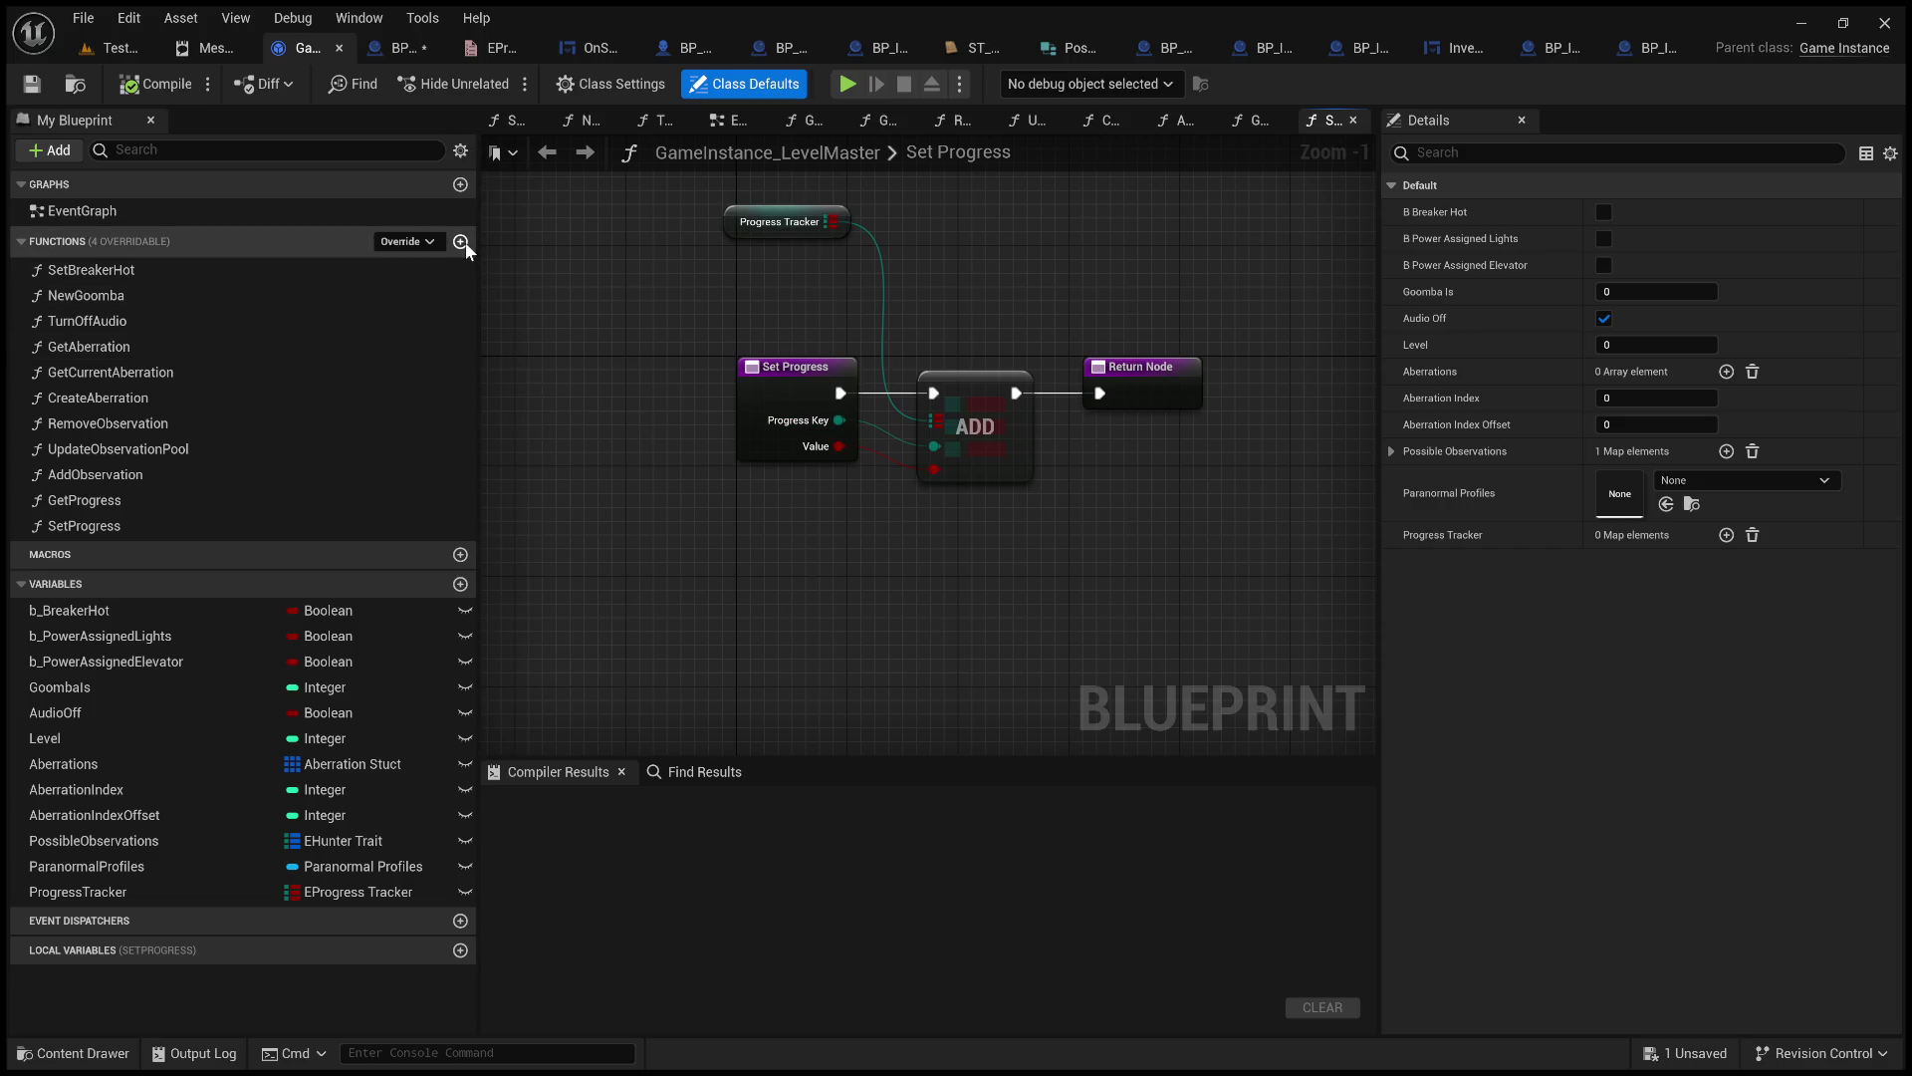
left_click(460, 242)
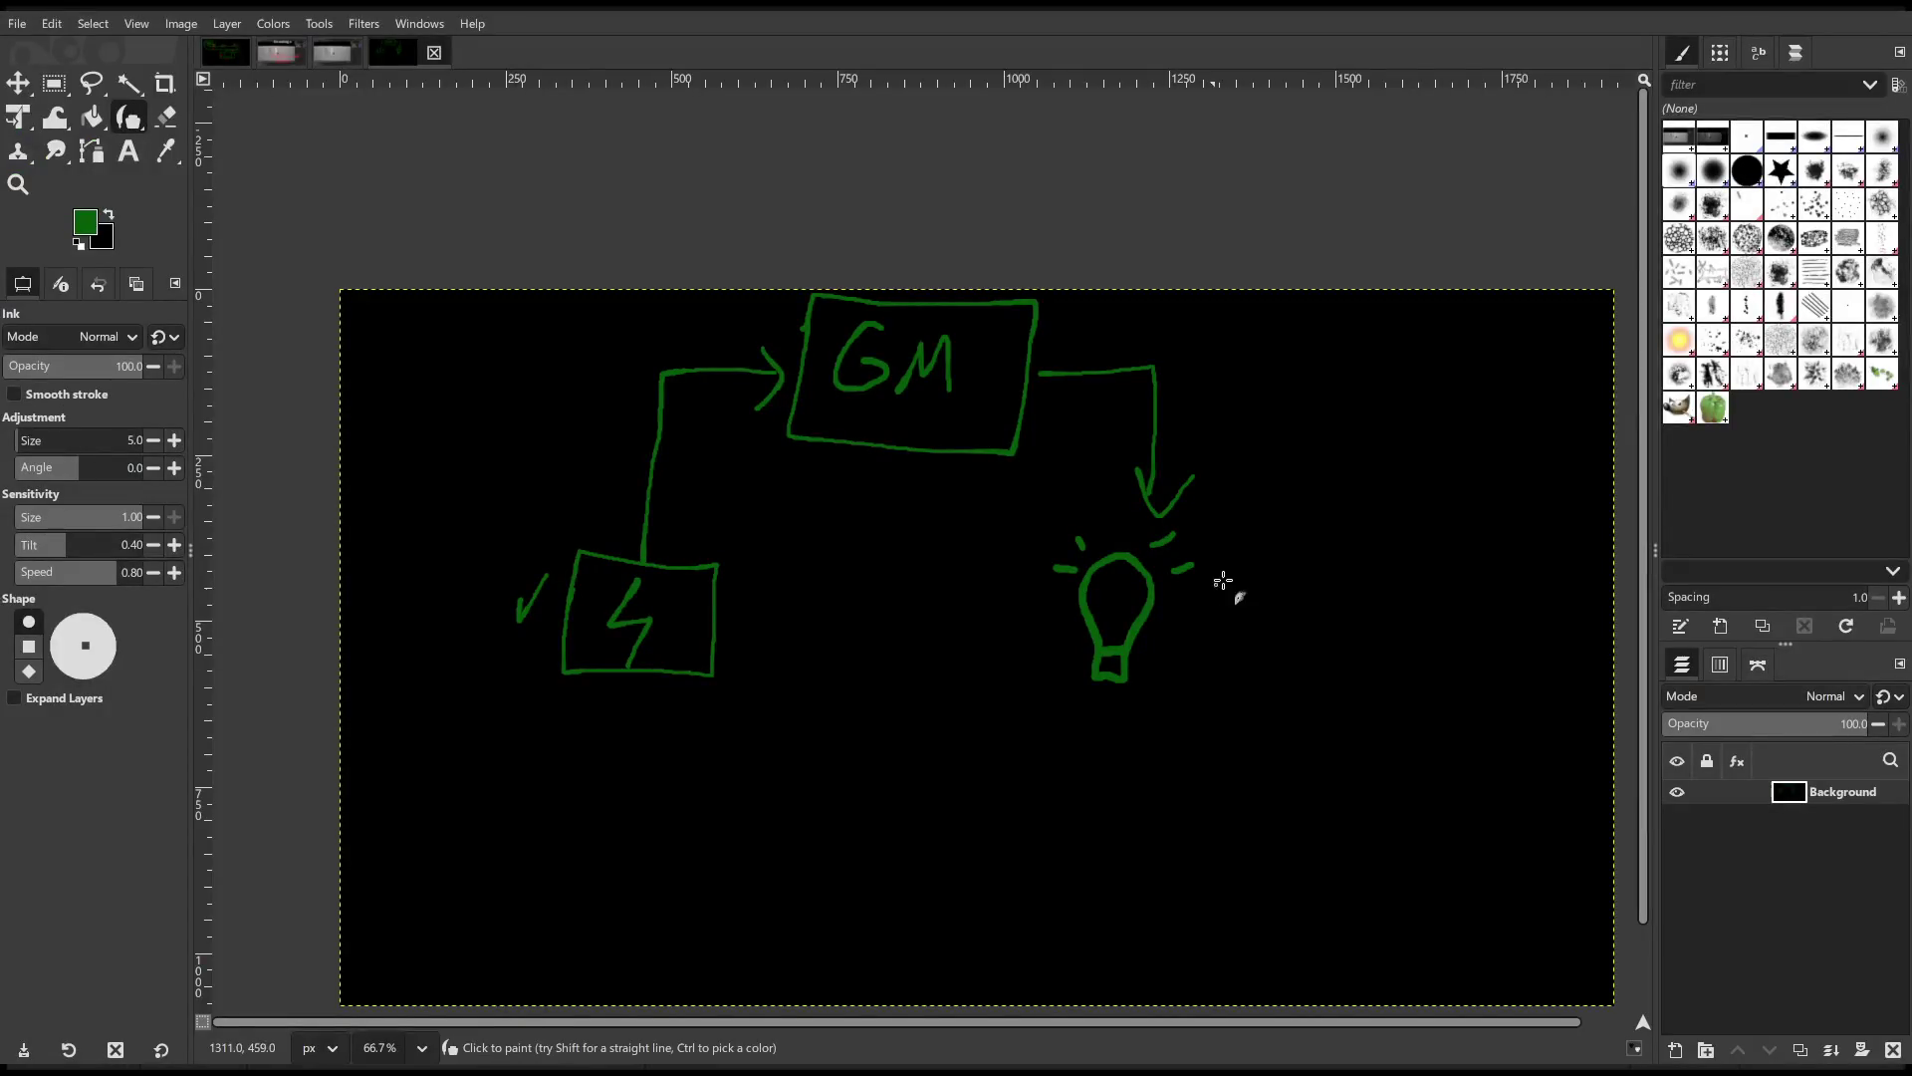
Draw an arrow from the GM box to the light bulb, undoing a stray arrow.
mouse_move(1214, 352)
left_mouse_down()
mouse_move(1216, 416)
mouse_move(1405, 343)
left_mouse_up()
scroll(1464, 439, "right", 5)
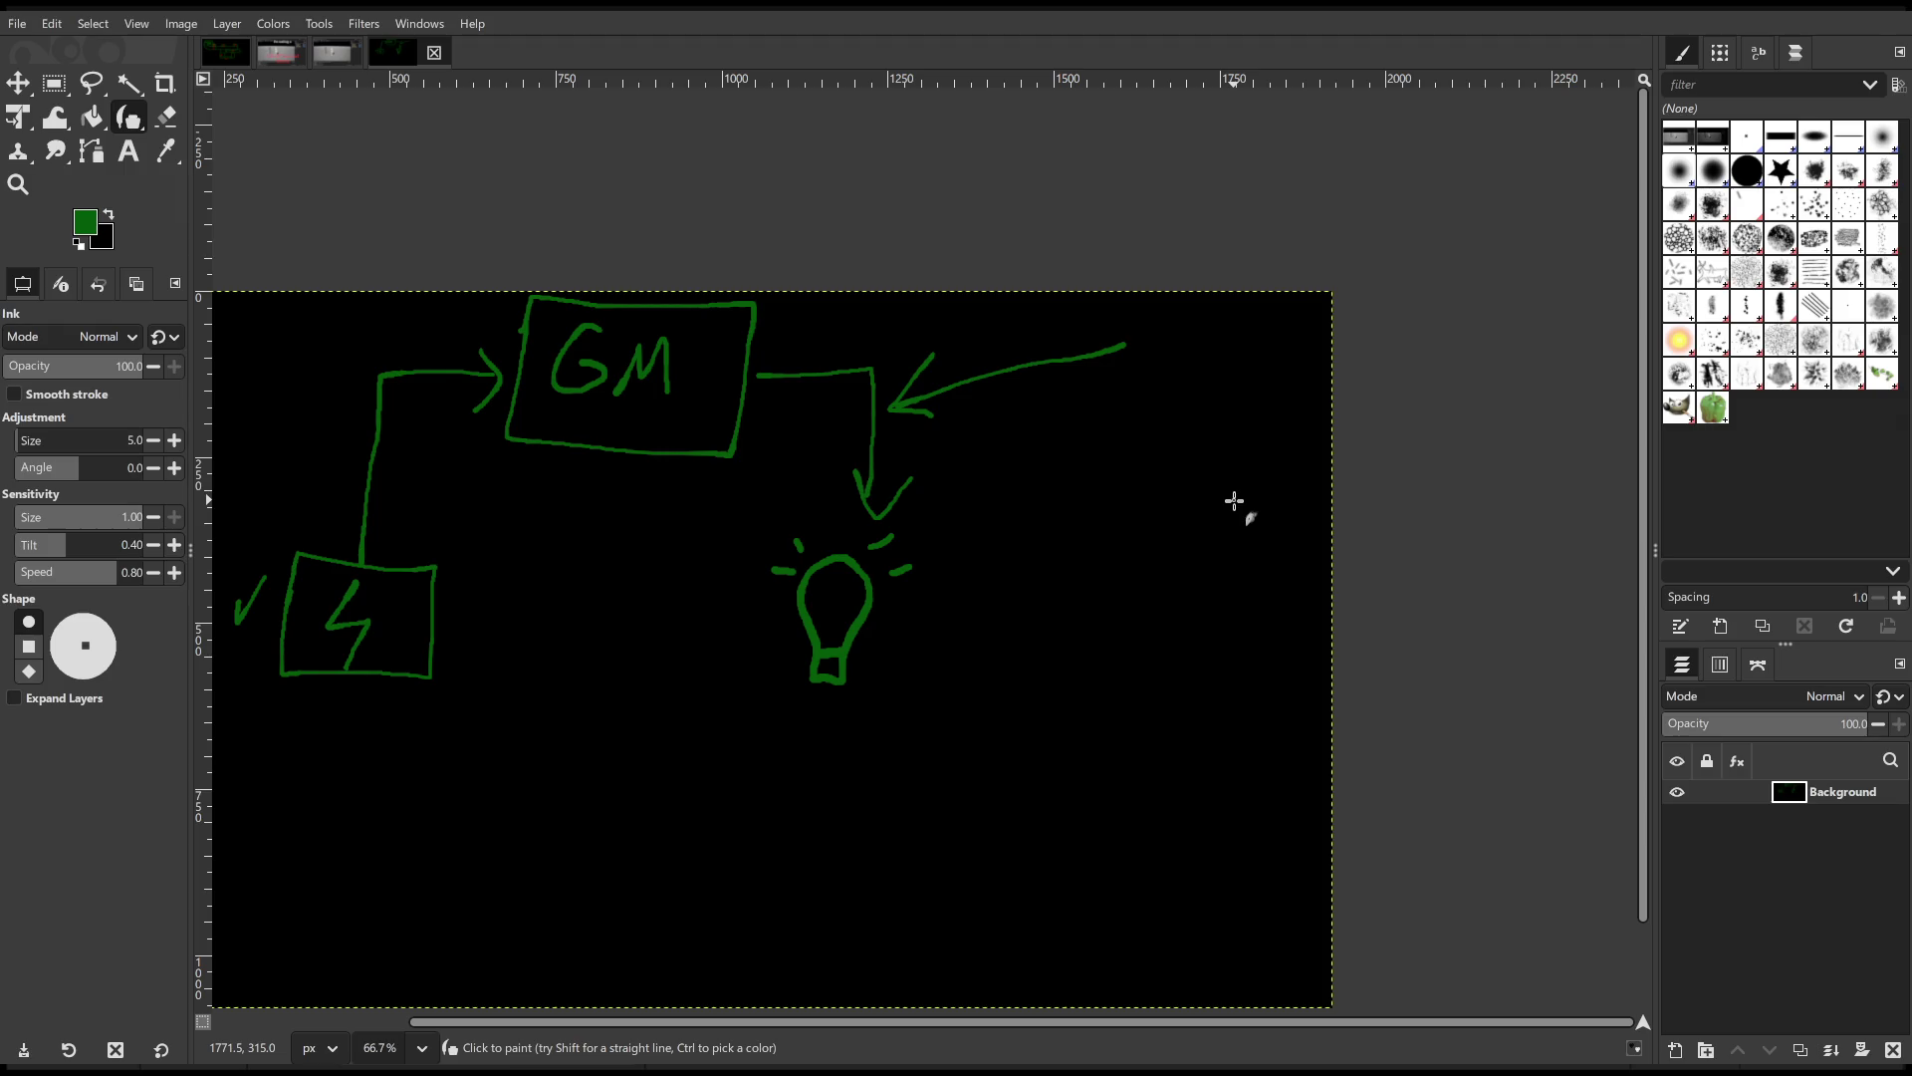
key("ctrl+z")
key("ctrl+z")
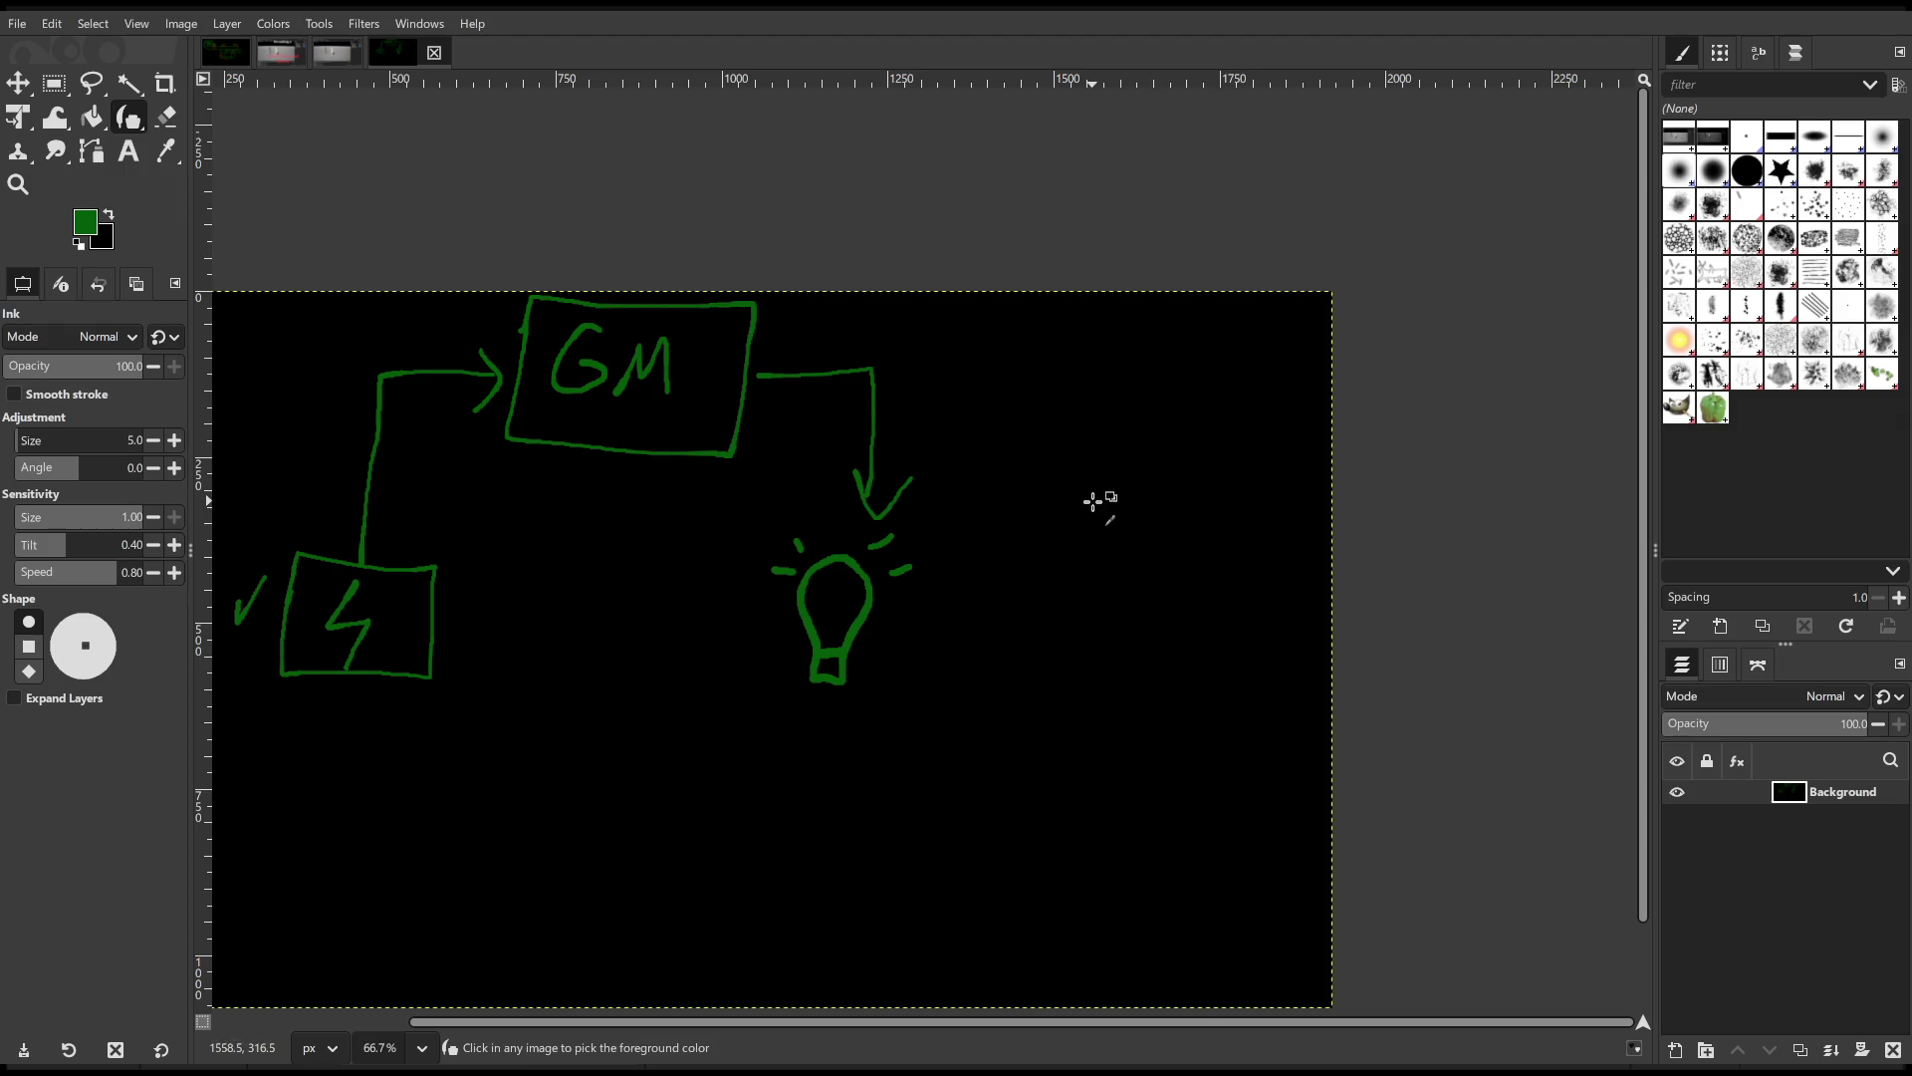
mouse_move(775, 356)
left_mouse_down()
mouse_move(955, 364)
mouse_move(977, 563)
mouse_move(947, 567)
mouse_move(946, 538)
left_mouse_up()
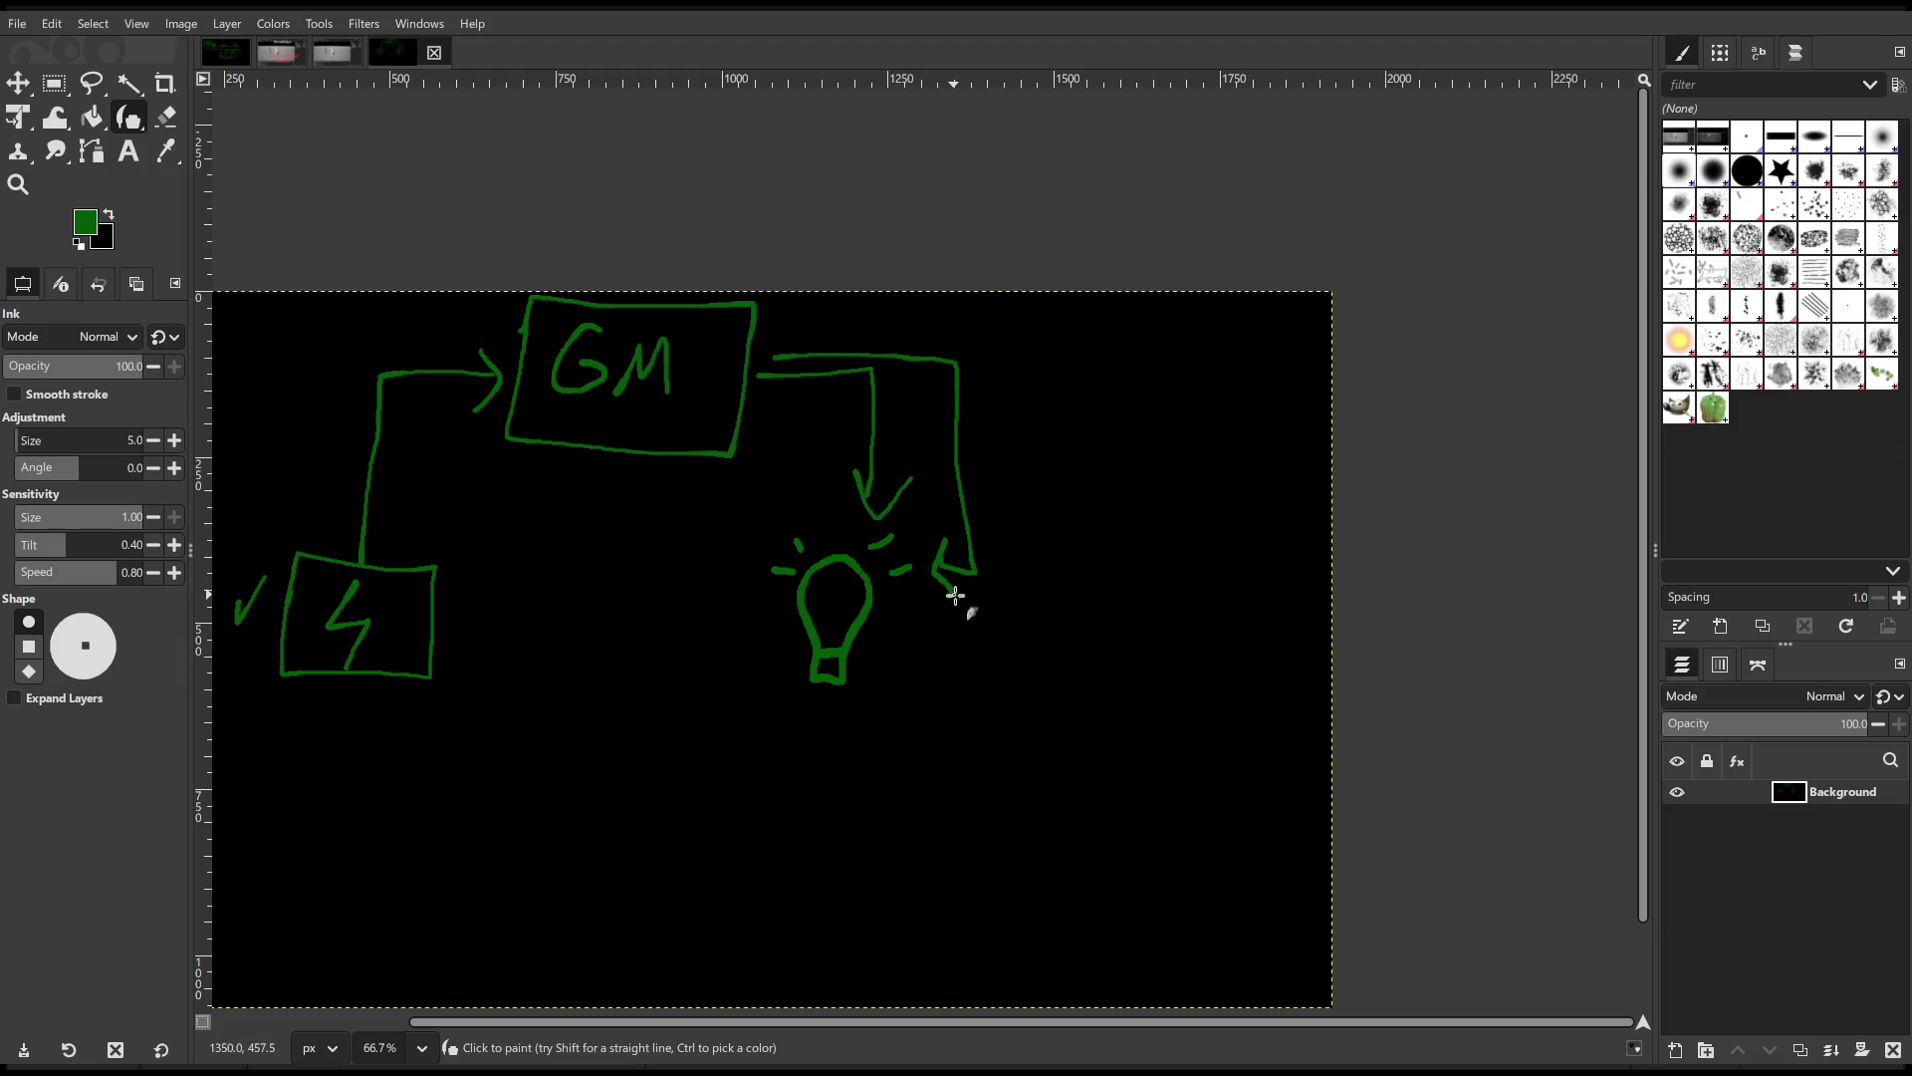
Draw an empty box below the light bulb.
left_click_drag(1059, 637, 1079, 611)
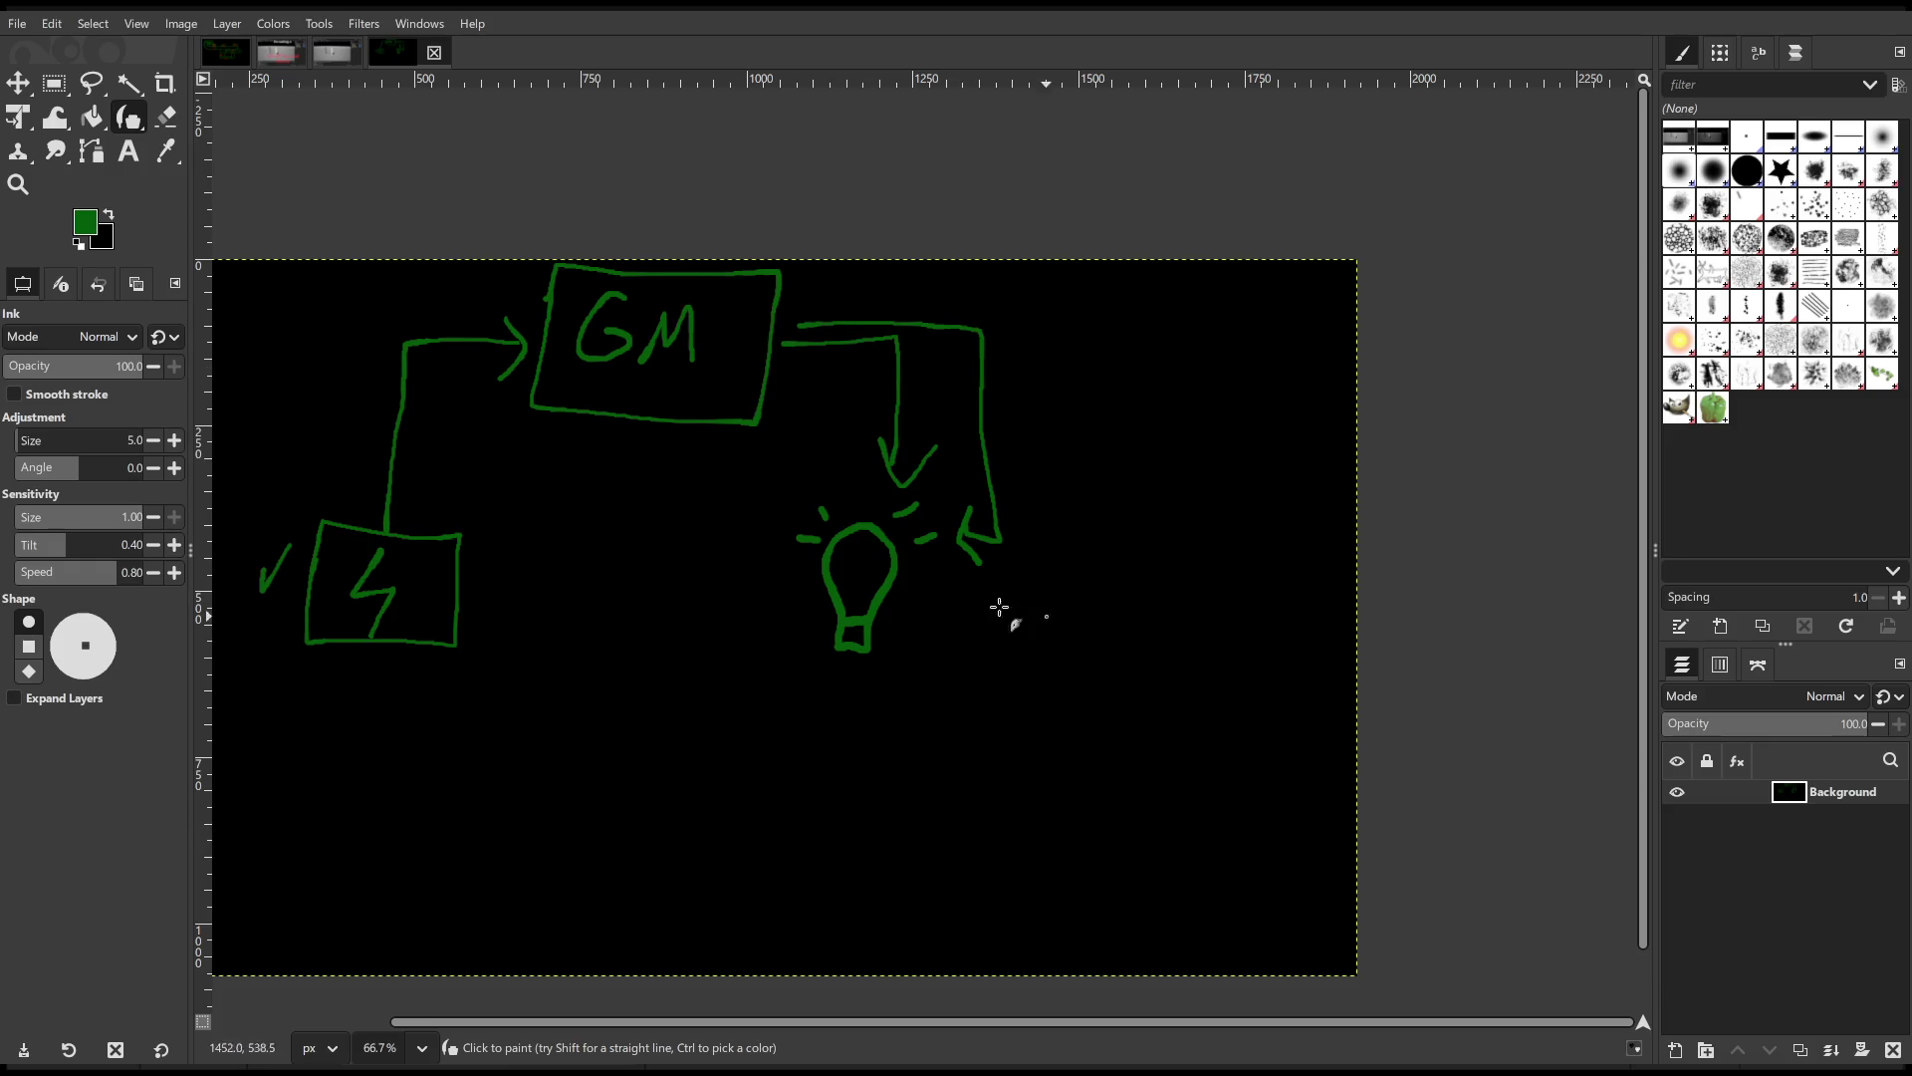
left_click_drag(1184, 652, 1181, 575)
mouse_move(790, 670)
left_mouse_down()
mouse_move(940, 756)
mouse_move(786, 666)
mouse_move(861, 749)
mouse_move(821, 749)
mouse_move(845, 767)
mouse_move(821, 828)
left_mouse_up()
Label the bulb's box L | ON with two upward arrows, and add a D | True box beside it.
mouse_move(884, 769)
left_mouse_down()
mouse_move(931, 770)
mouse_move(906, 832)
left_mouse_up()
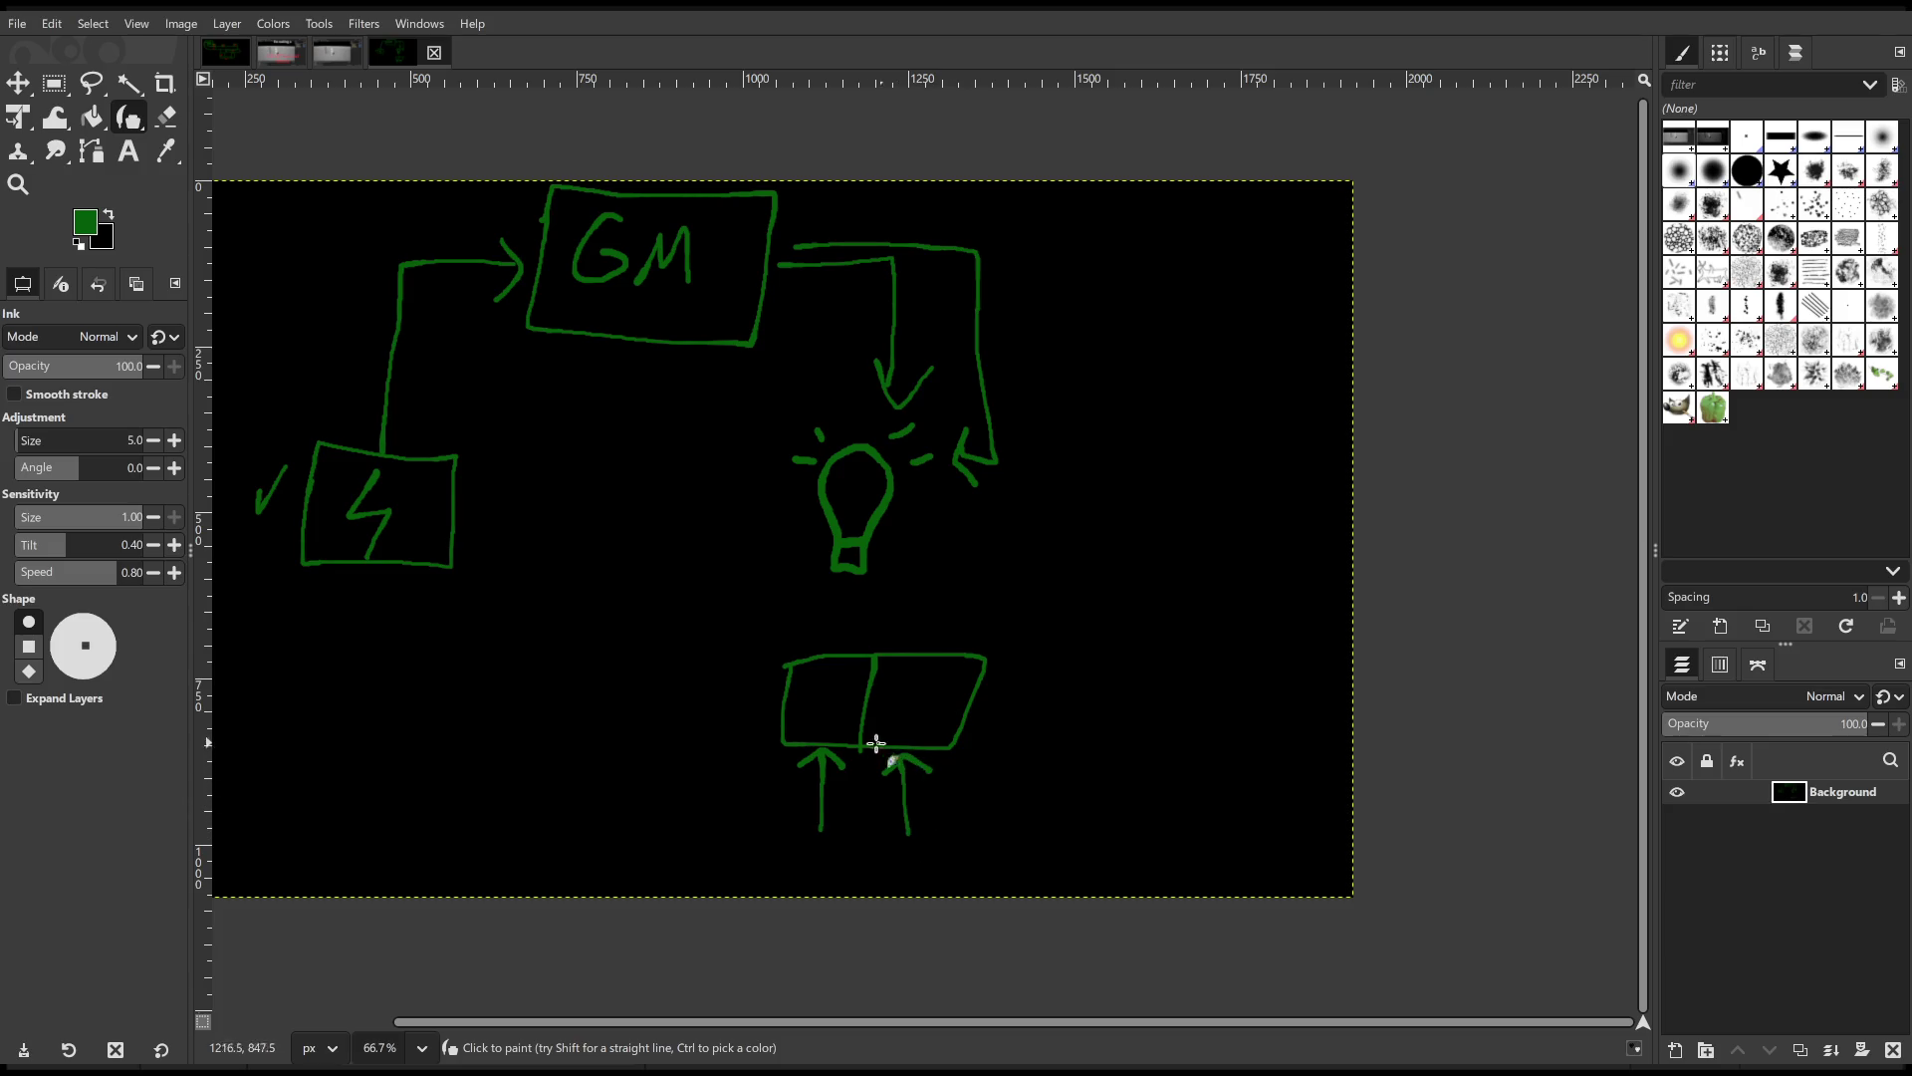
mouse_move(811, 682)
left_mouse_down()
mouse_move(837, 715)
mouse_move(949, 698)
mouse_move(1059, 757)
mouse_move(1119, 640)
mouse_move(917, 634)
mouse_move(885, 662)
mouse_move(936, 717)
left_mouse_up()
scroll(996, 709, "right", 3)
mouse_move(1002, 630)
left_mouse_down()
mouse_move(988, 745)
mouse_move(1042, 685)
mouse_move(1026, 715)
mouse_move(1051, 696)
mouse_move(1068, 721)
mouse_move(1101, 704)
mouse_move(1109, 725)
left_mouse_up()
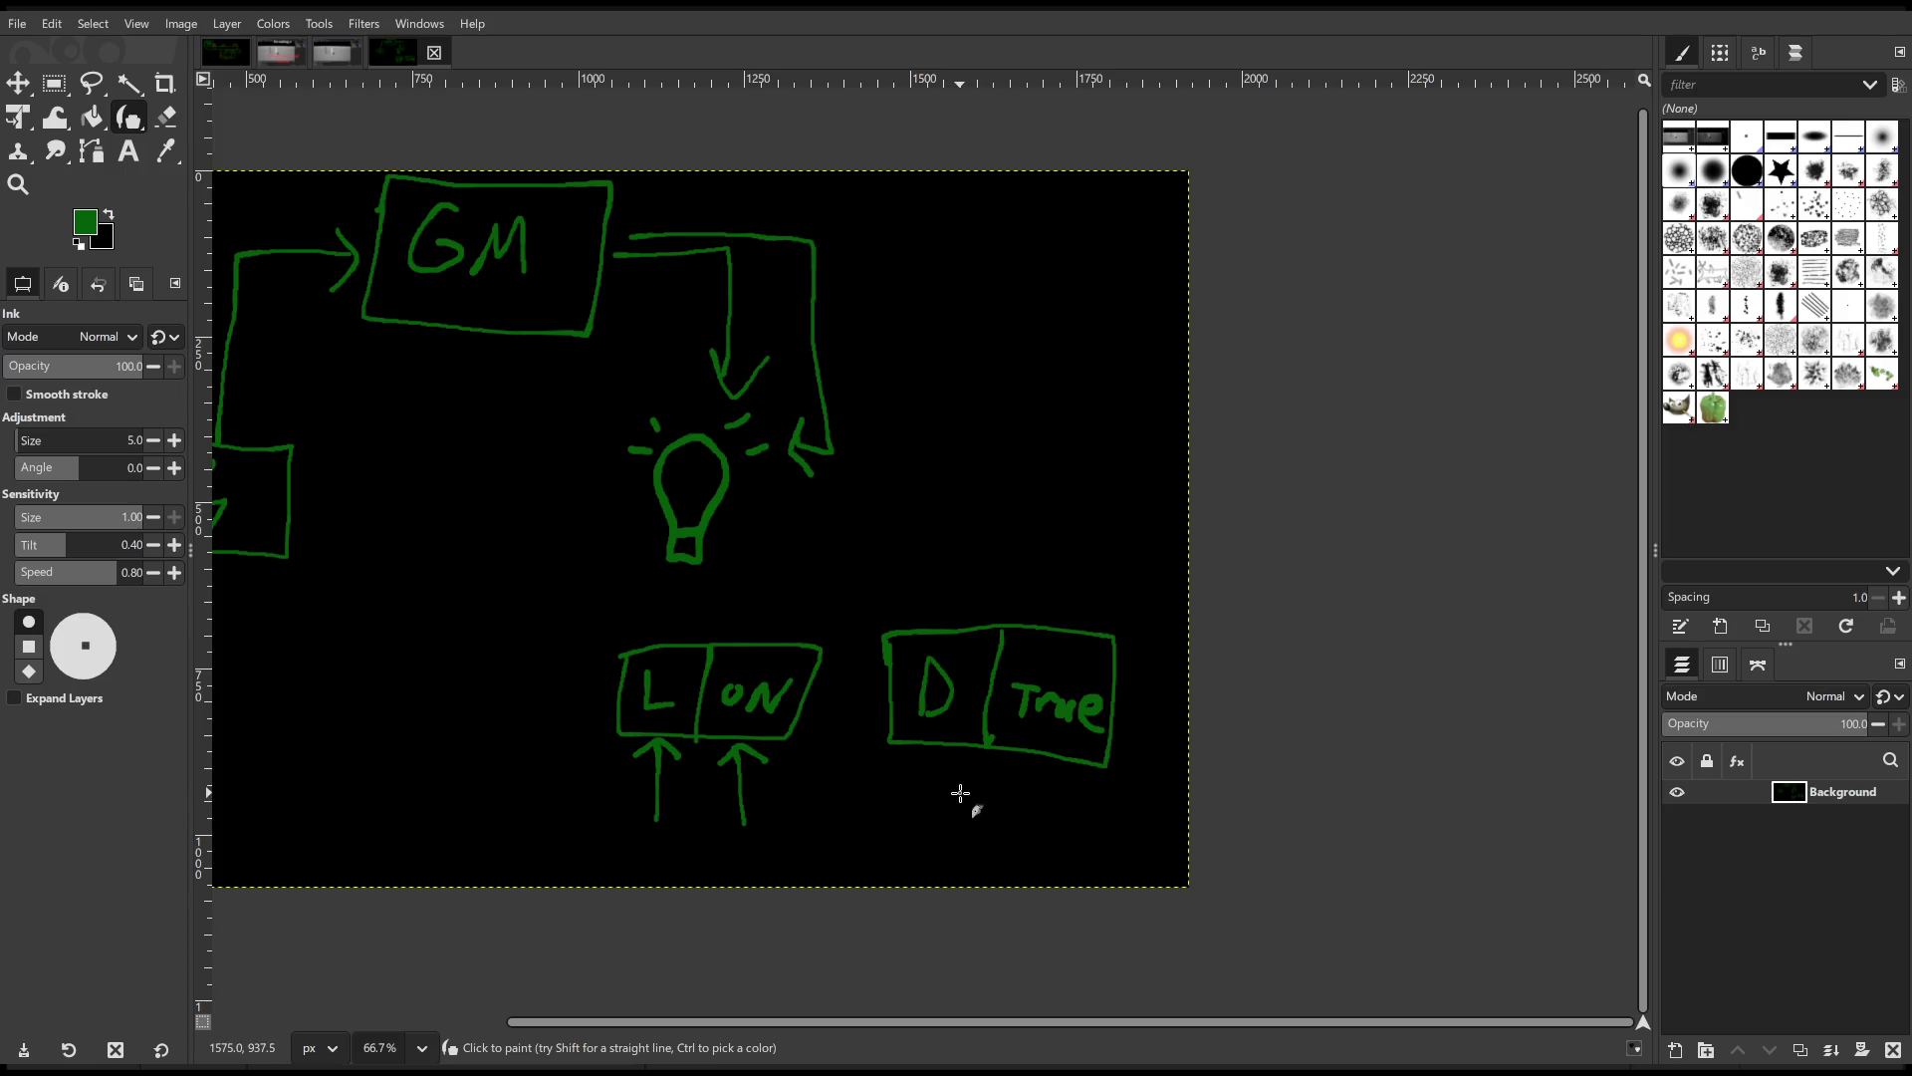
mouse_move(996, 577)
left_mouse_down()
mouse_move(1106, 543)
mouse_move(1064, 610)
mouse_move(1096, 585)
mouse_move(1255, 564)
mouse_move(1061, 520)
left_mouse_up()
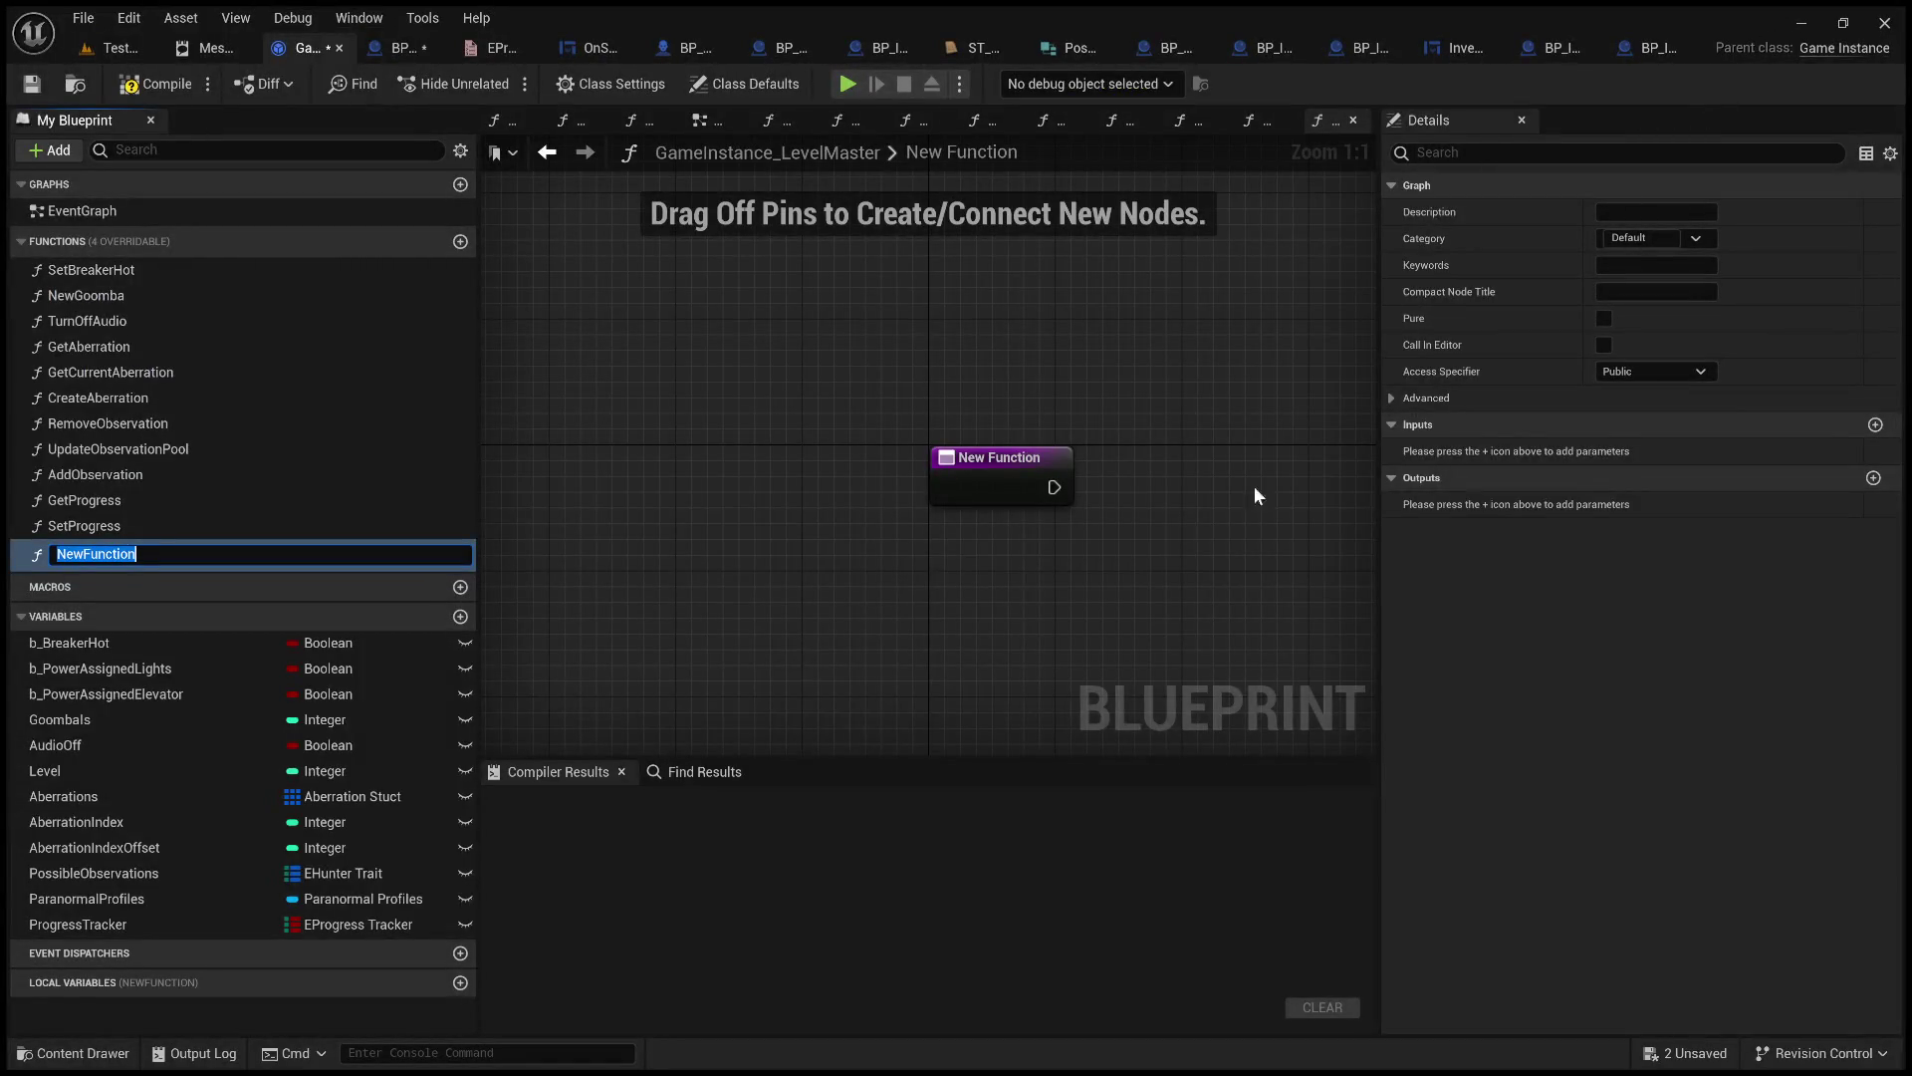
Rename NewFunction to StateUpdate, then compile and save GameInstance_LevelMaster.
left_click_drag(301, 555, 53, 558)
type("Chan")
type("State")
type("Interact")
type("able")
key("BackSpace")
key("BackSpace")
key("BackSpace")
type("Update")
key("Return")
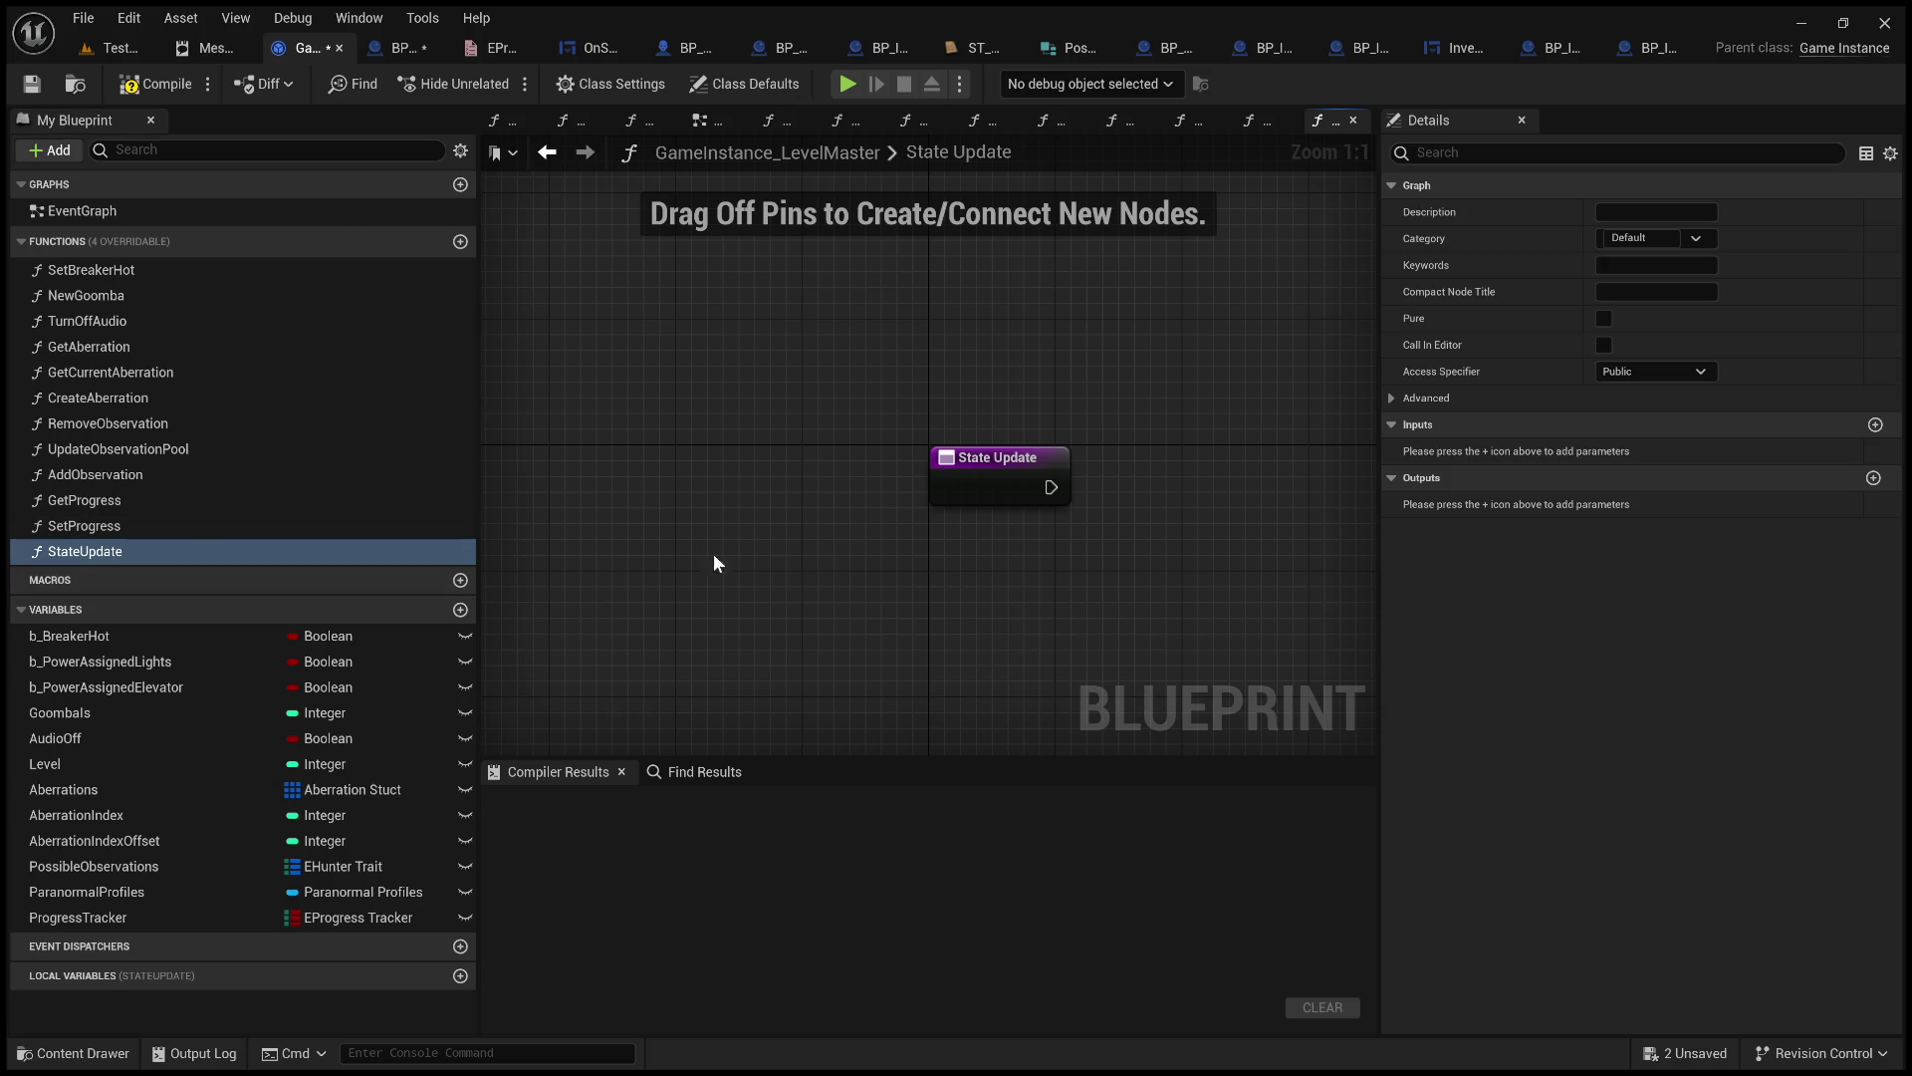
left_click(154, 84)
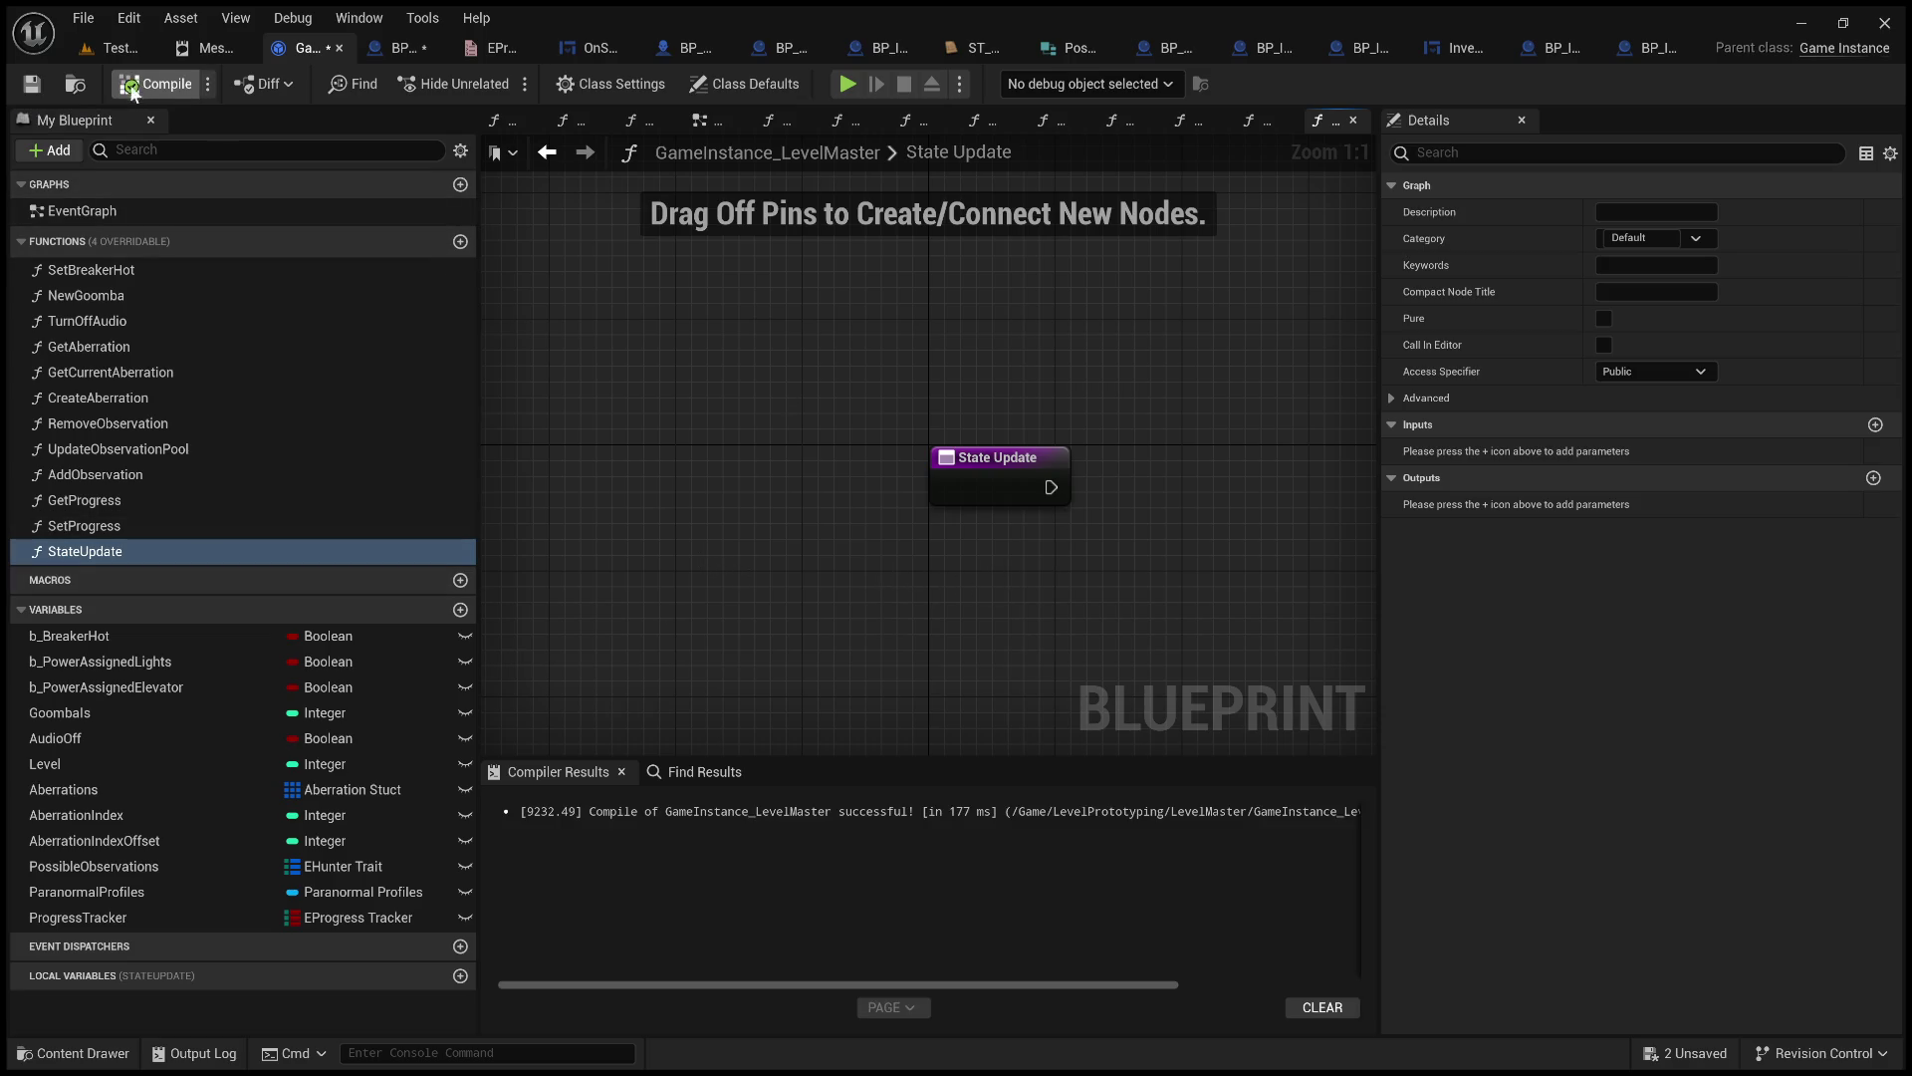
left_click(38, 88)
Add a first input to the State Update function named InteractableActors.
left_click(999, 473)
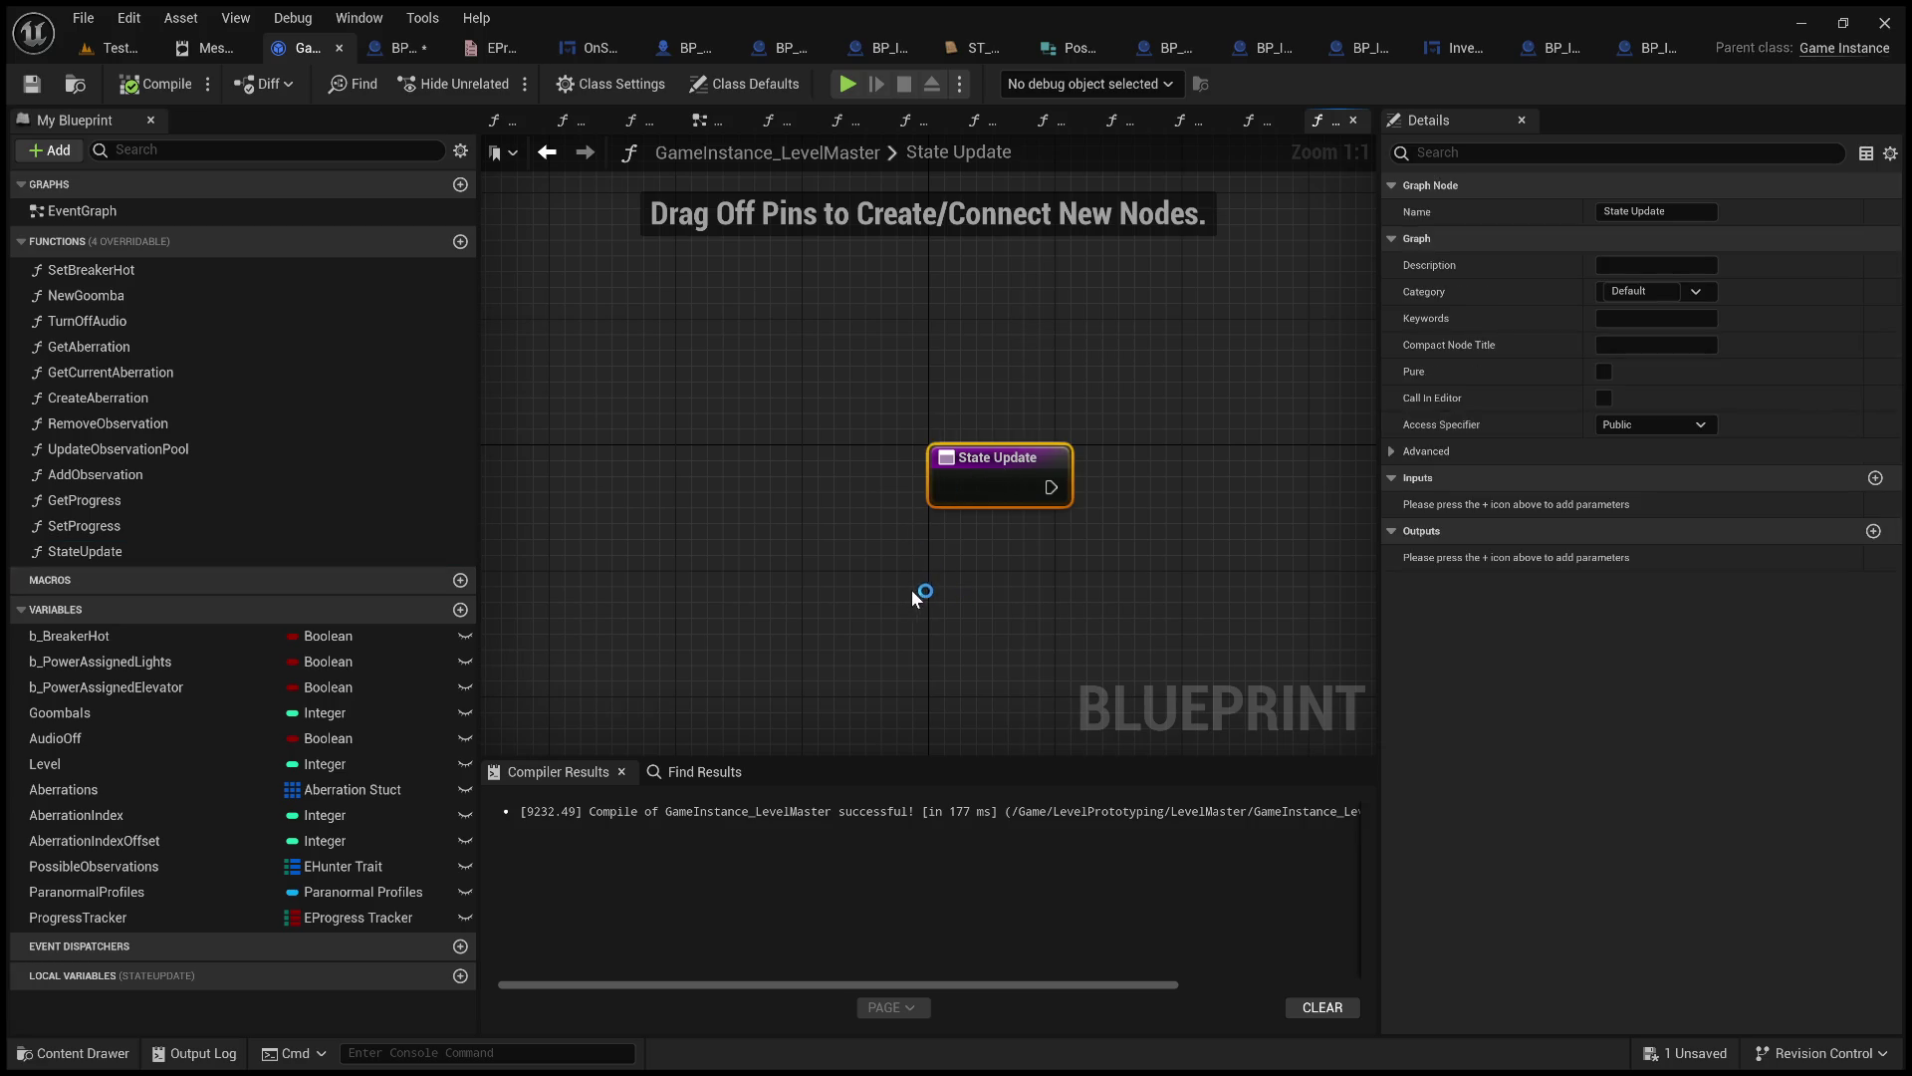
left_click_drag(876, 587, 935, 639)
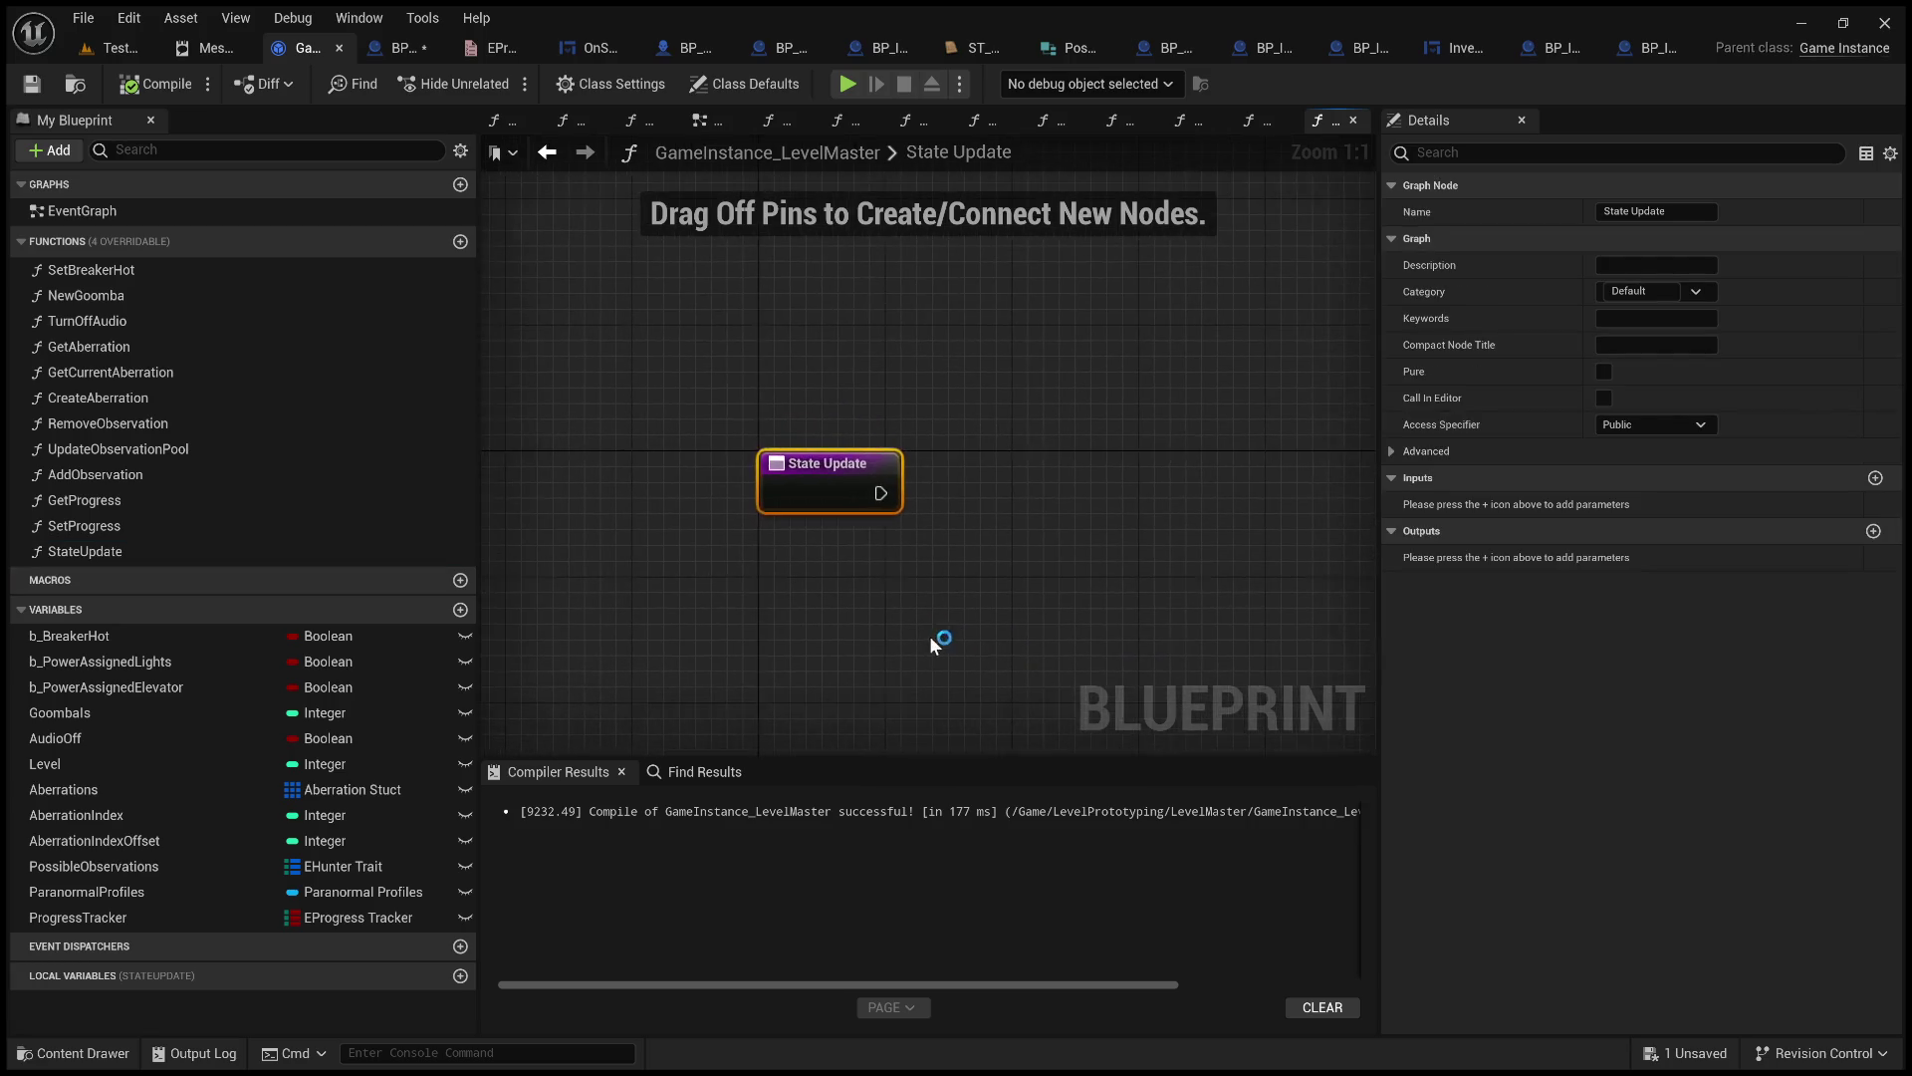
left_click(1875, 478)
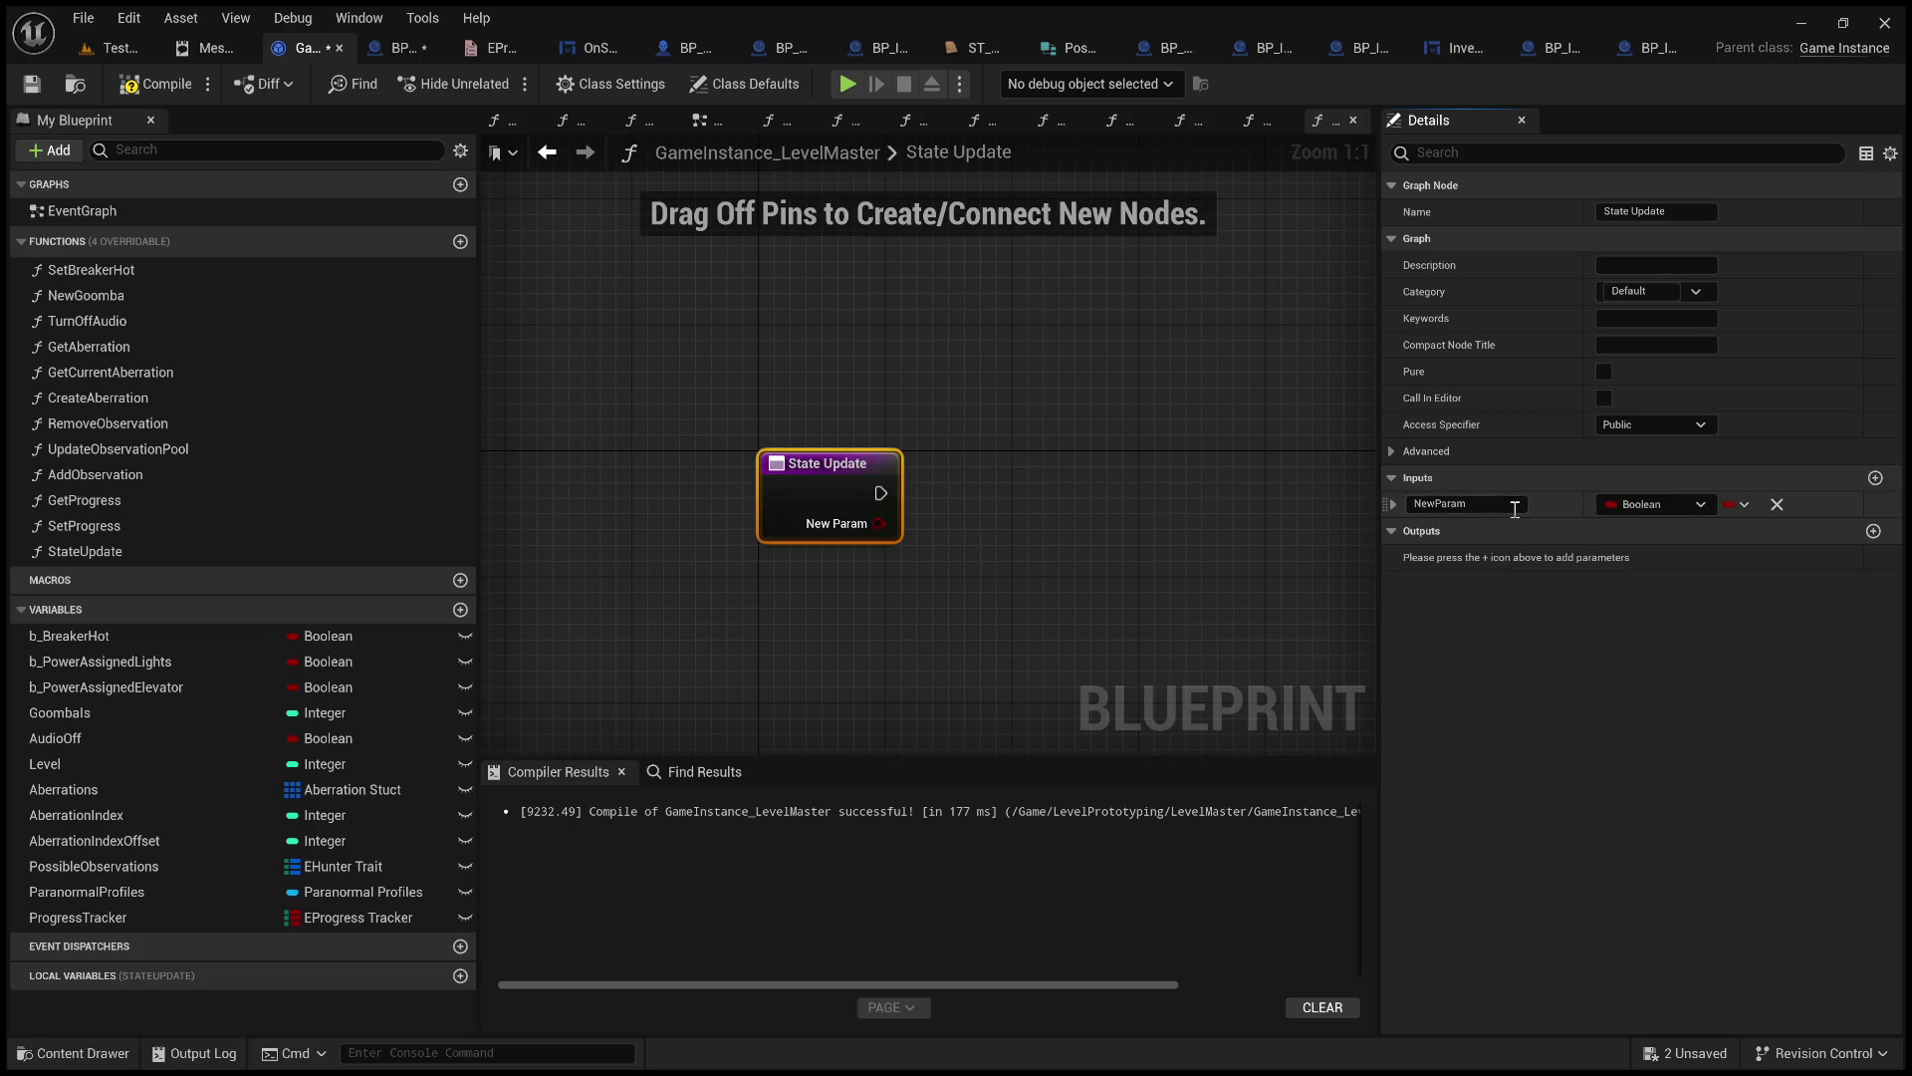
left_click(1516, 508)
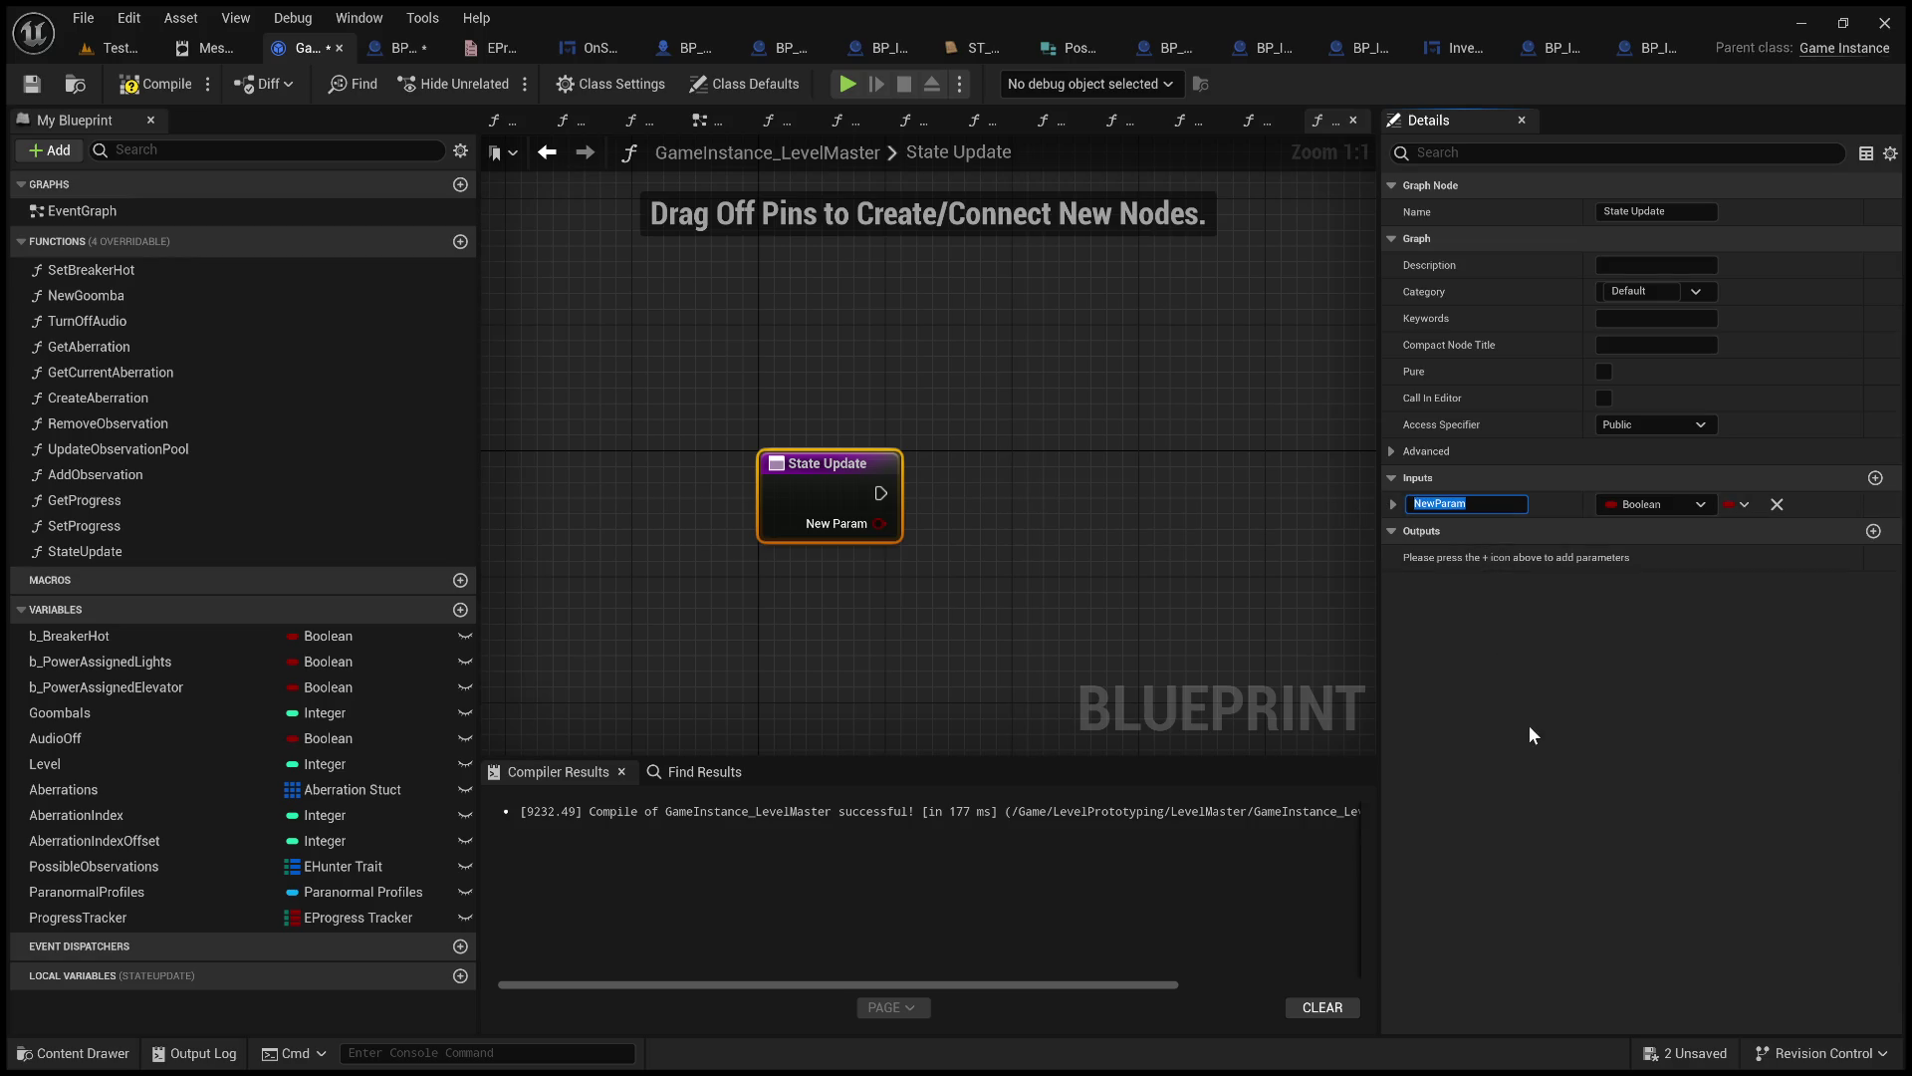
type("Interact")
type("able")
type("A")
type("ctora")
key("Return")
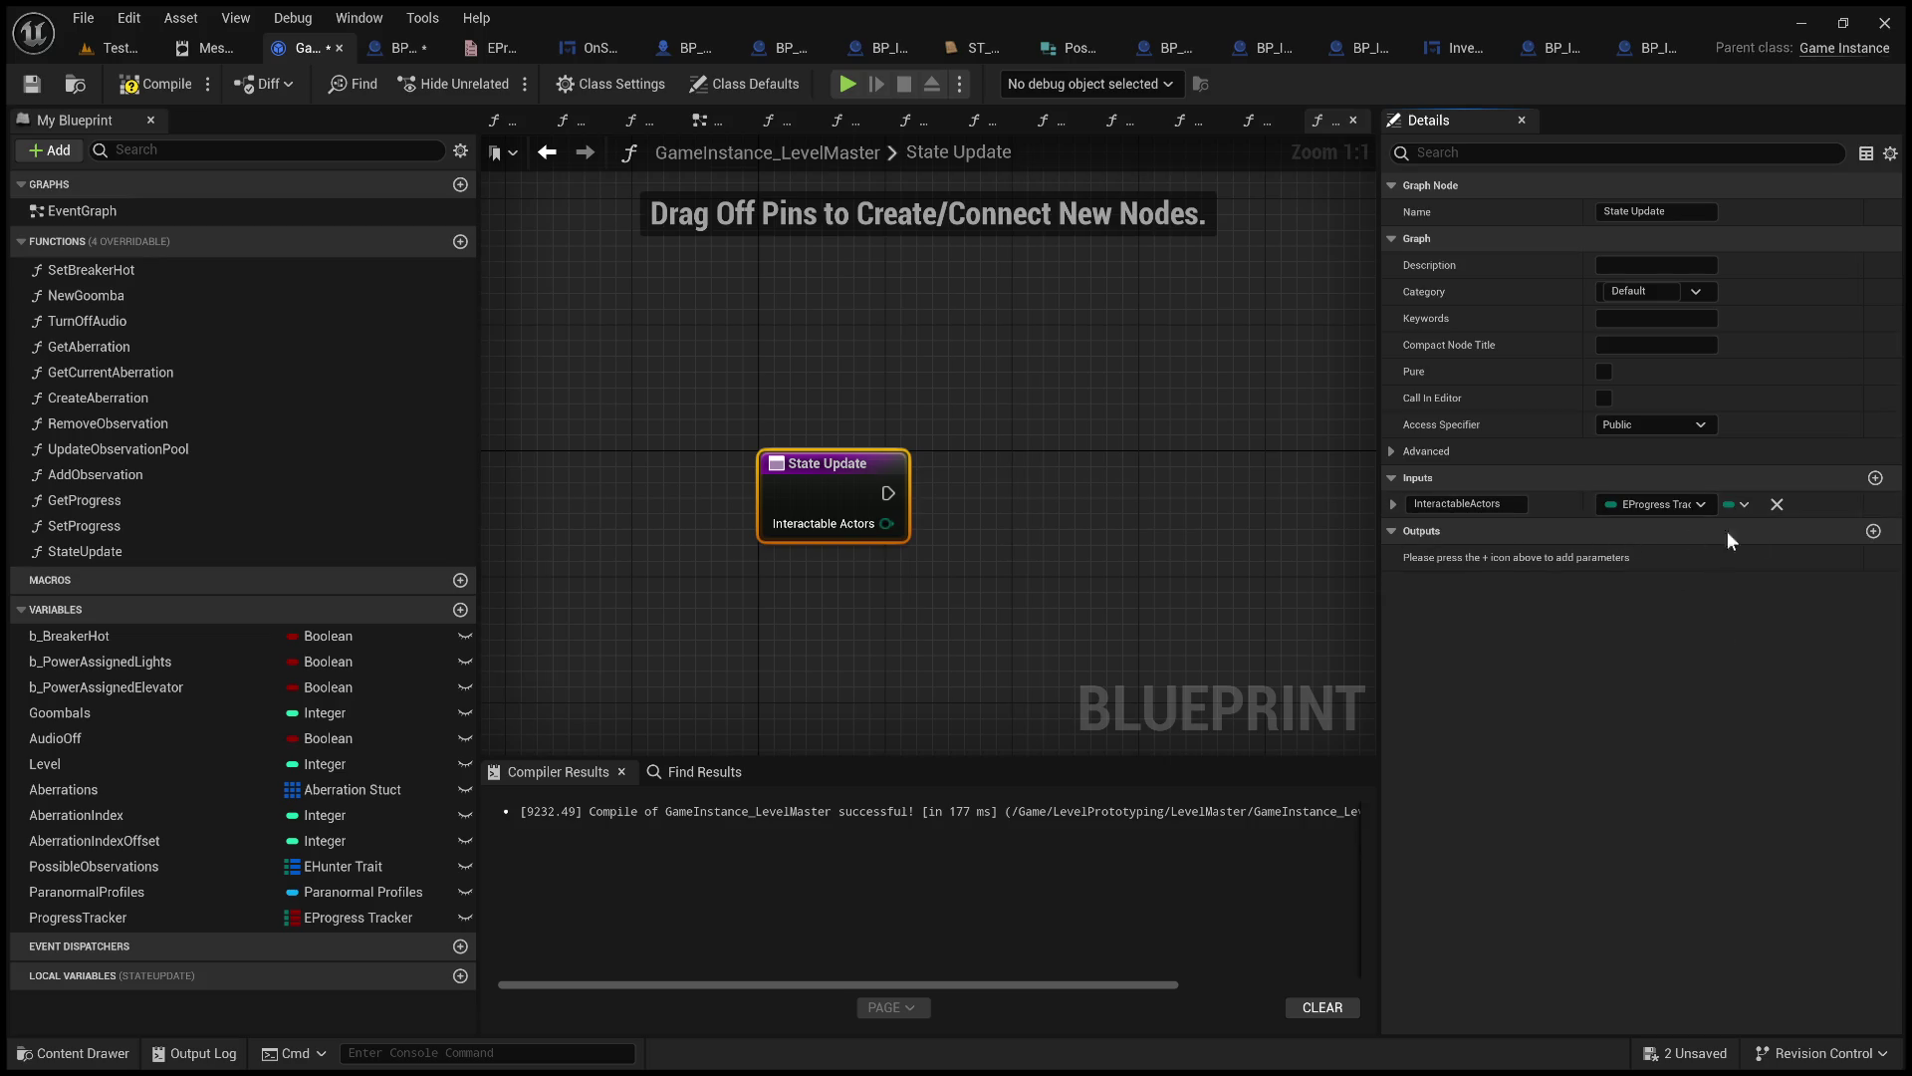
Add a second input named State and start changing its type to Boolean.
left_click(1875, 478)
left_click(1415, 531)
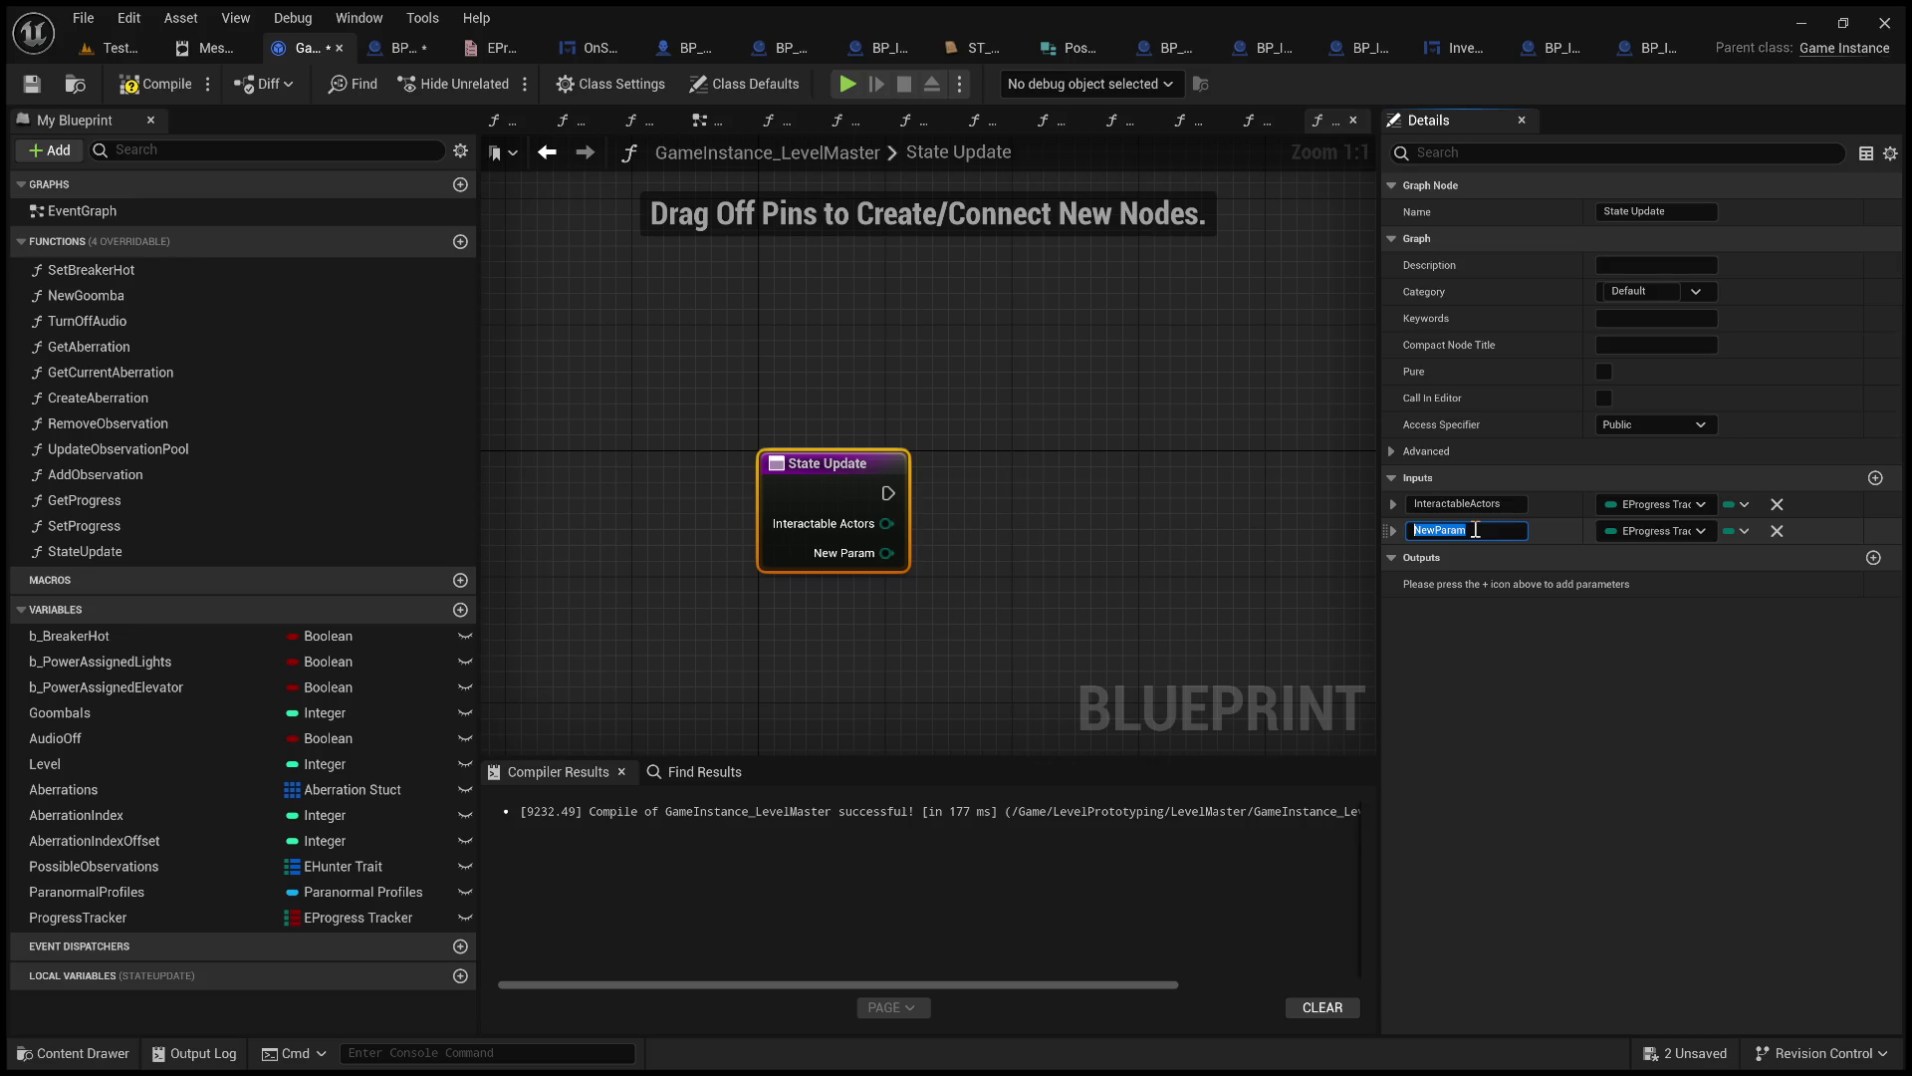
type("State")
left_click(1630, 530)
left_click(1655, 576)
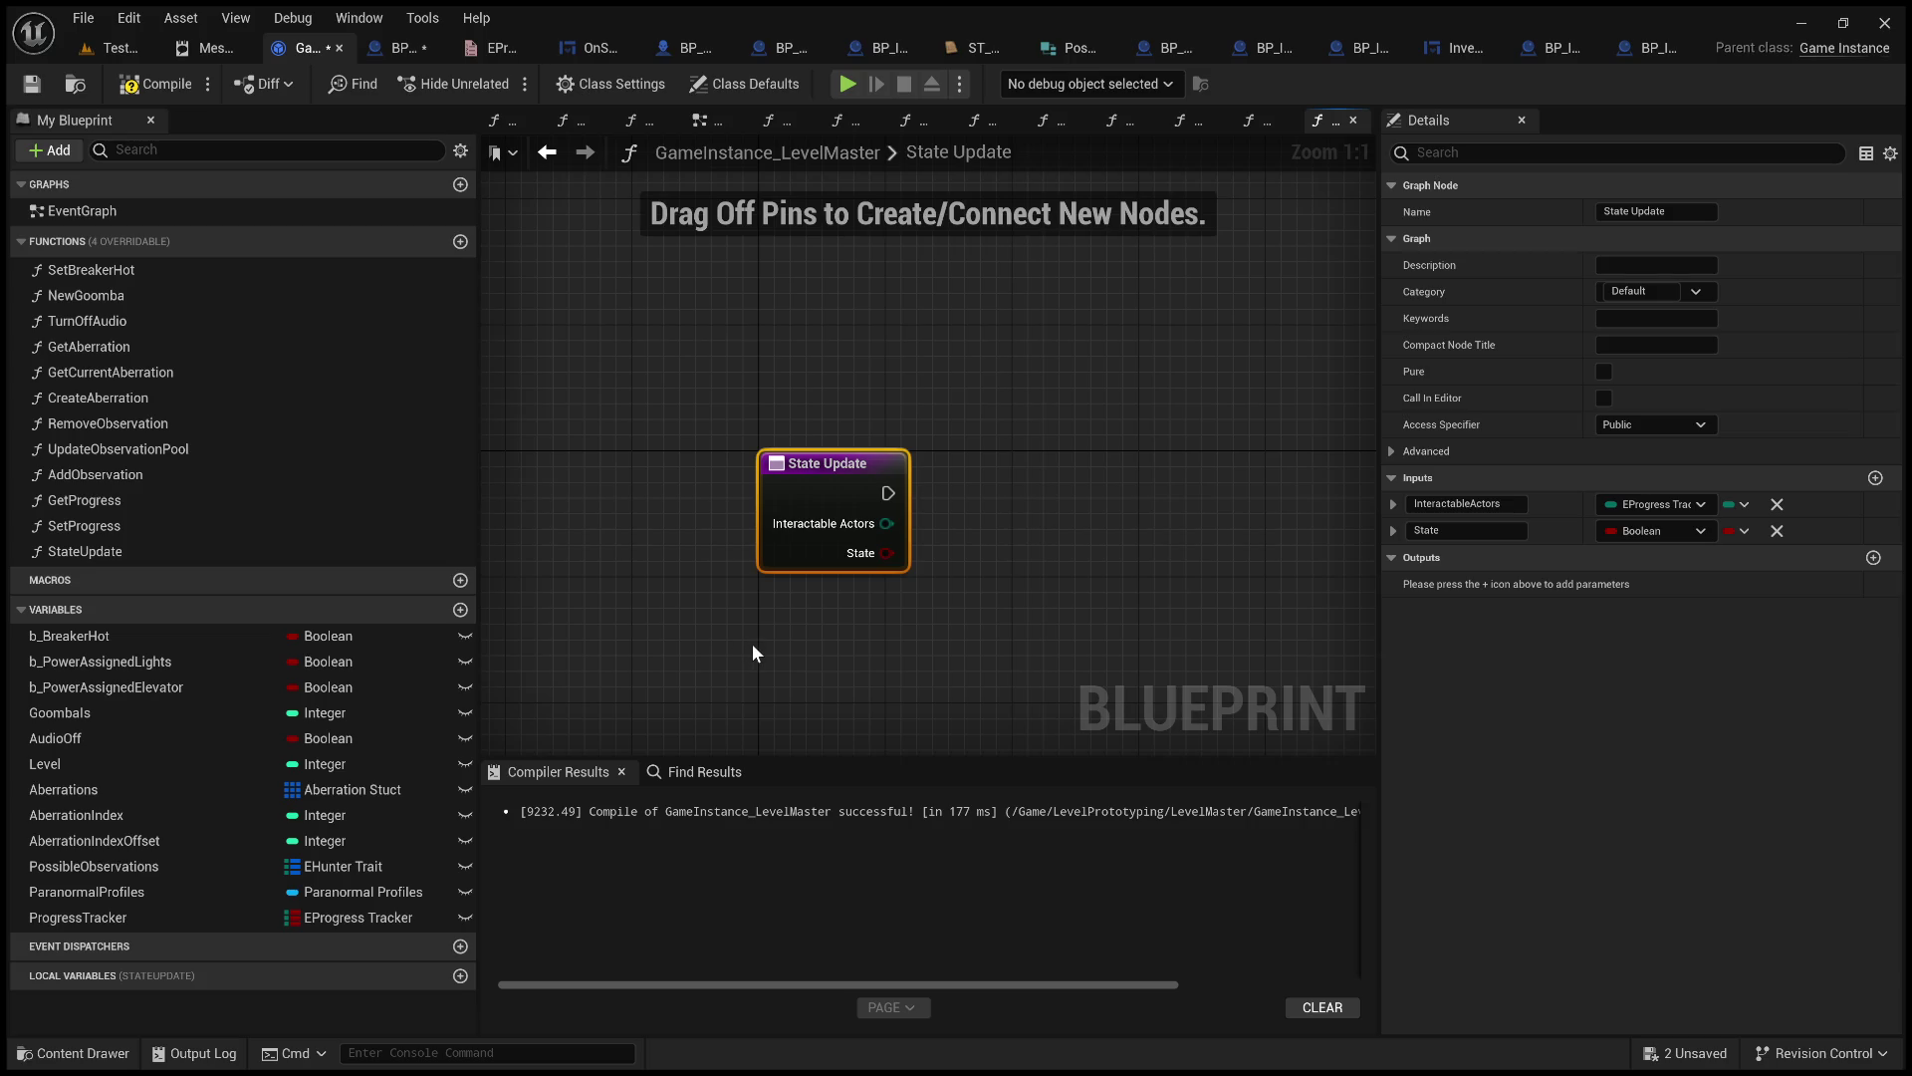
Deselect the State Update node in the function graph.
left_click_drag(648, 604, 817, 655)
Move the State Update node to the upper left of the graph and recompile the blueprint.
left_click(827, 476)
left_click(1030, 349)
scroll(996, 344, "down", 2)
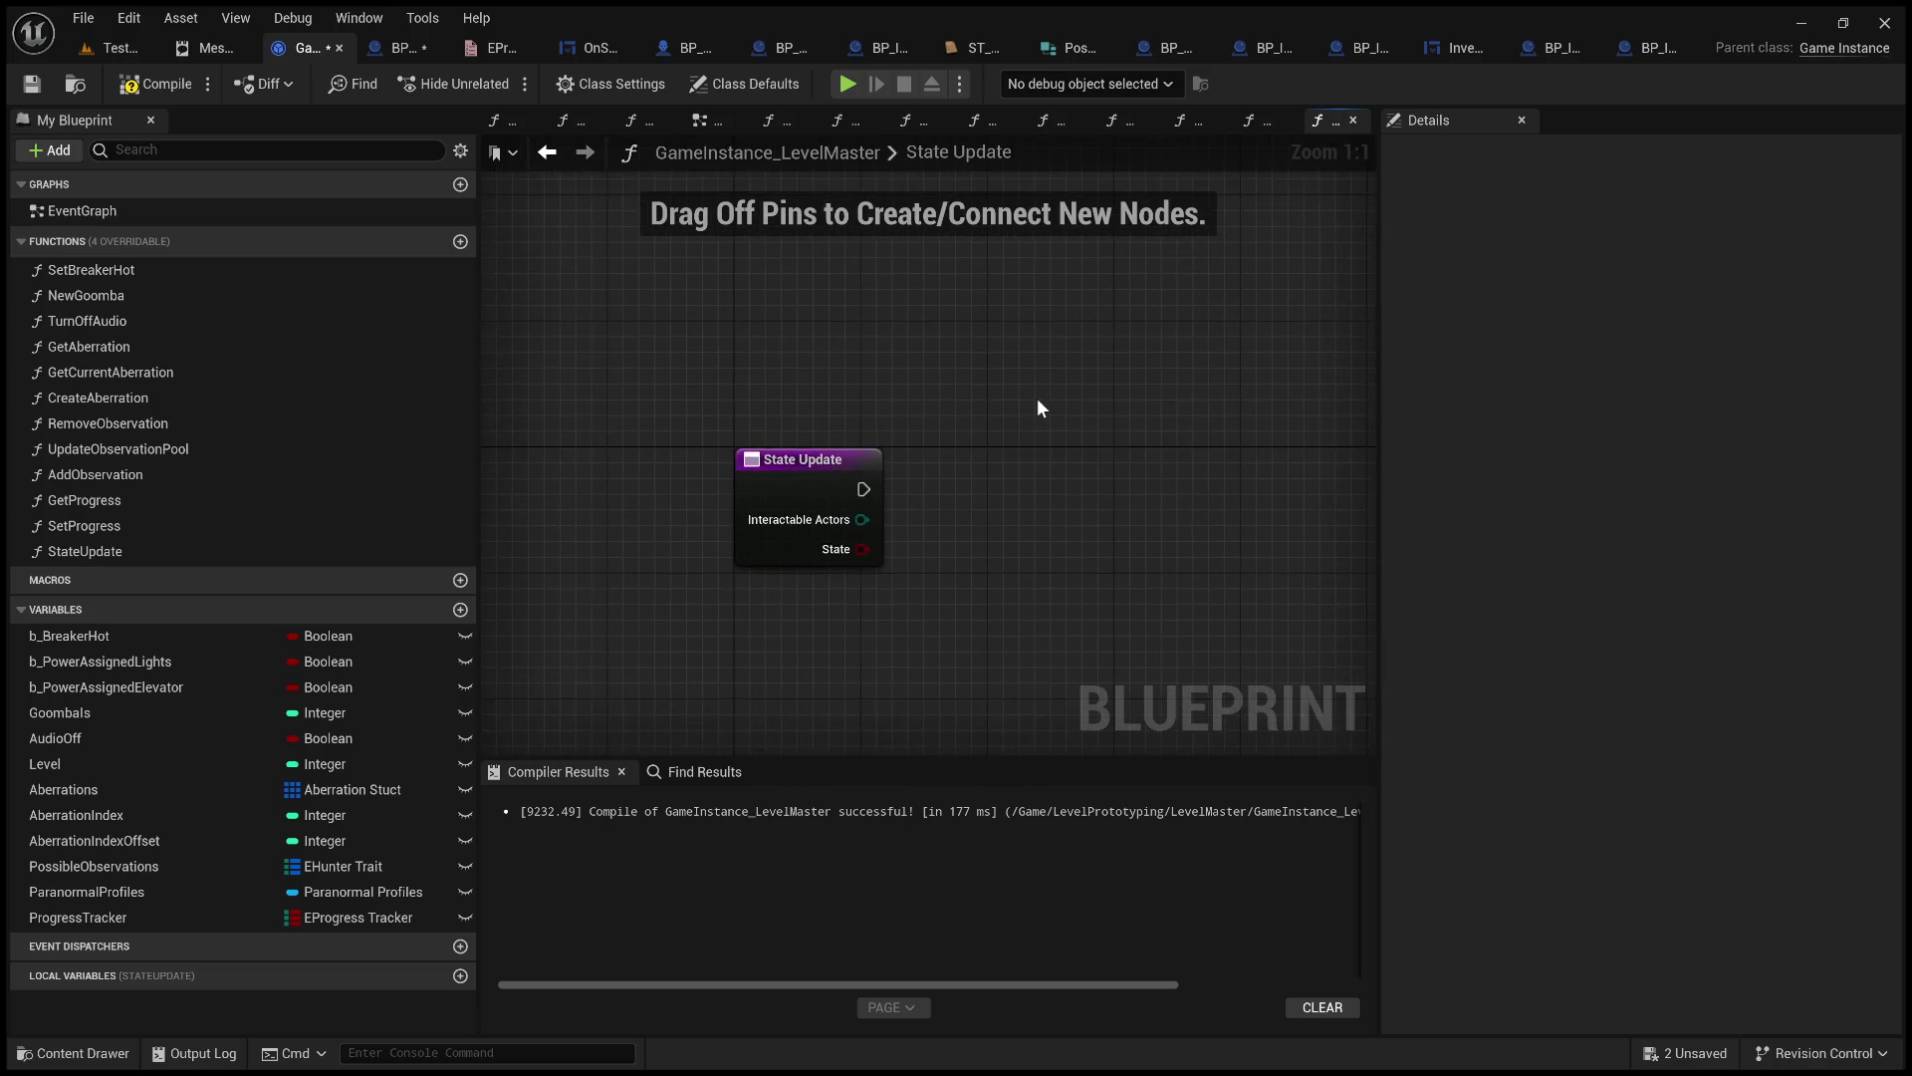
scroll(1032, 482, "up", 2)
left_click_drag(1032, 483, 852, 430)
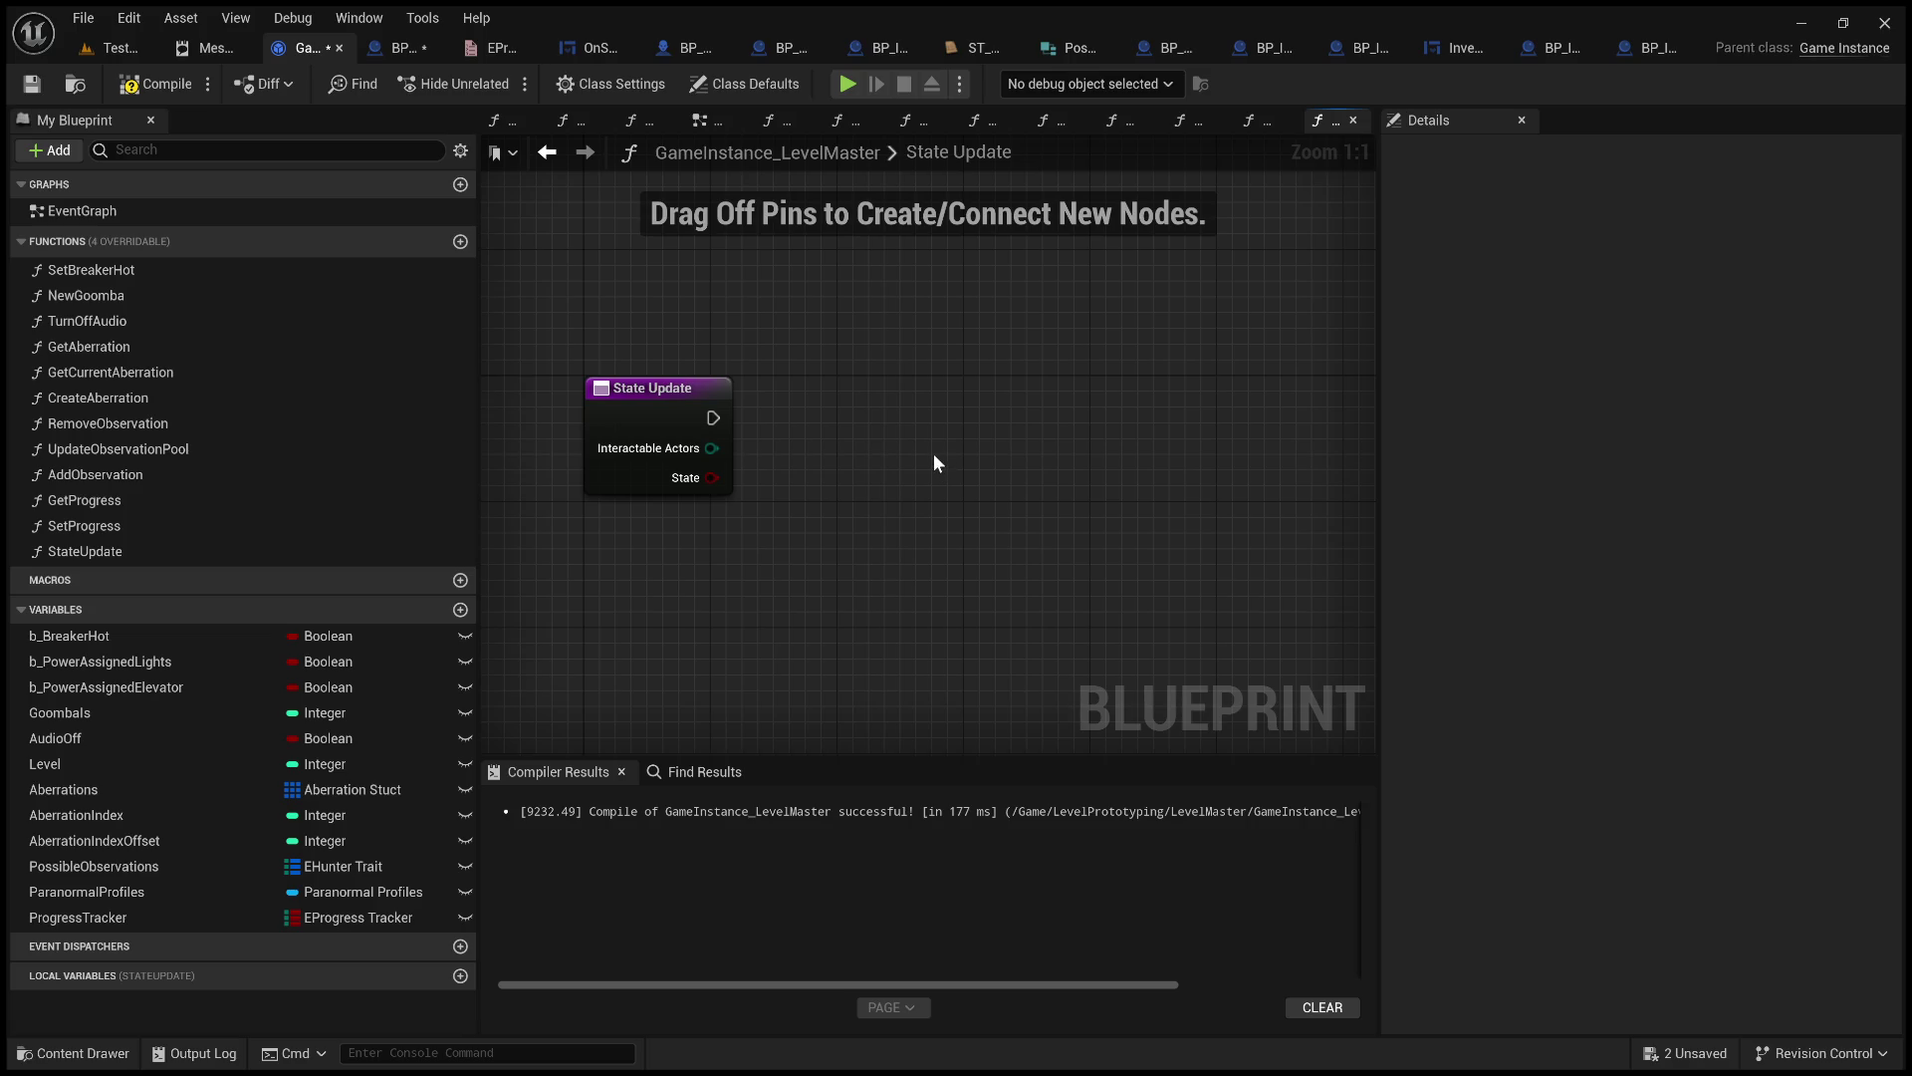
left_click(635, 481)
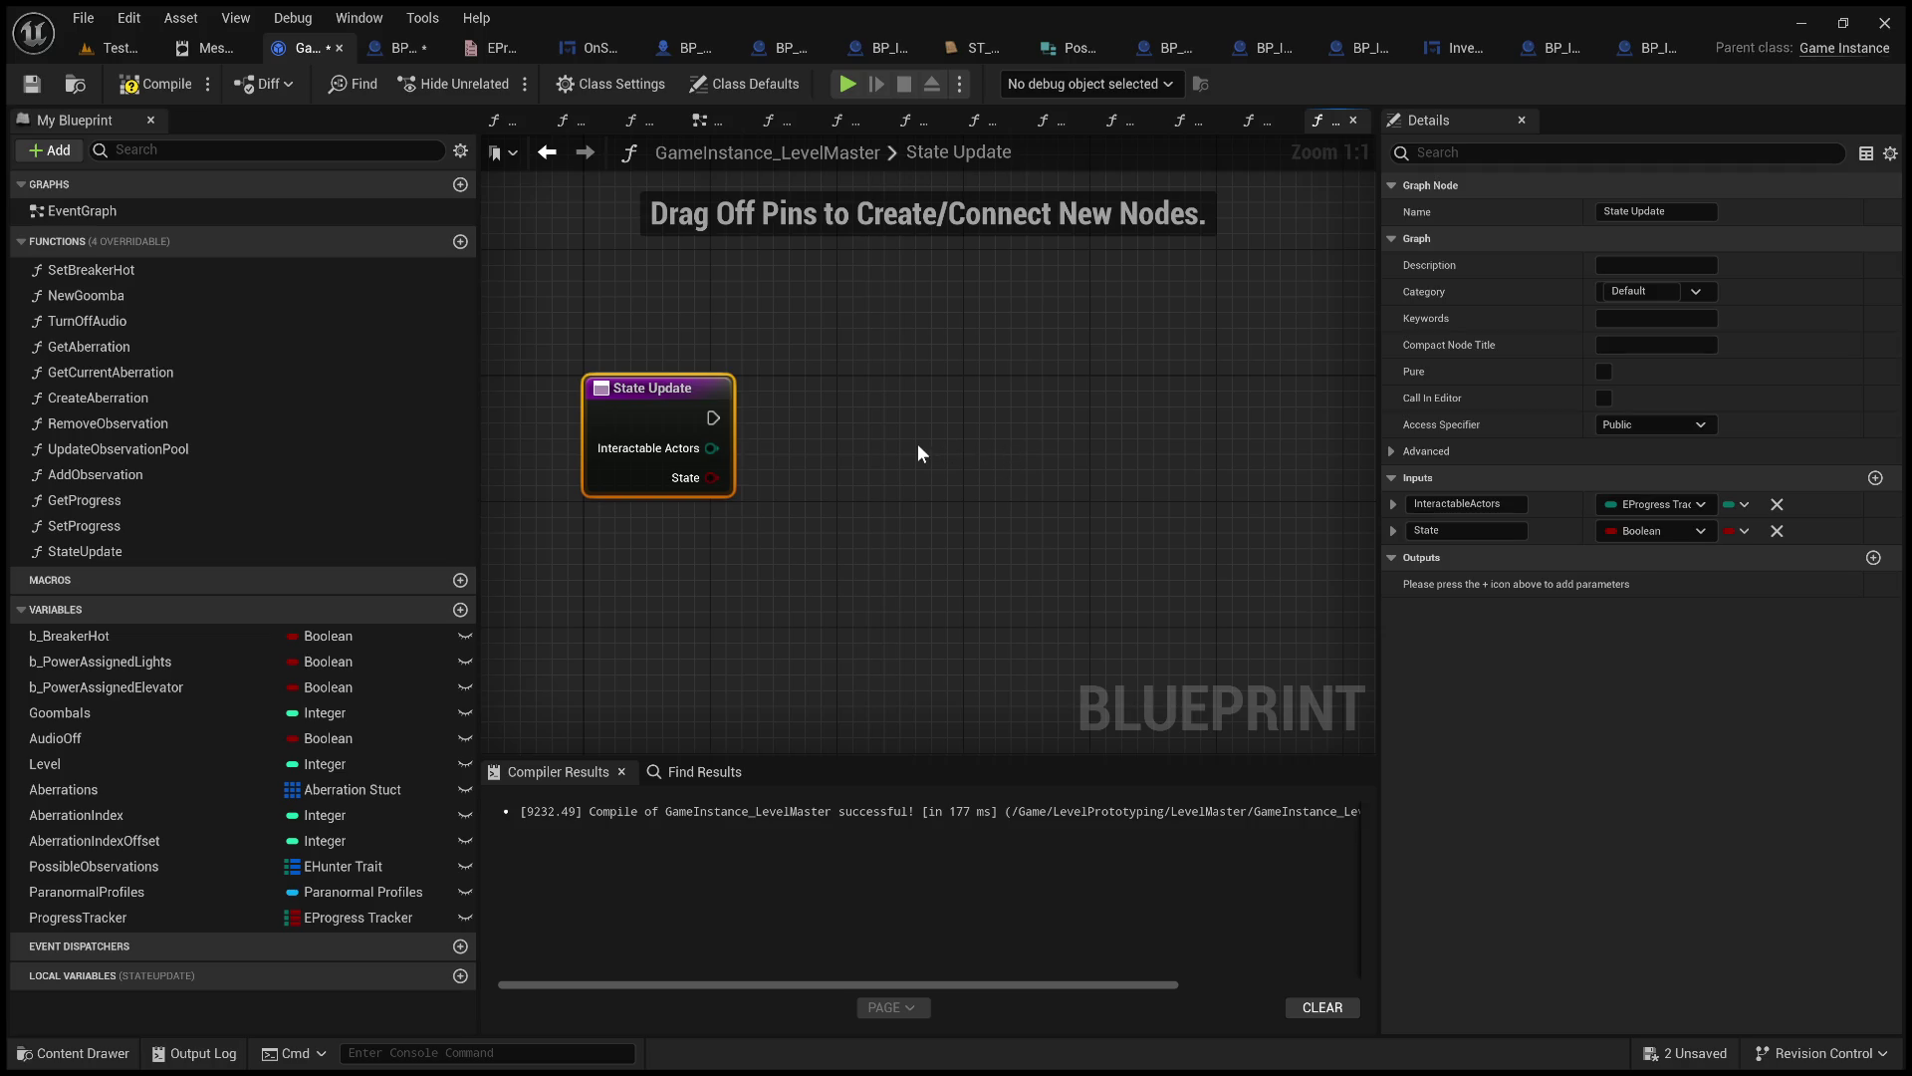
left_click_drag(896, 465, 827, 430)
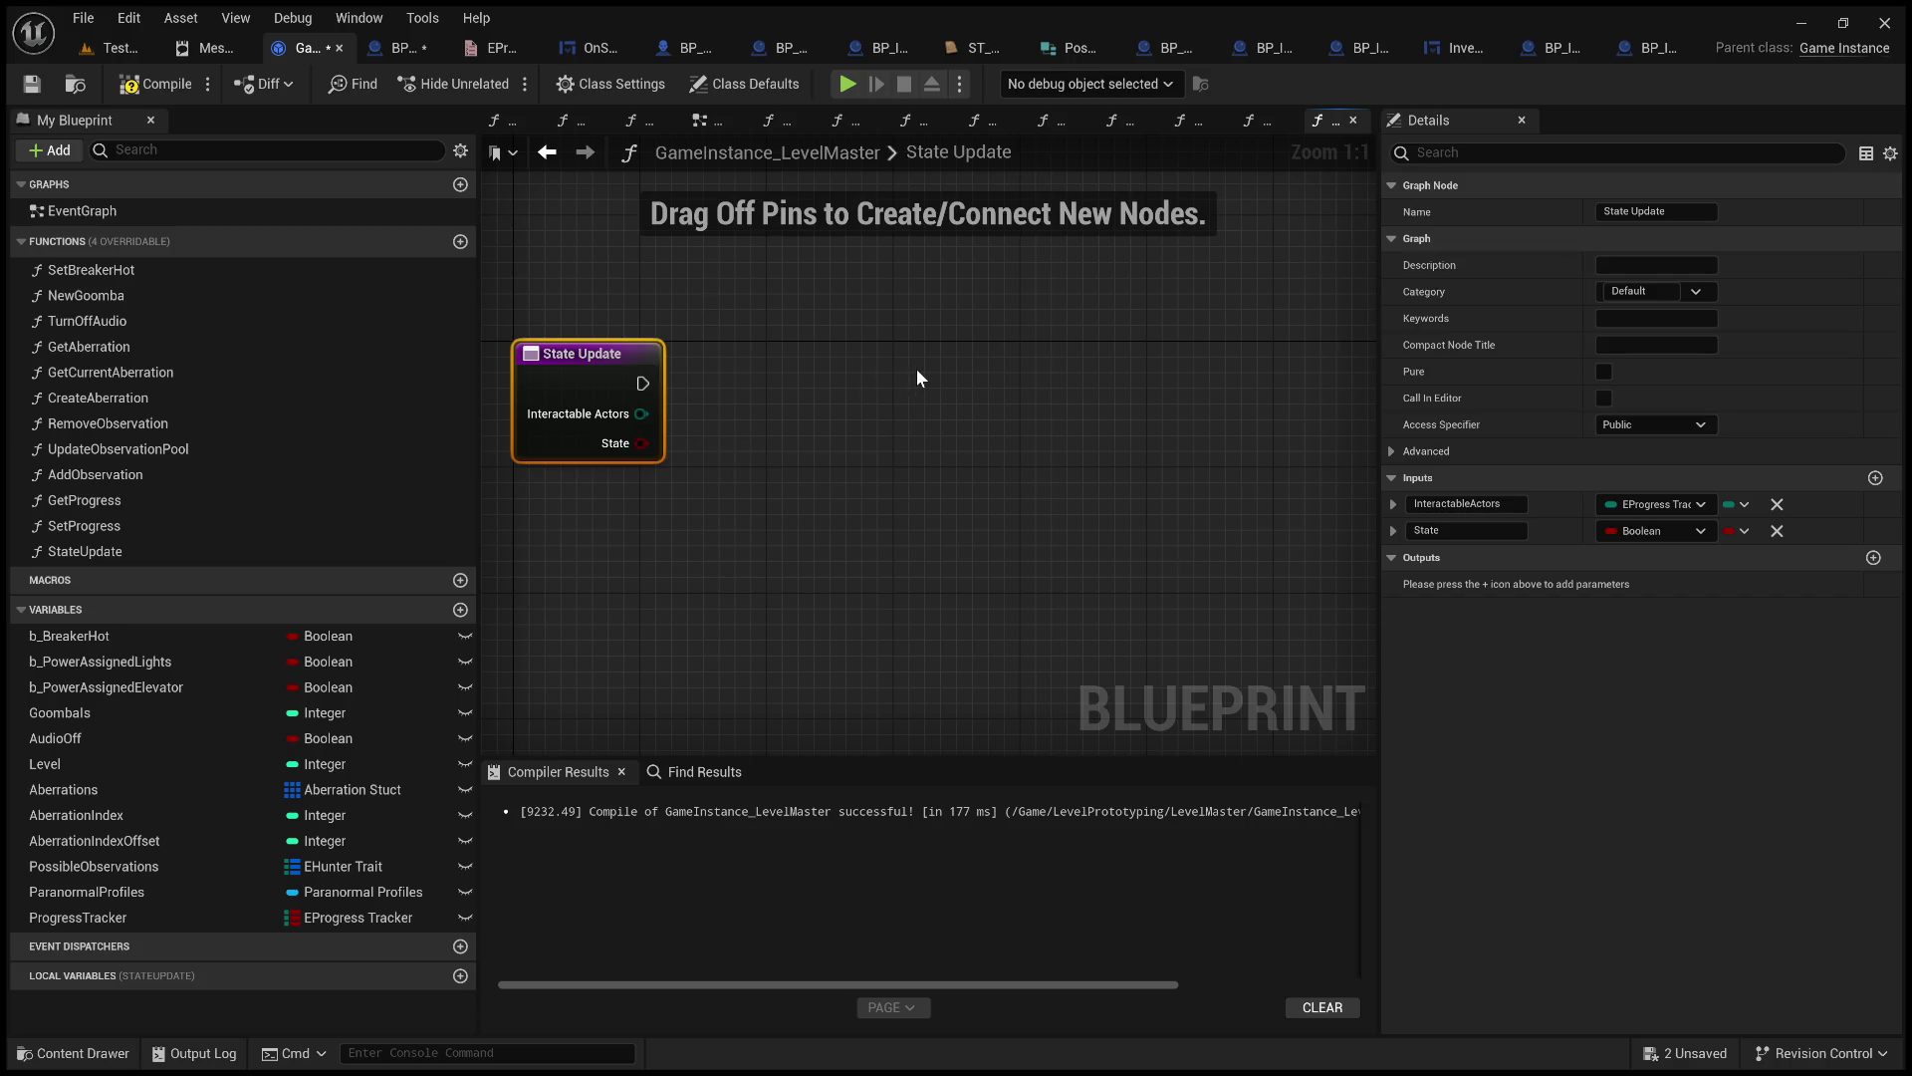
left_click(148, 94)
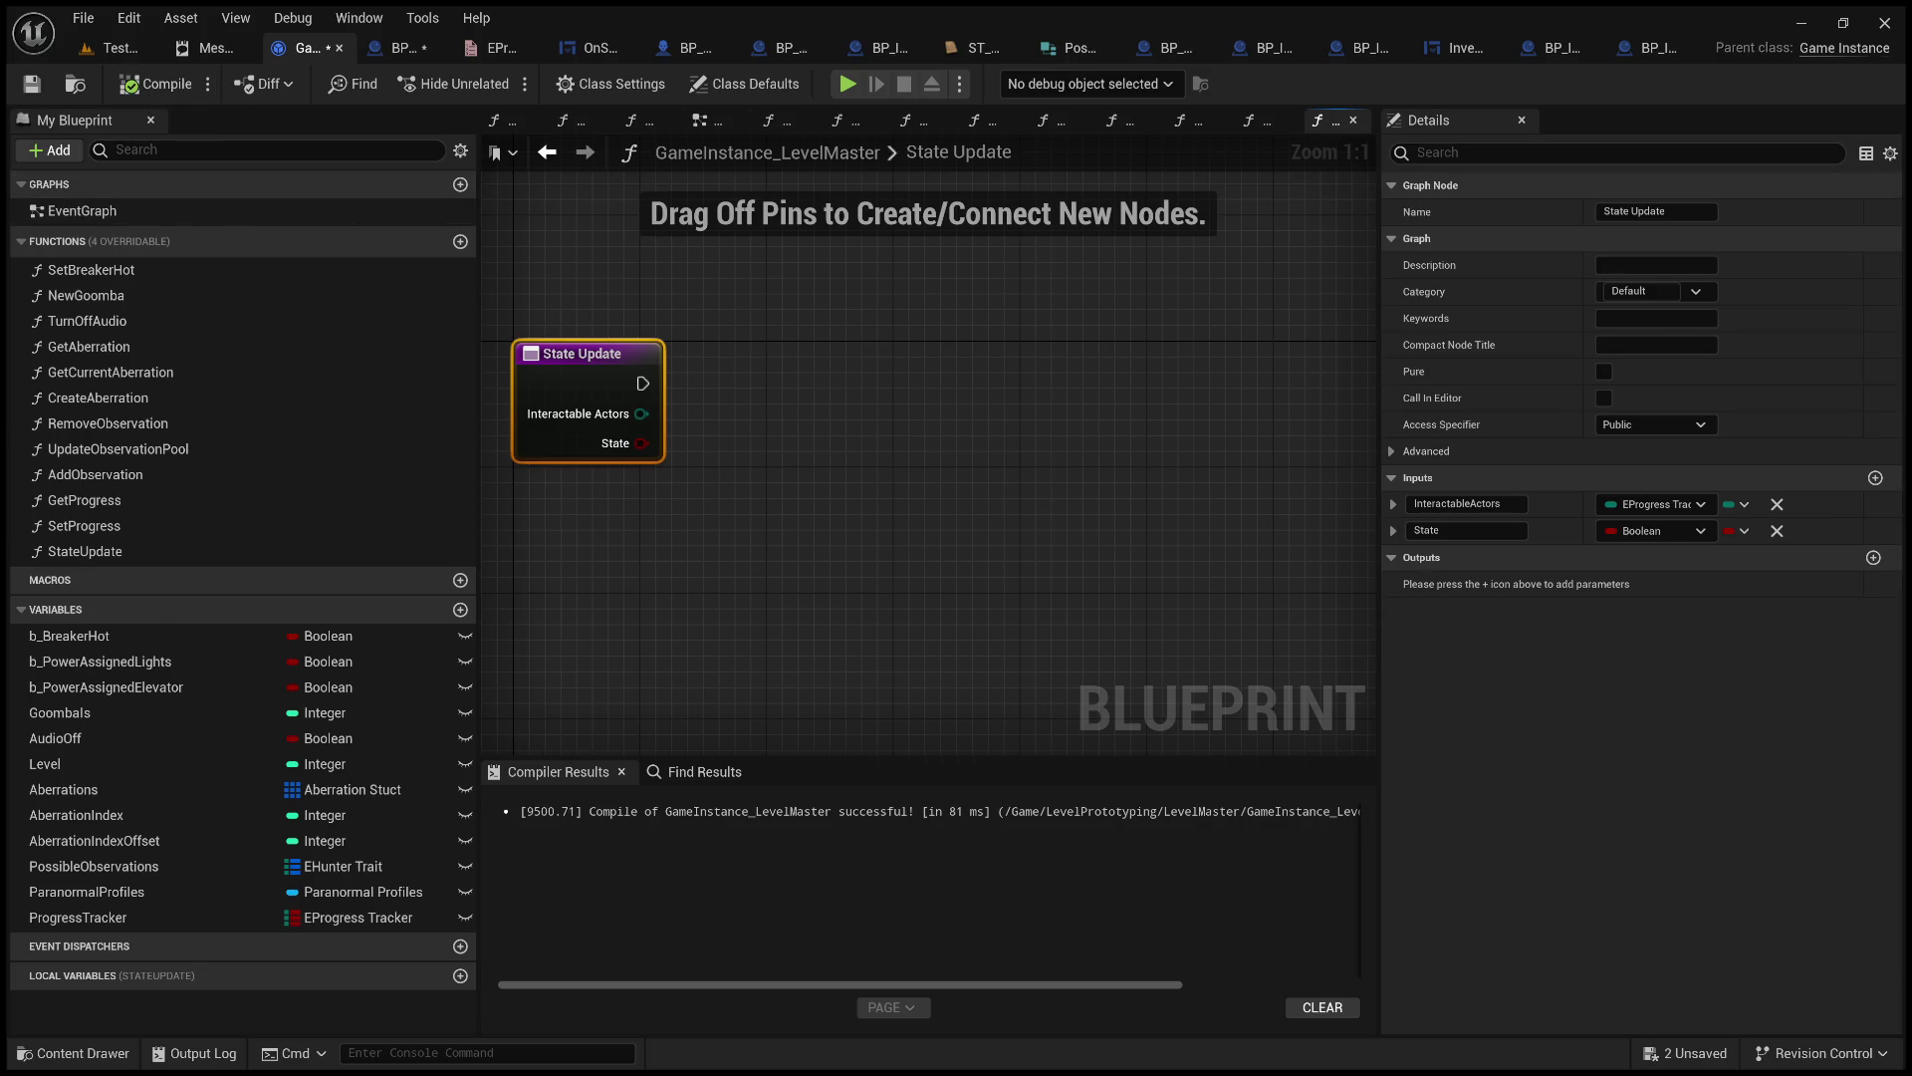
key("alt+Tab")
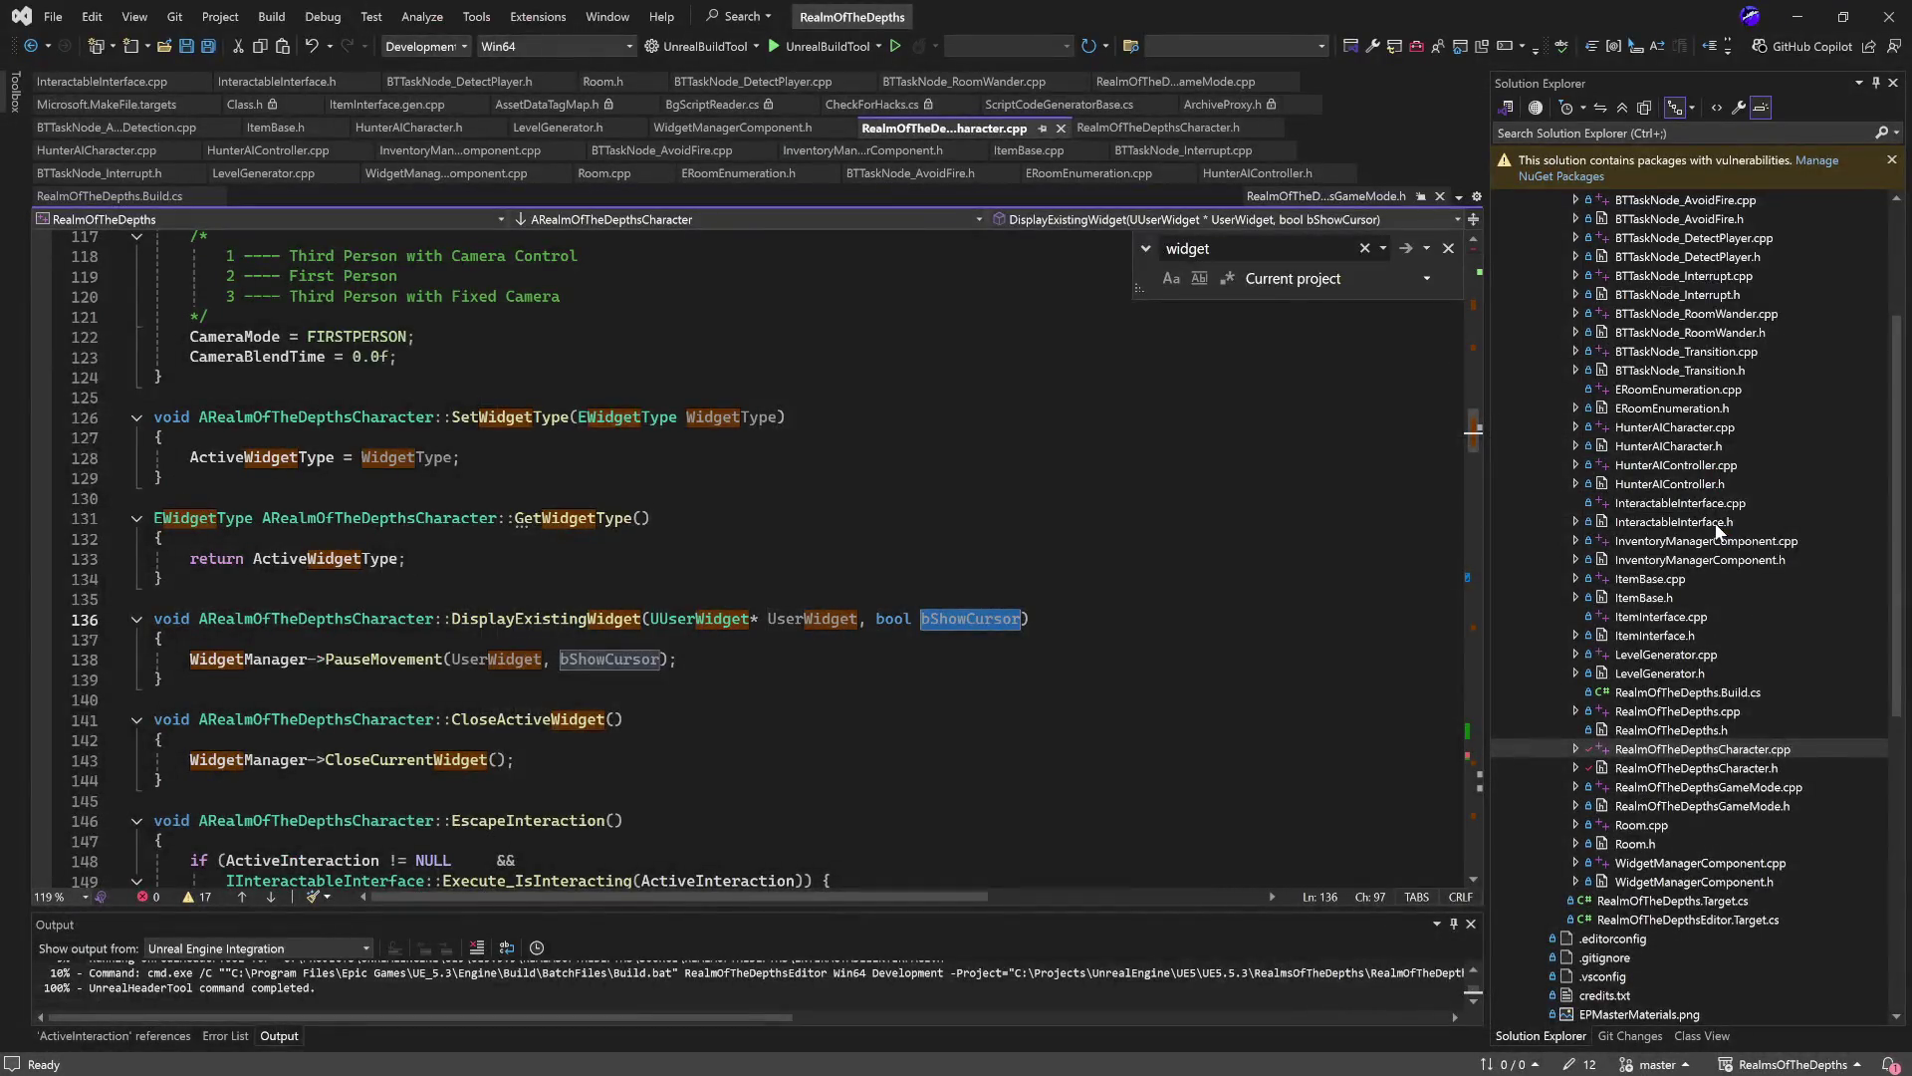
Open InteractableInterface.h and paste a copy of the IsInteracting declaration below it.
double_click(1738, 503)
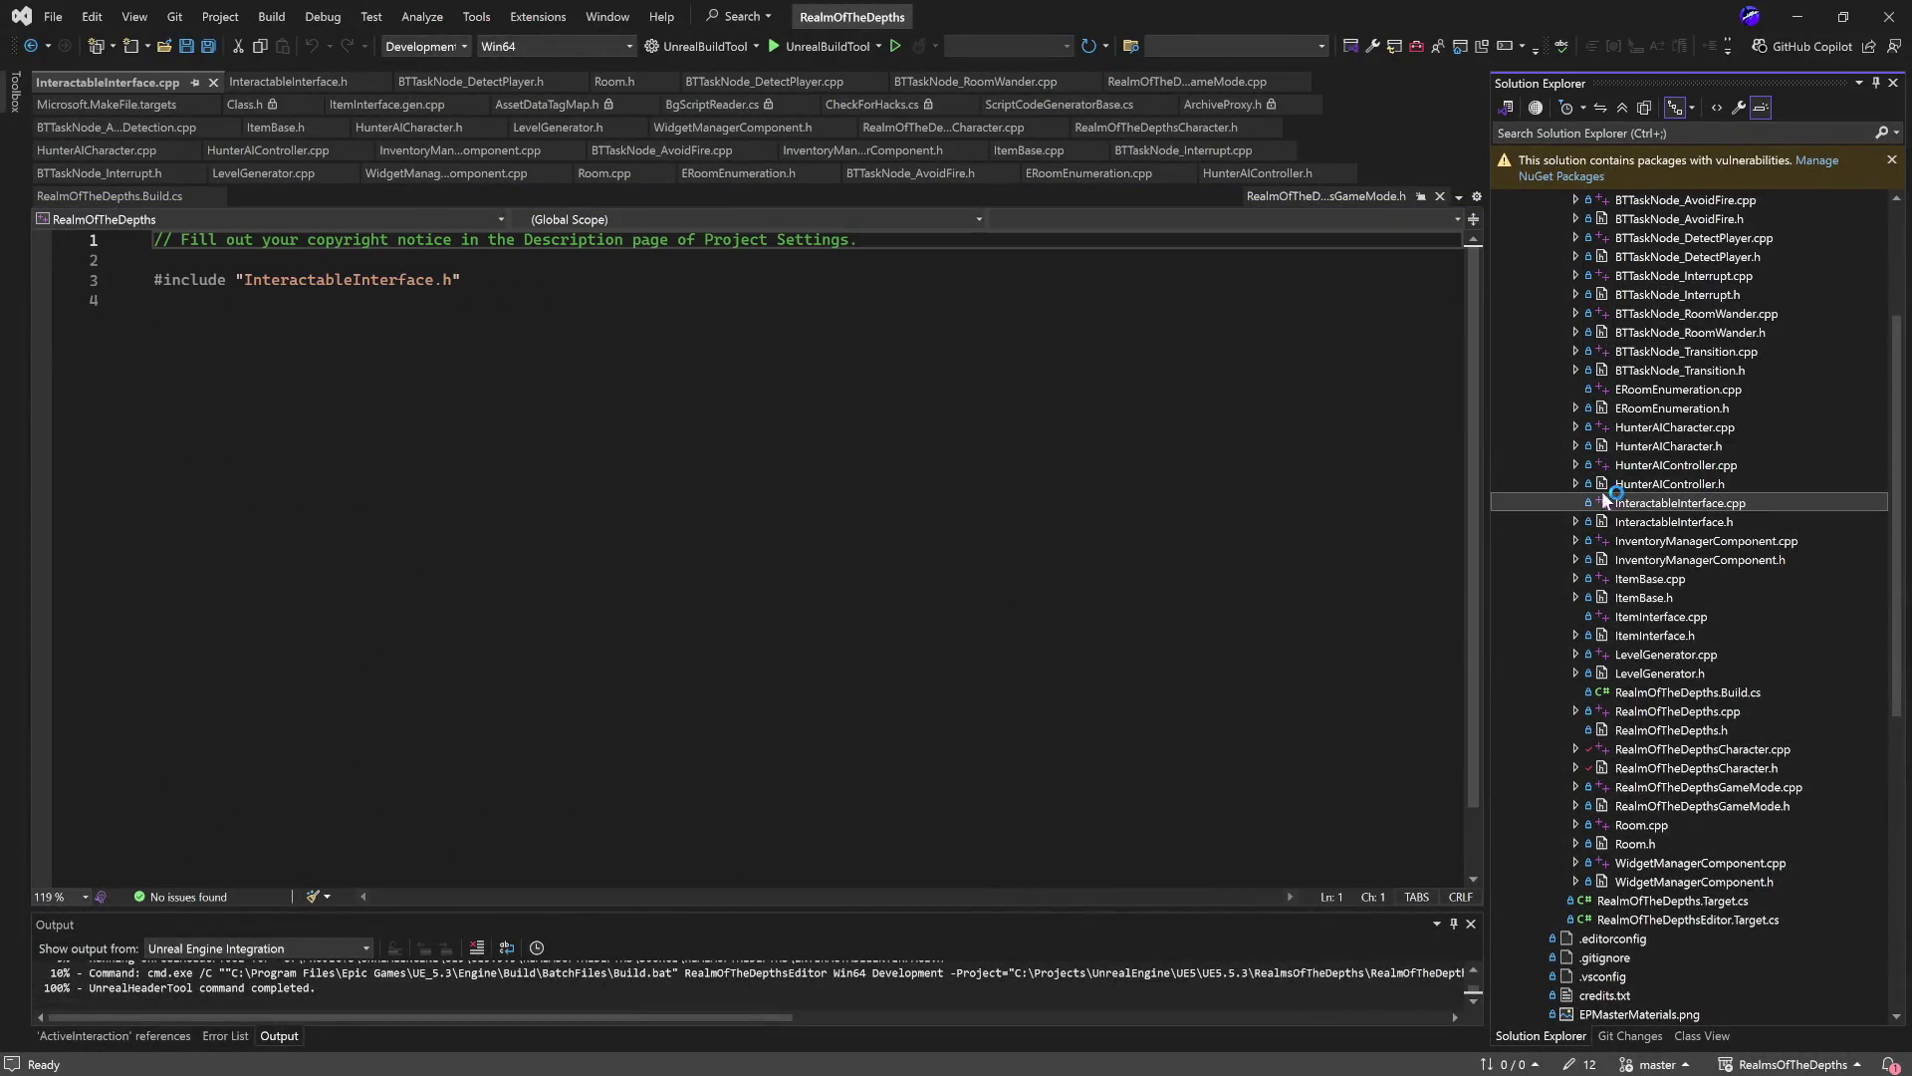
double_click(1728, 522)
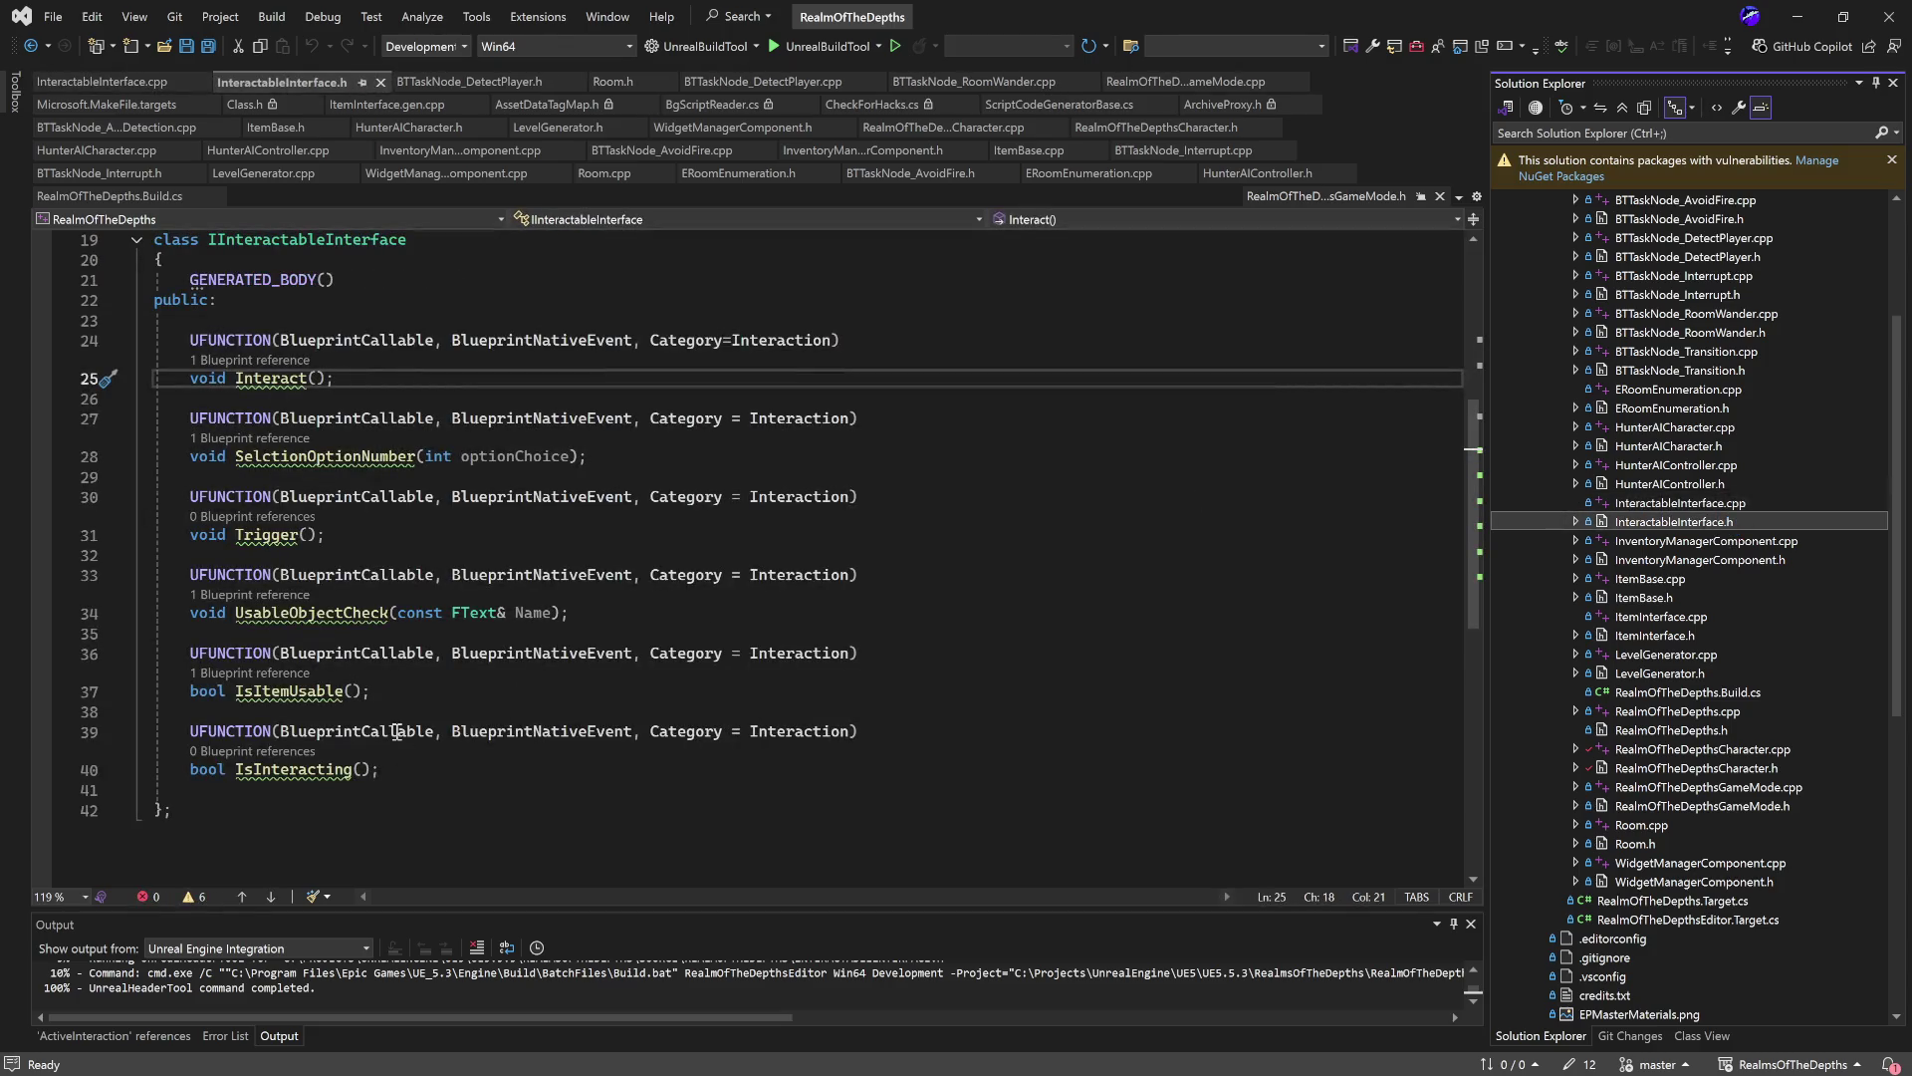
left_click_drag(448, 769, 132, 739)
key("ctrl+c")
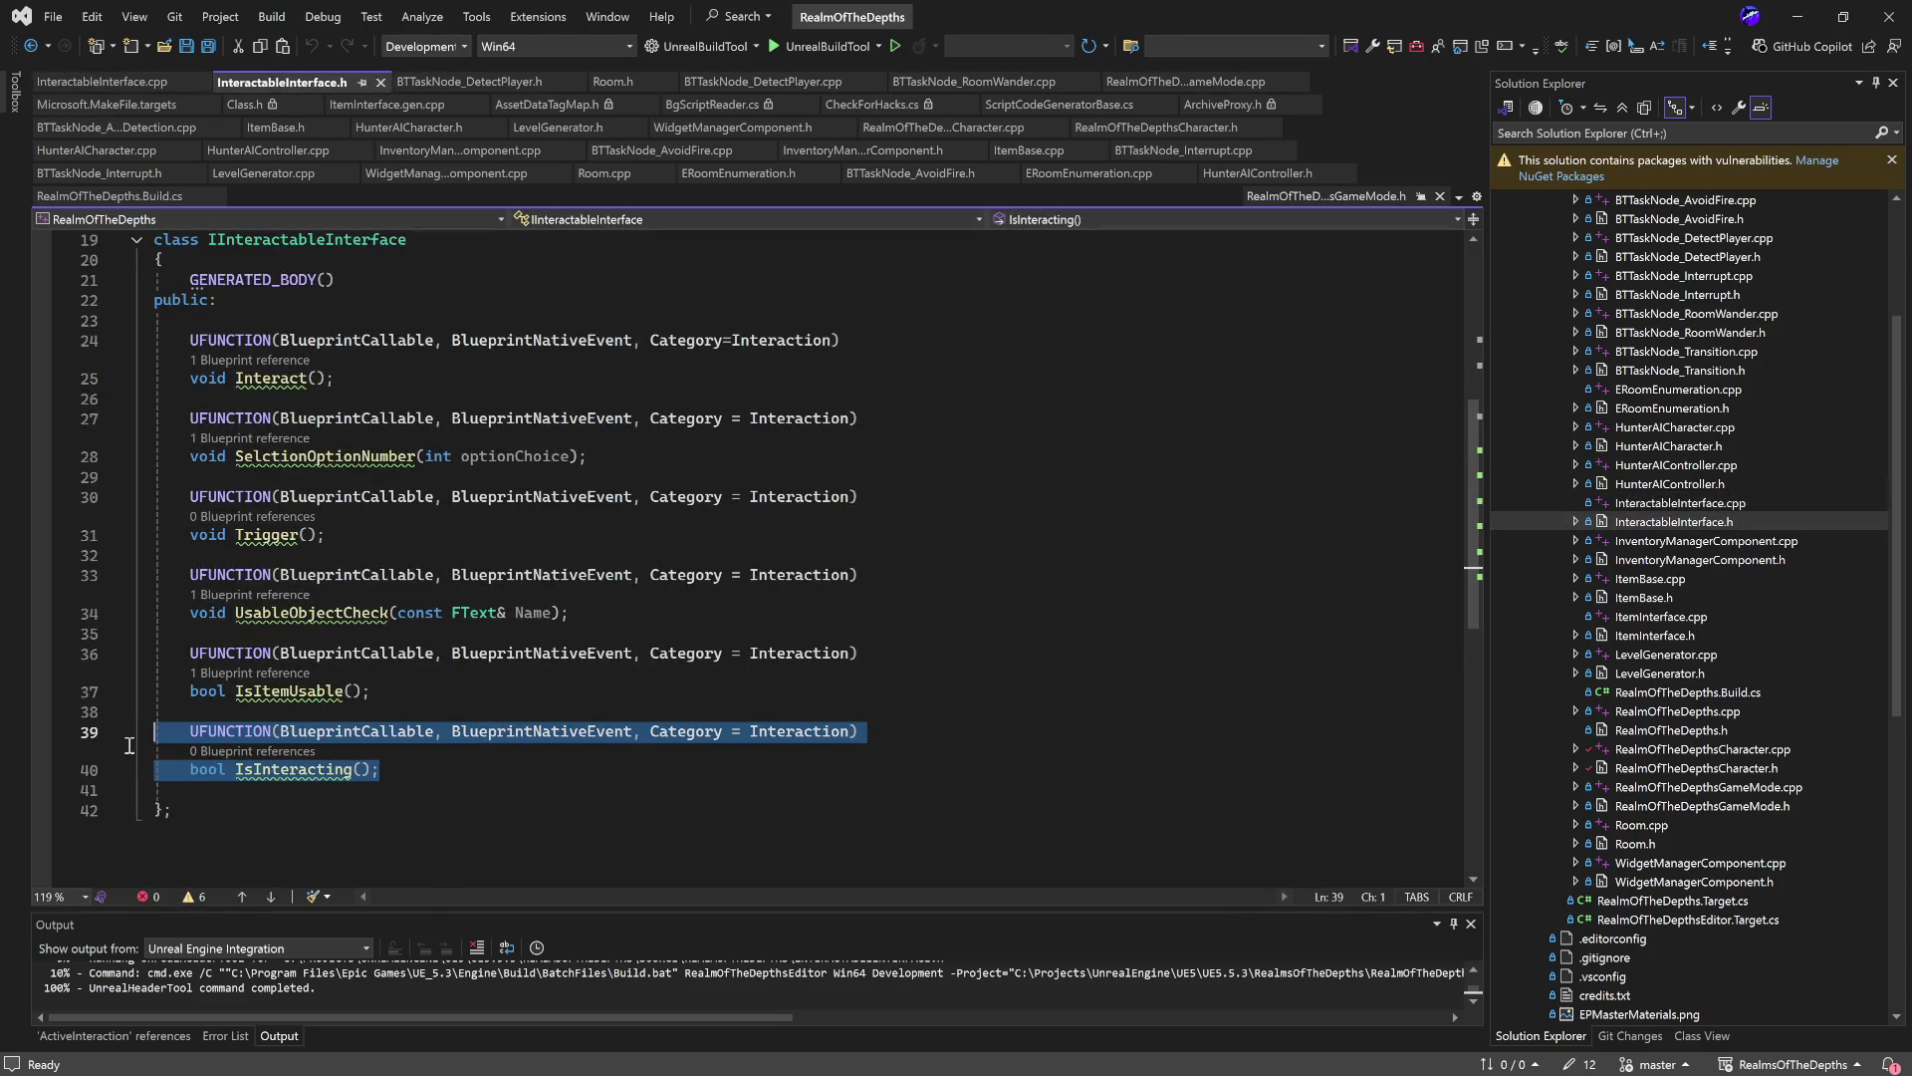
left_click(461, 770)
key("Return")
key("Return")
key("ctrl+v")
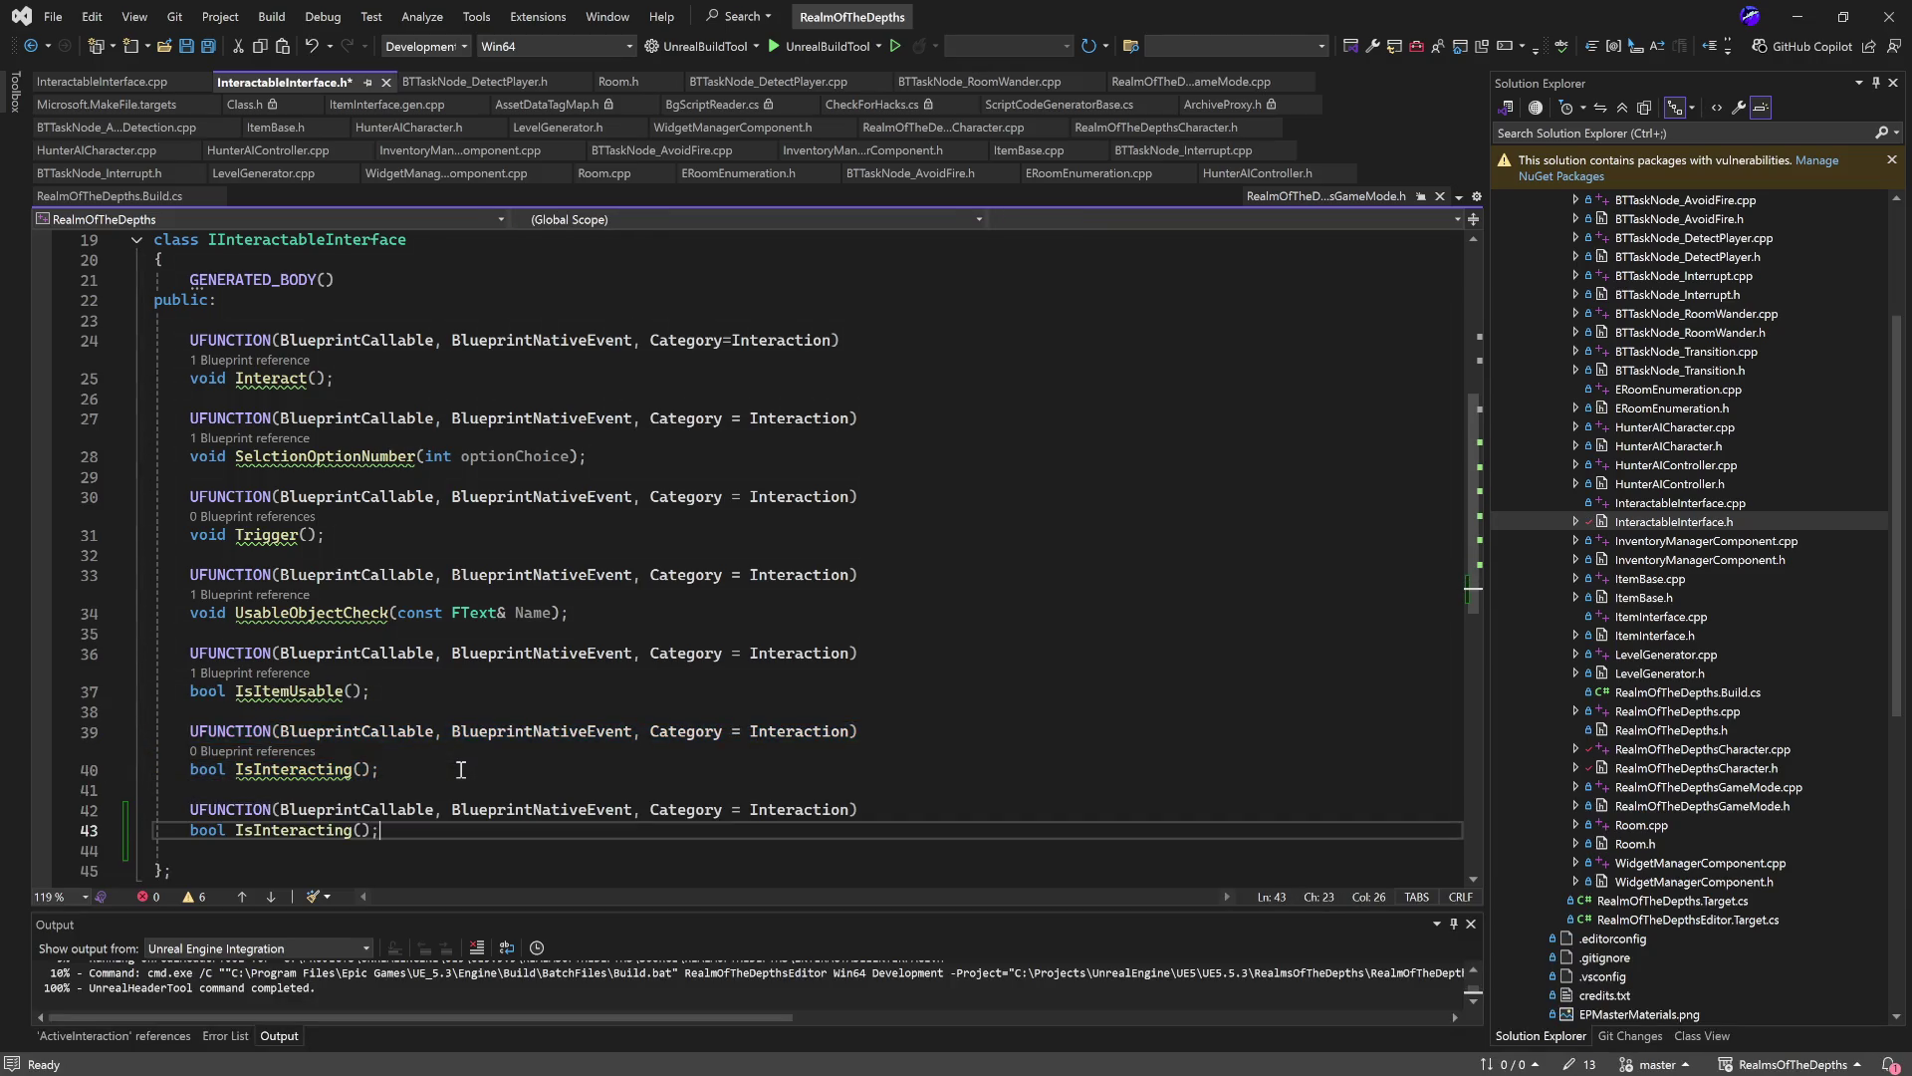
Rename the copied function to ActorStateUpdate and save the header.
double_click(267, 831)
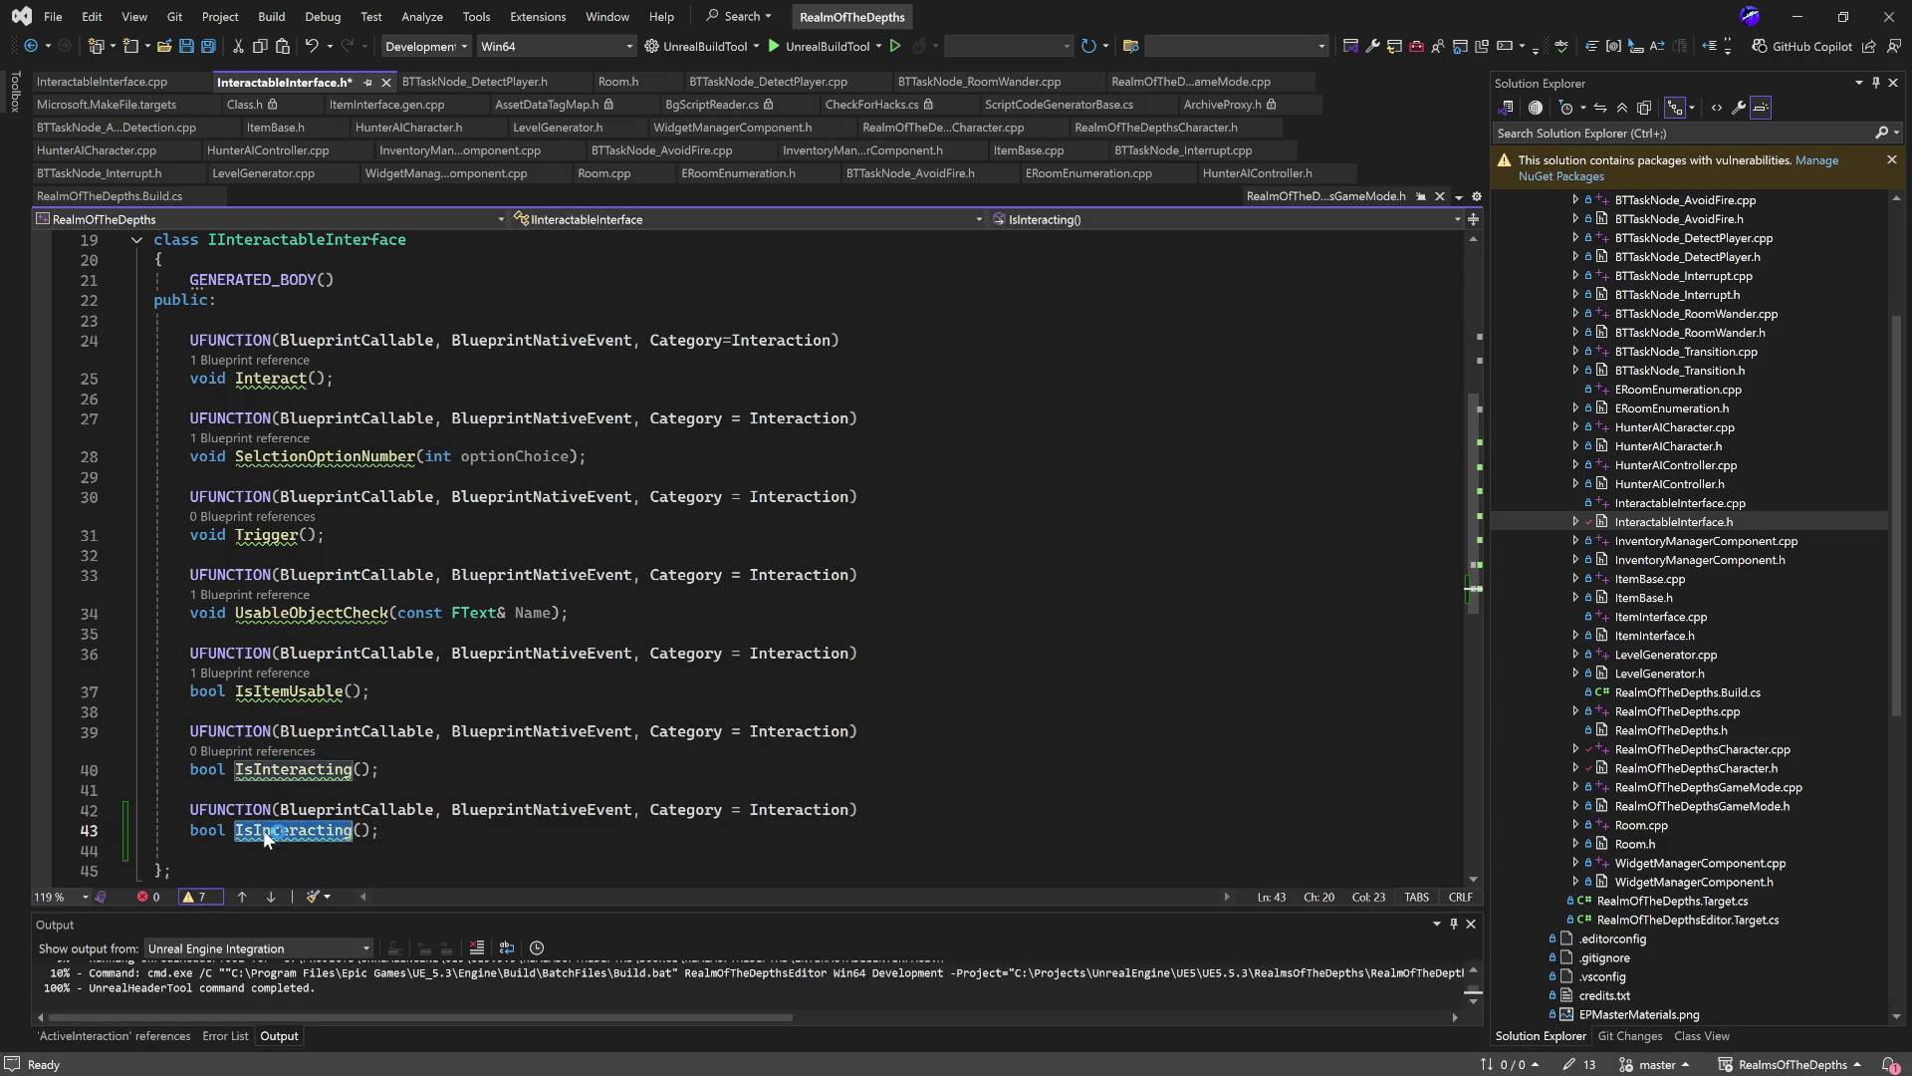
type("Sya")
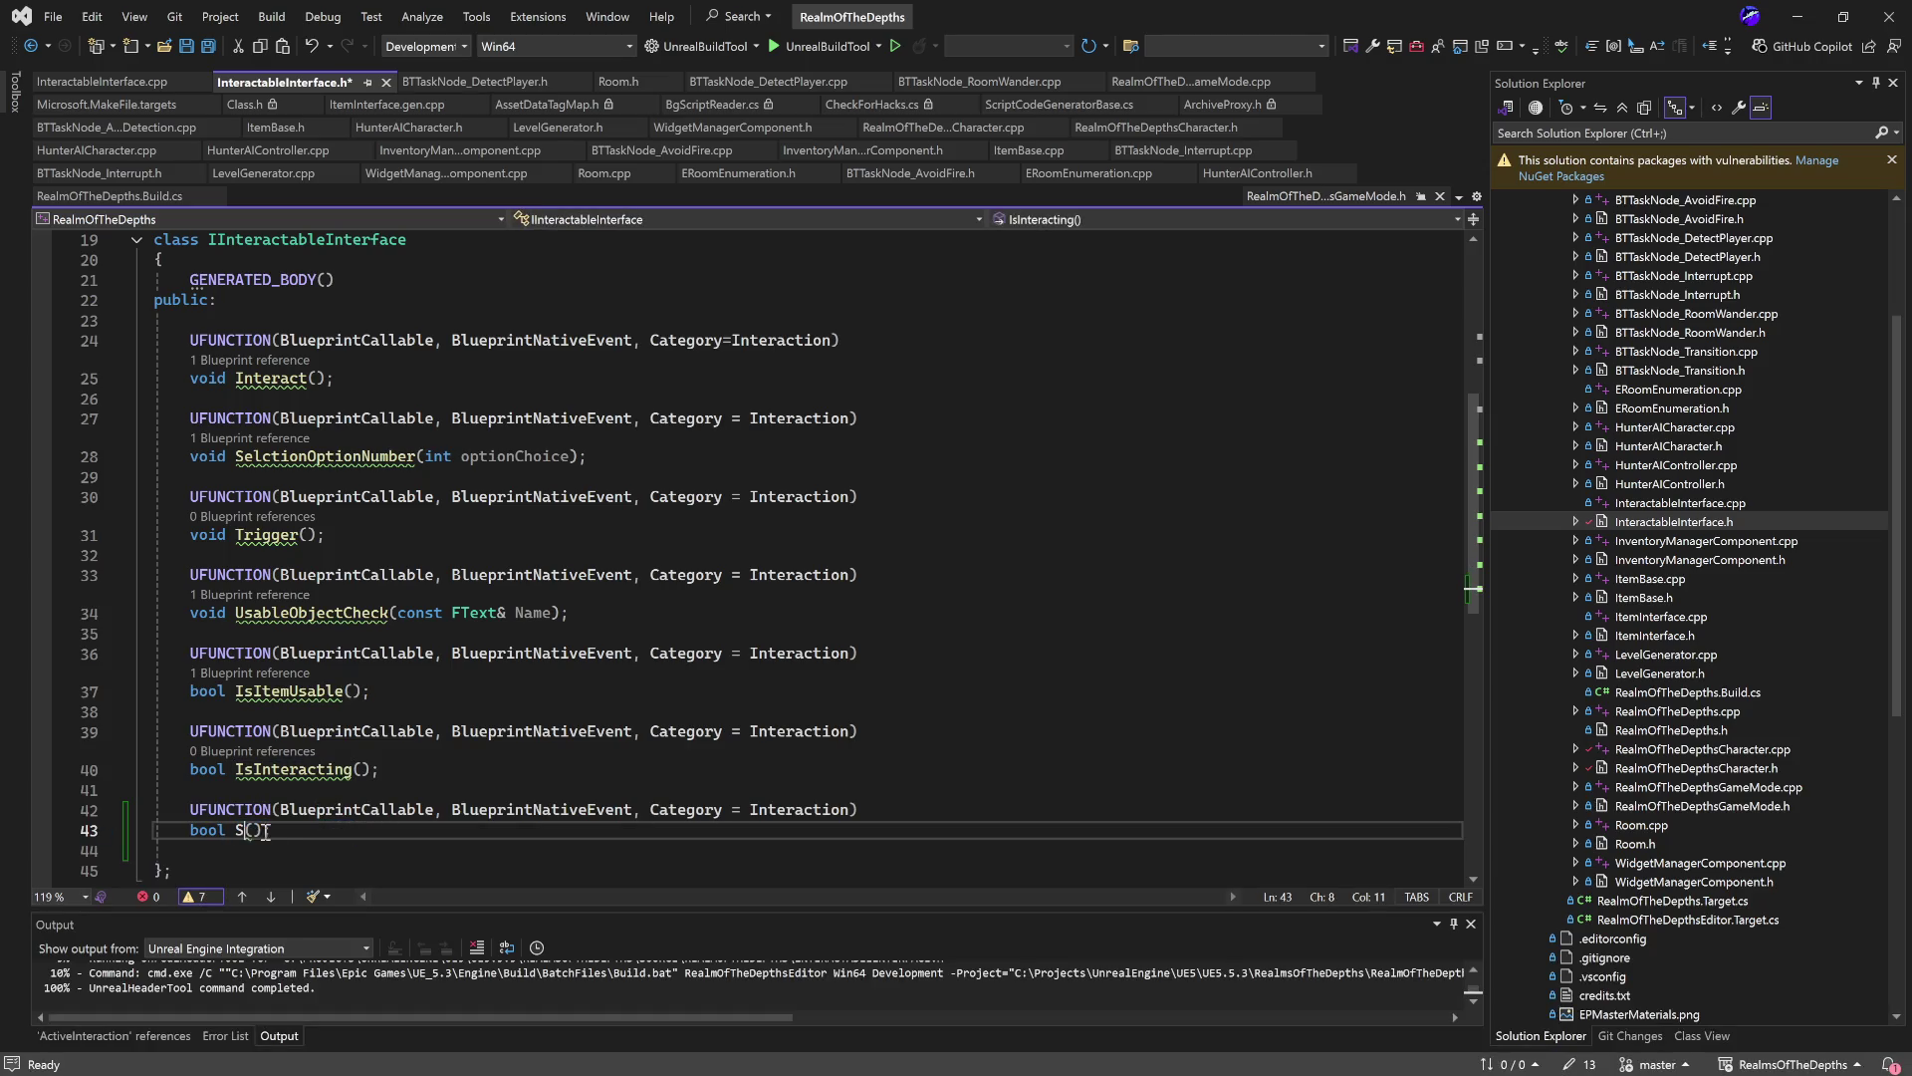
key("BackSpace")
key("BackSpace")
type("tateUpdate")
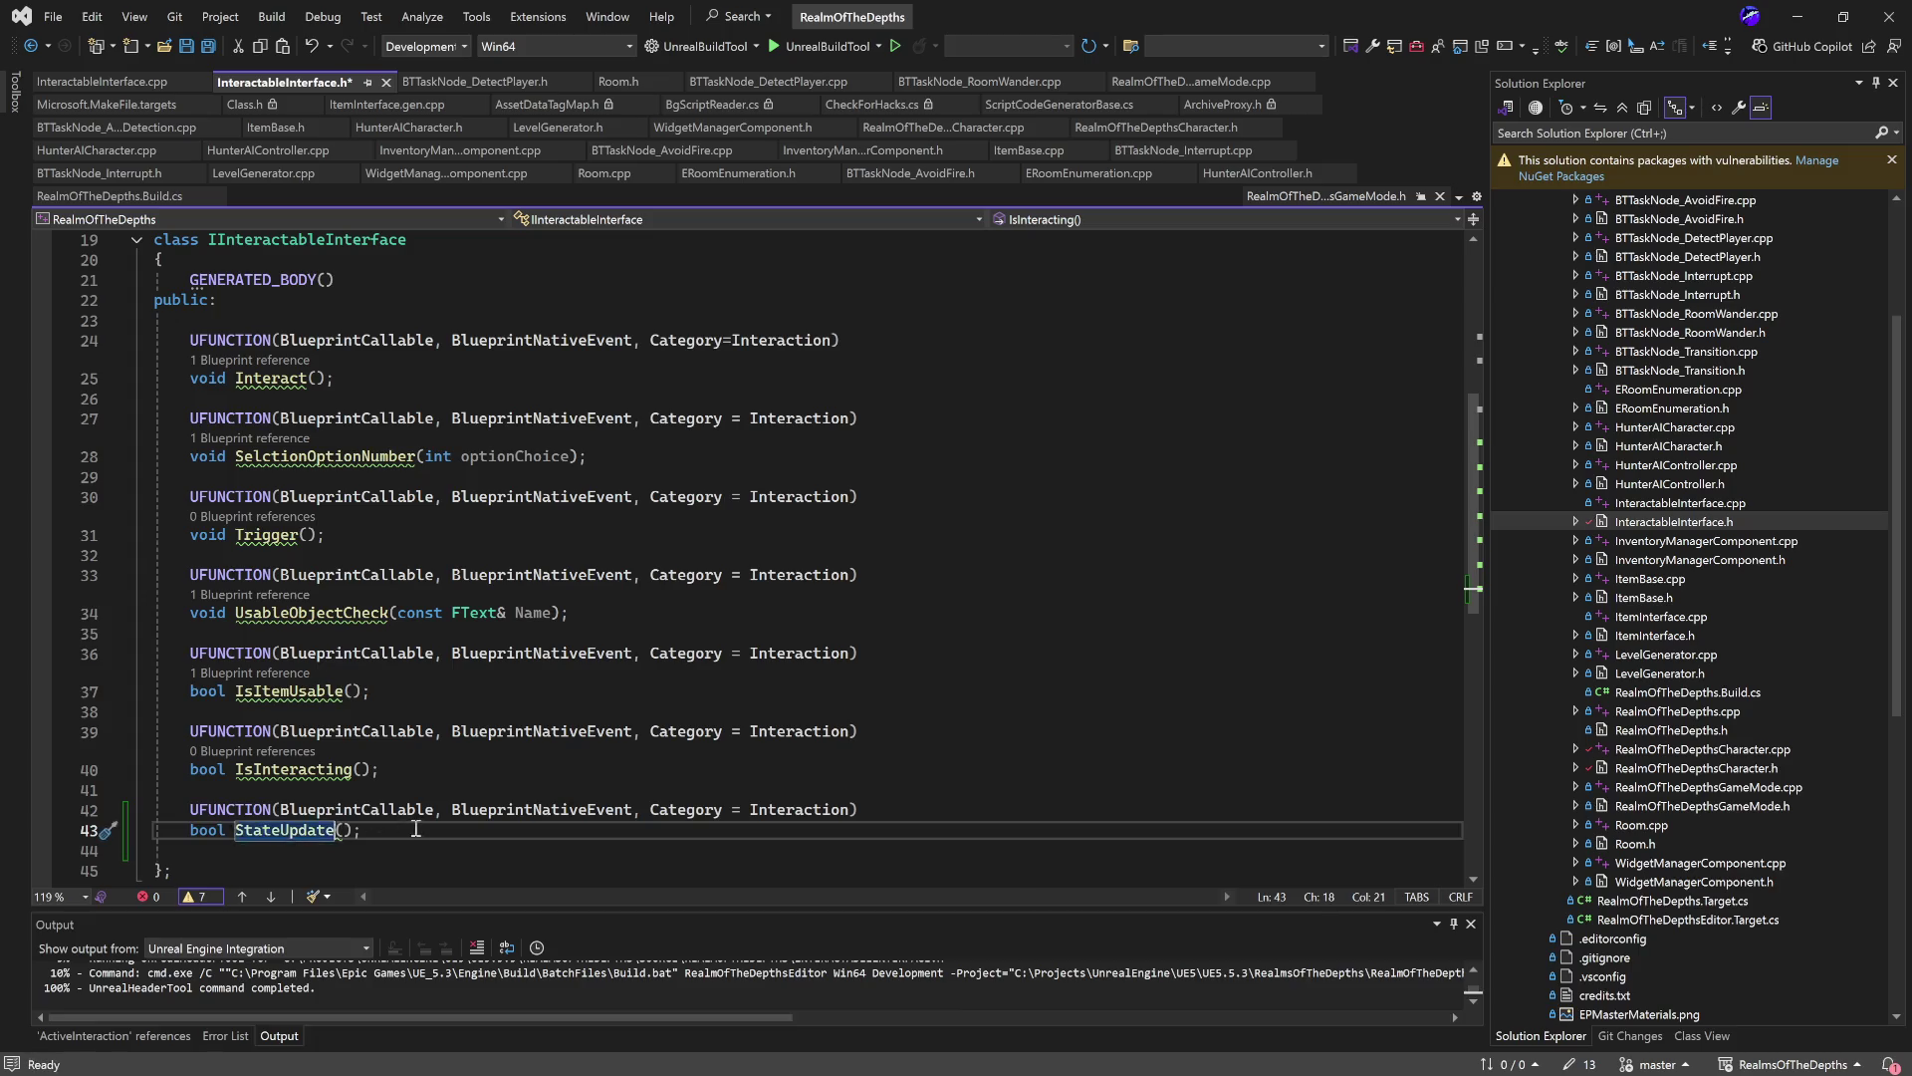
left_click(434, 828)
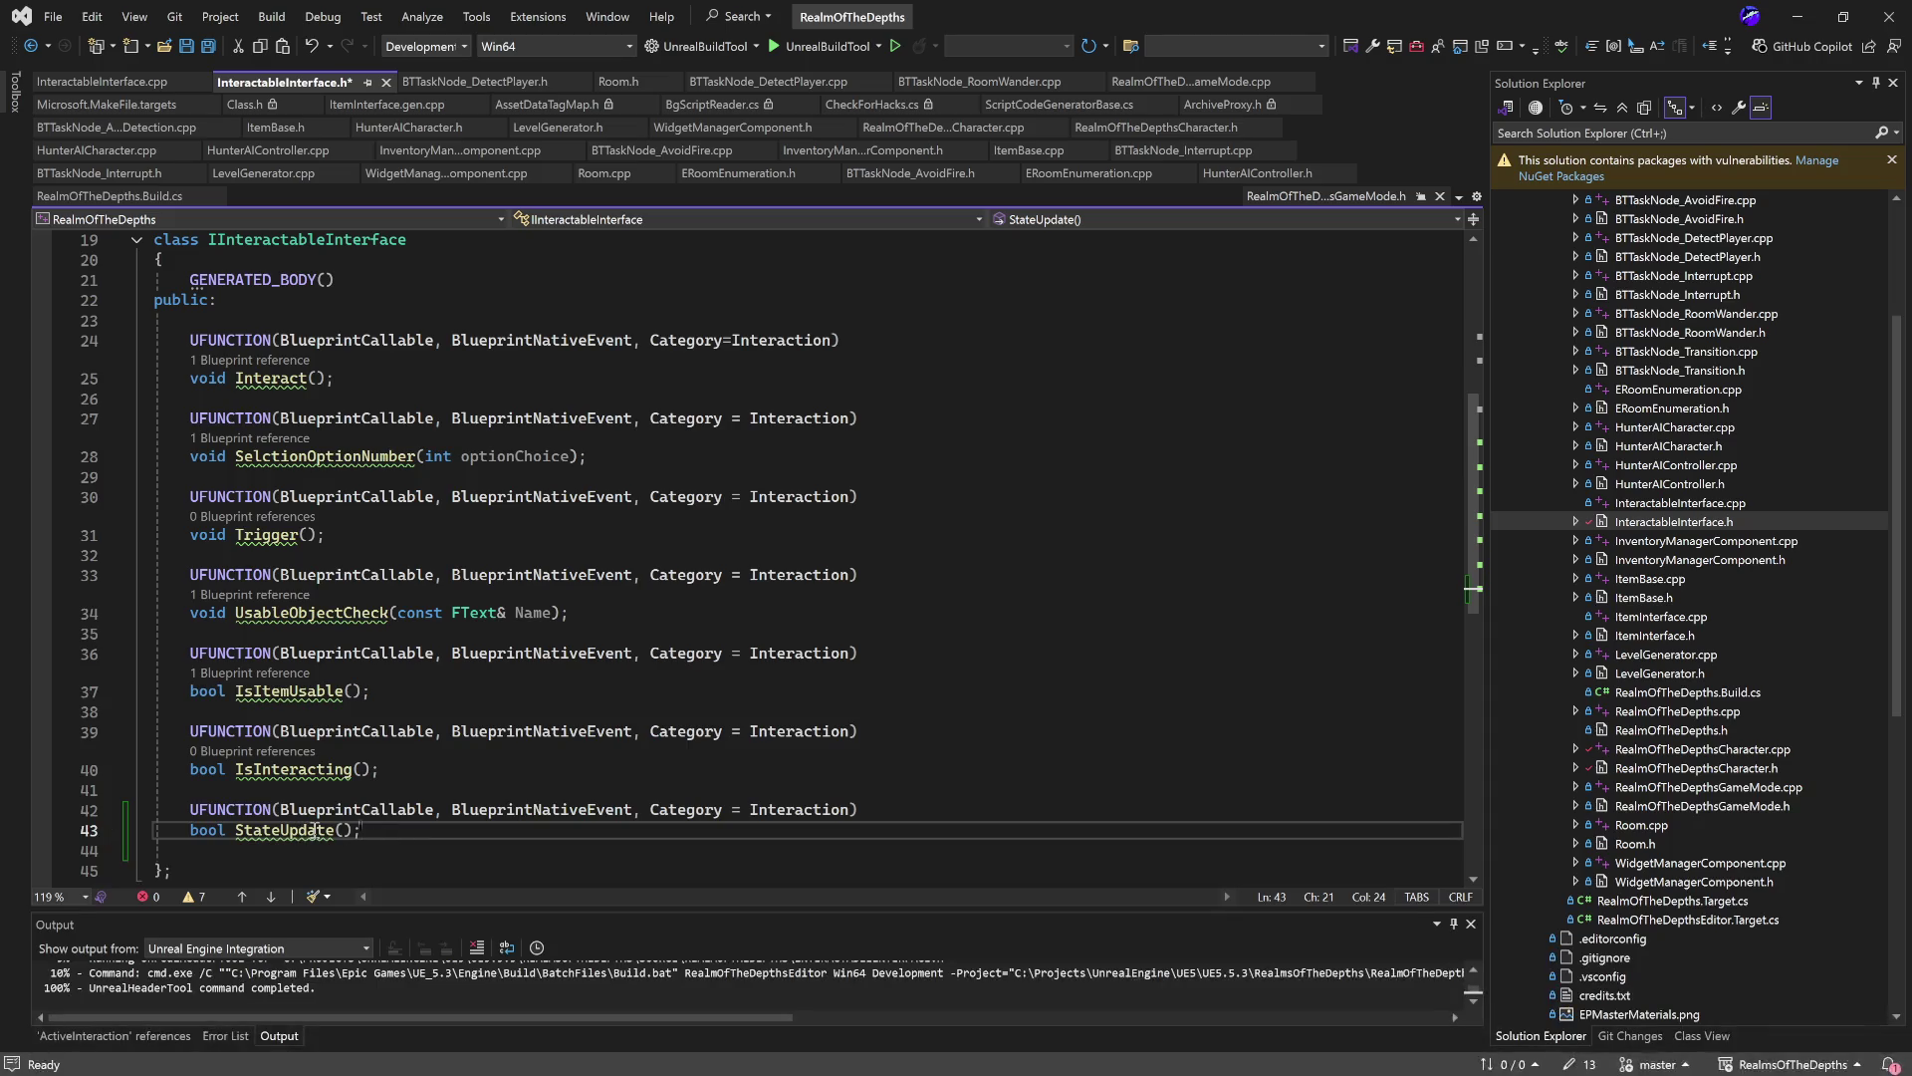
left_click(240, 830)
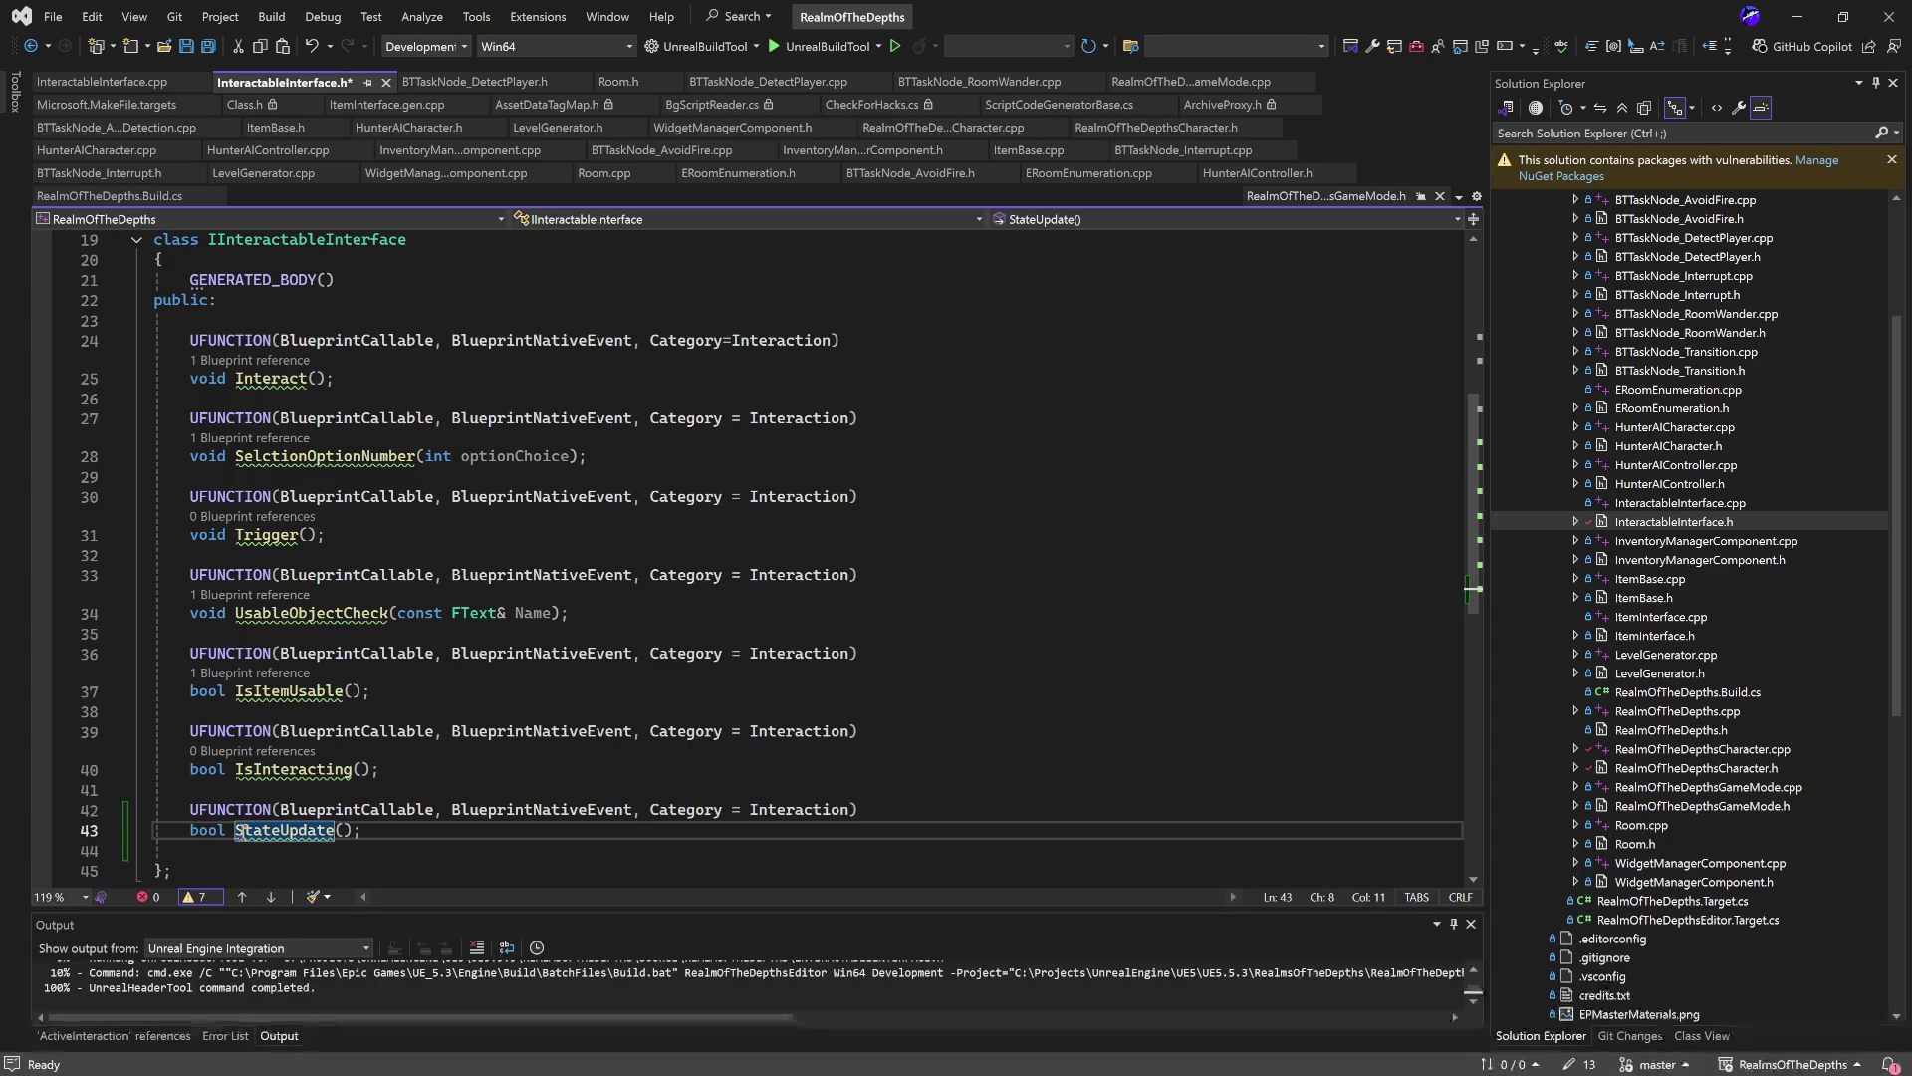
left_click(236, 832)
type("Actor")
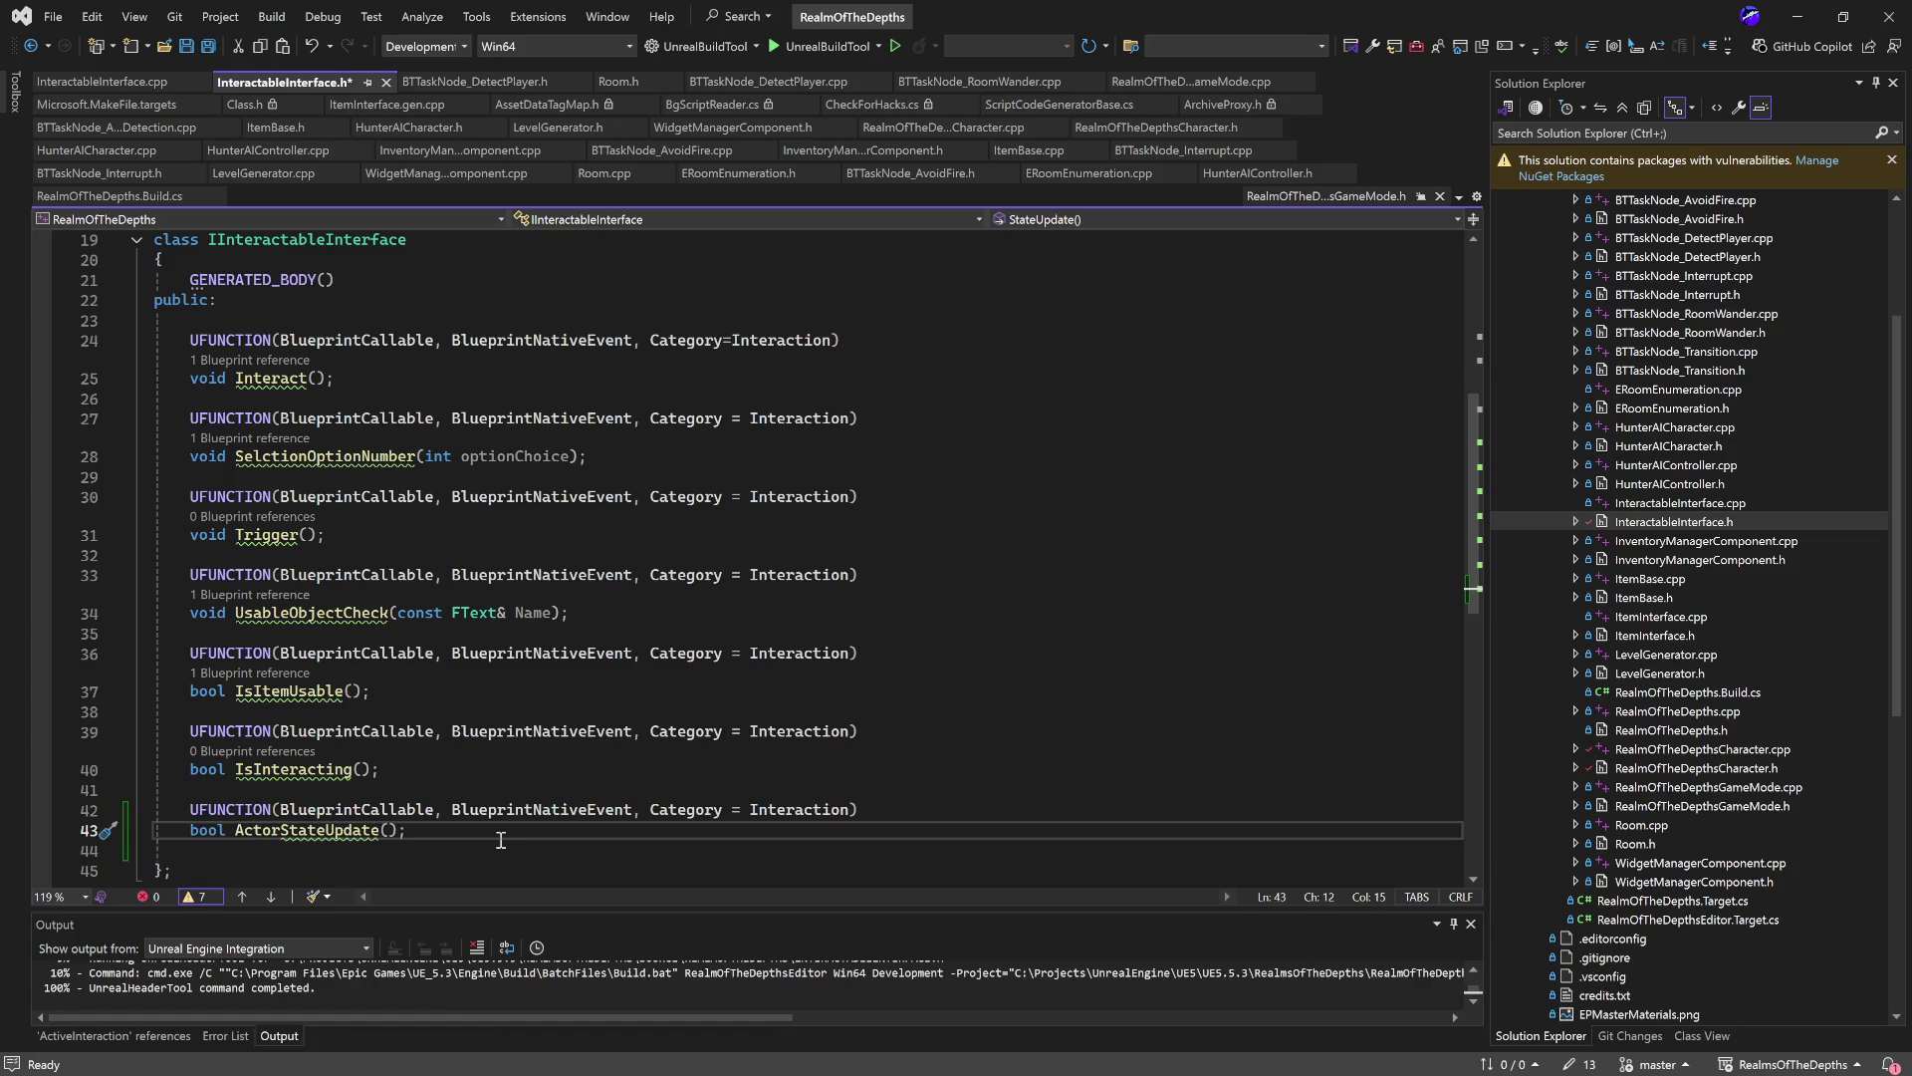
left_click(505, 828)
key("ctrl+s")
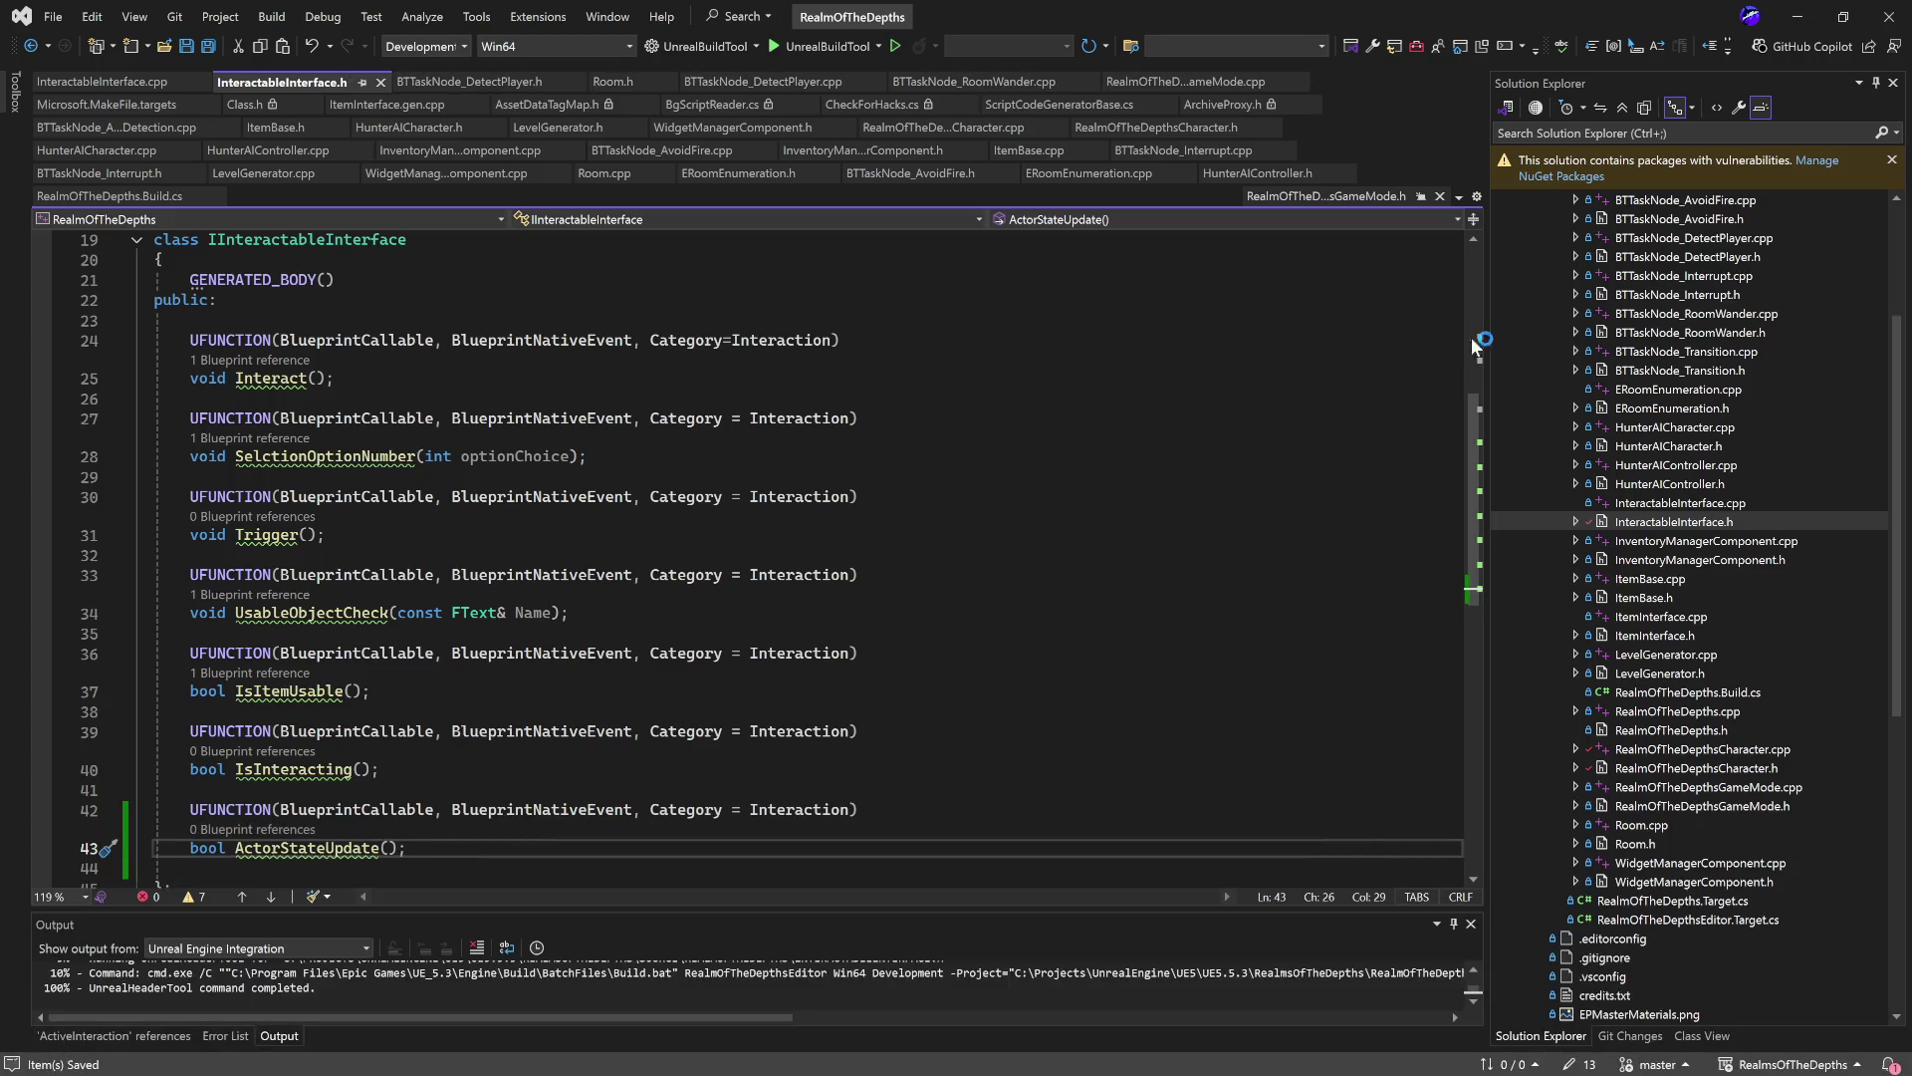
Return to Unreal's test level editor and save all assets with Ctrl+Shift+S.
left_click(1791, 20)
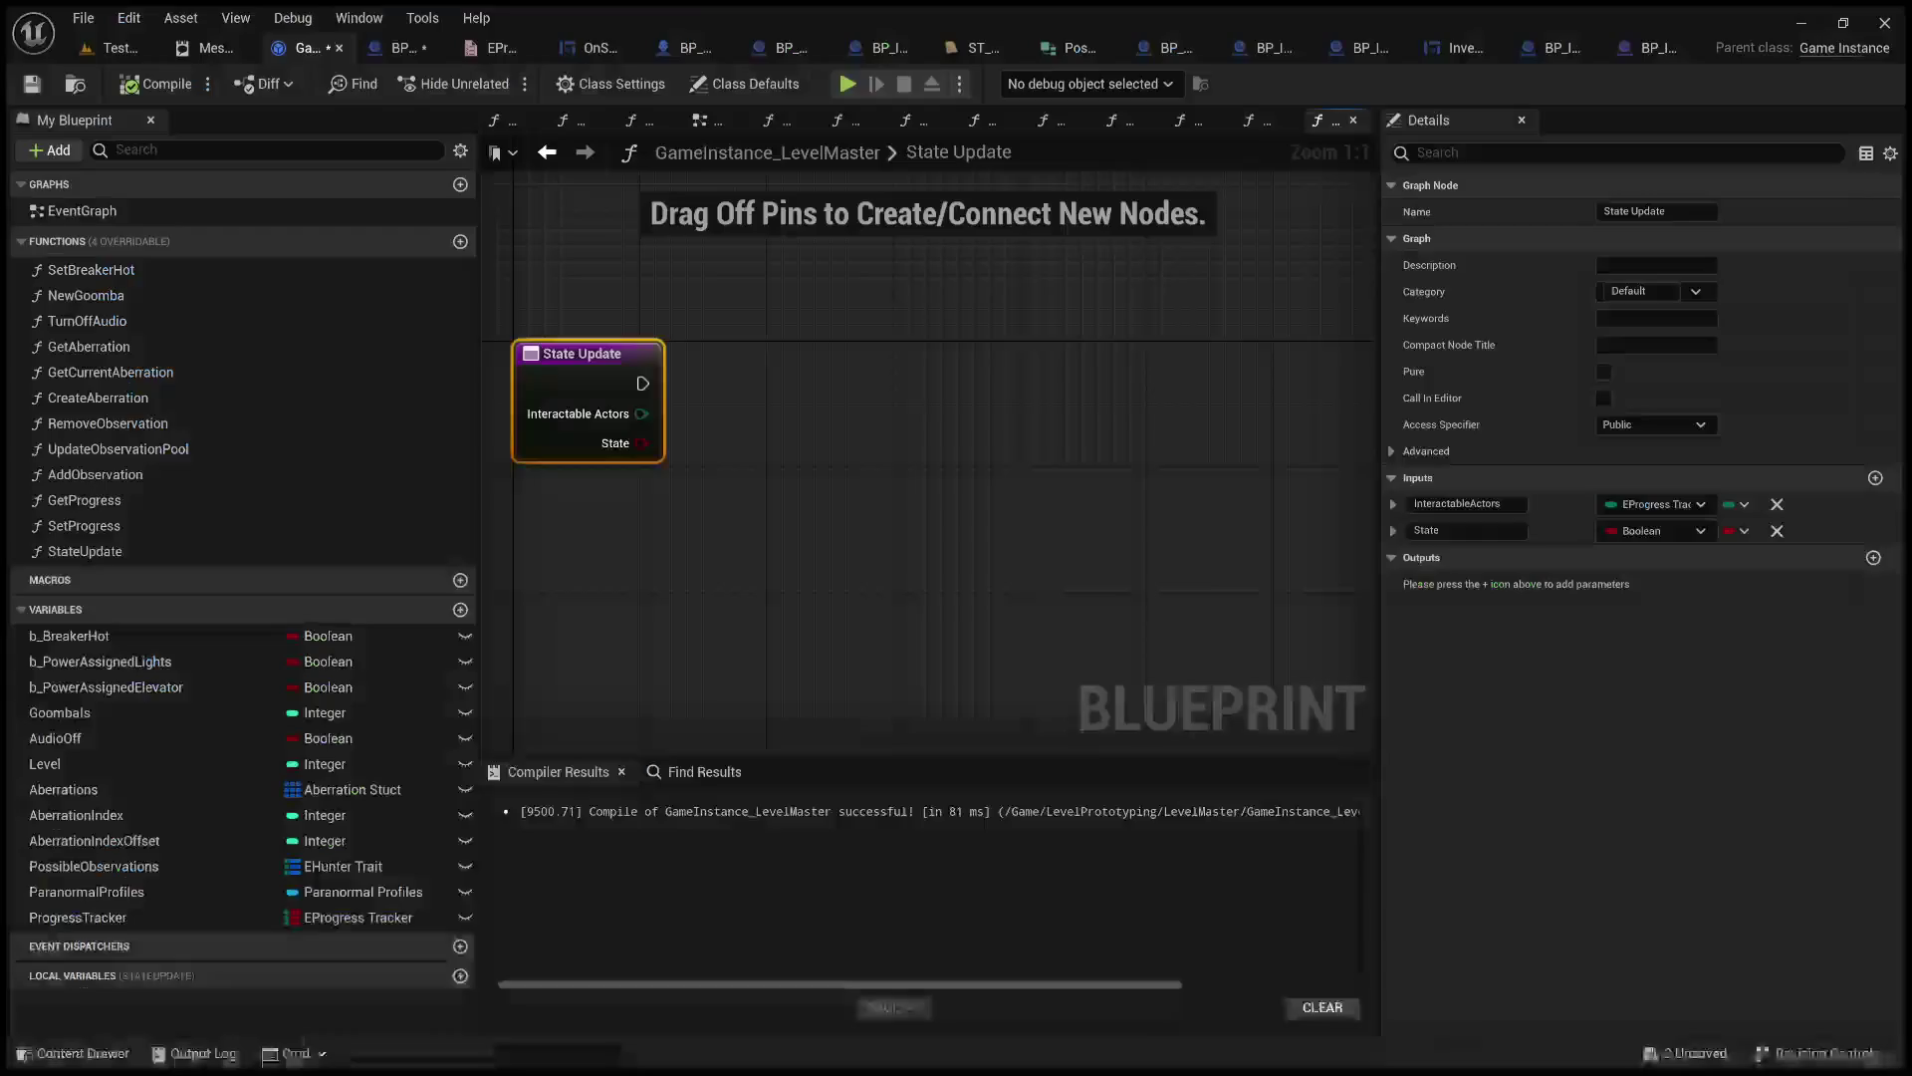
left_click(111, 47)
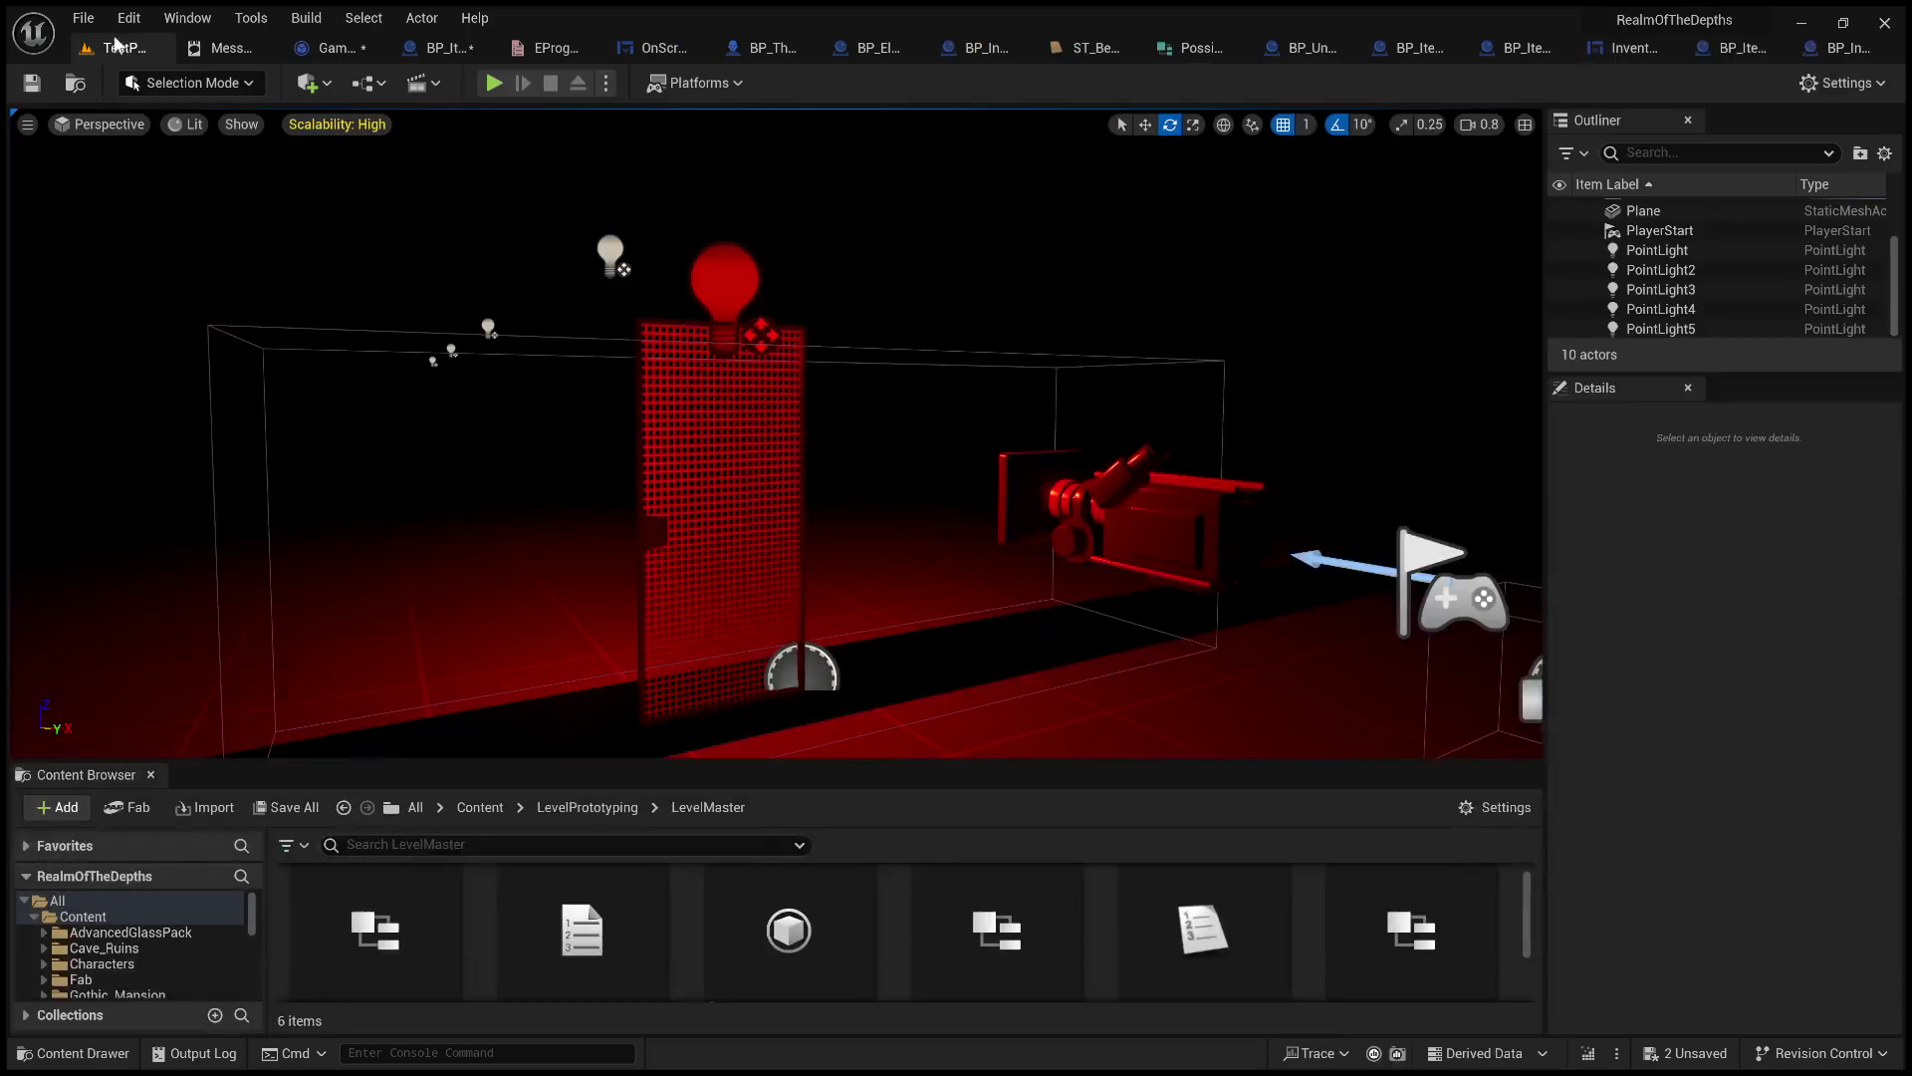
key("ctrl+shift+s")
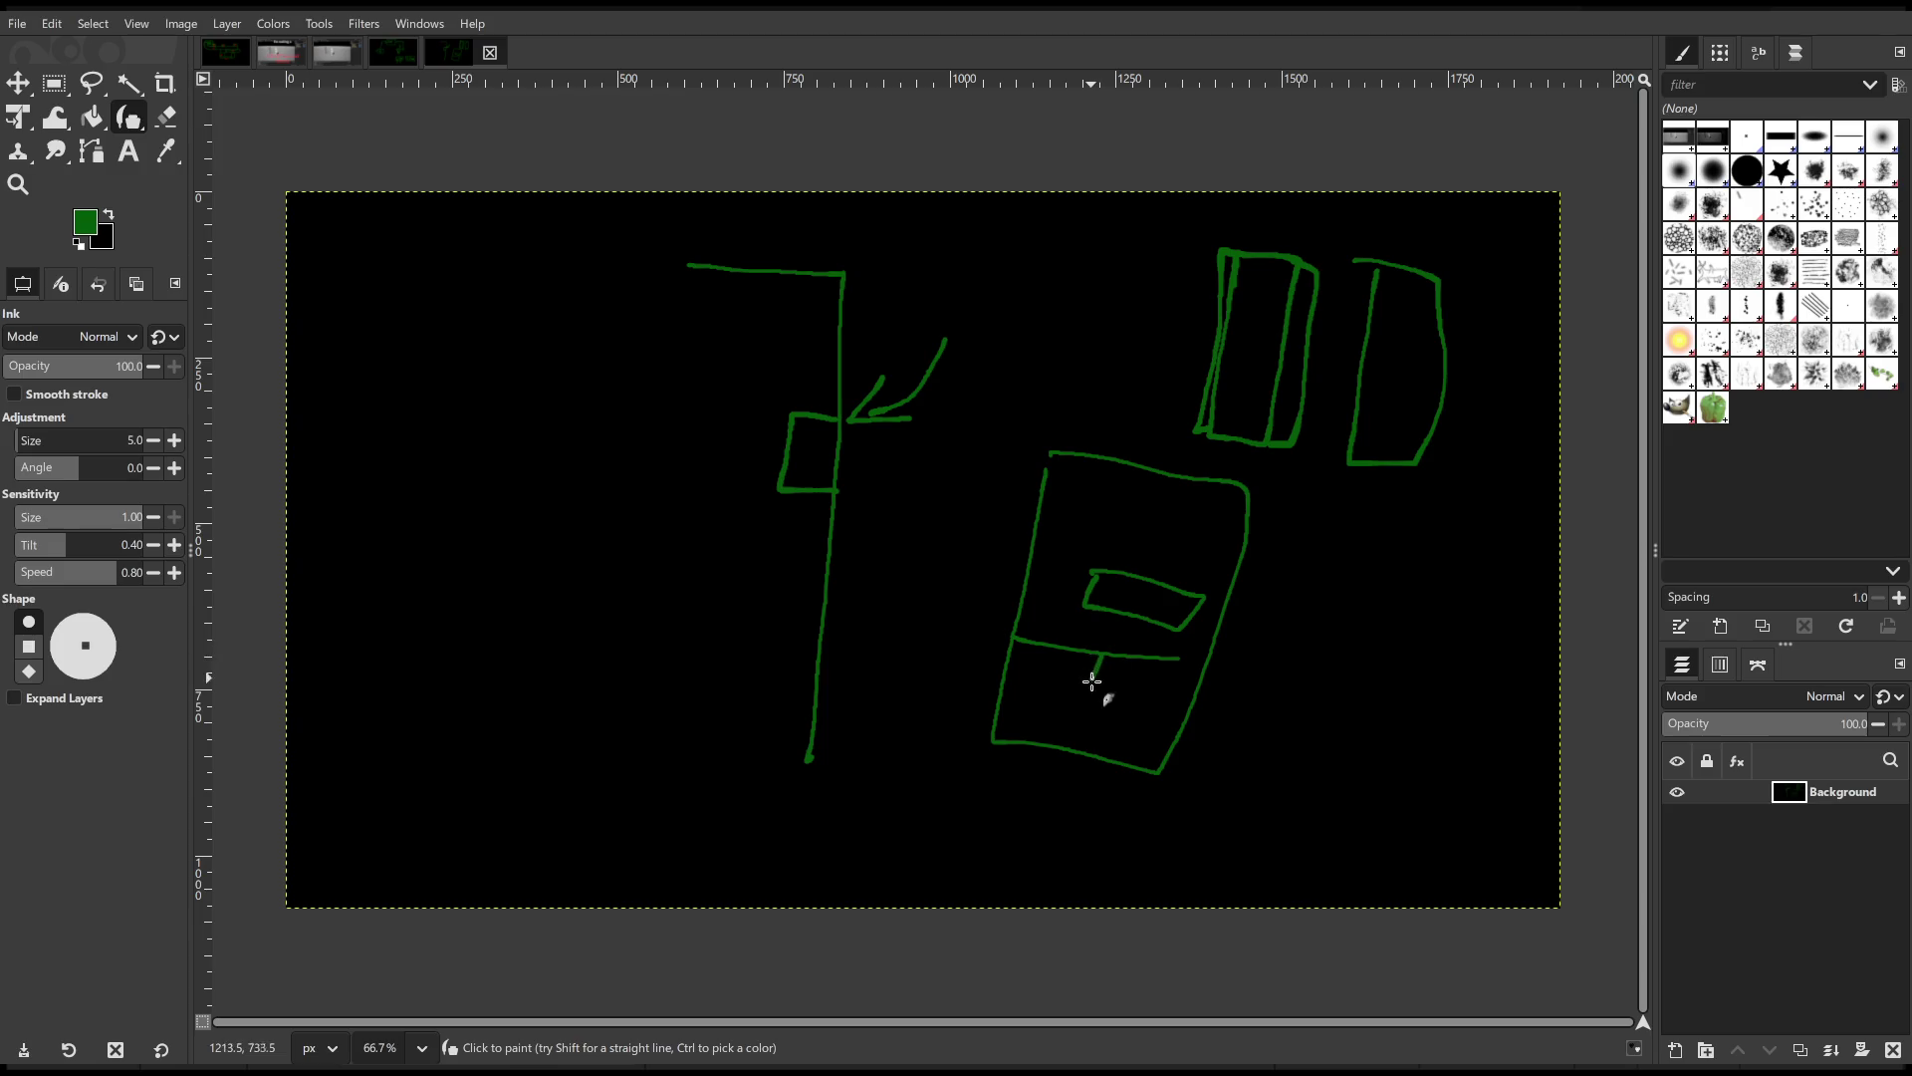
Add green ink scribbles inside and along the edges of the lower box, plus a curved downward arrow.
left_click_drag(1100, 632, 1097, 482)
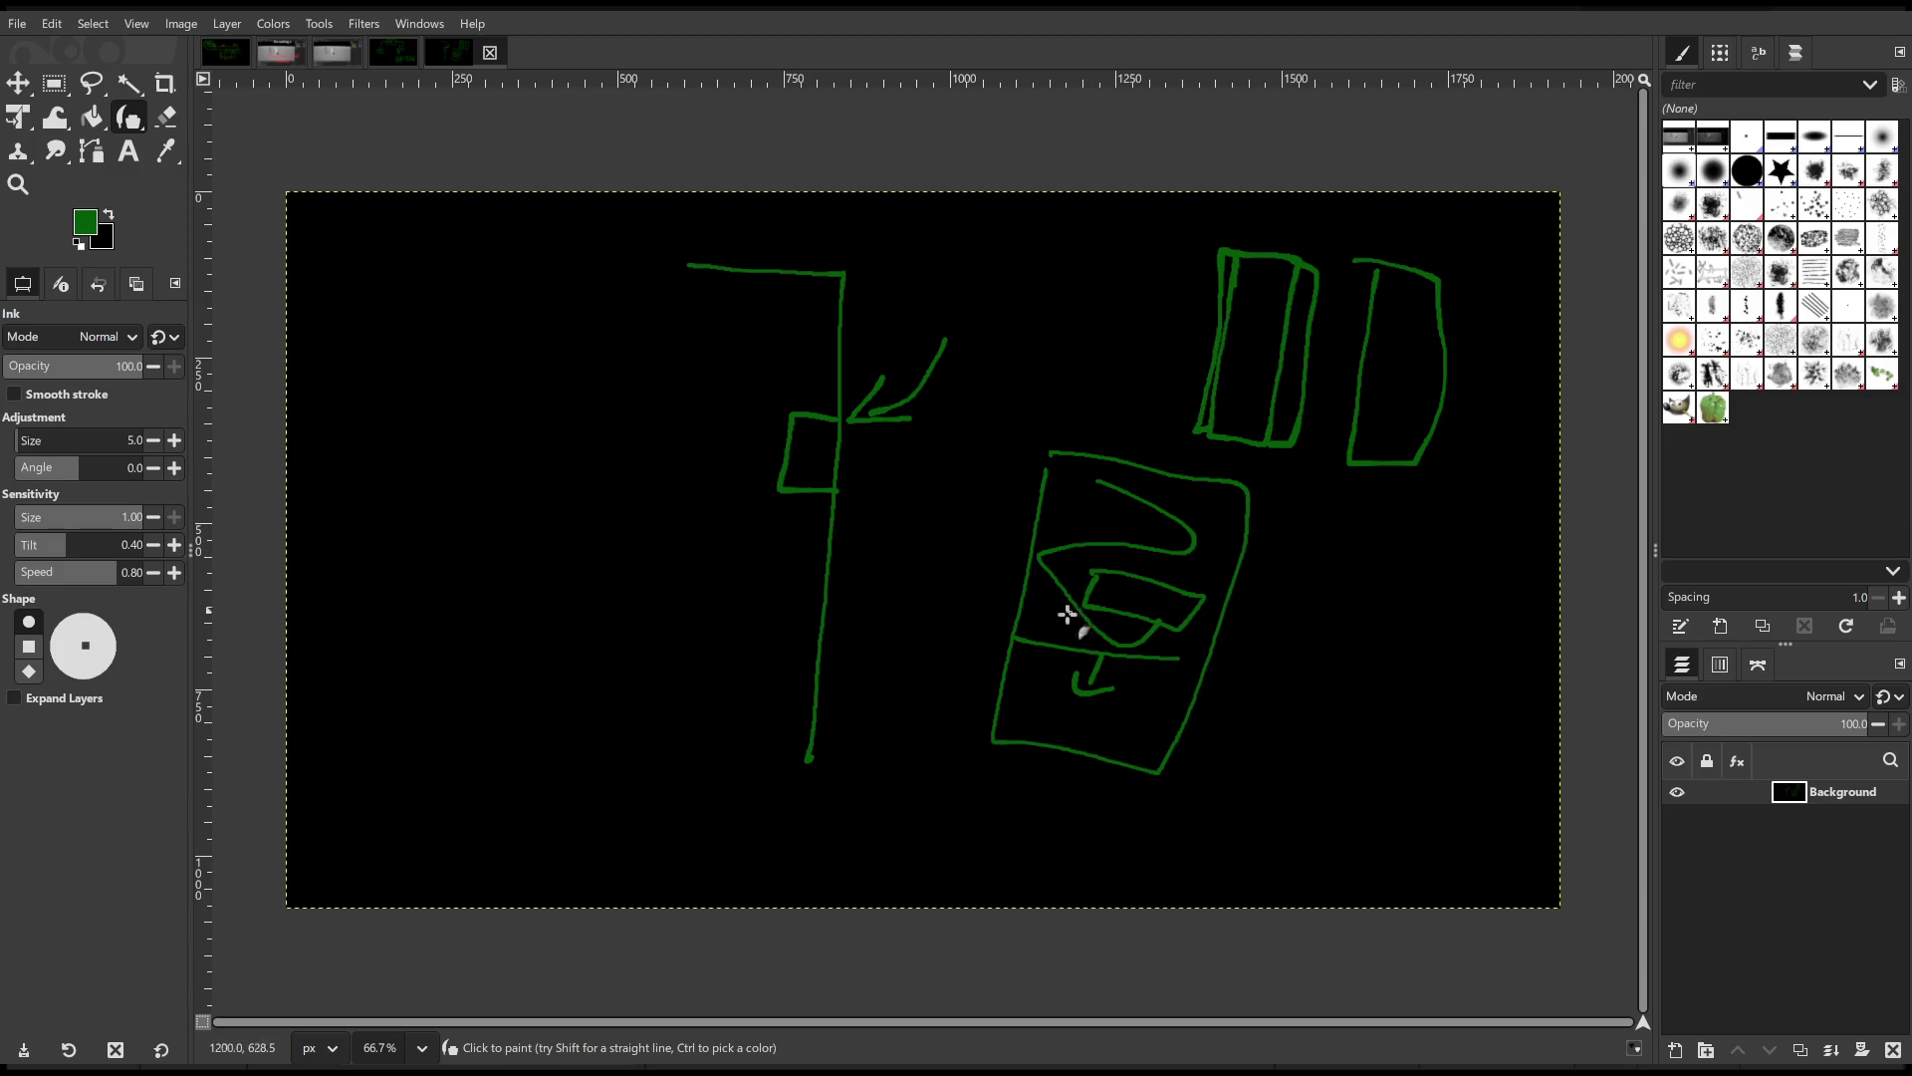
left_click_drag(1029, 641, 1037, 645)
left_click_drag(1048, 492, 1085, 468)
left_click_drag(1219, 480, 1238, 549)
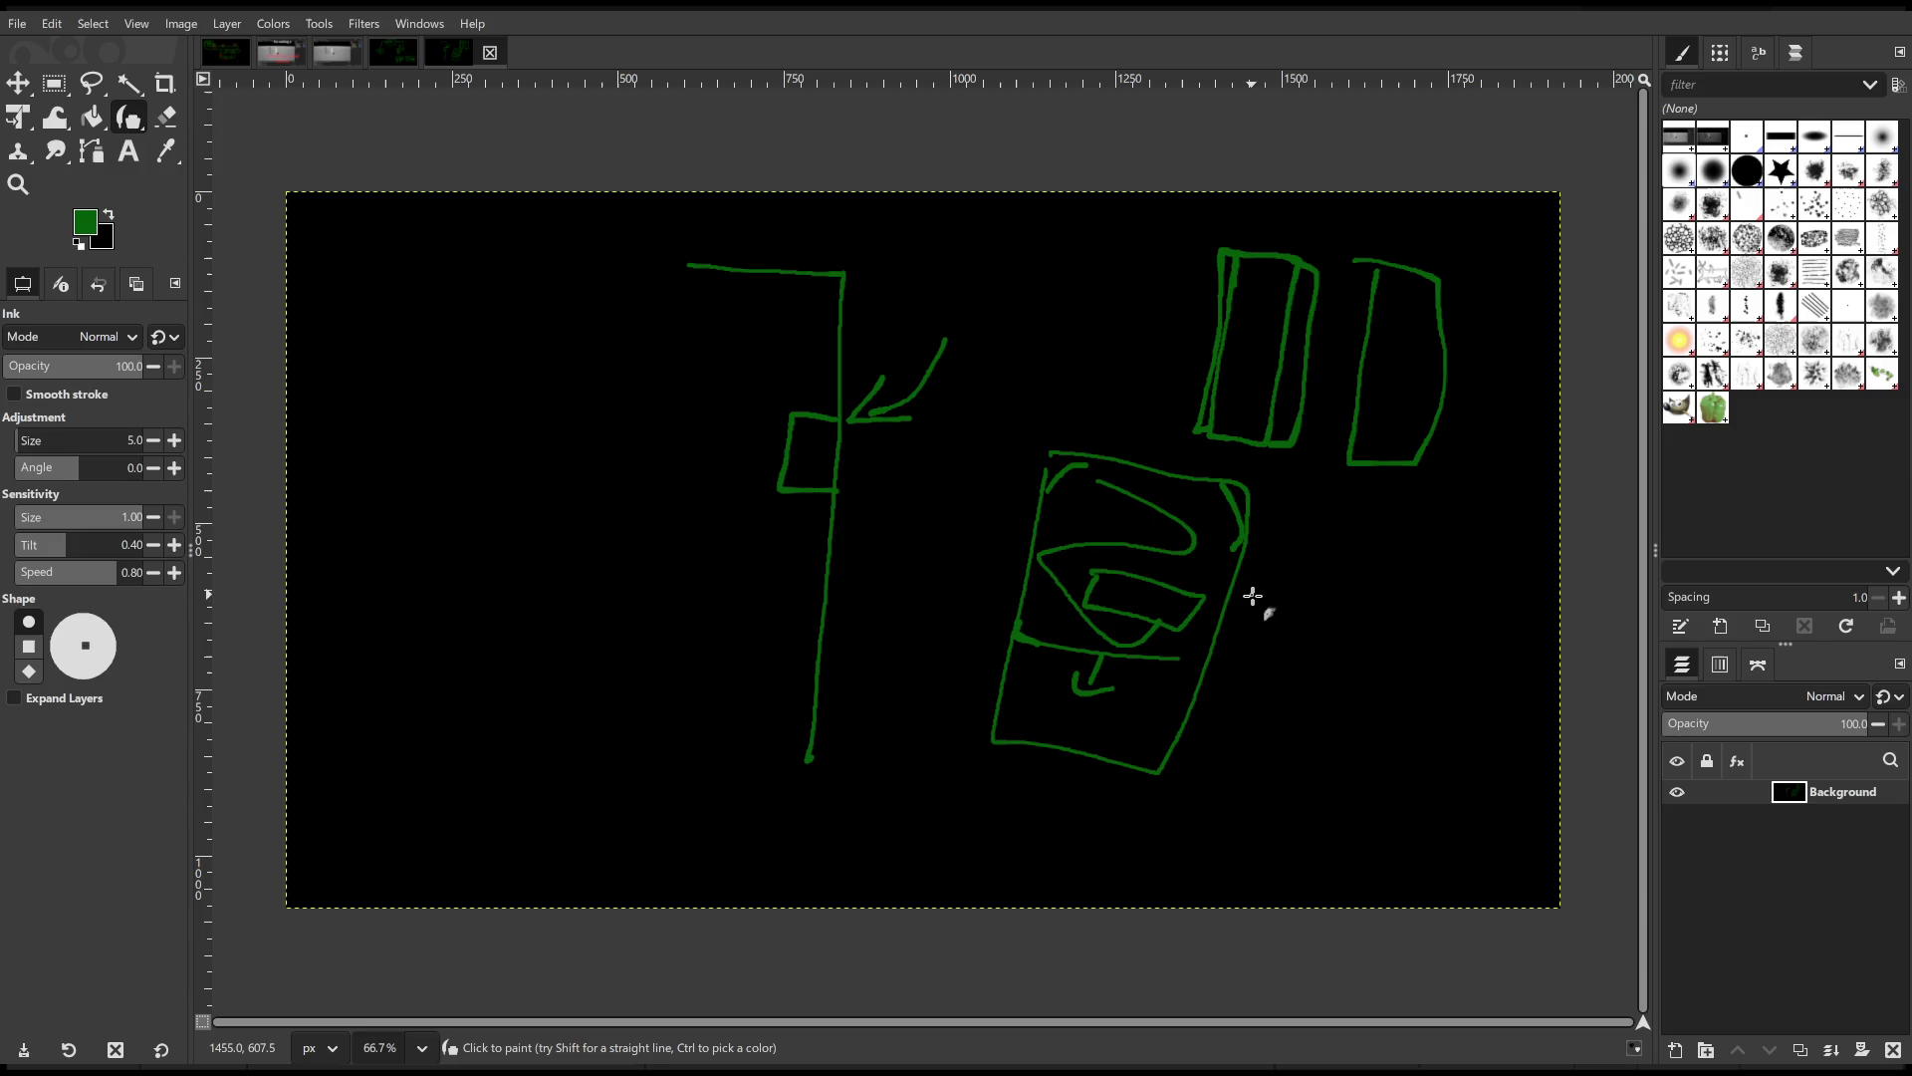
left_click_drag(1067, 469, 1087, 470)
left_click_drag(1235, 493, 1245, 515)
mouse_move(850, 456)
left_mouse_down()
mouse_move(879, 688)
mouse_move(933, 659)
left_mouse_up()
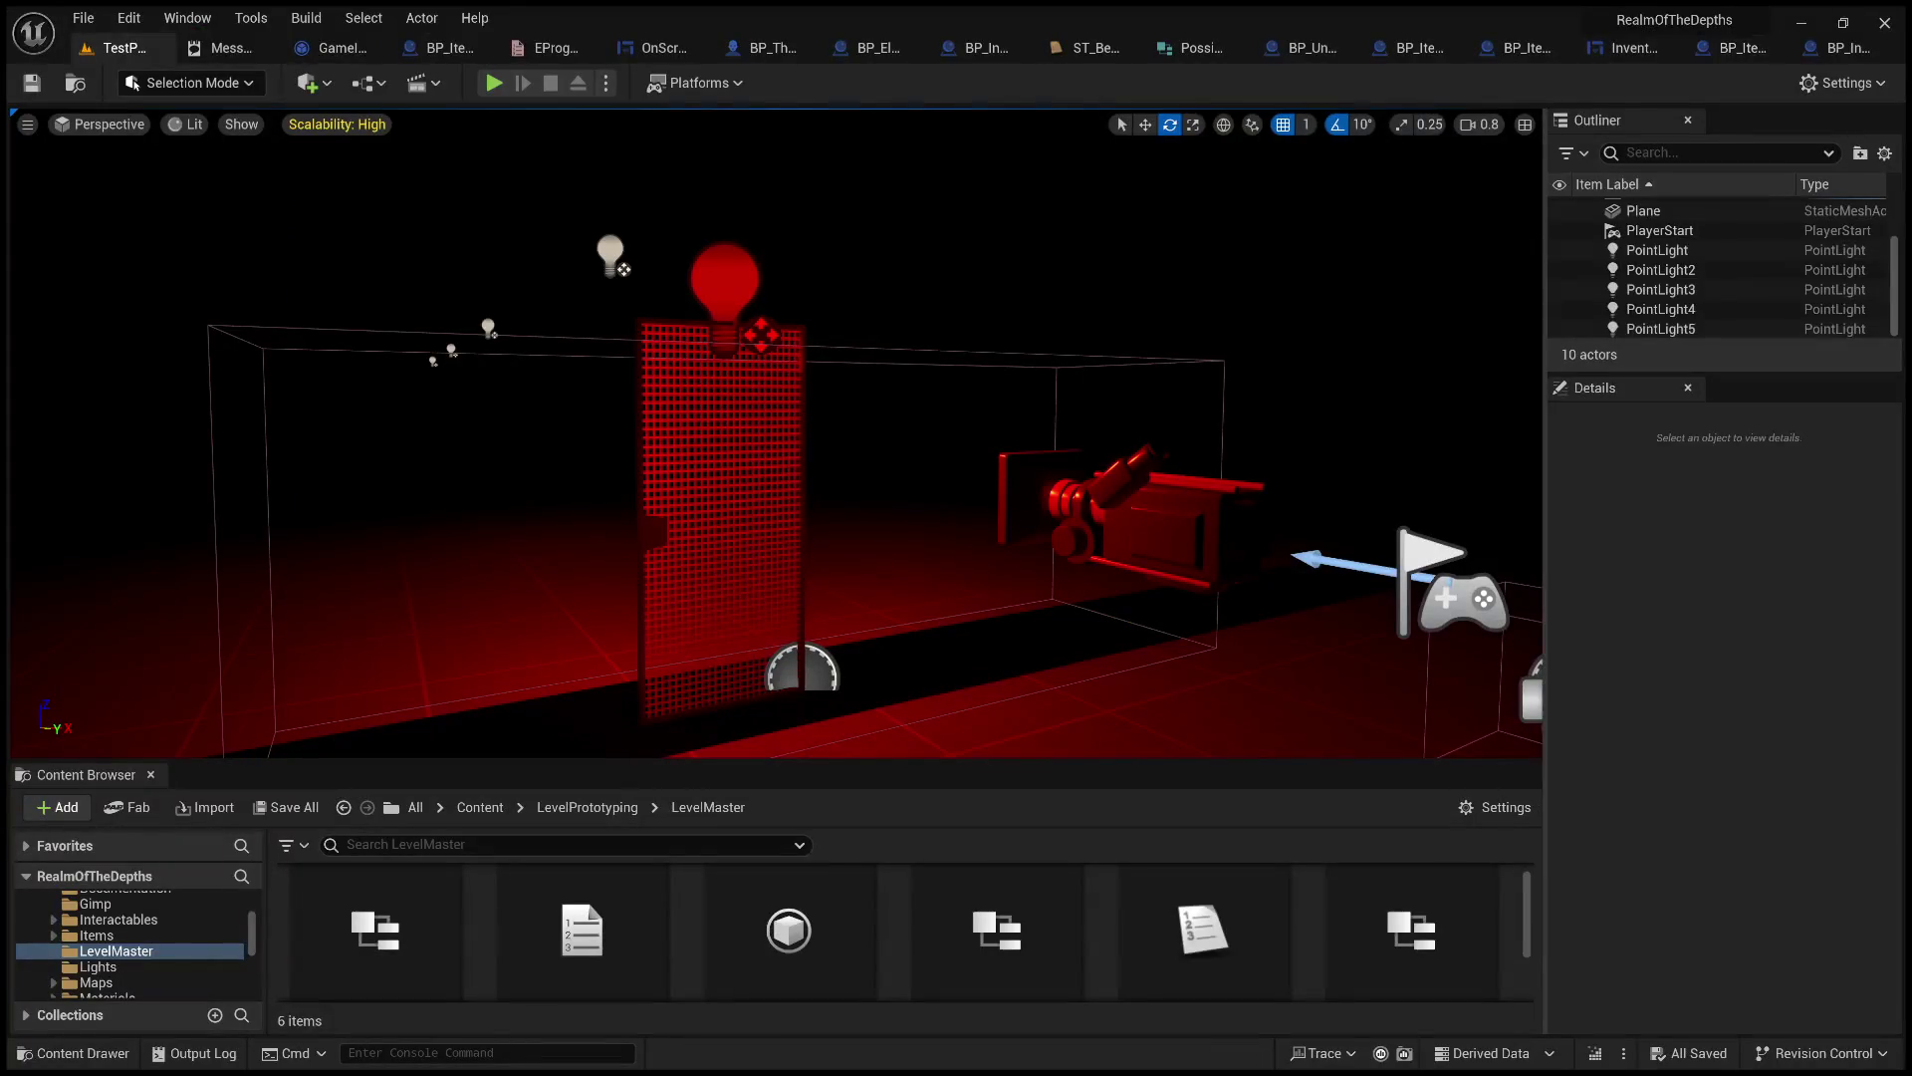
Leave the level view for the BP_ItemUsedOn Event Graph and expand its implemented Interfaces list.
left_click_drag(654, 507, 654, 508)
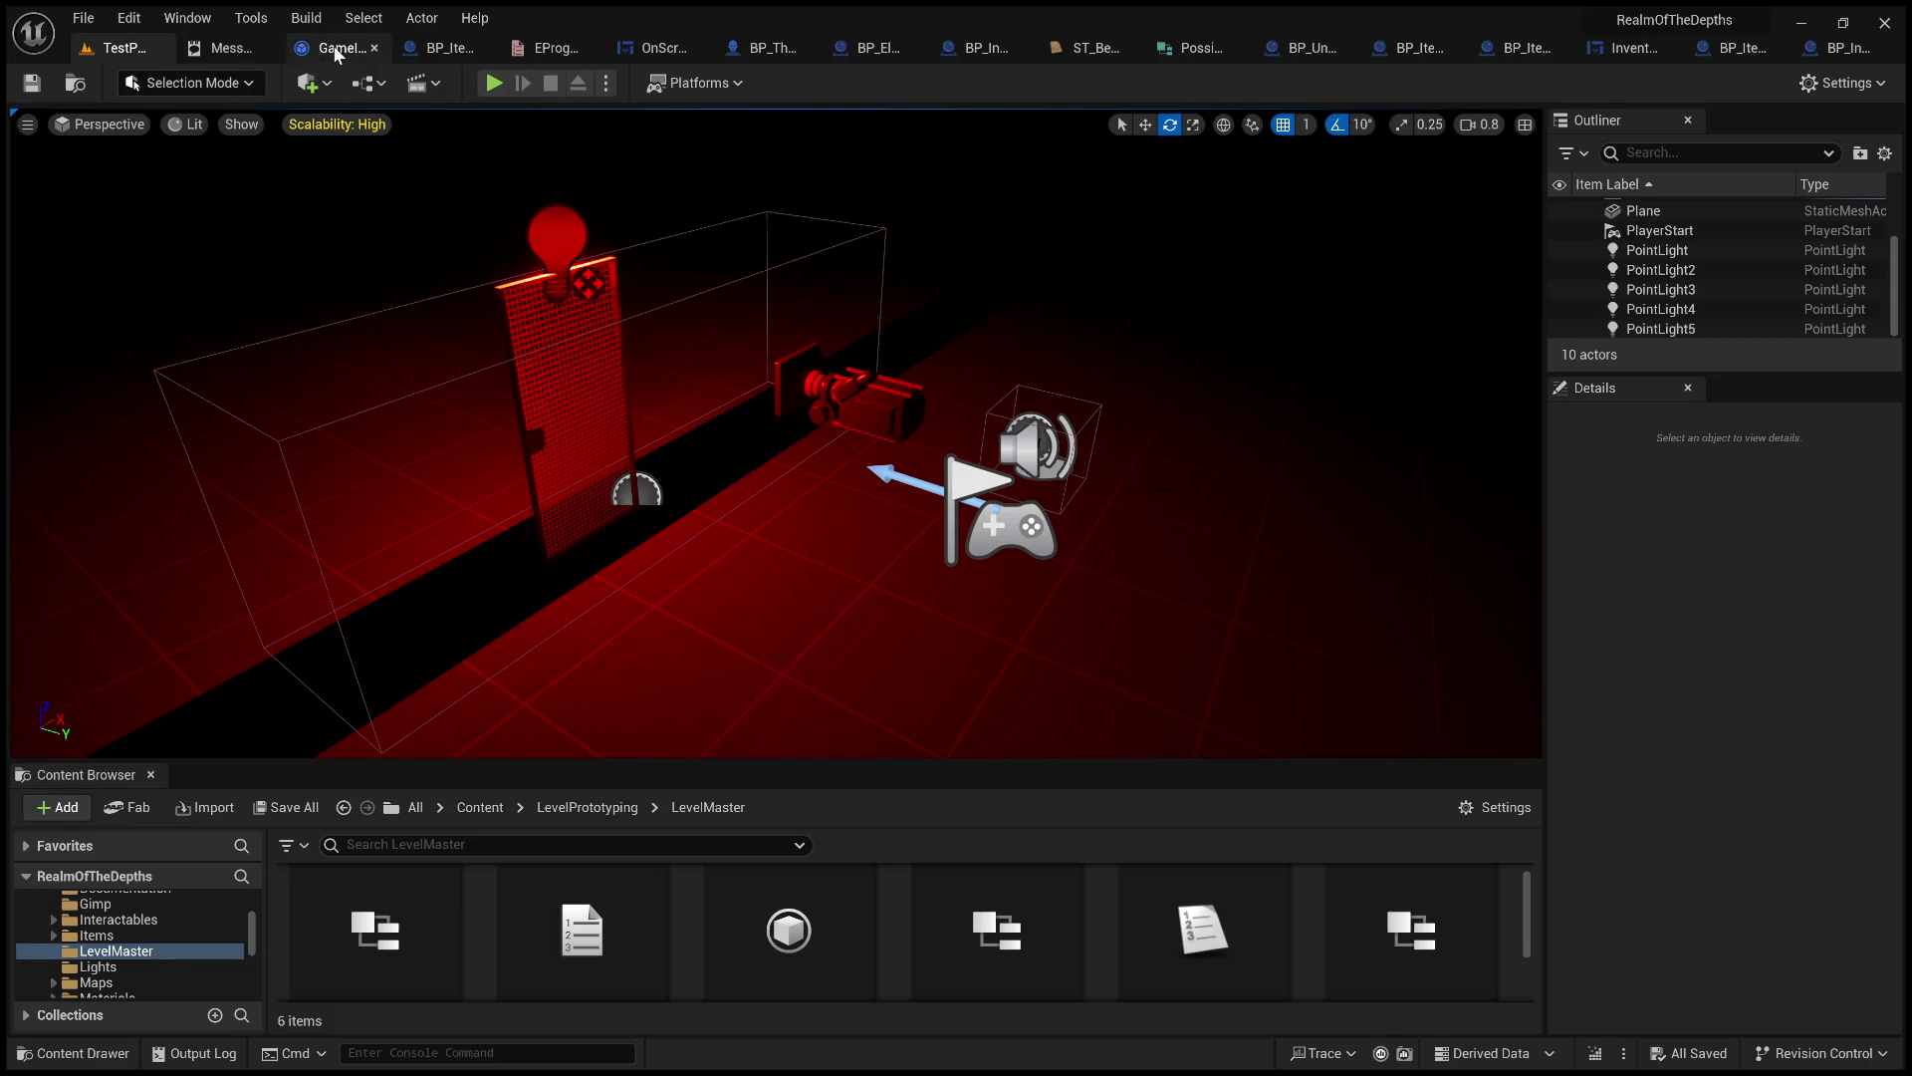
left_click(336, 49)
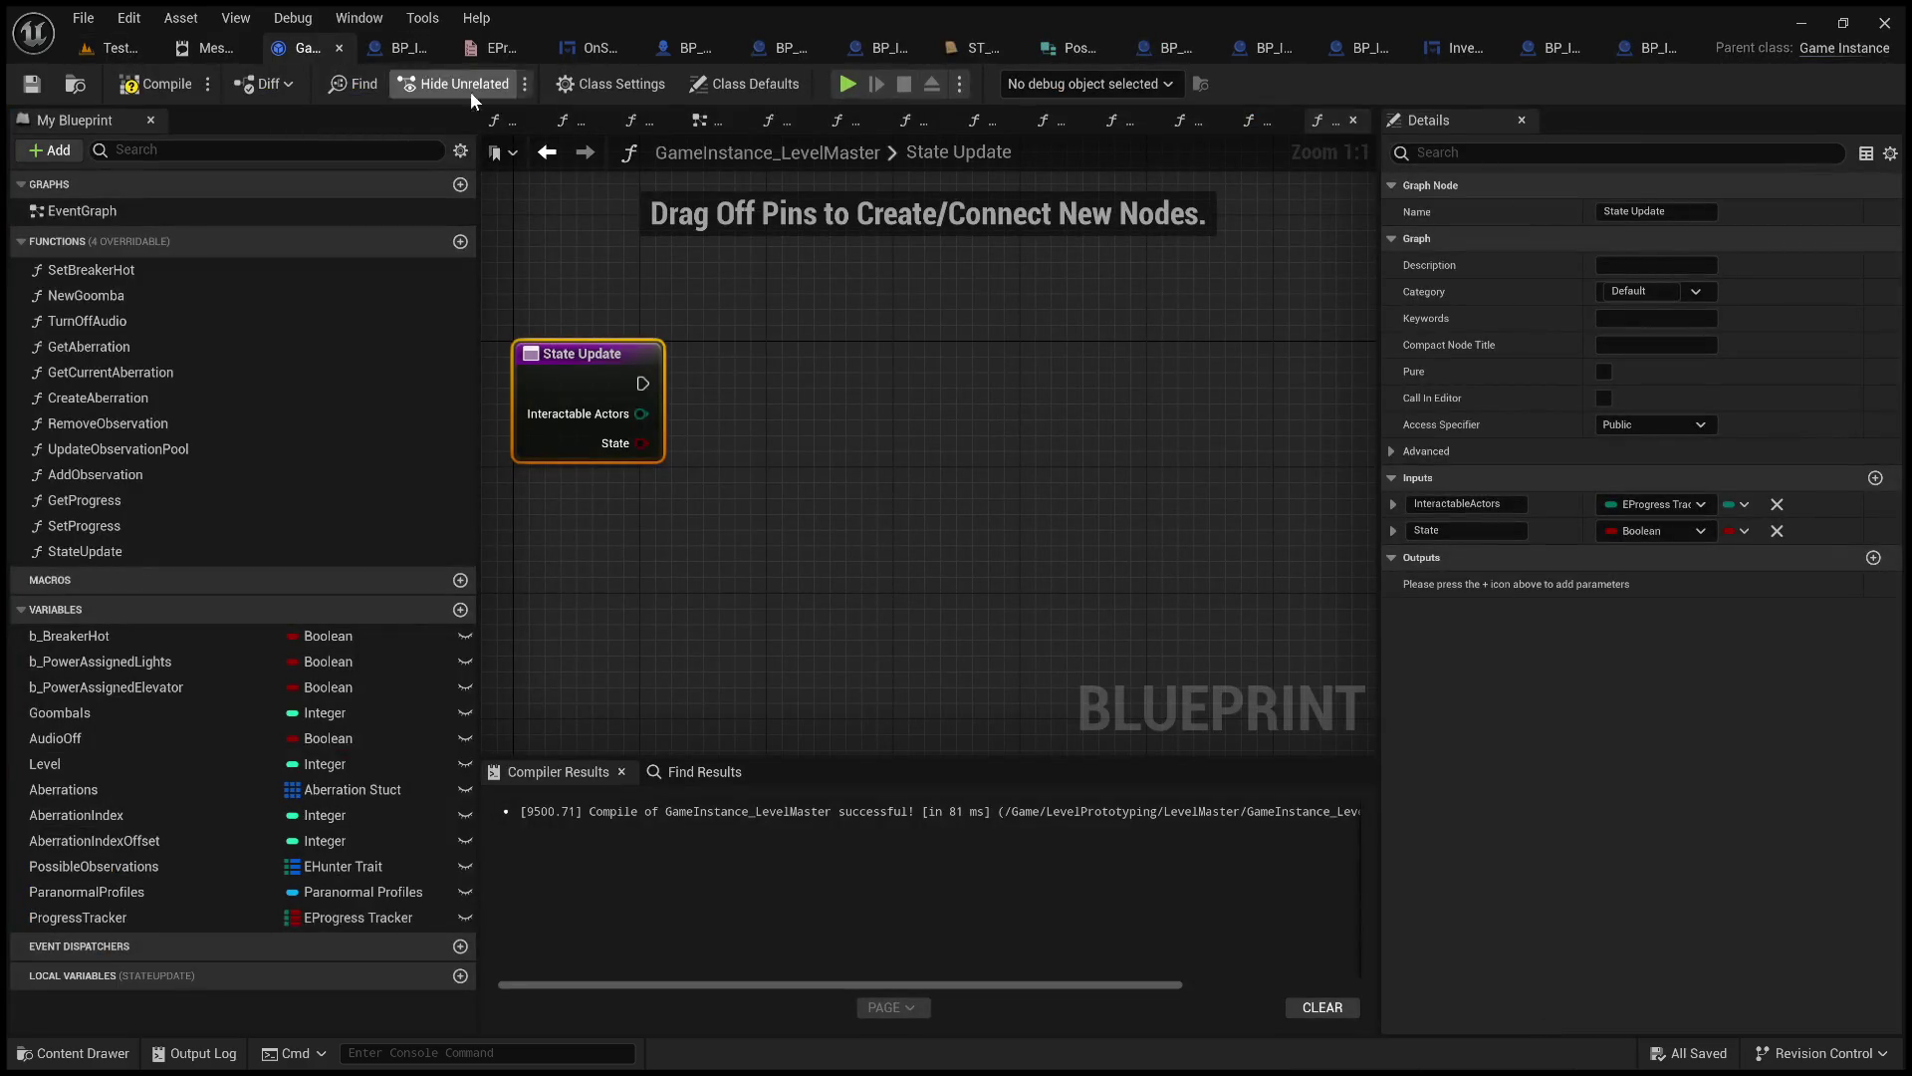
left_click(406, 50)
left_click(159, 84)
left_click(22, 582)
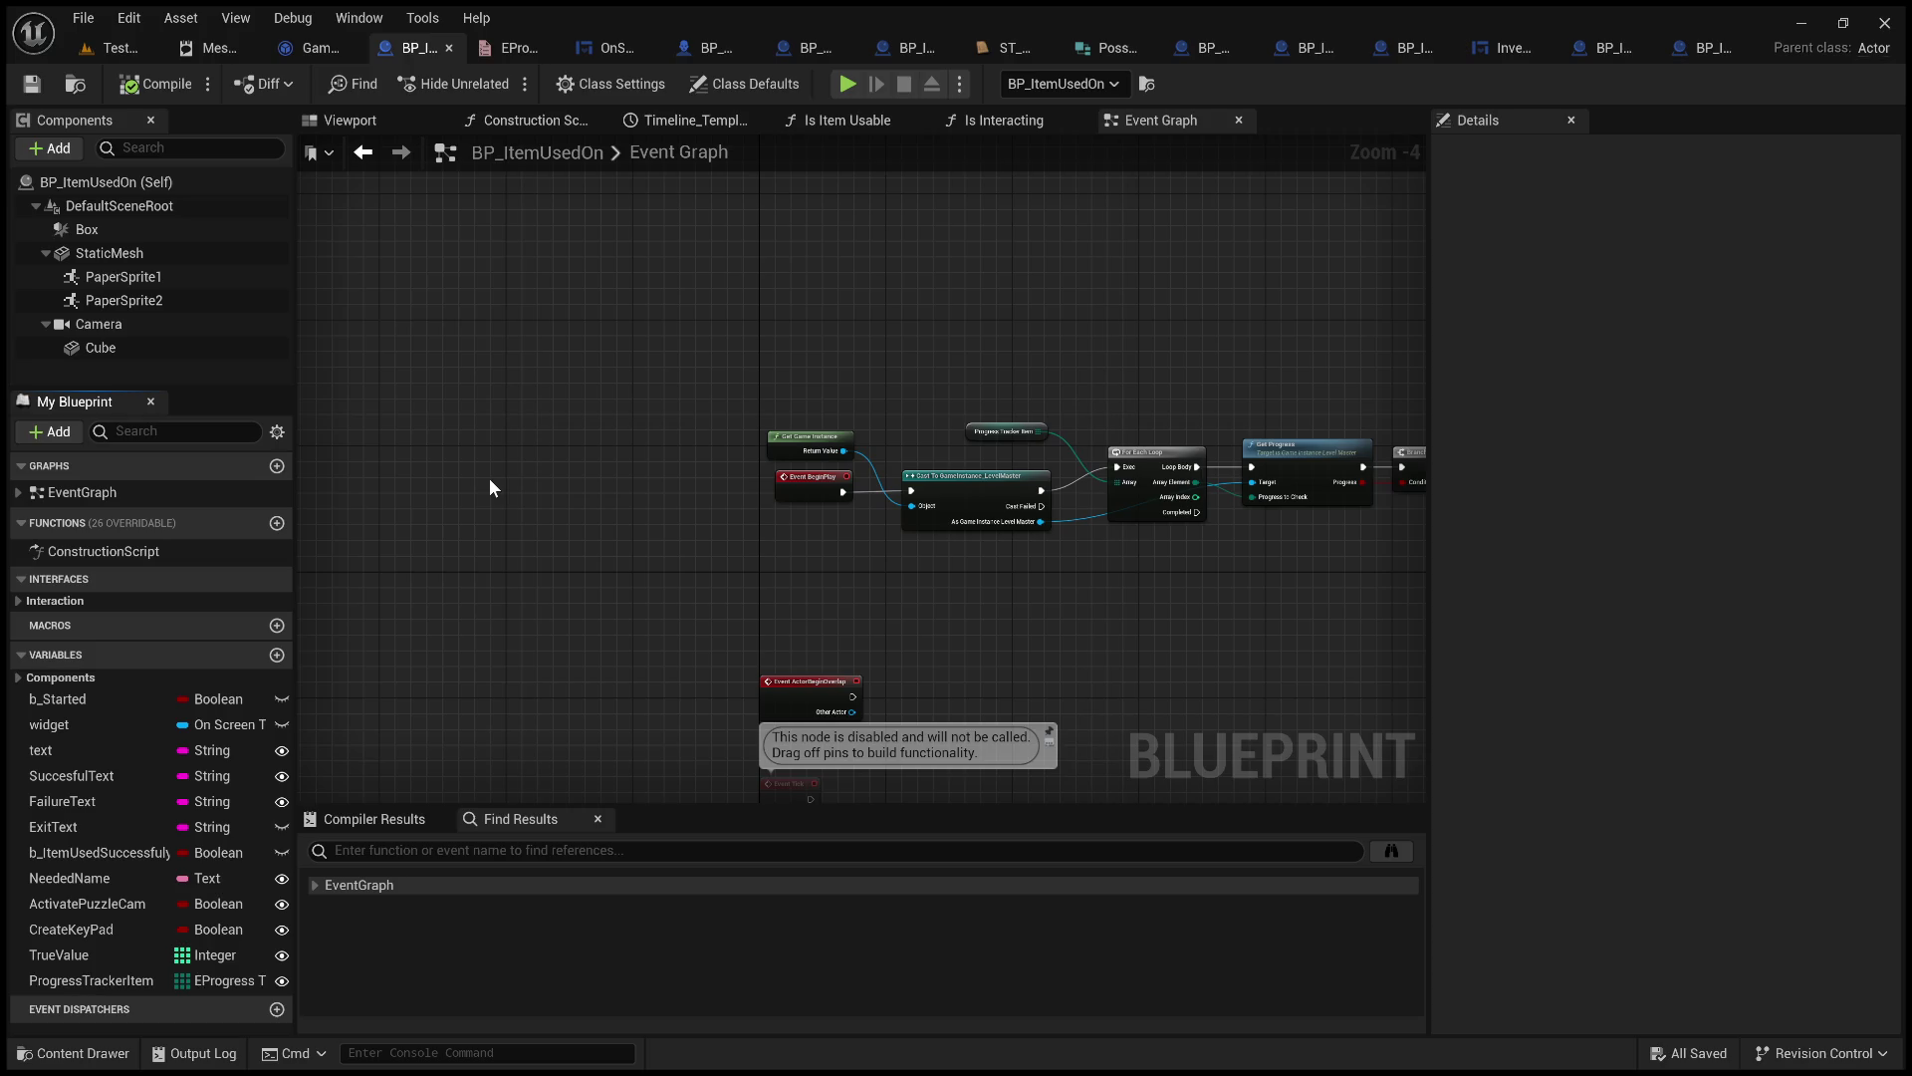
Expand the Interaction interface to review Actor State Update, then return to GameInstance_LevelMaster's State Update graph.
left_click(20, 602)
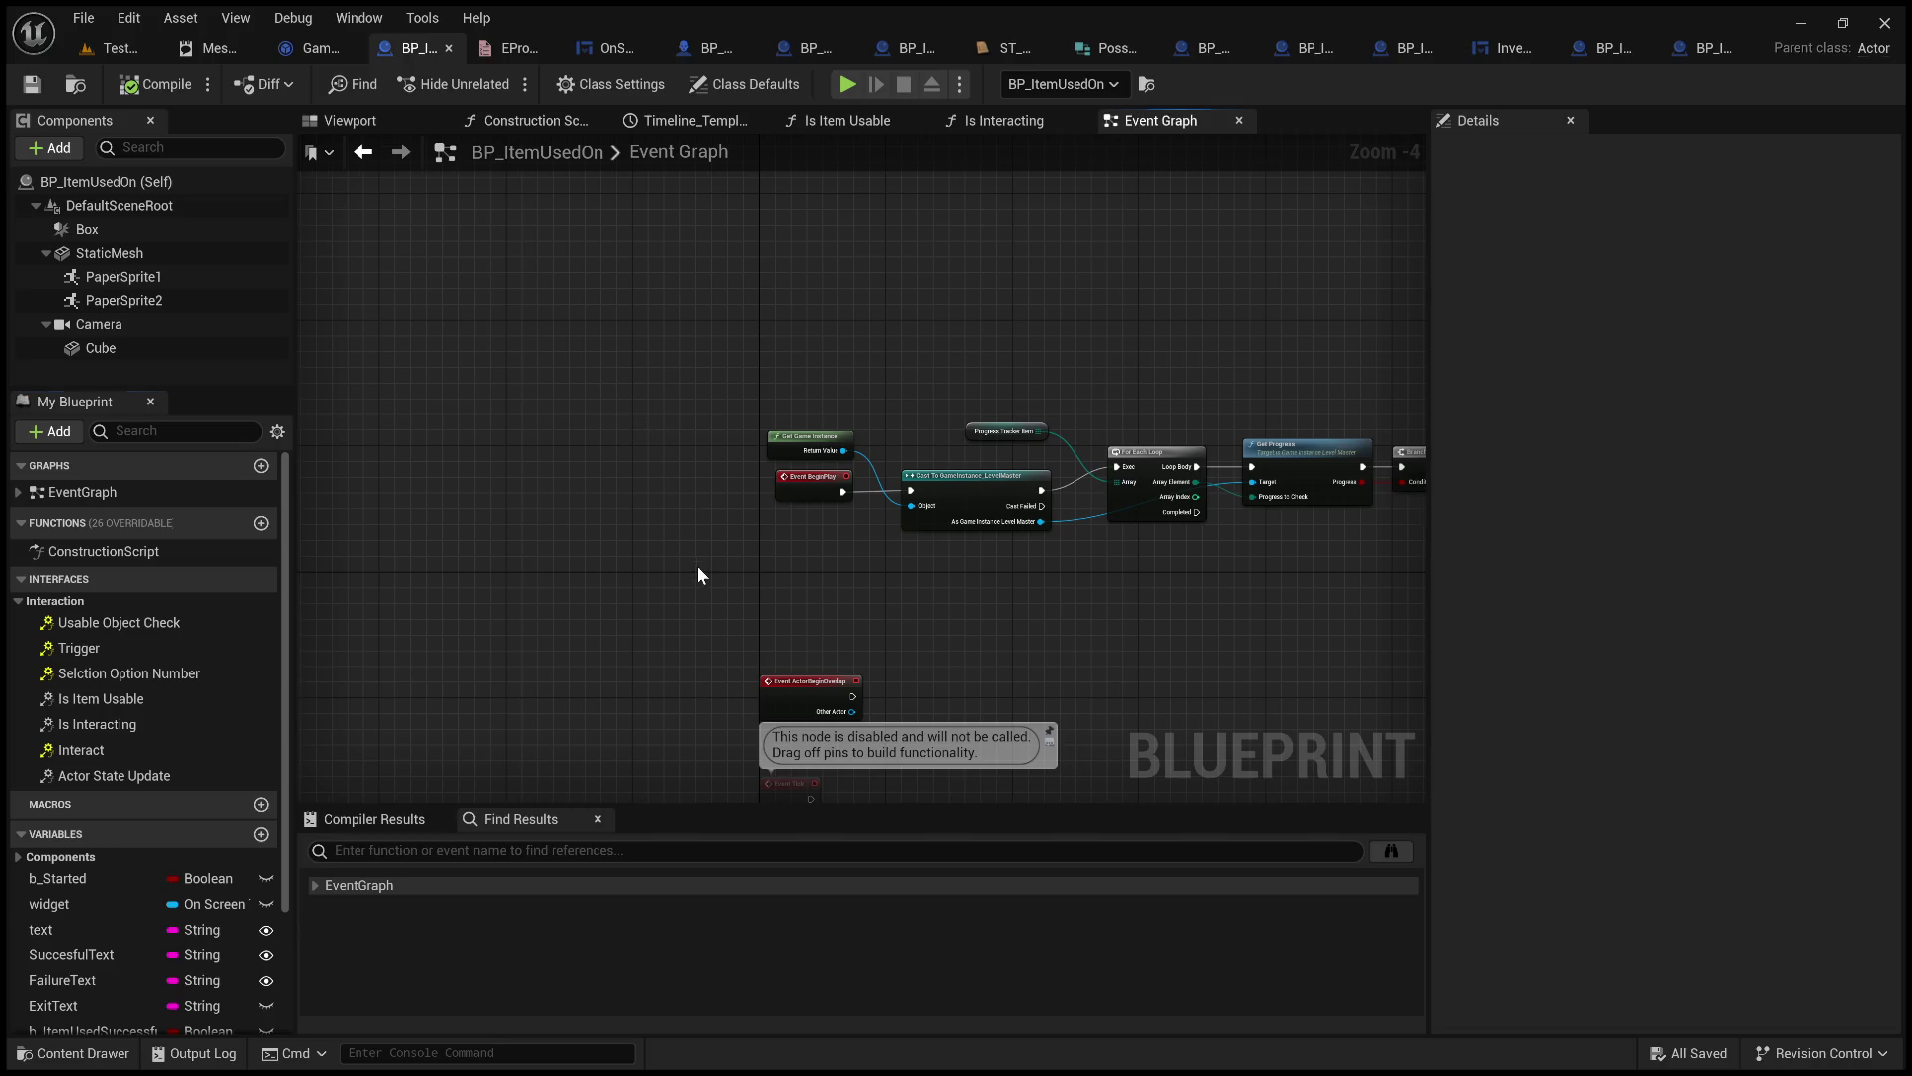
left_click_drag(697, 566, 568, 440)
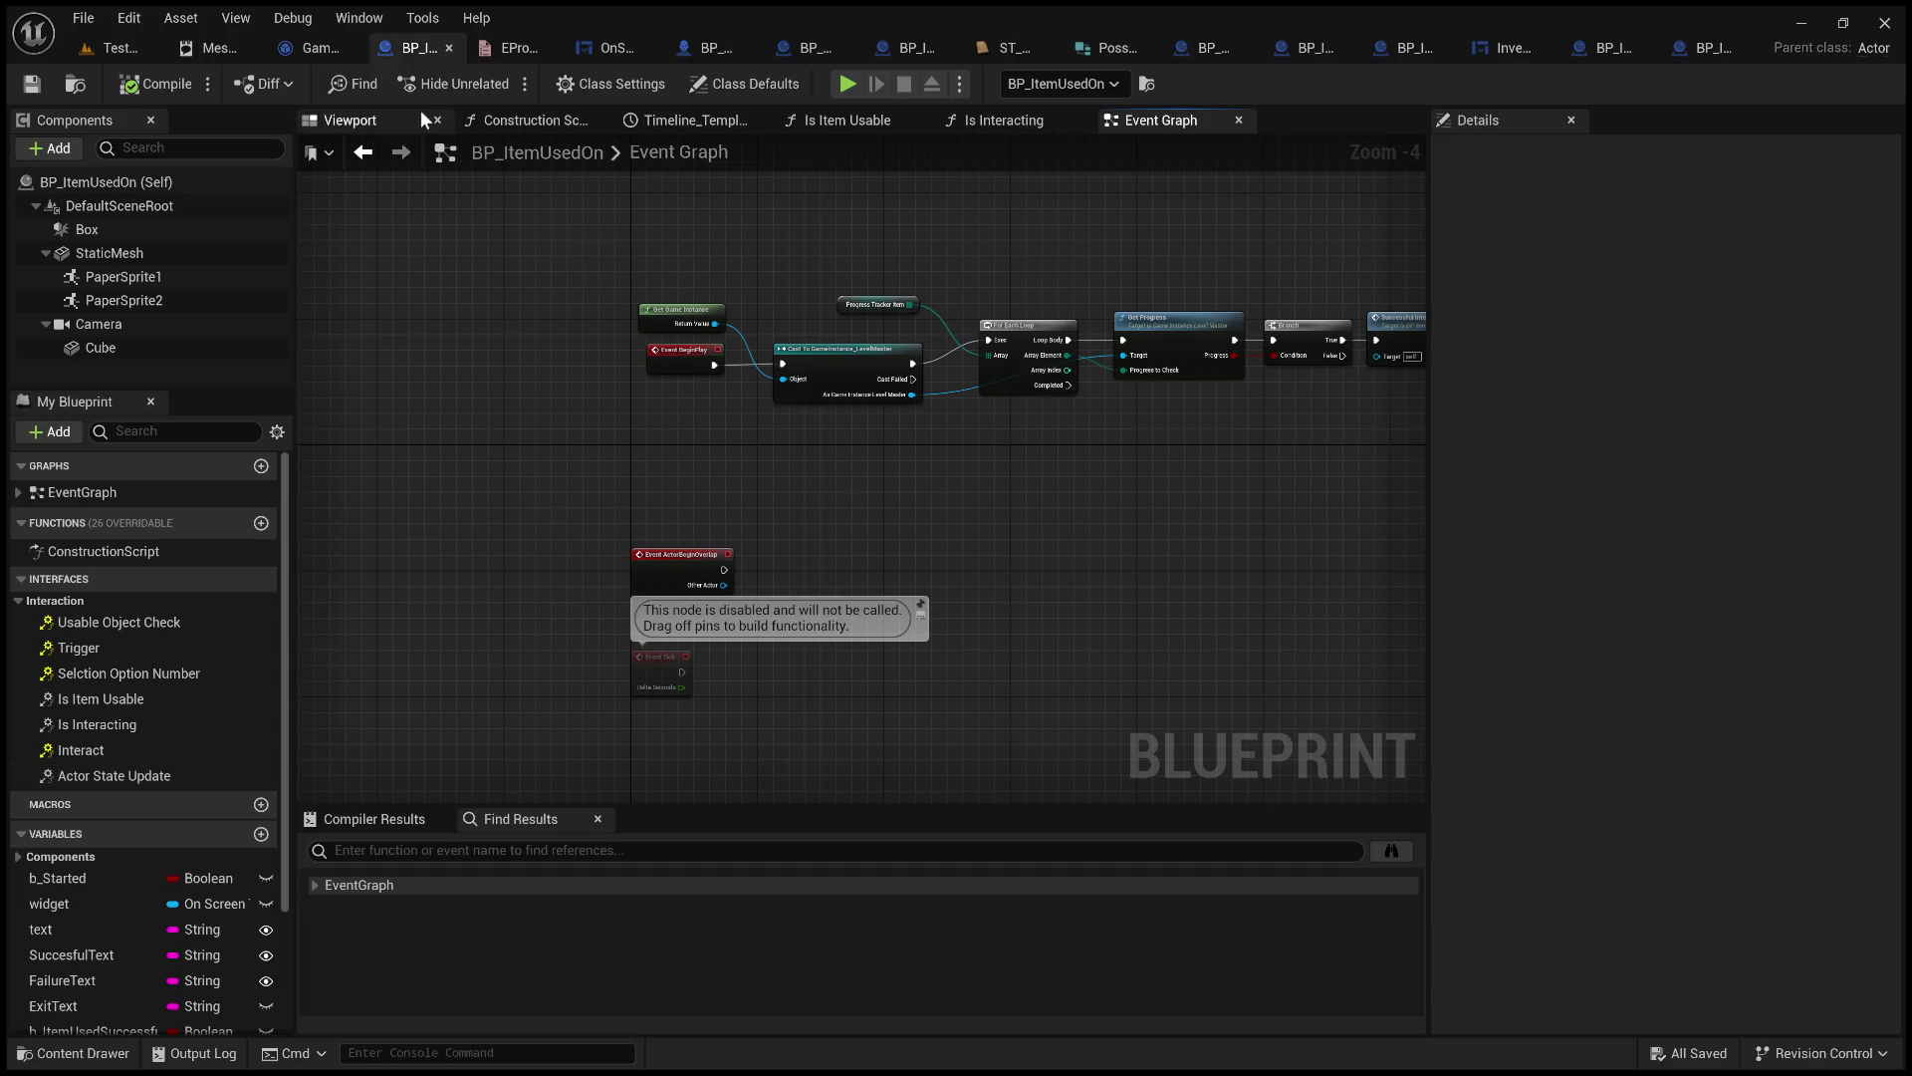
left_click(317, 48)
mouse_move(767, 425)
left_mouse_down()
mouse_move(895, 428)
mouse_move(767, 426)
mouse_move(981, 379)
left_mouse_up()
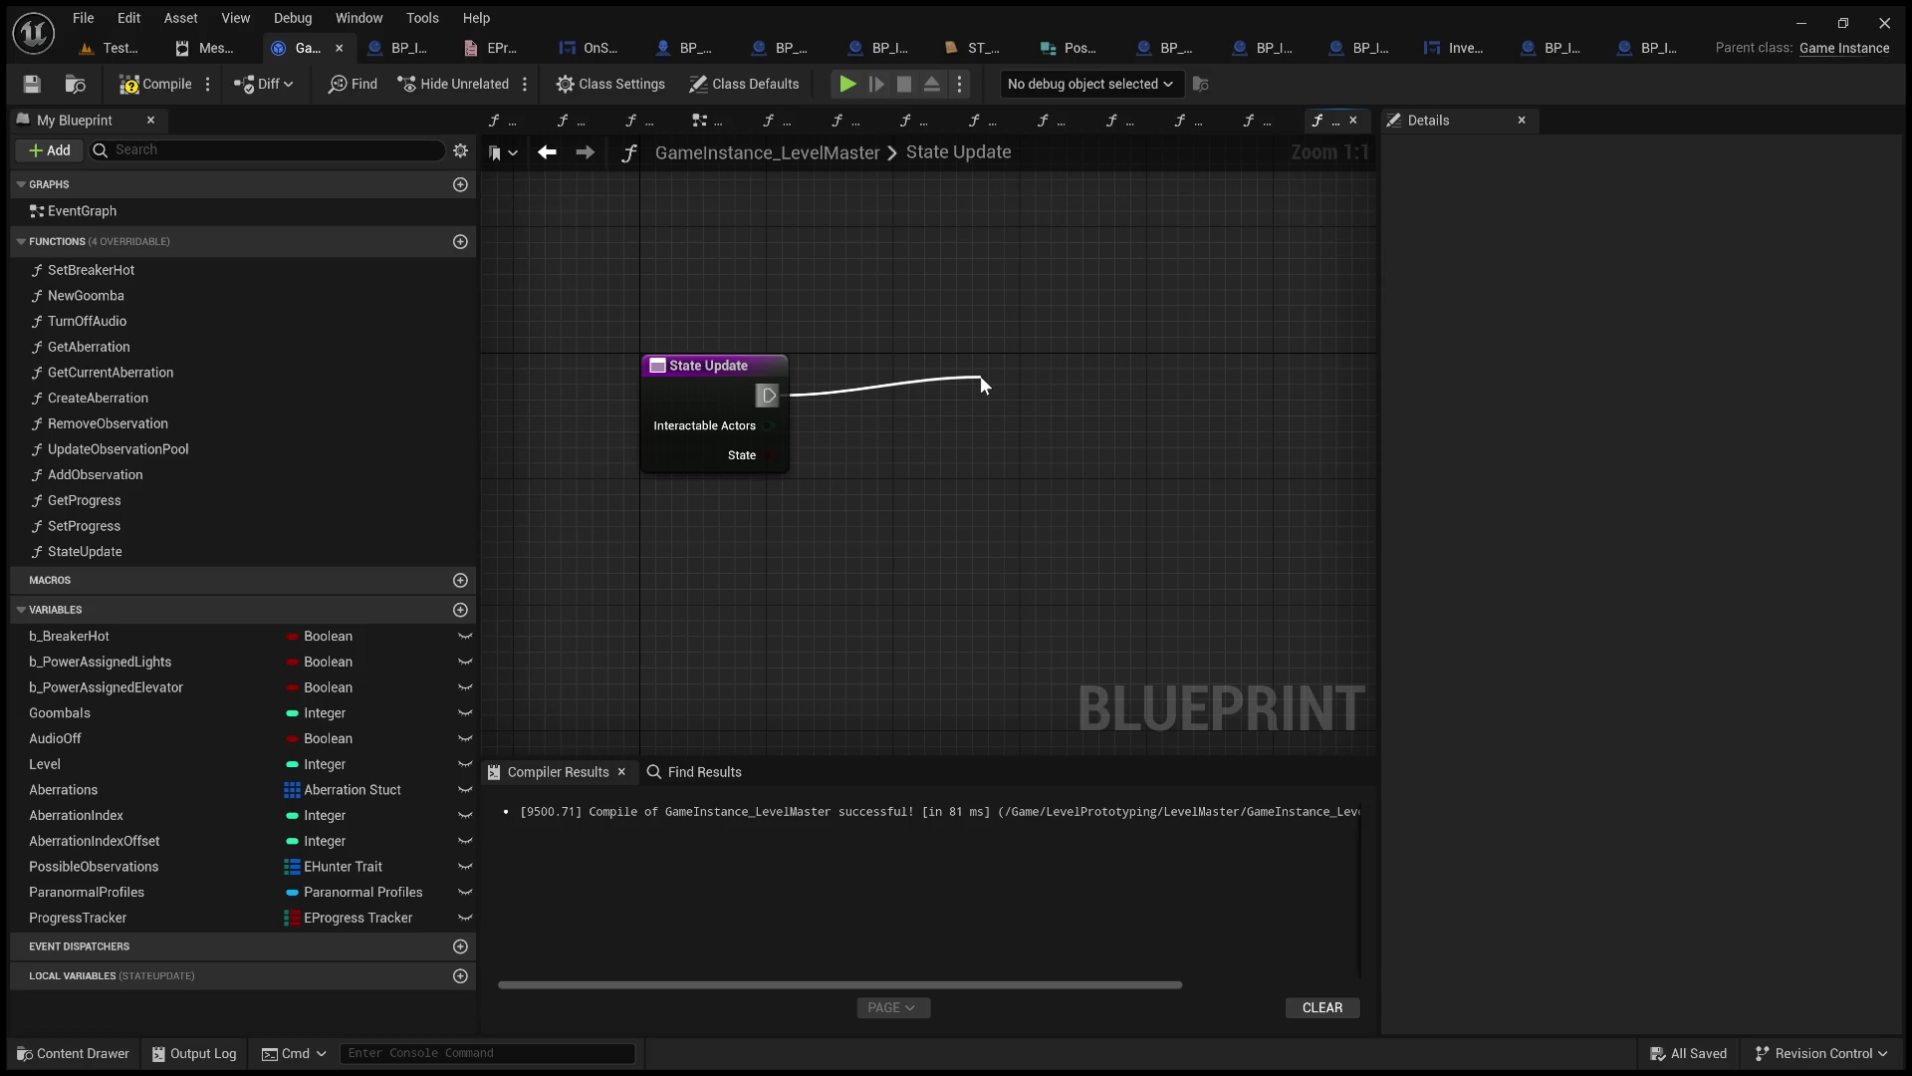
Add a Get All Actors with Interface node after State Update's exec output and shift it left.
left_click(1192, 514)
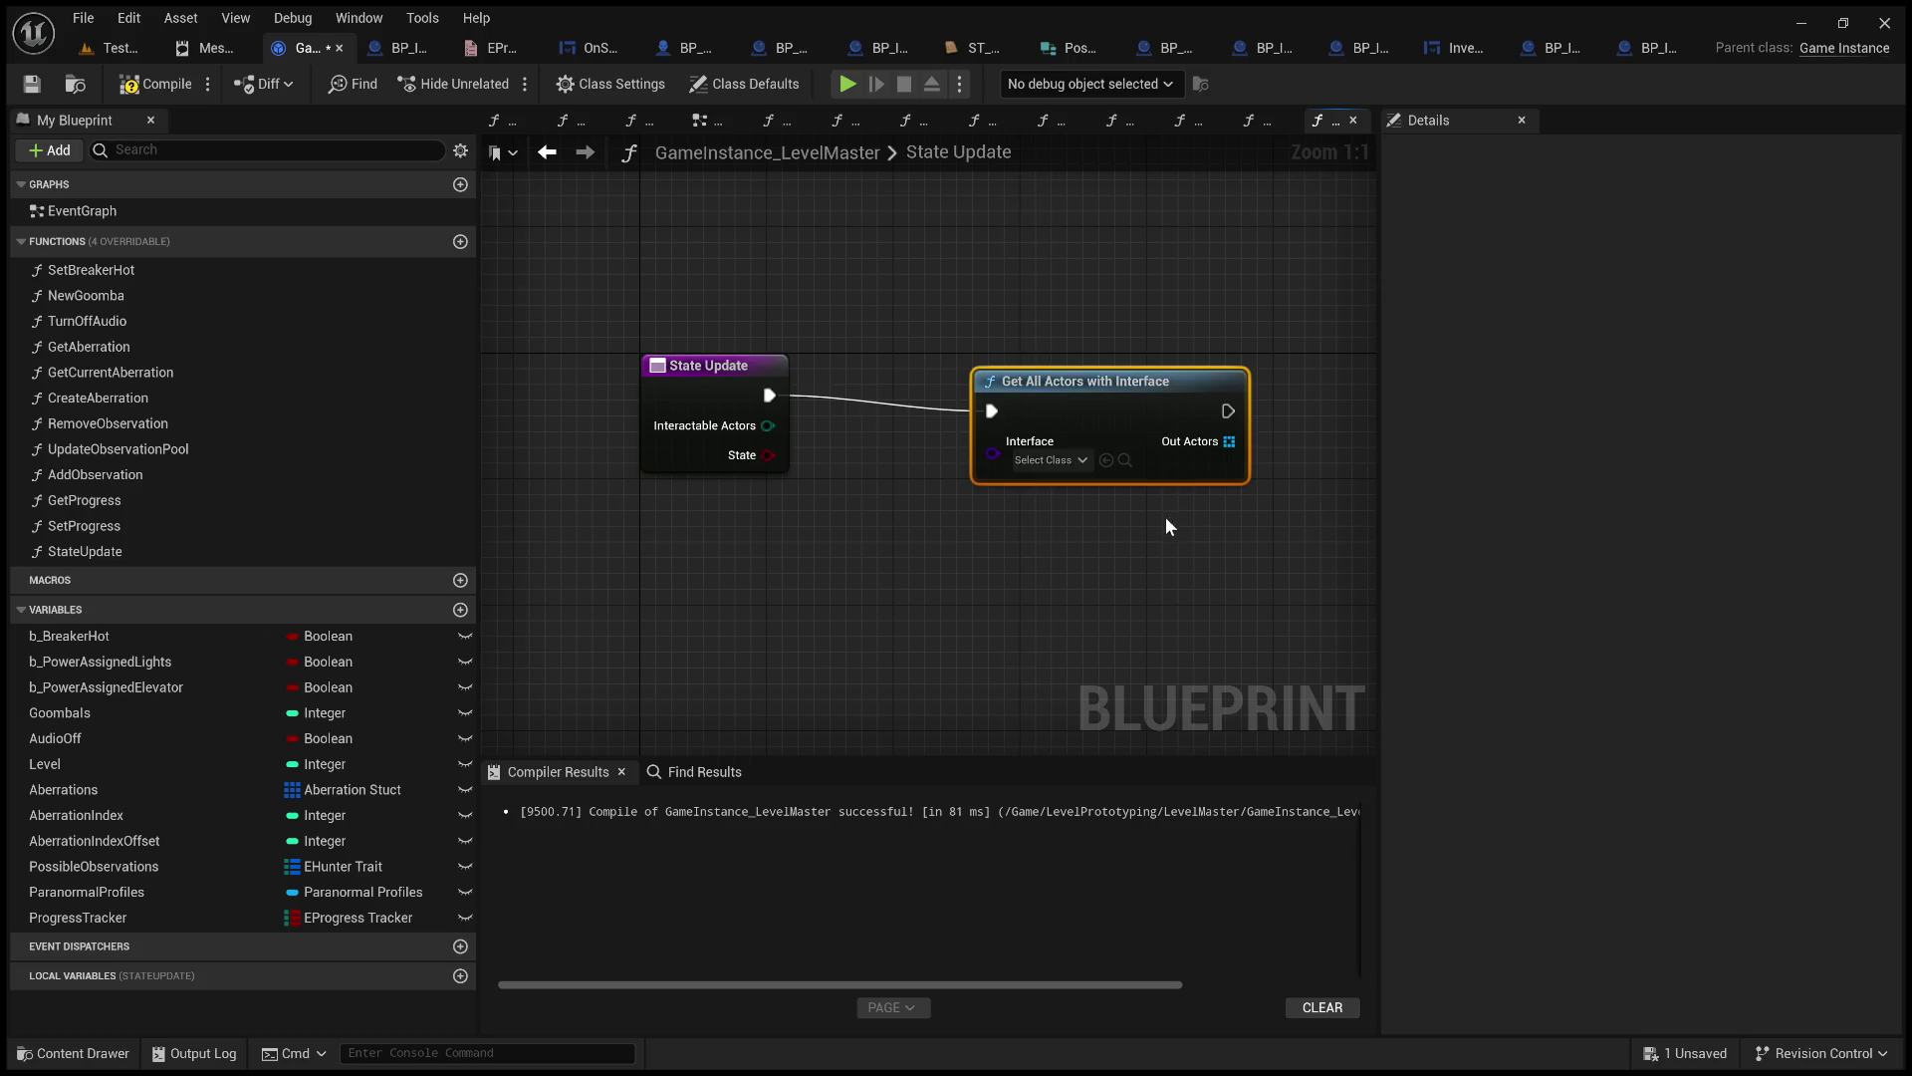
mouse_move(1224, 517)
left_mouse_down()
mouse_move(867, 554)
mouse_move(994, 527)
left_mouse_up()
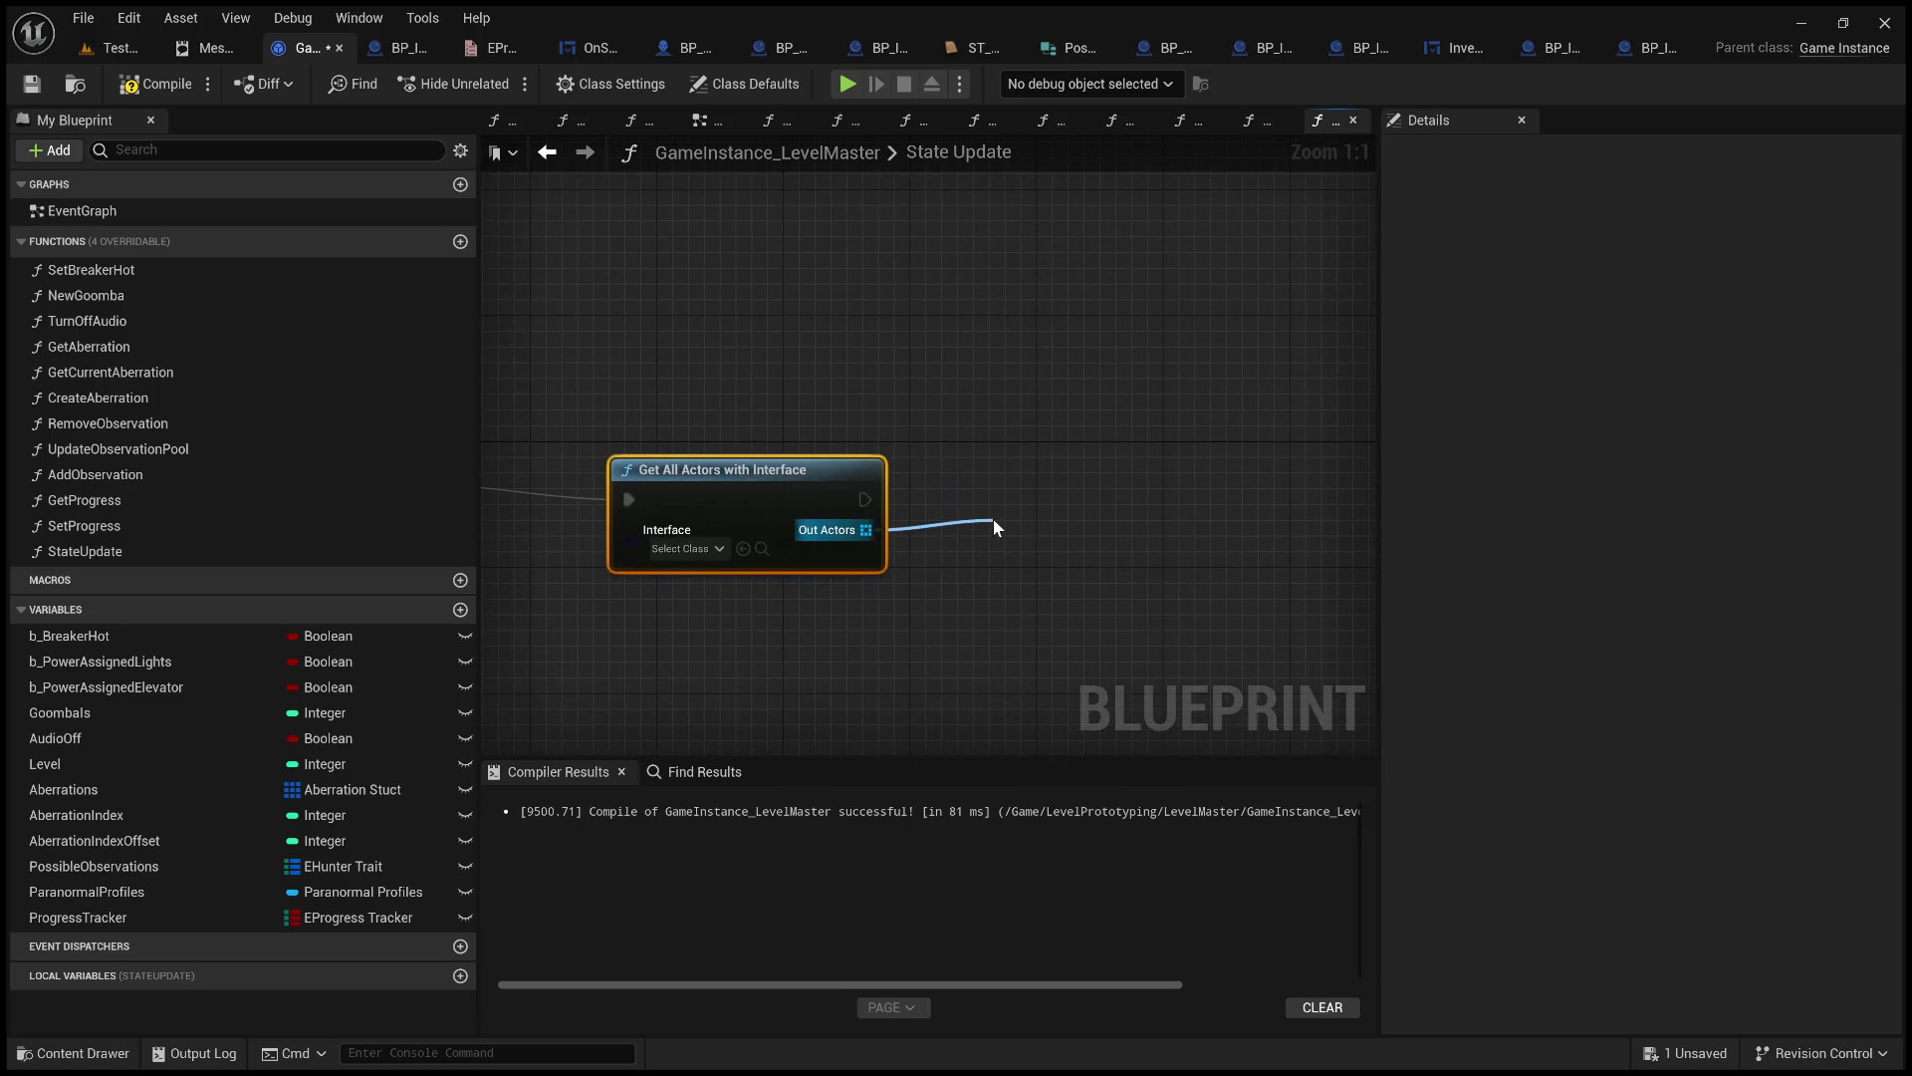
mouse_move(994, 526)
left_mouse_down()
mouse_move(1032, 470)
mouse_move(1219, 448)
left_mouse_up()
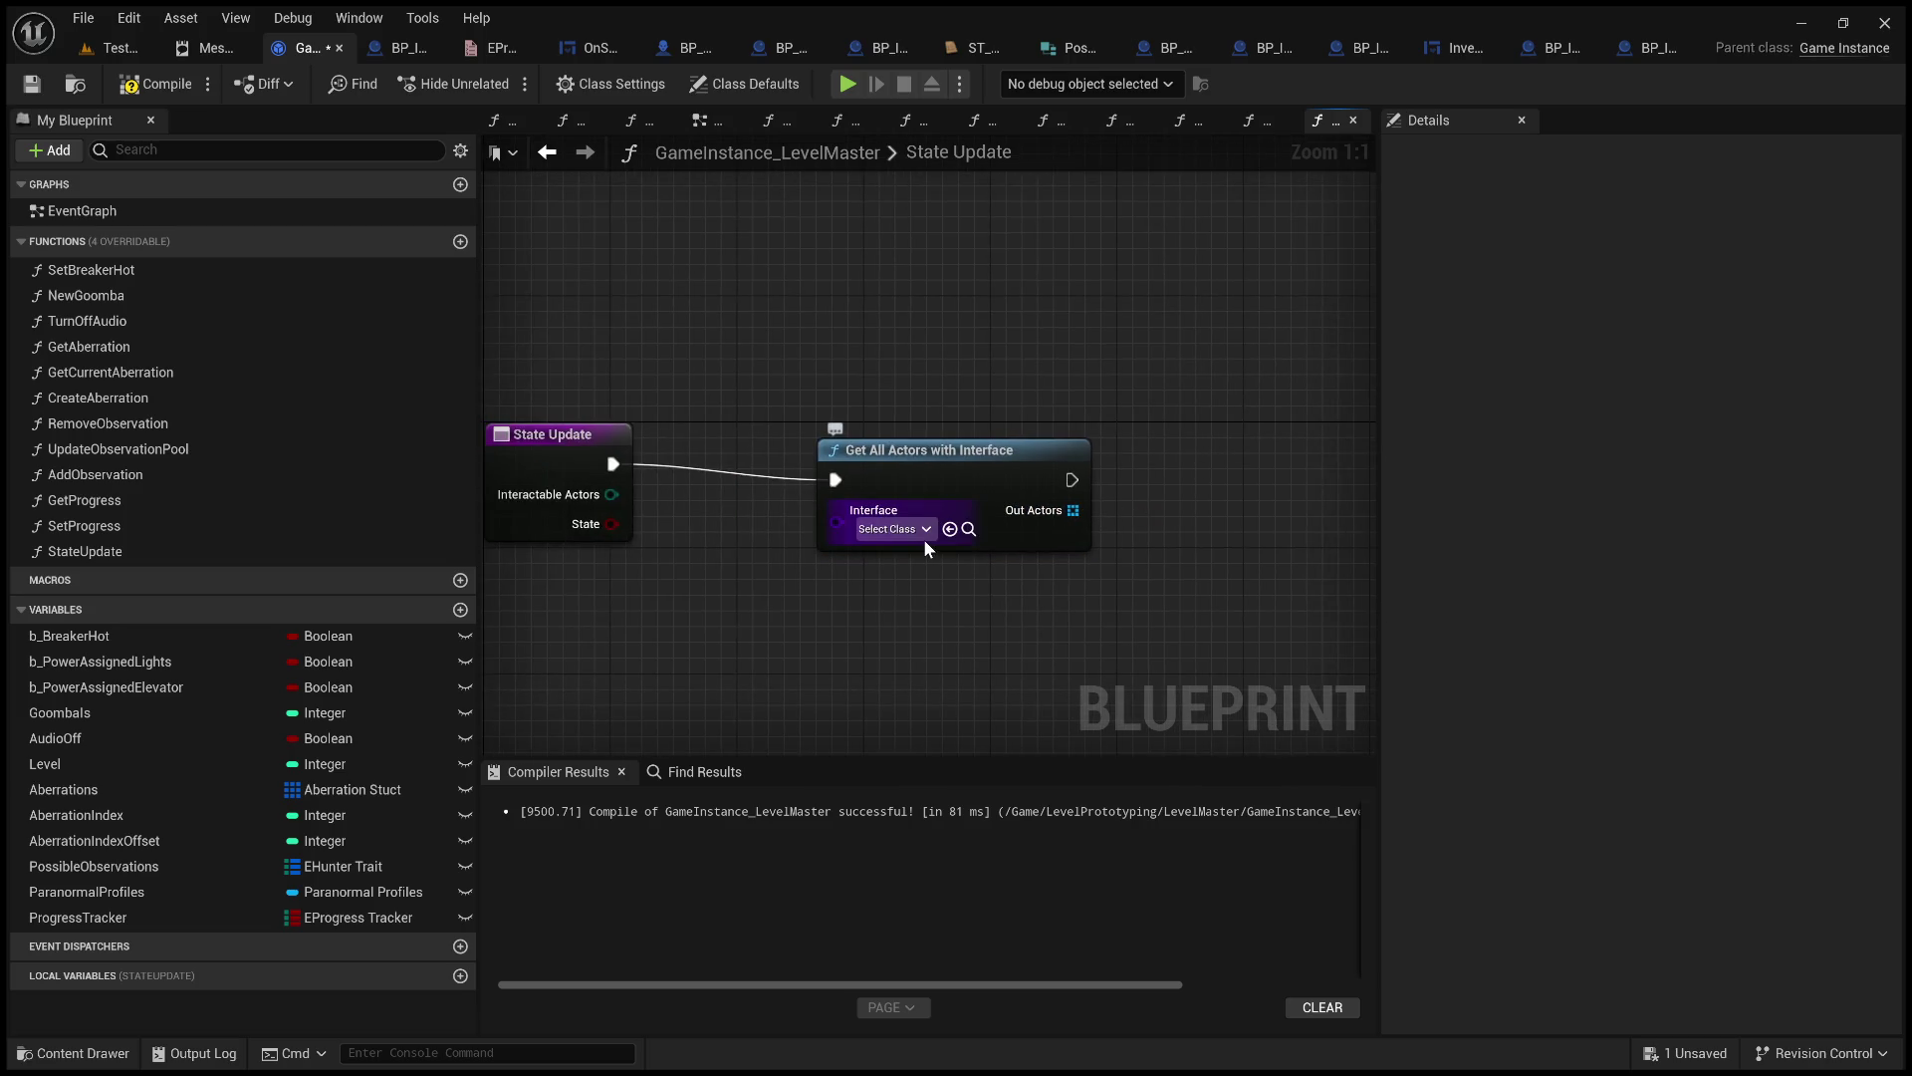
left_click_drag(909, 450, 813, 434)
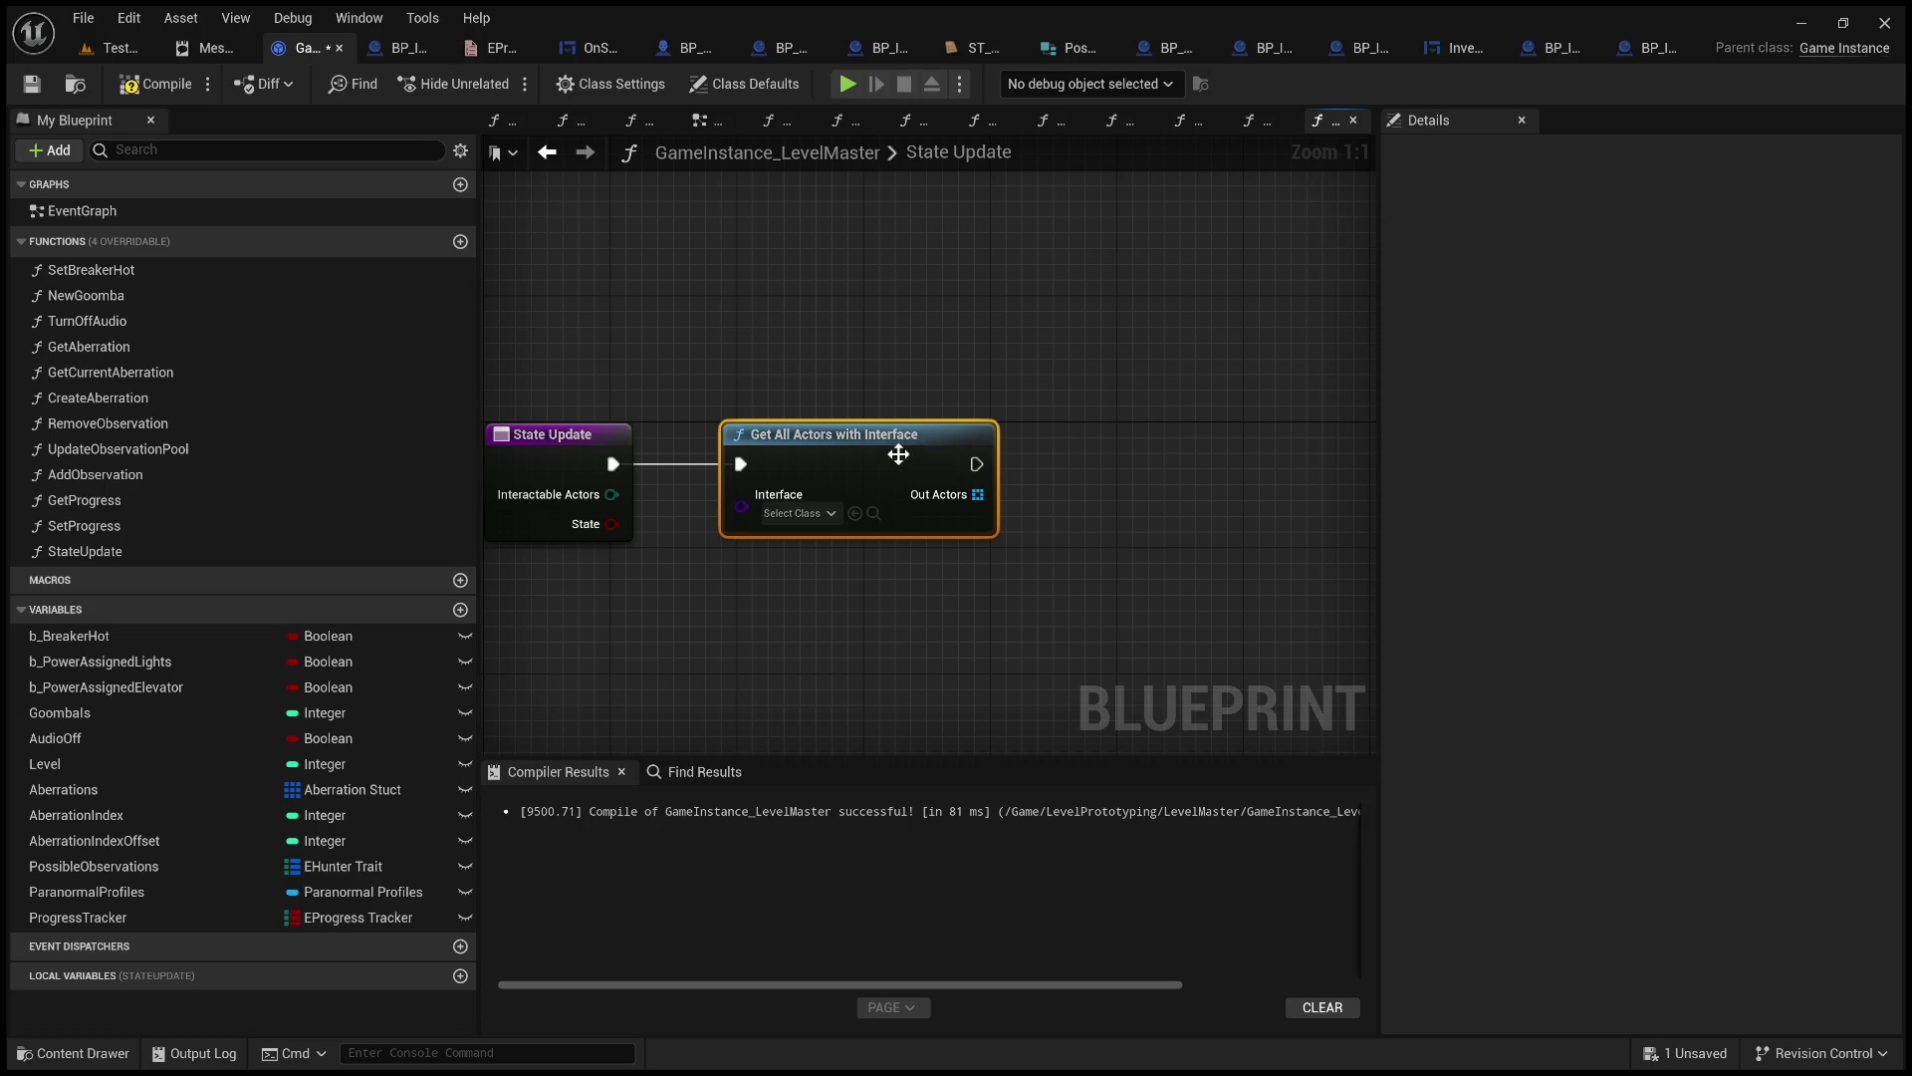
Replace the interface node with a Get All Actors with Tag node wired from State Update's exec output.
key("Delete")
left_click_drag(612, 464, 921, 492)
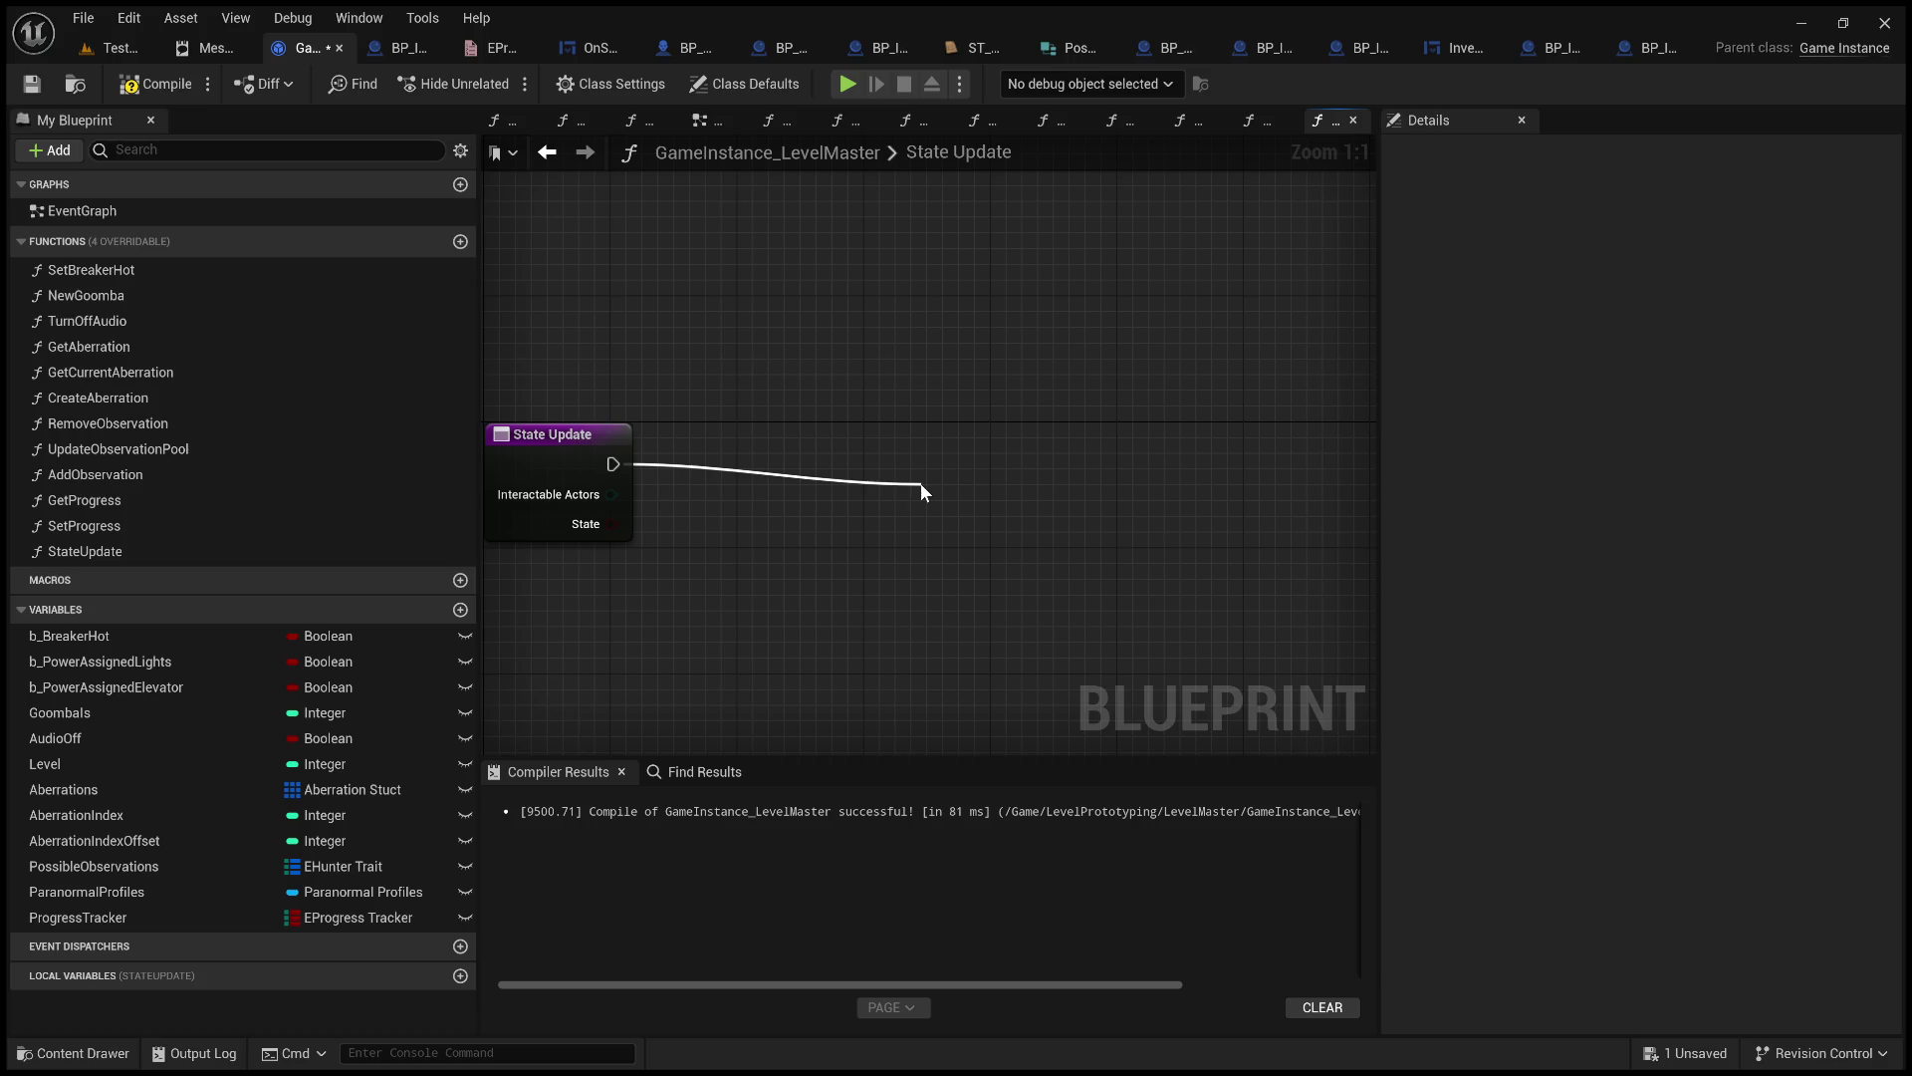
mouse_move(920, 492)
left_mouse_down()
mouse_move(1128, 613)
mouse_move(1126, 694)
left_mouse_up()
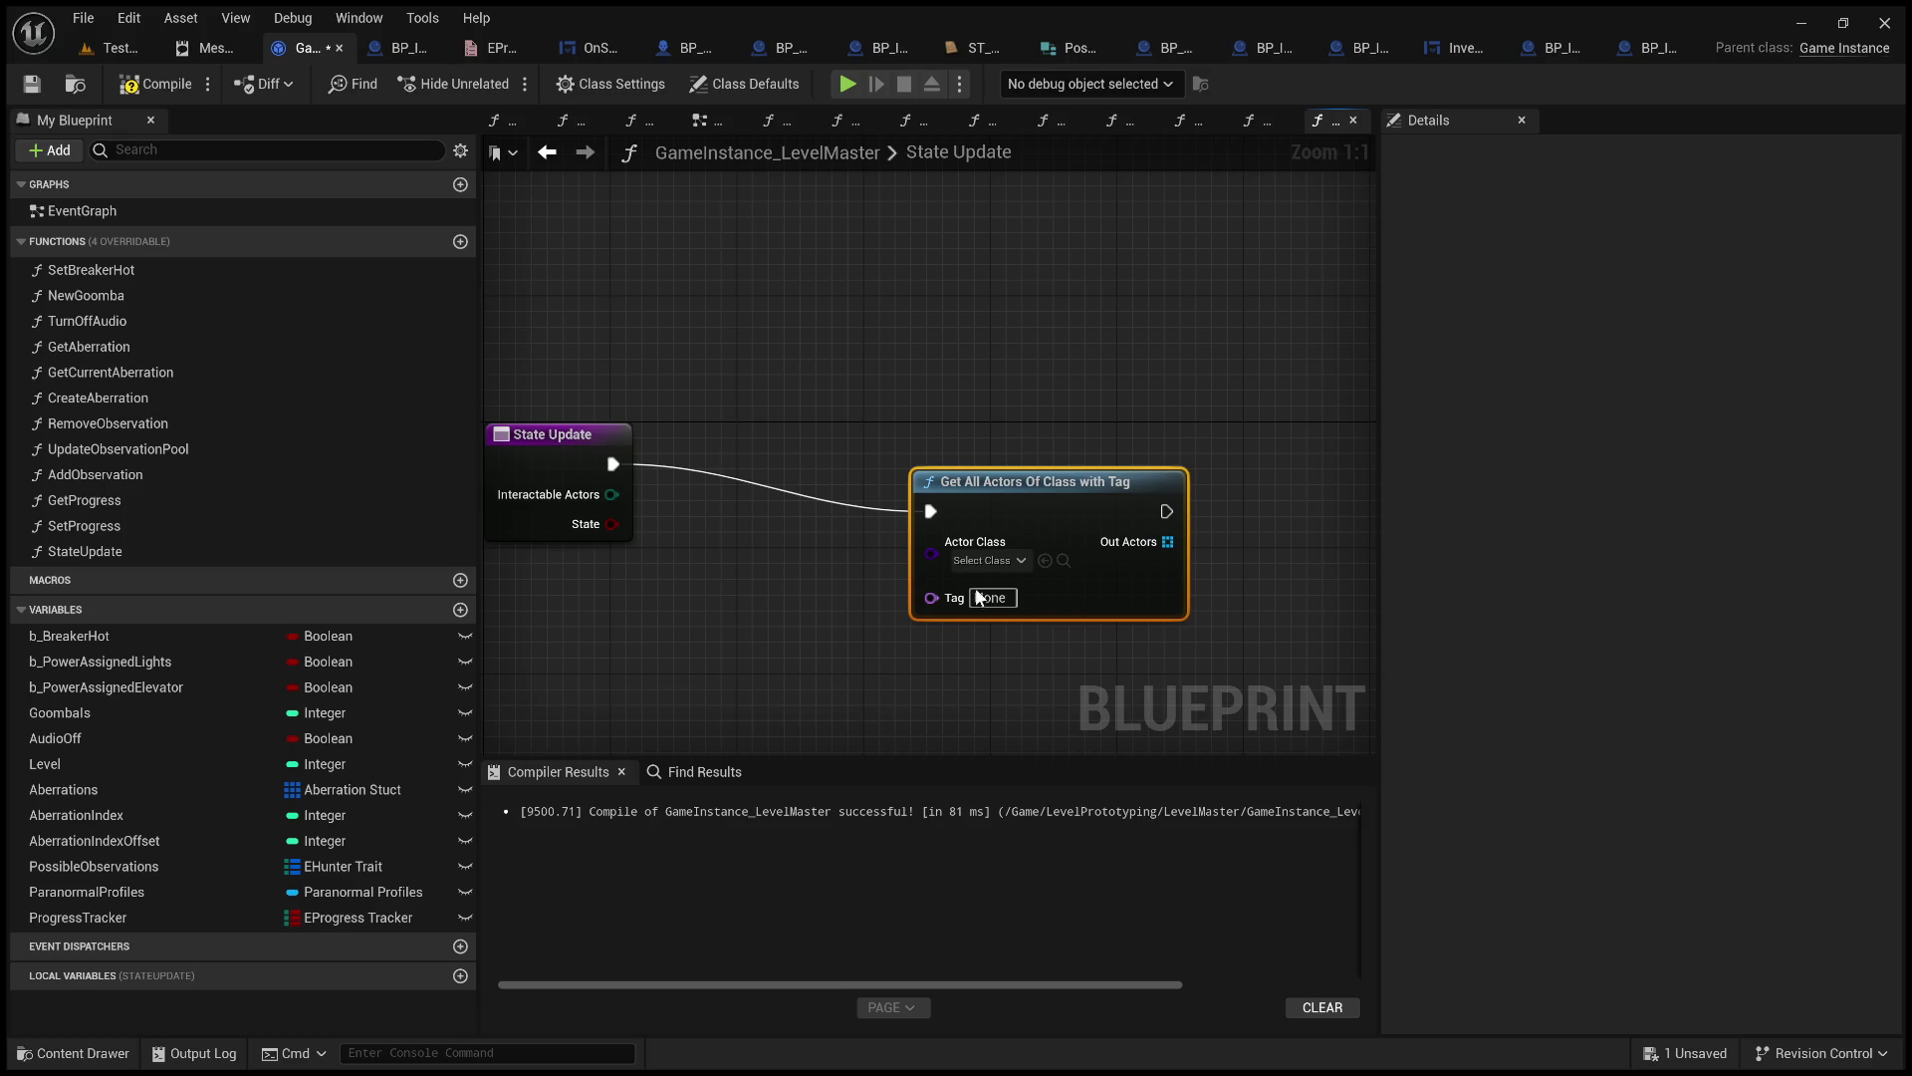
key("Delete")
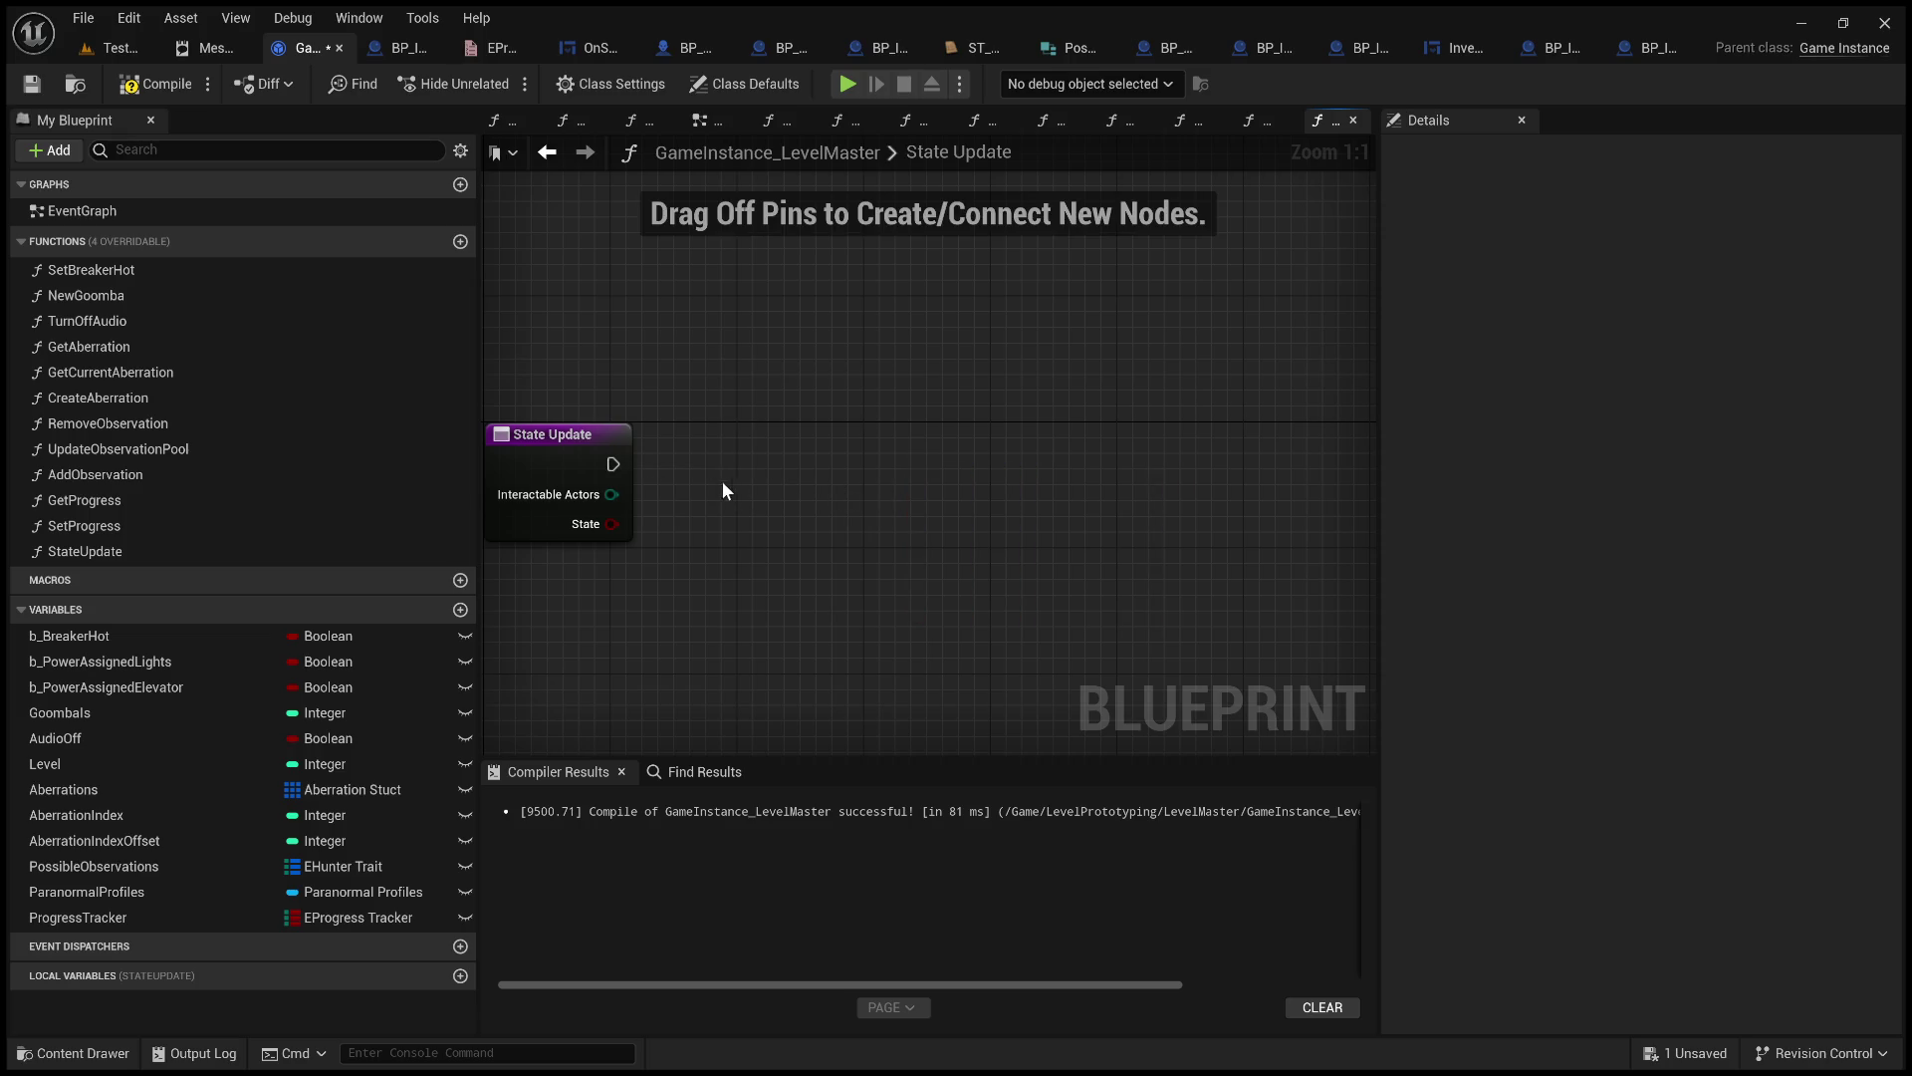
left_click_drag(612, 465, 972, 463)
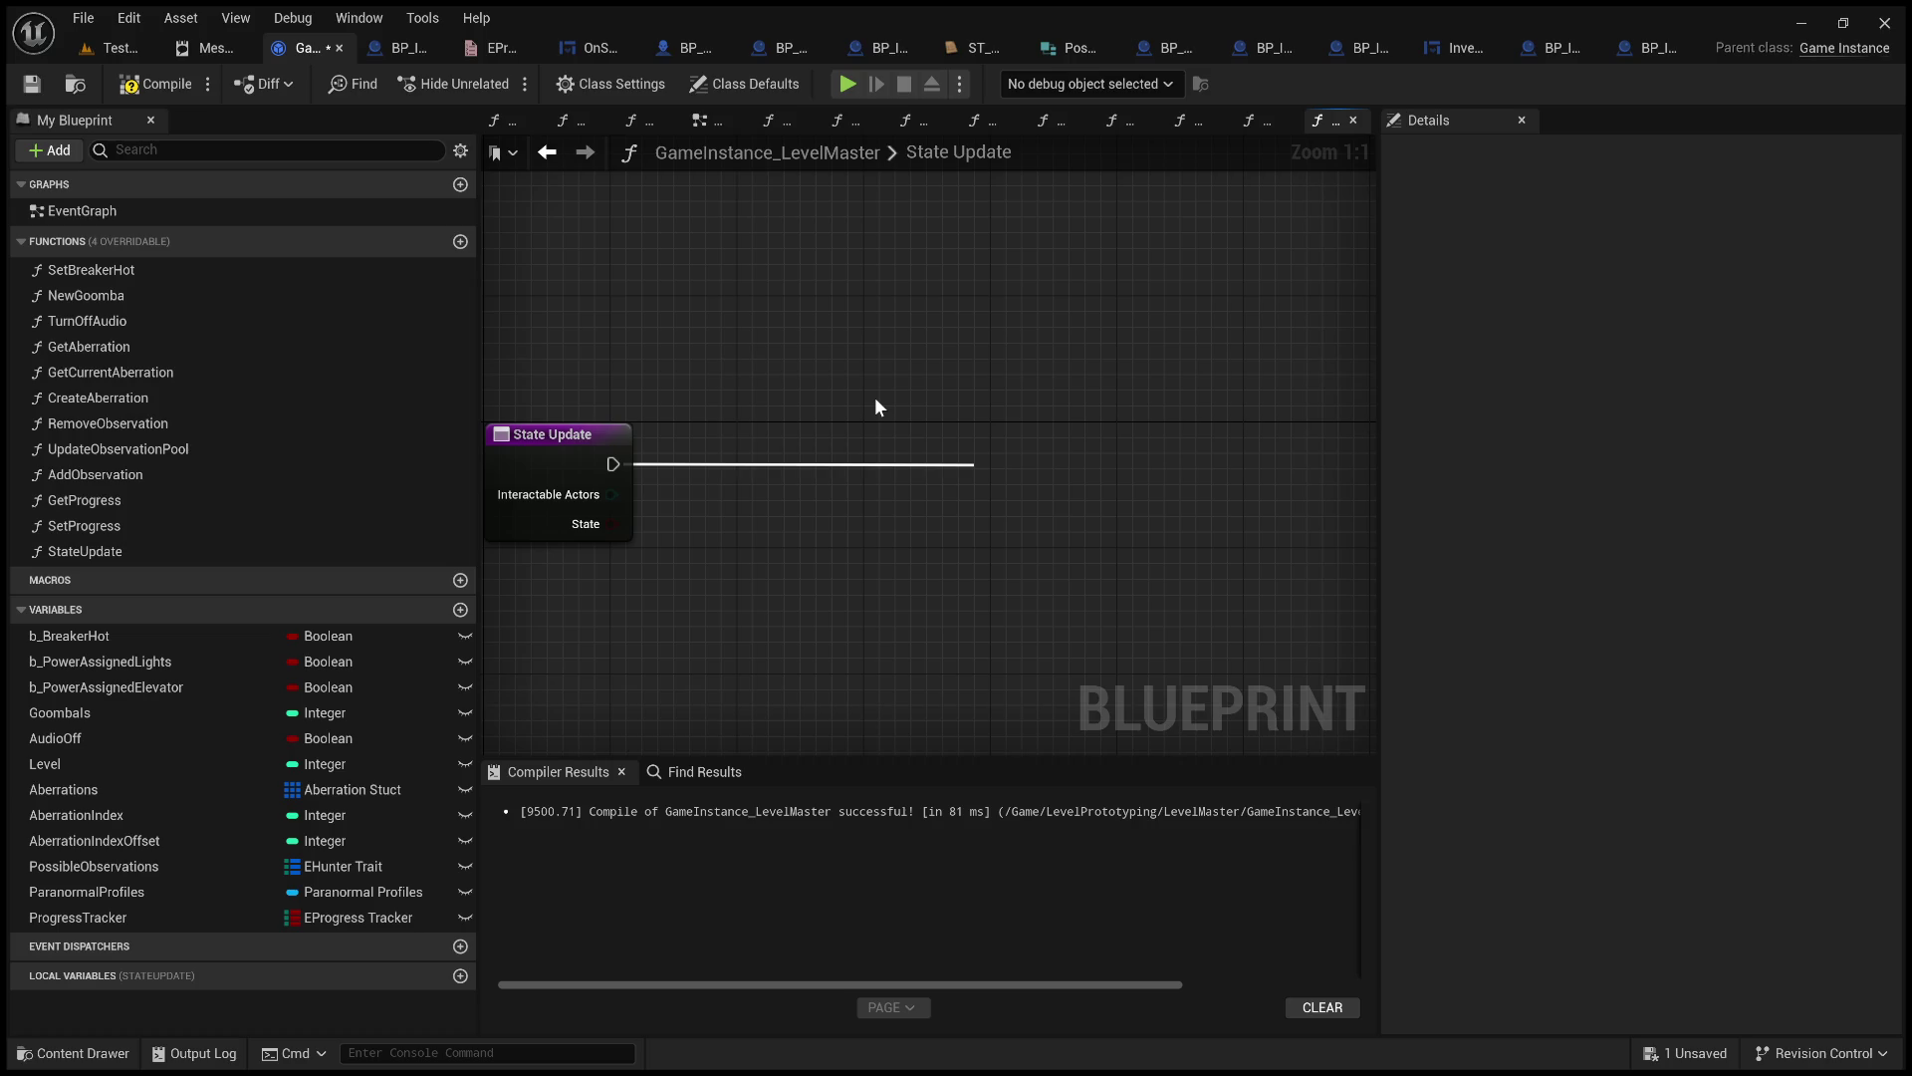
left_click(1139, 626)
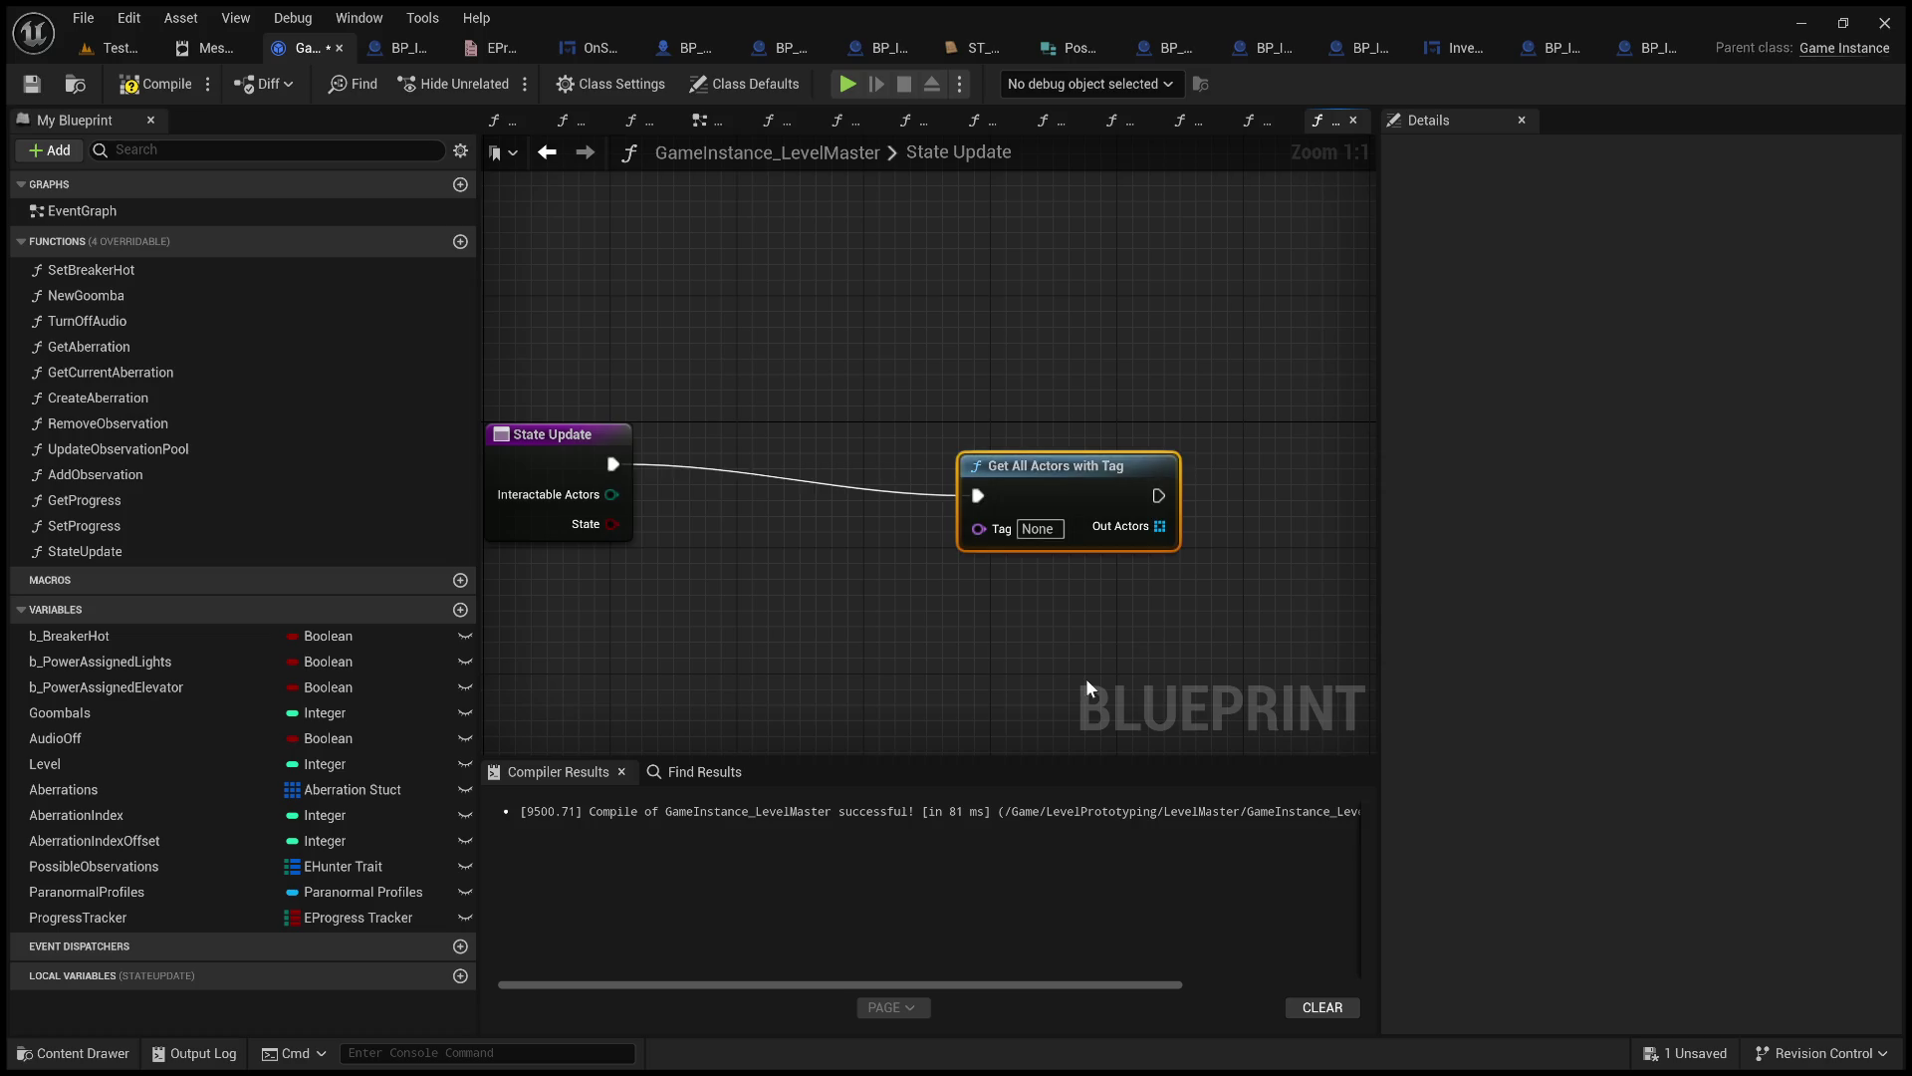
Move the Get All Actors with Tag node beside State Update and rewire its exec input.
left_click_drag(1063, 445, 863, 454)
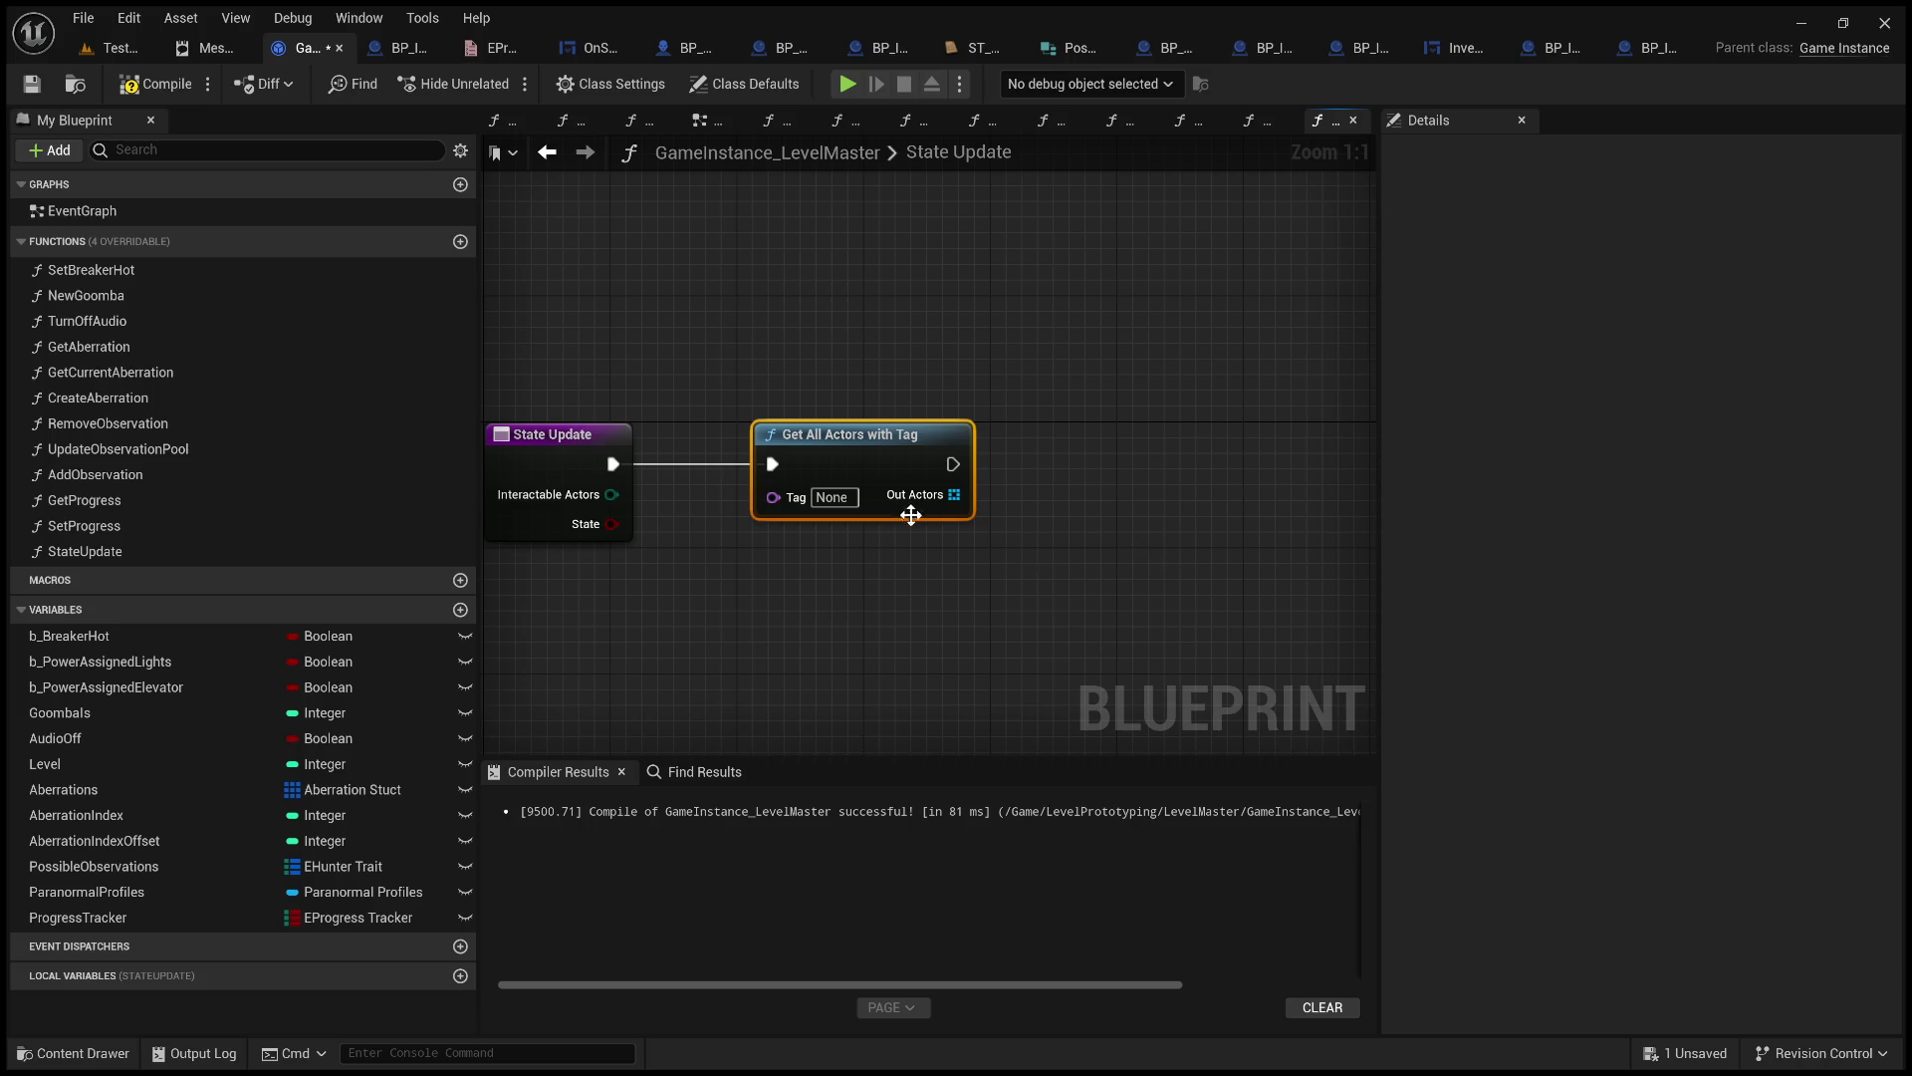
left_click(835, 497)
double_click(700, 467)
key("Delete")
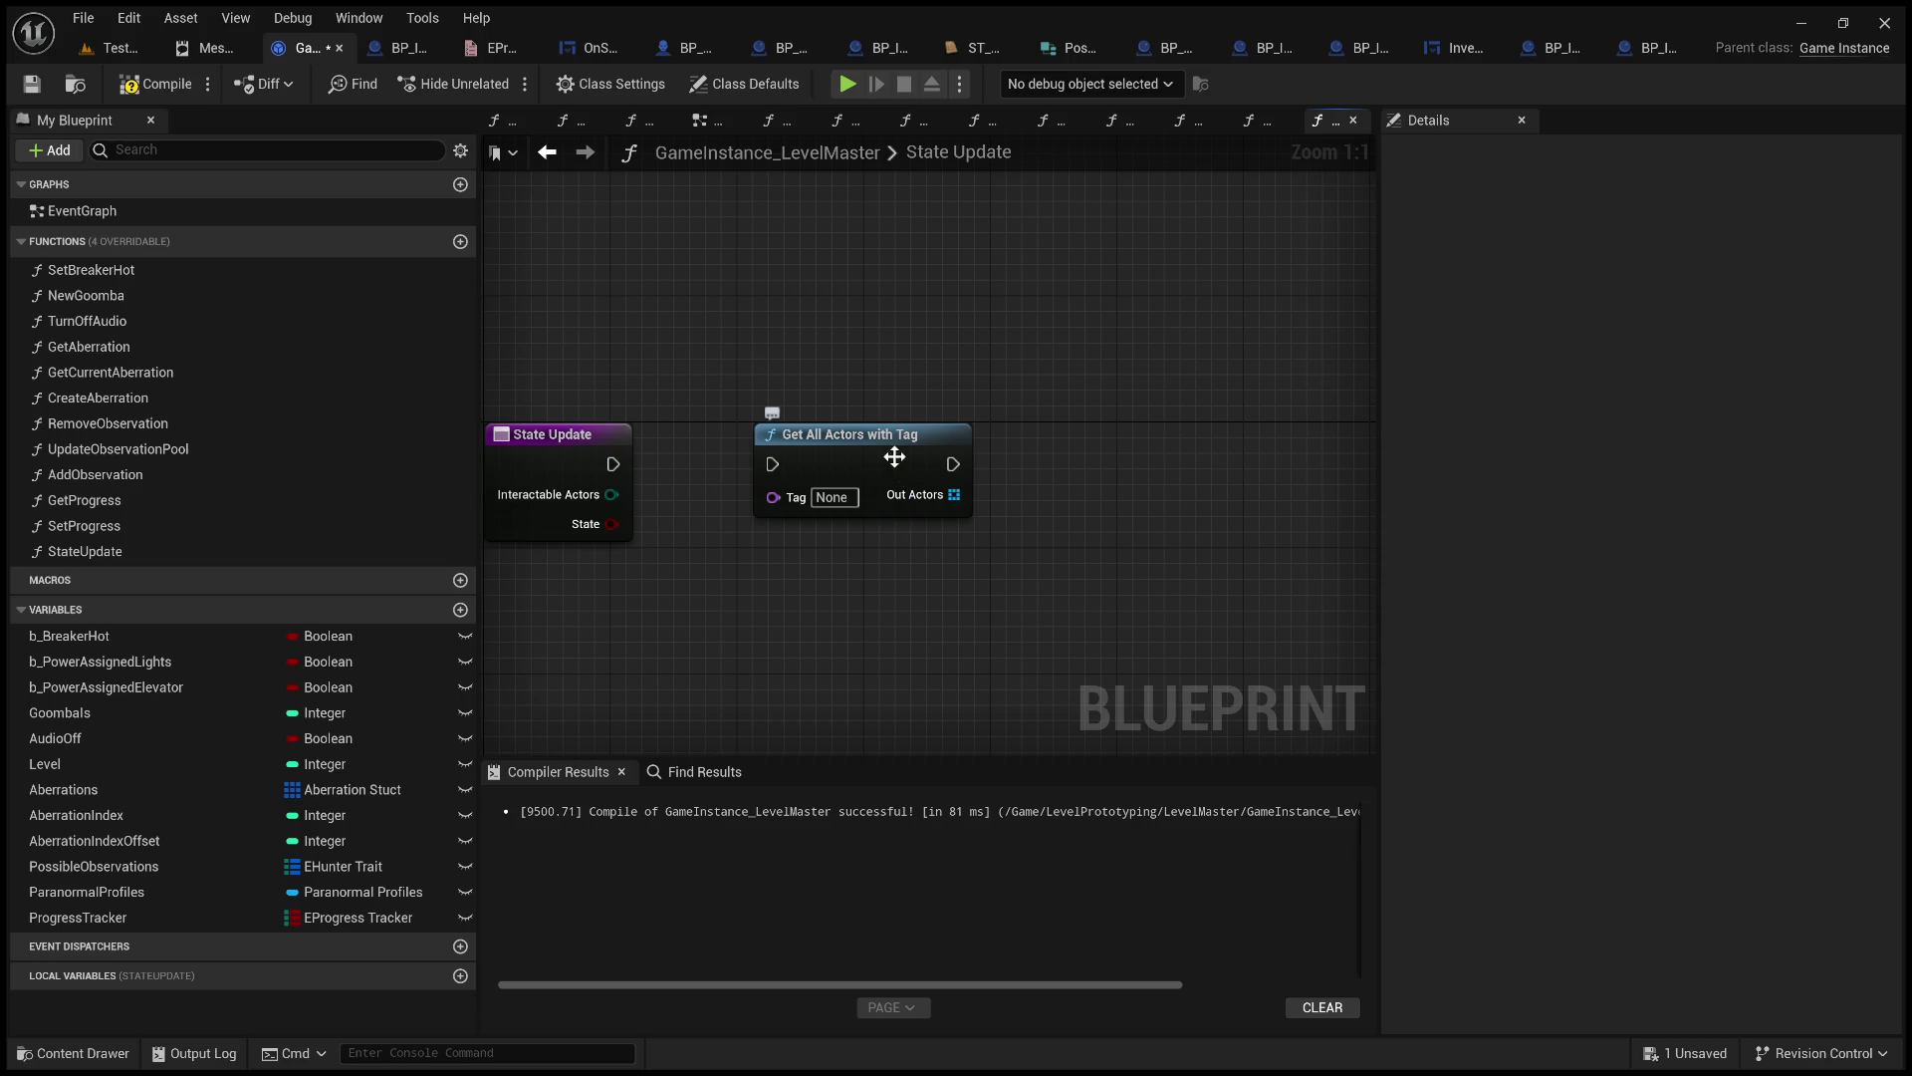
left_click_drag(613, 465, 771, 466)
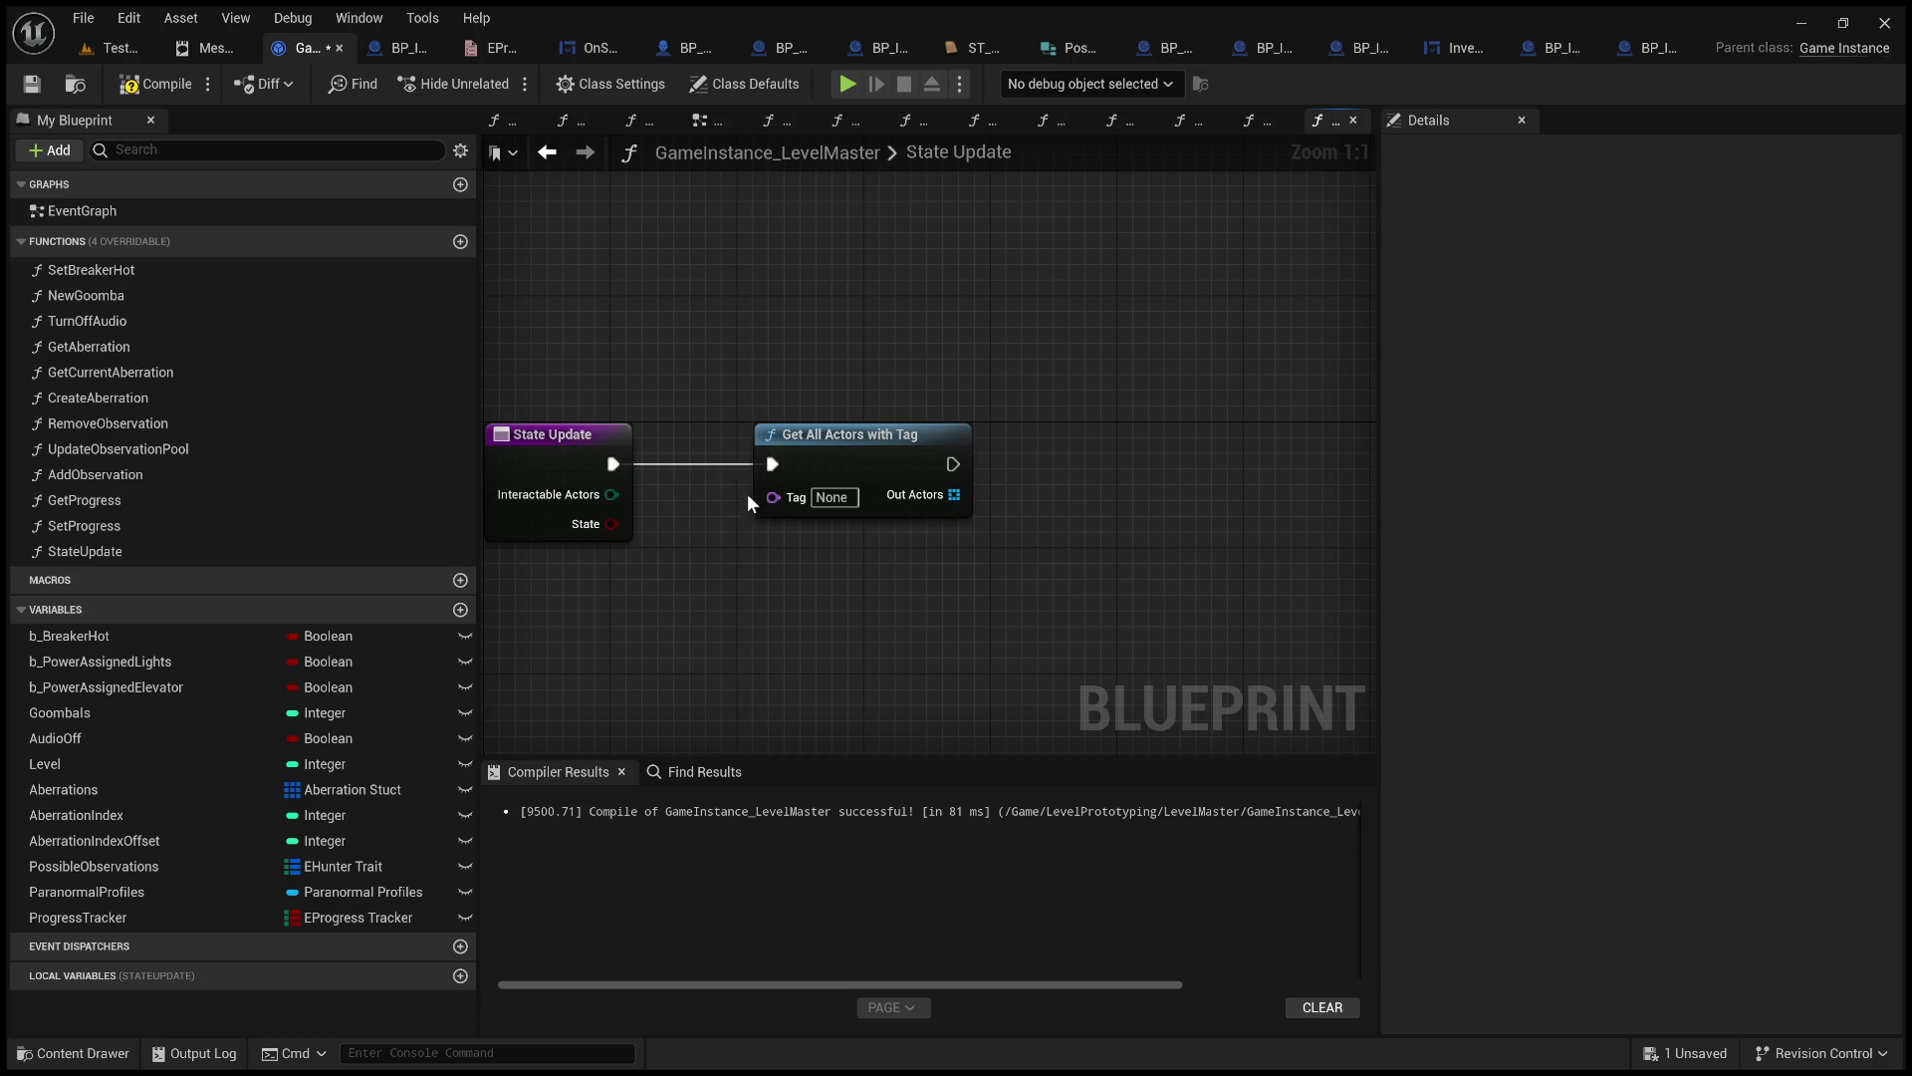
Feed Interactable Actors into the Tag pin via a conversion node and loop over Out Actors with For Each Loop.
left_click(576, 457)
left_click_drag(610, 495, 978, 463)
scroll(841, 578, "down", 1)
left_click_drag(703, 454, 768, 498)
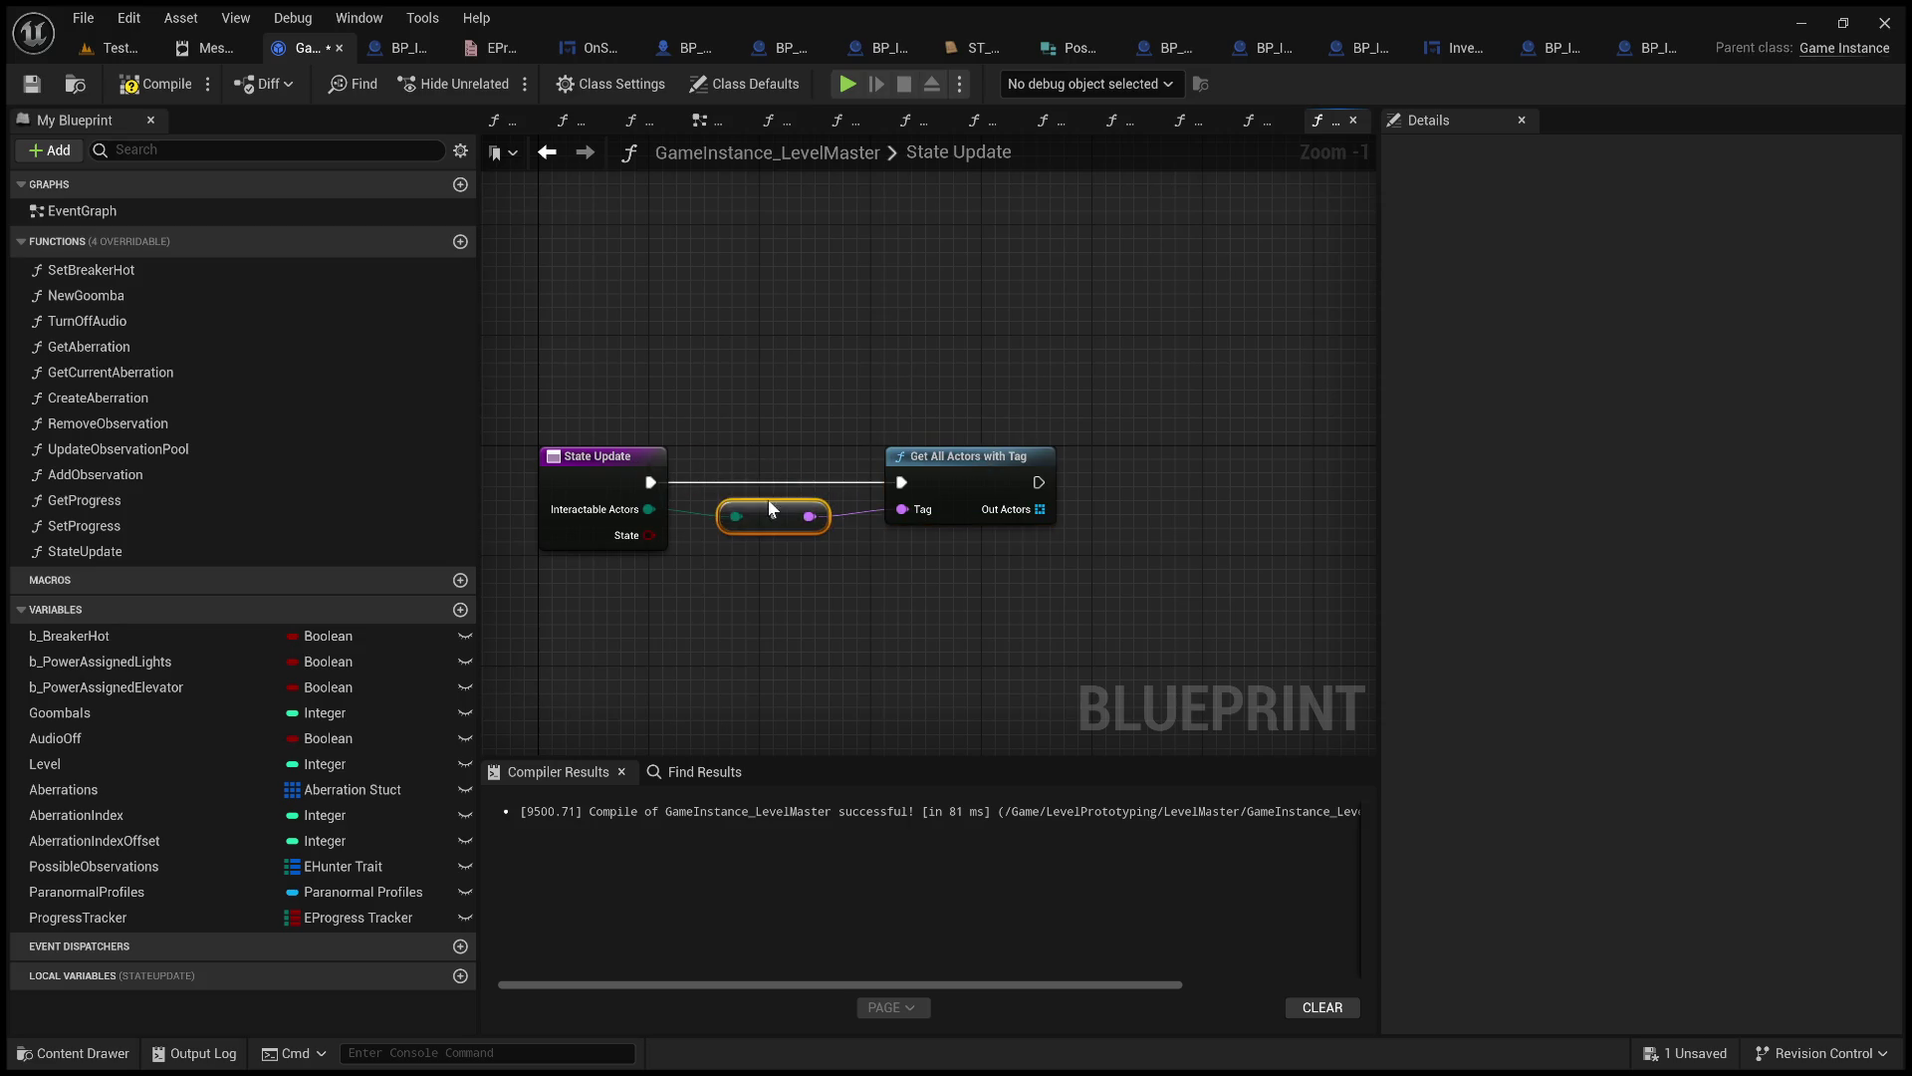
scroll(946, 626, "up", 1)
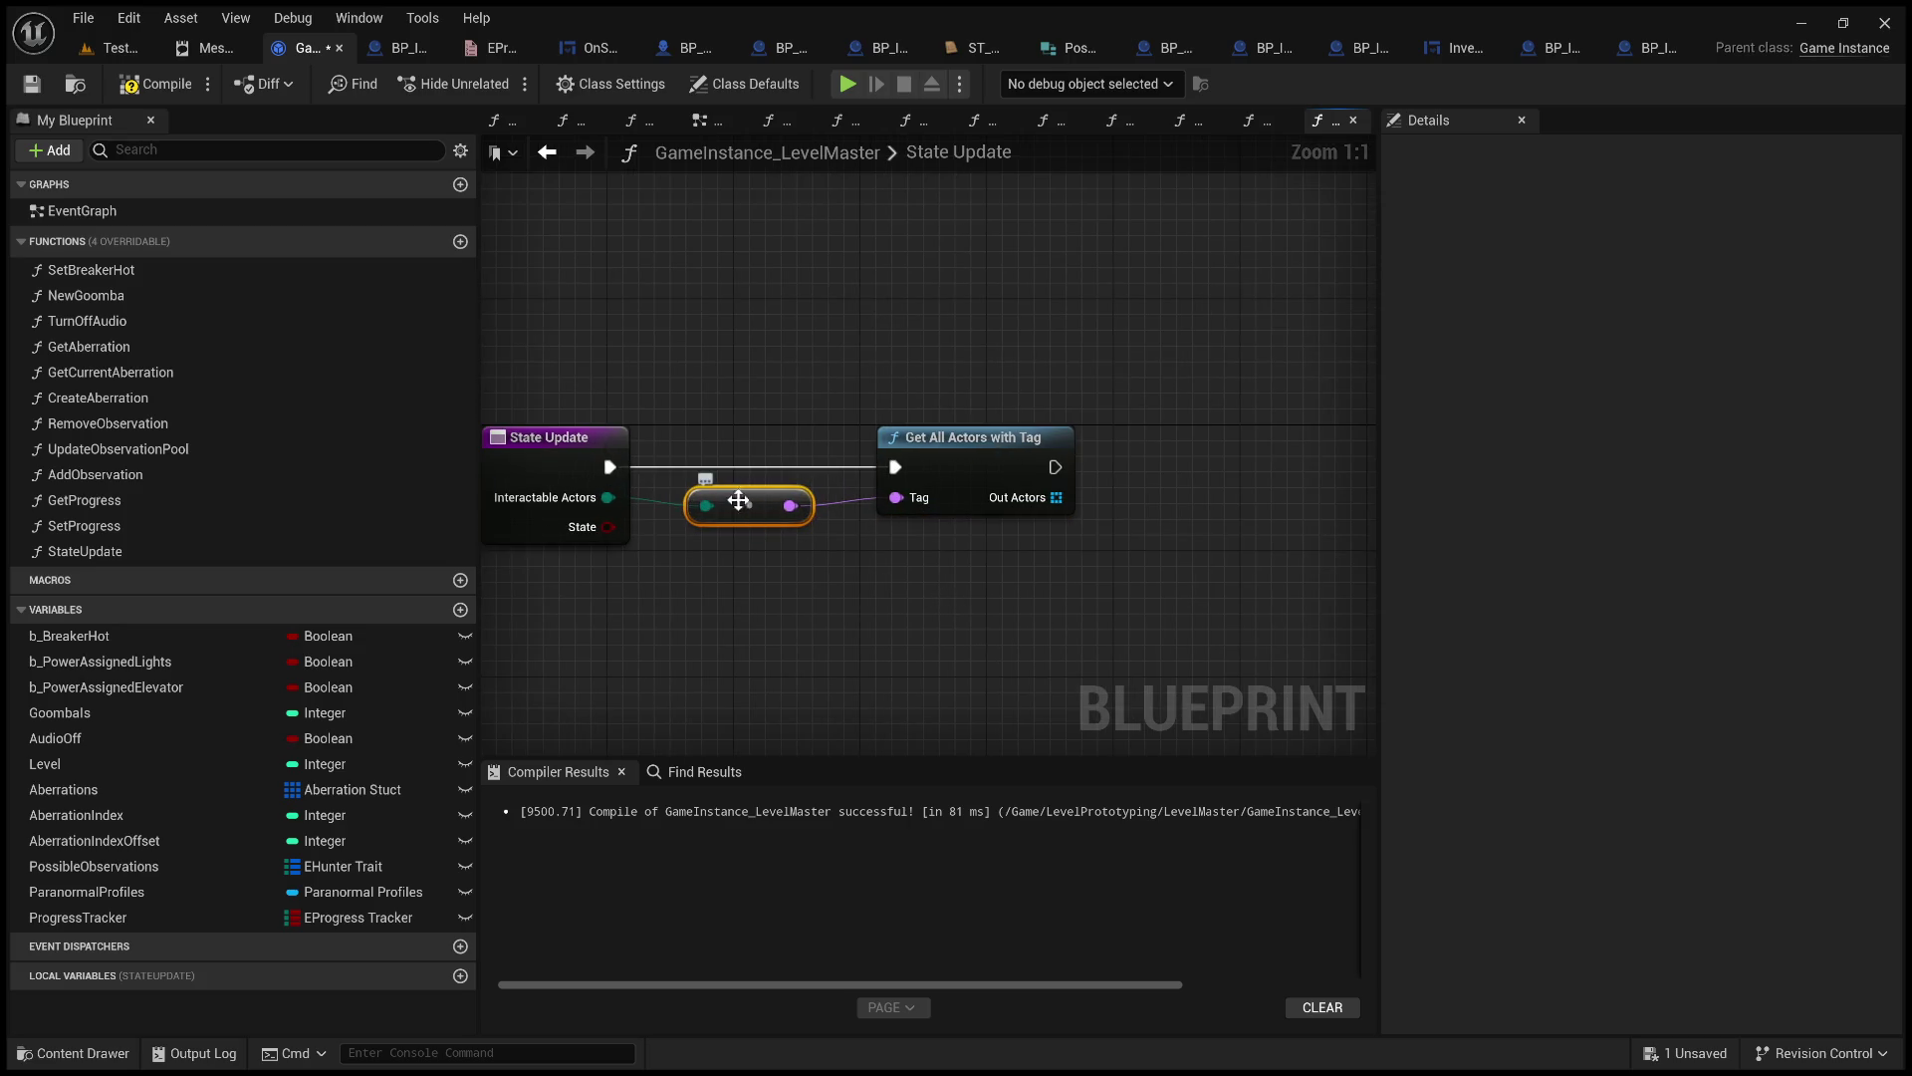
left_click_drag(1057, 497, 1148, 495)
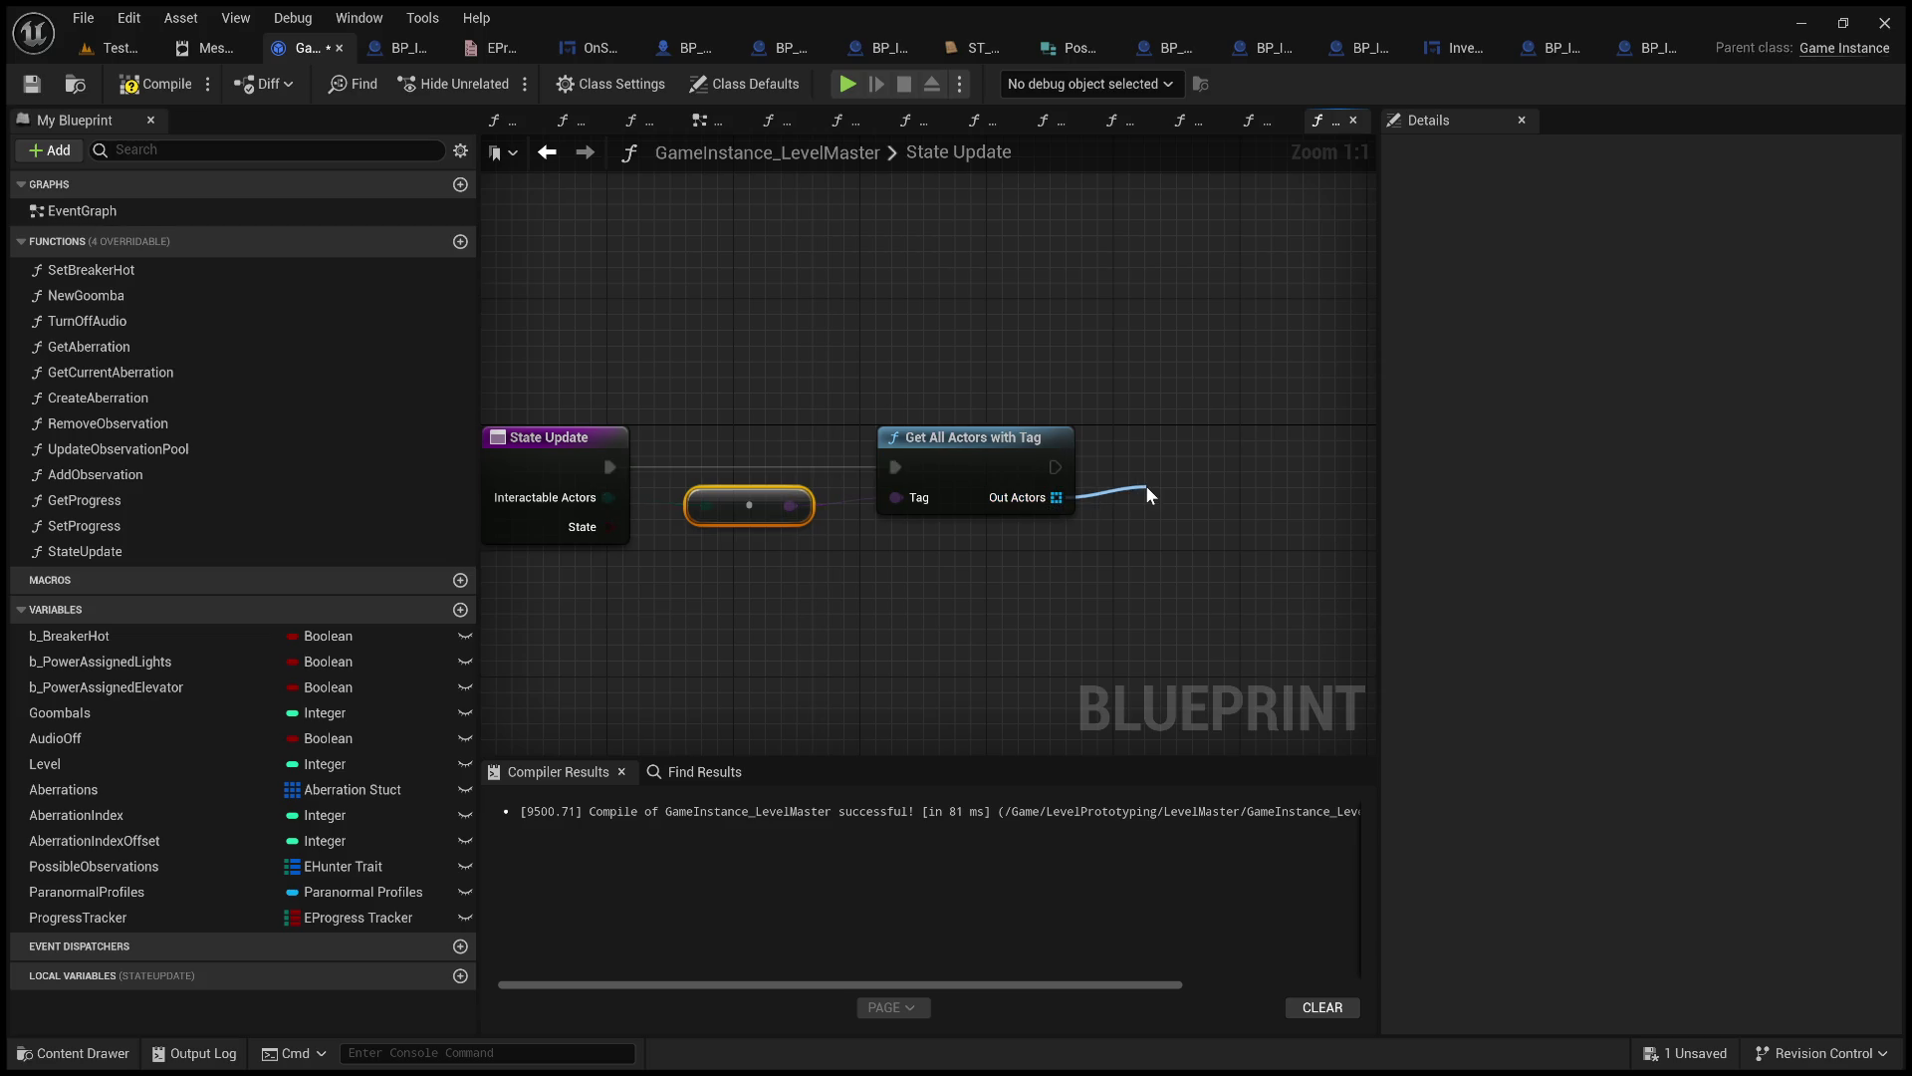
left_click(1228, 604)
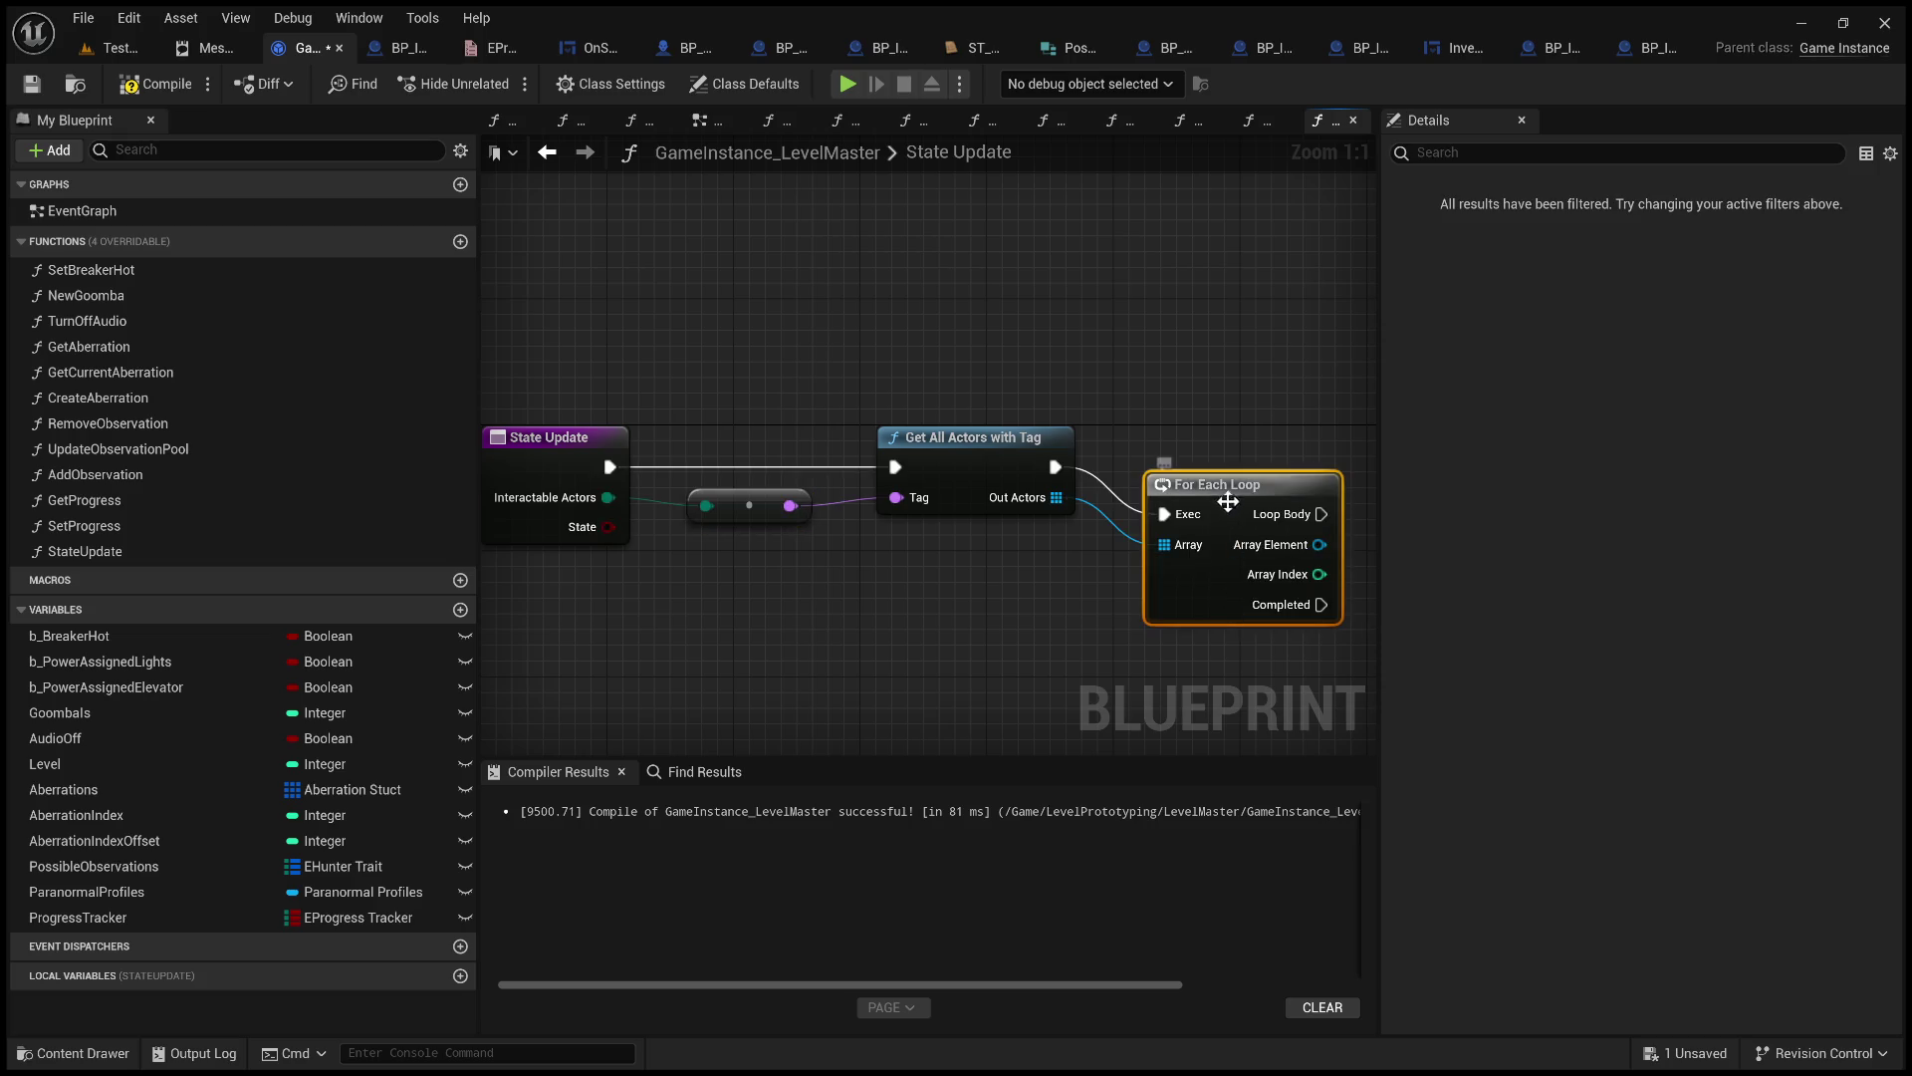
Cast each loop Array Element to InteractableInterface, running the cast on every Loop Body iteration.
mouse_move(612, 538)
left_mouse_down()
mouse_move(905, 632)
mouse_move(1050, 494)
mouse_move(1141, 497)
left_mouse_up()
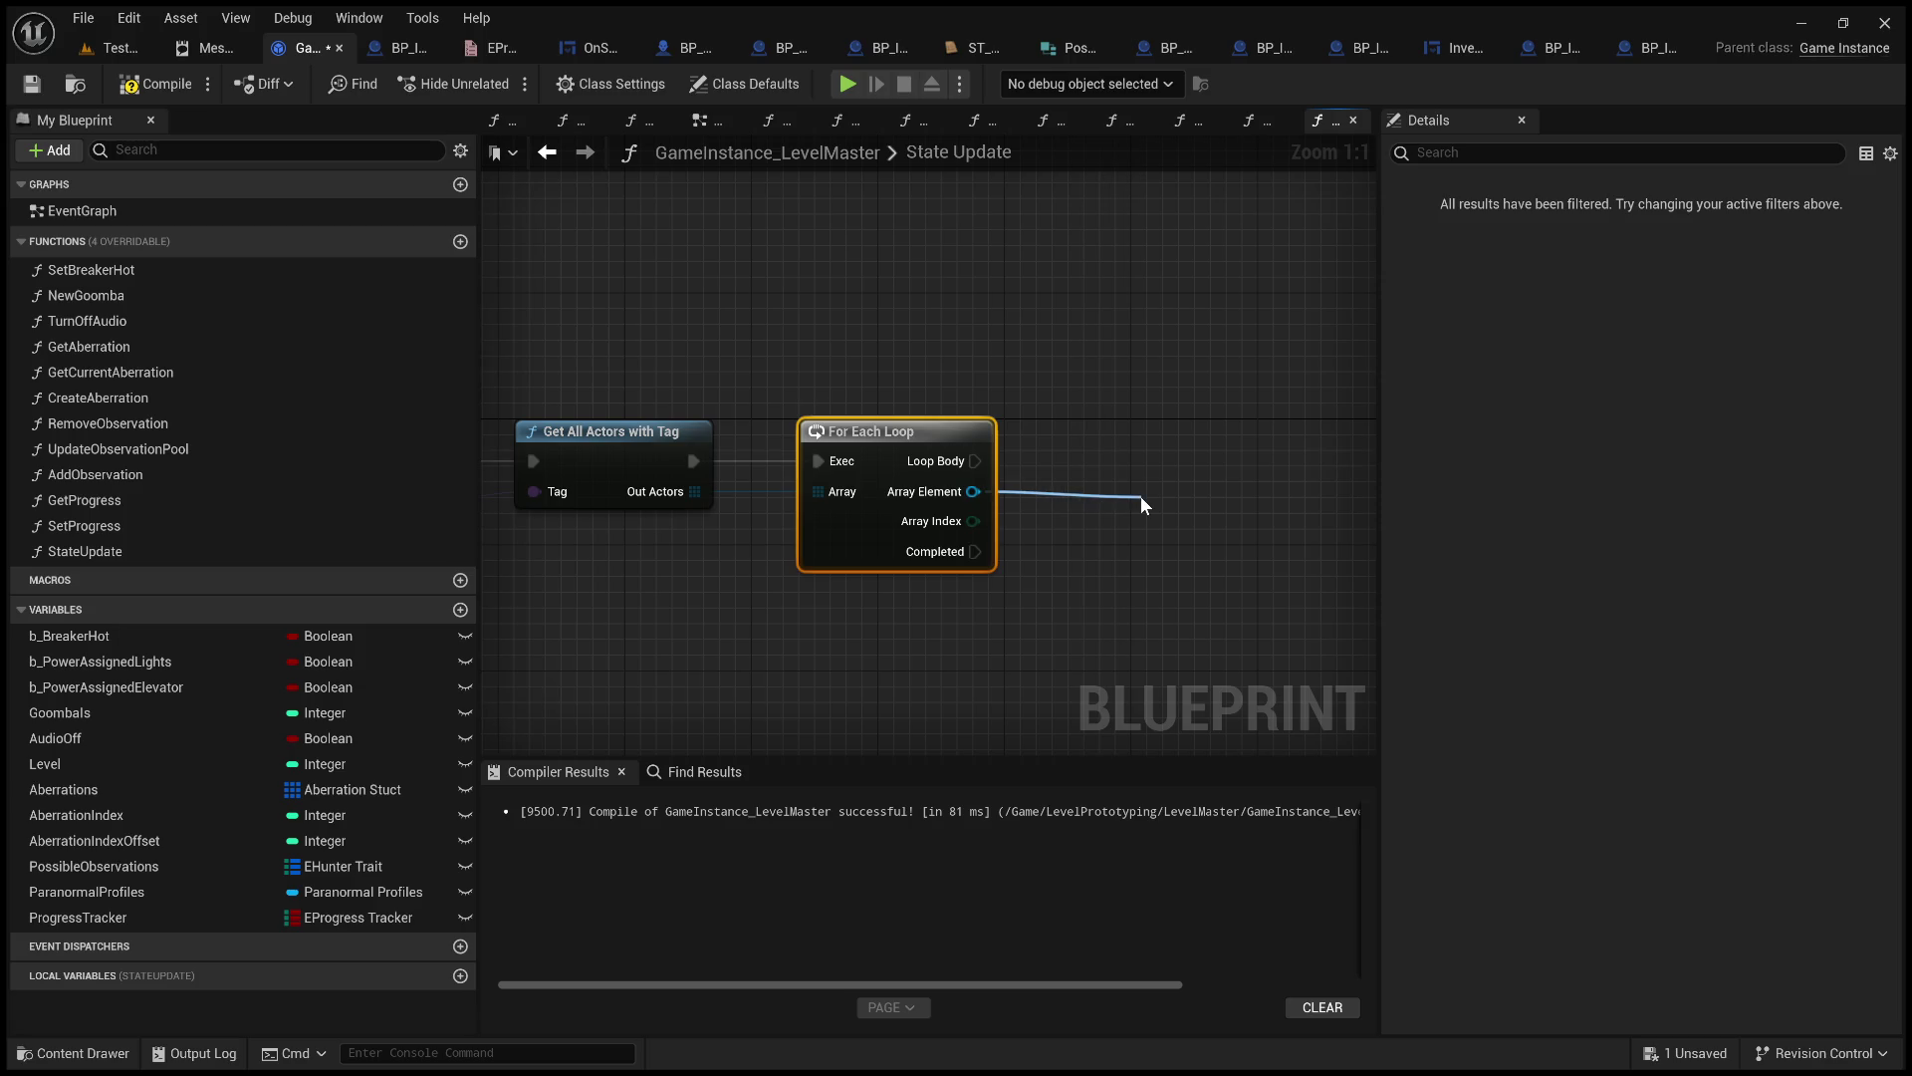
left_click(1368, 749)
left_click_drag(1234, 661, 1042, 635)
left_click_drag(1014, 468, 994, 411)
left_click_drag(780, 430, 938, 430)
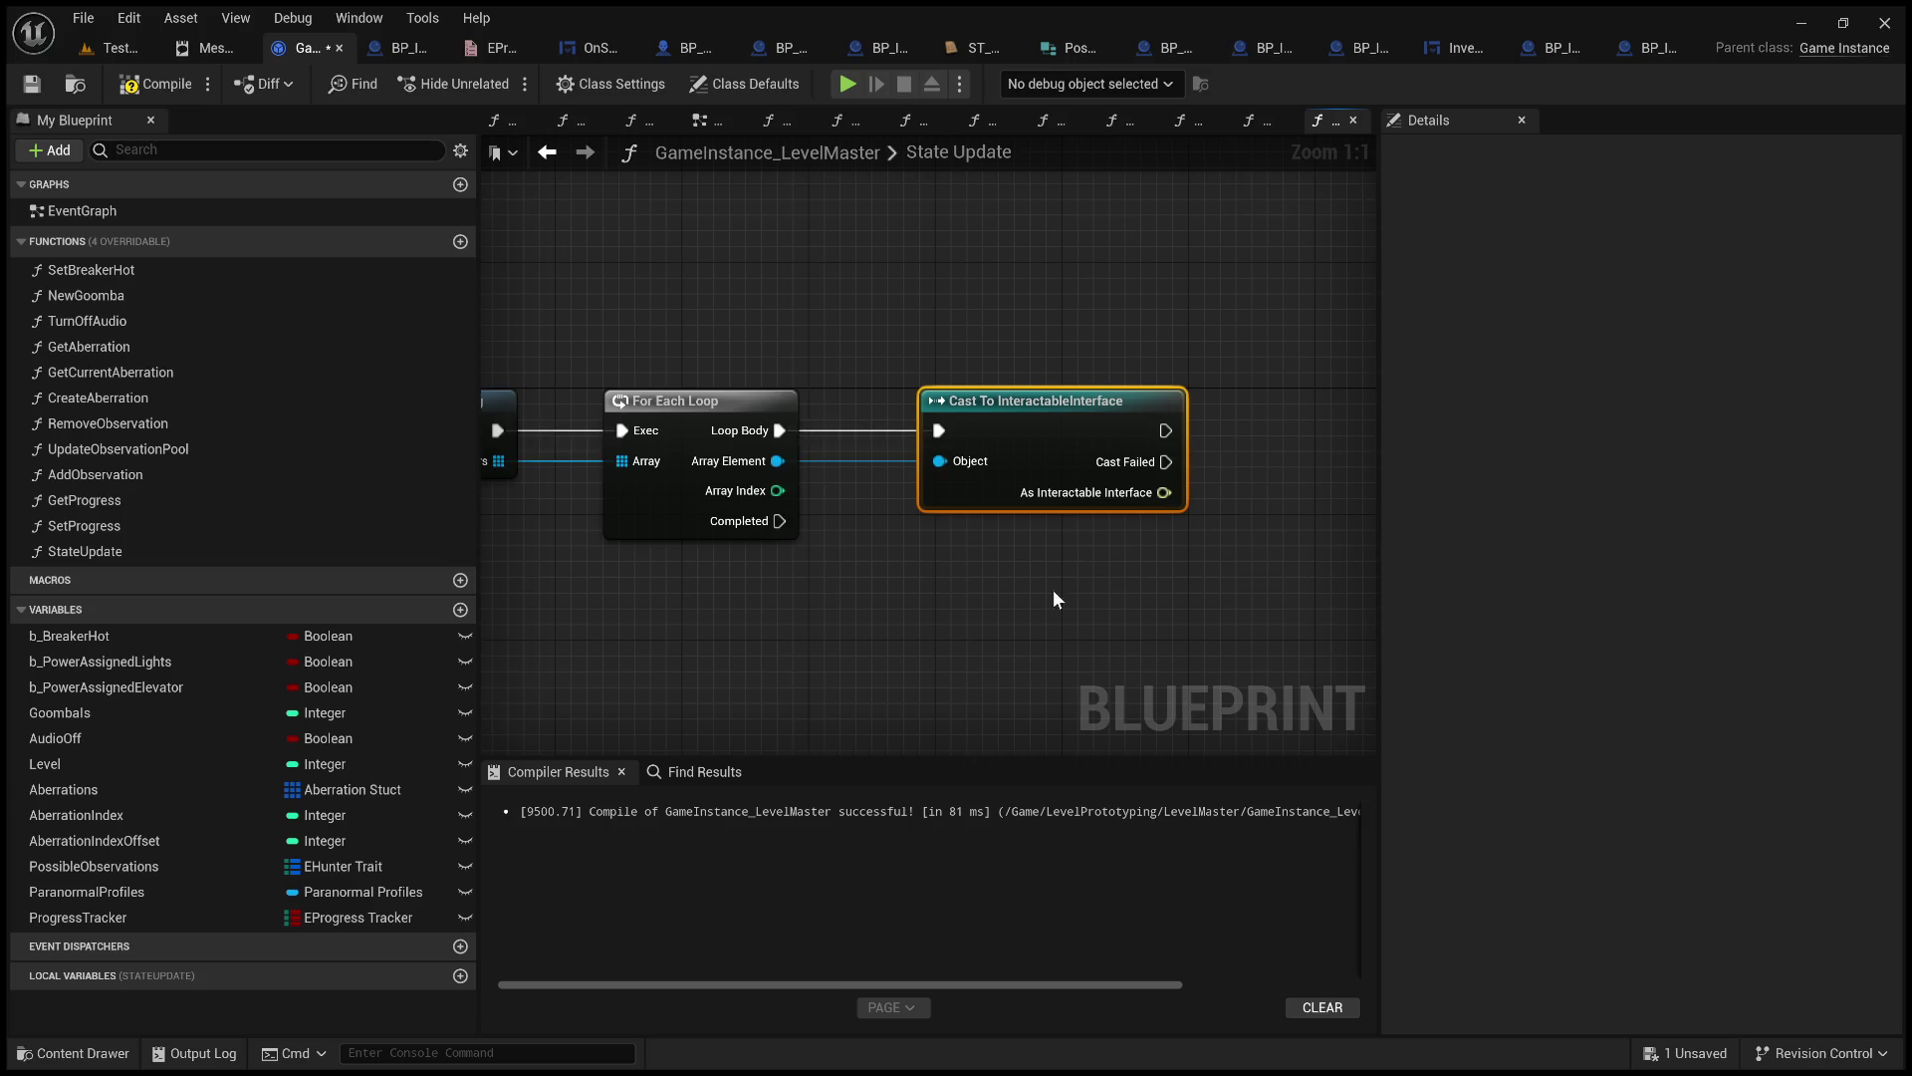
Try an Actor State Update call on the cast result, remove it, and recompile the blueprint.
left_click_drag(933, 535, 1055, 496)
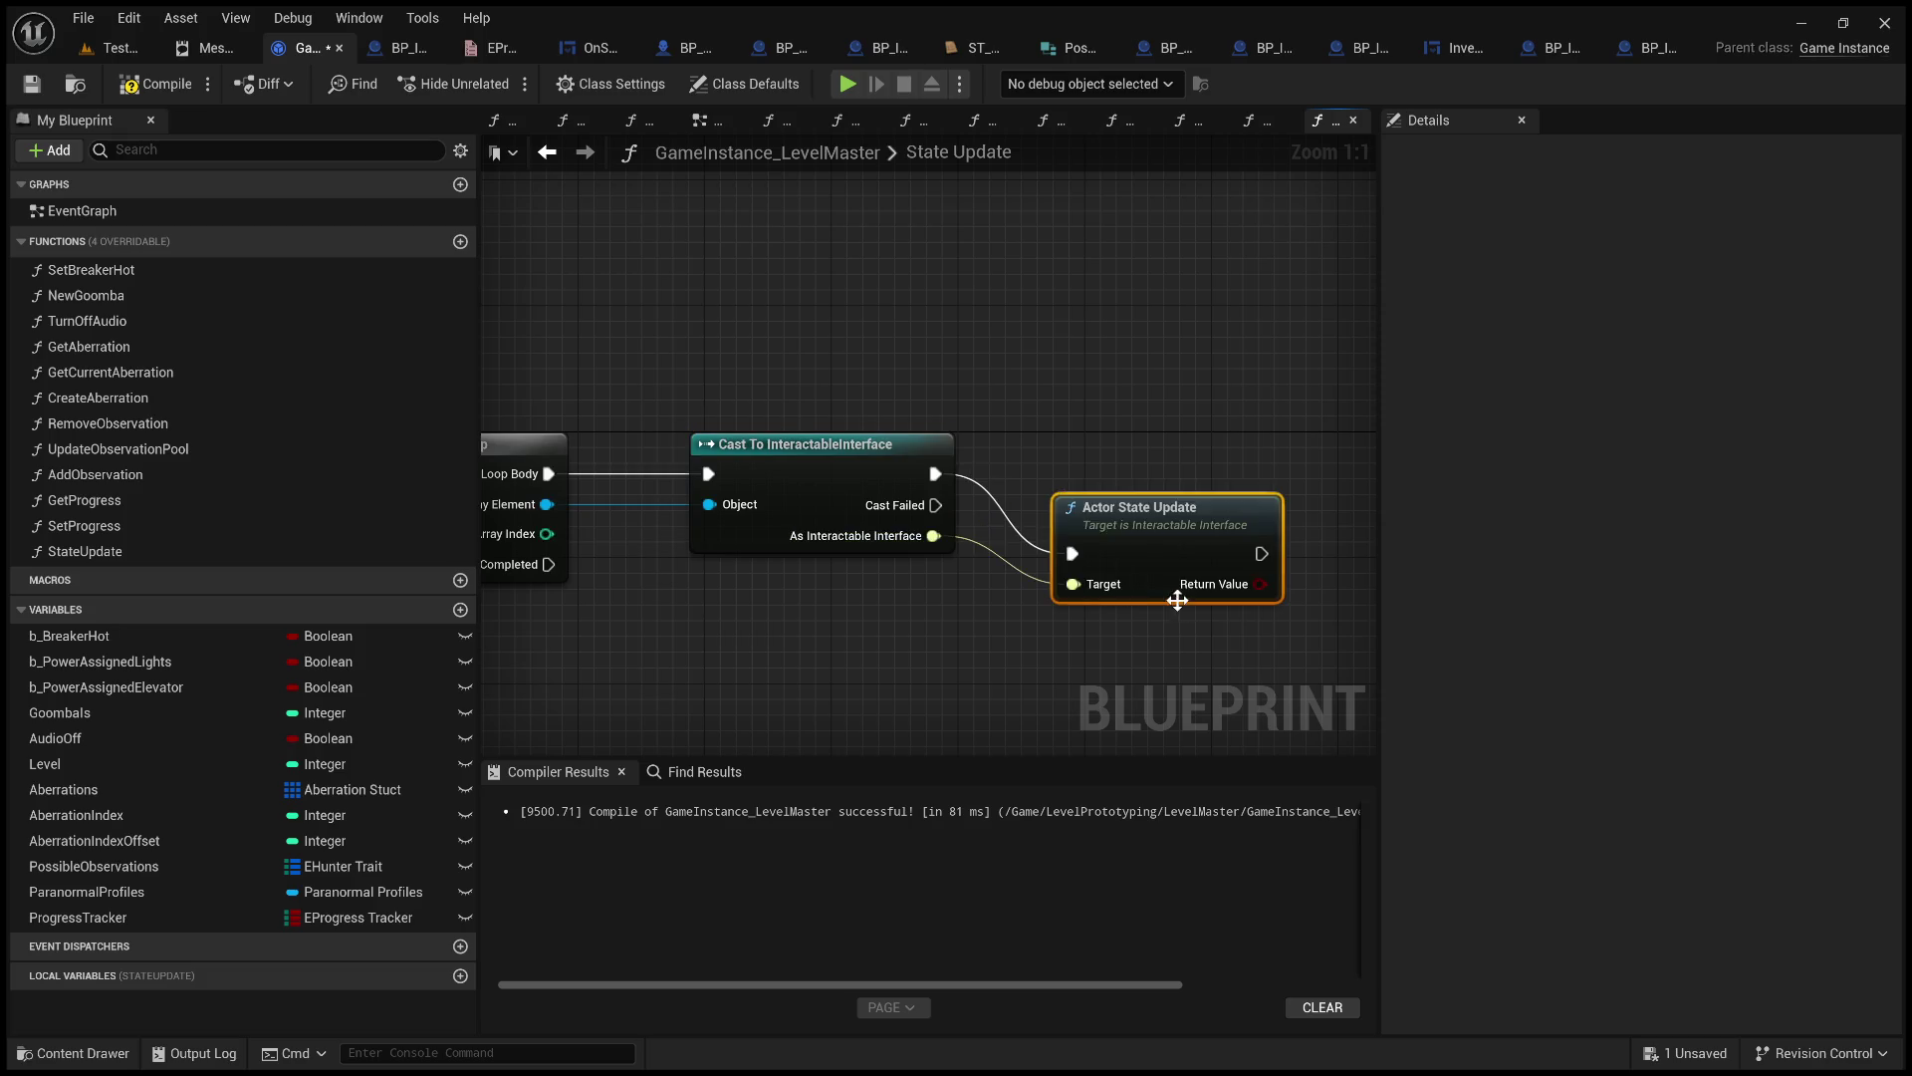
left_click_drag(1179, 514, 1211, 442)
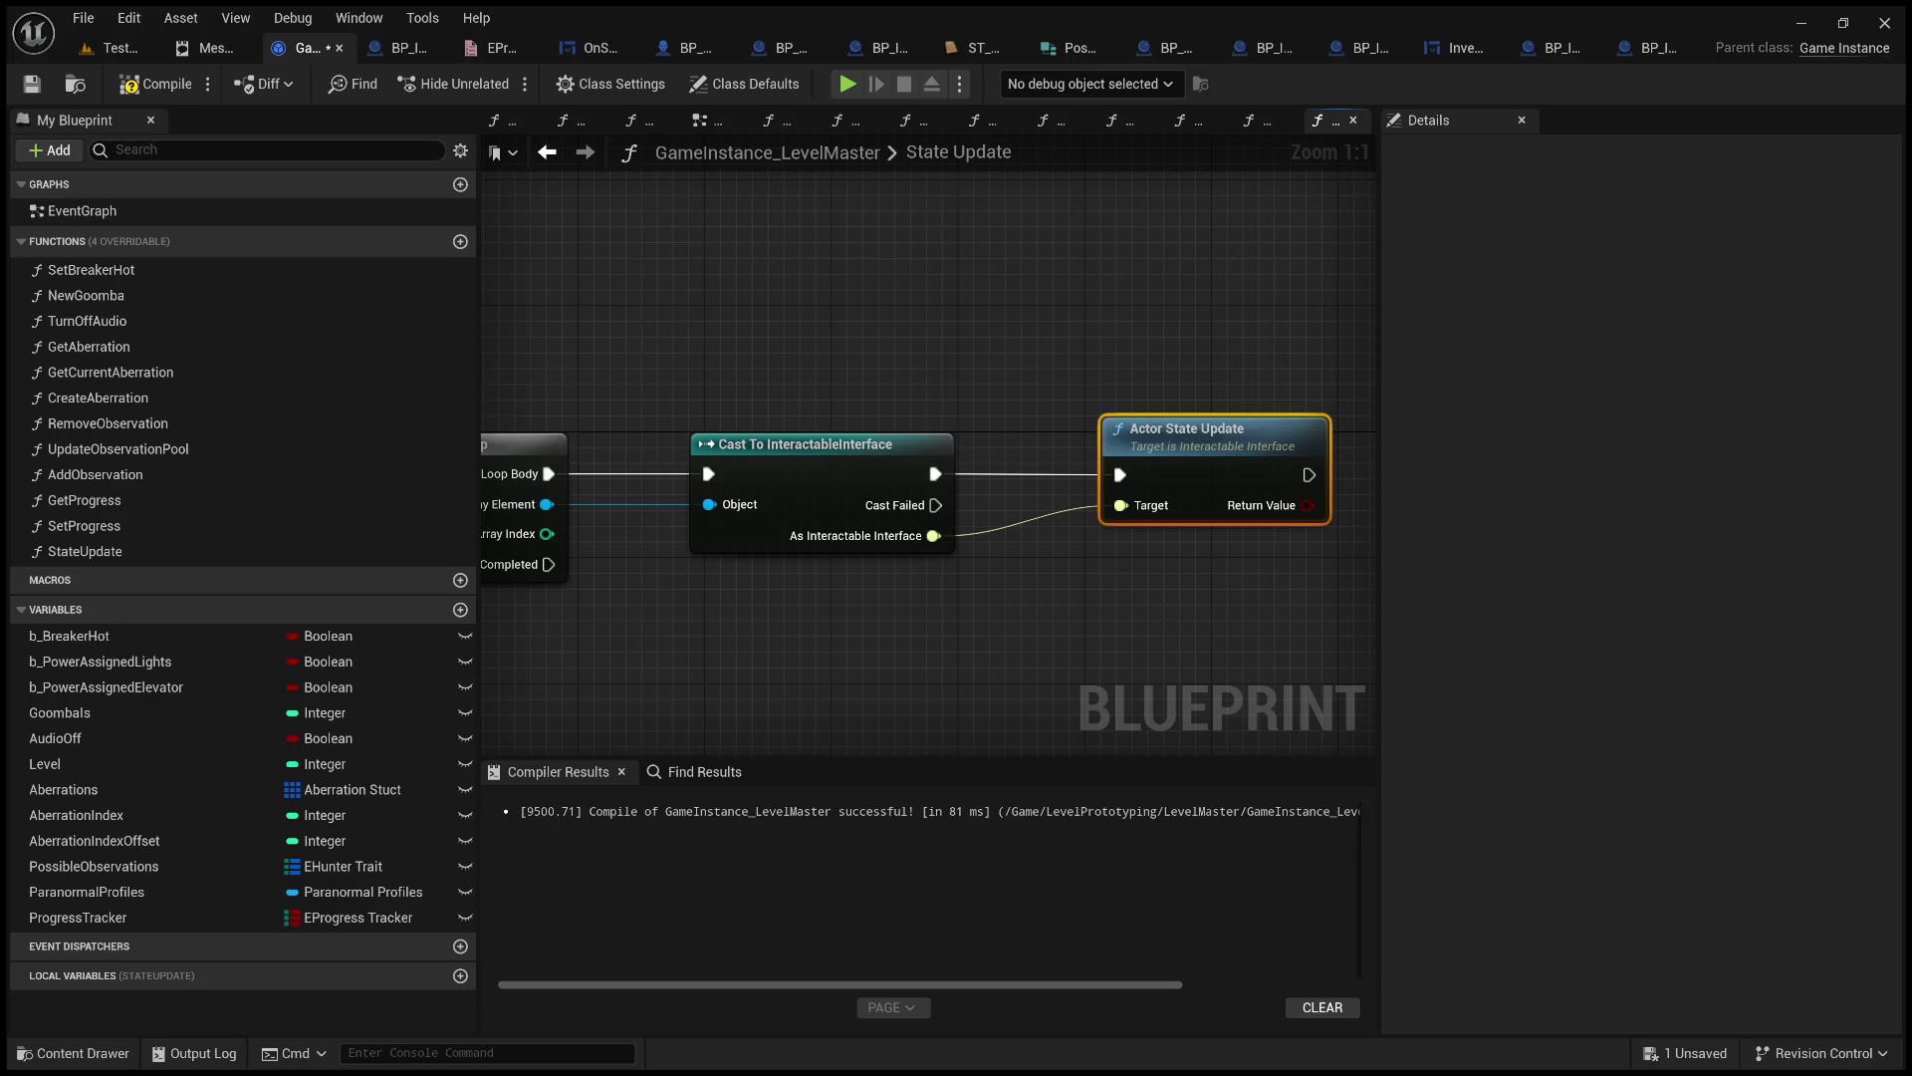
key("Delete")
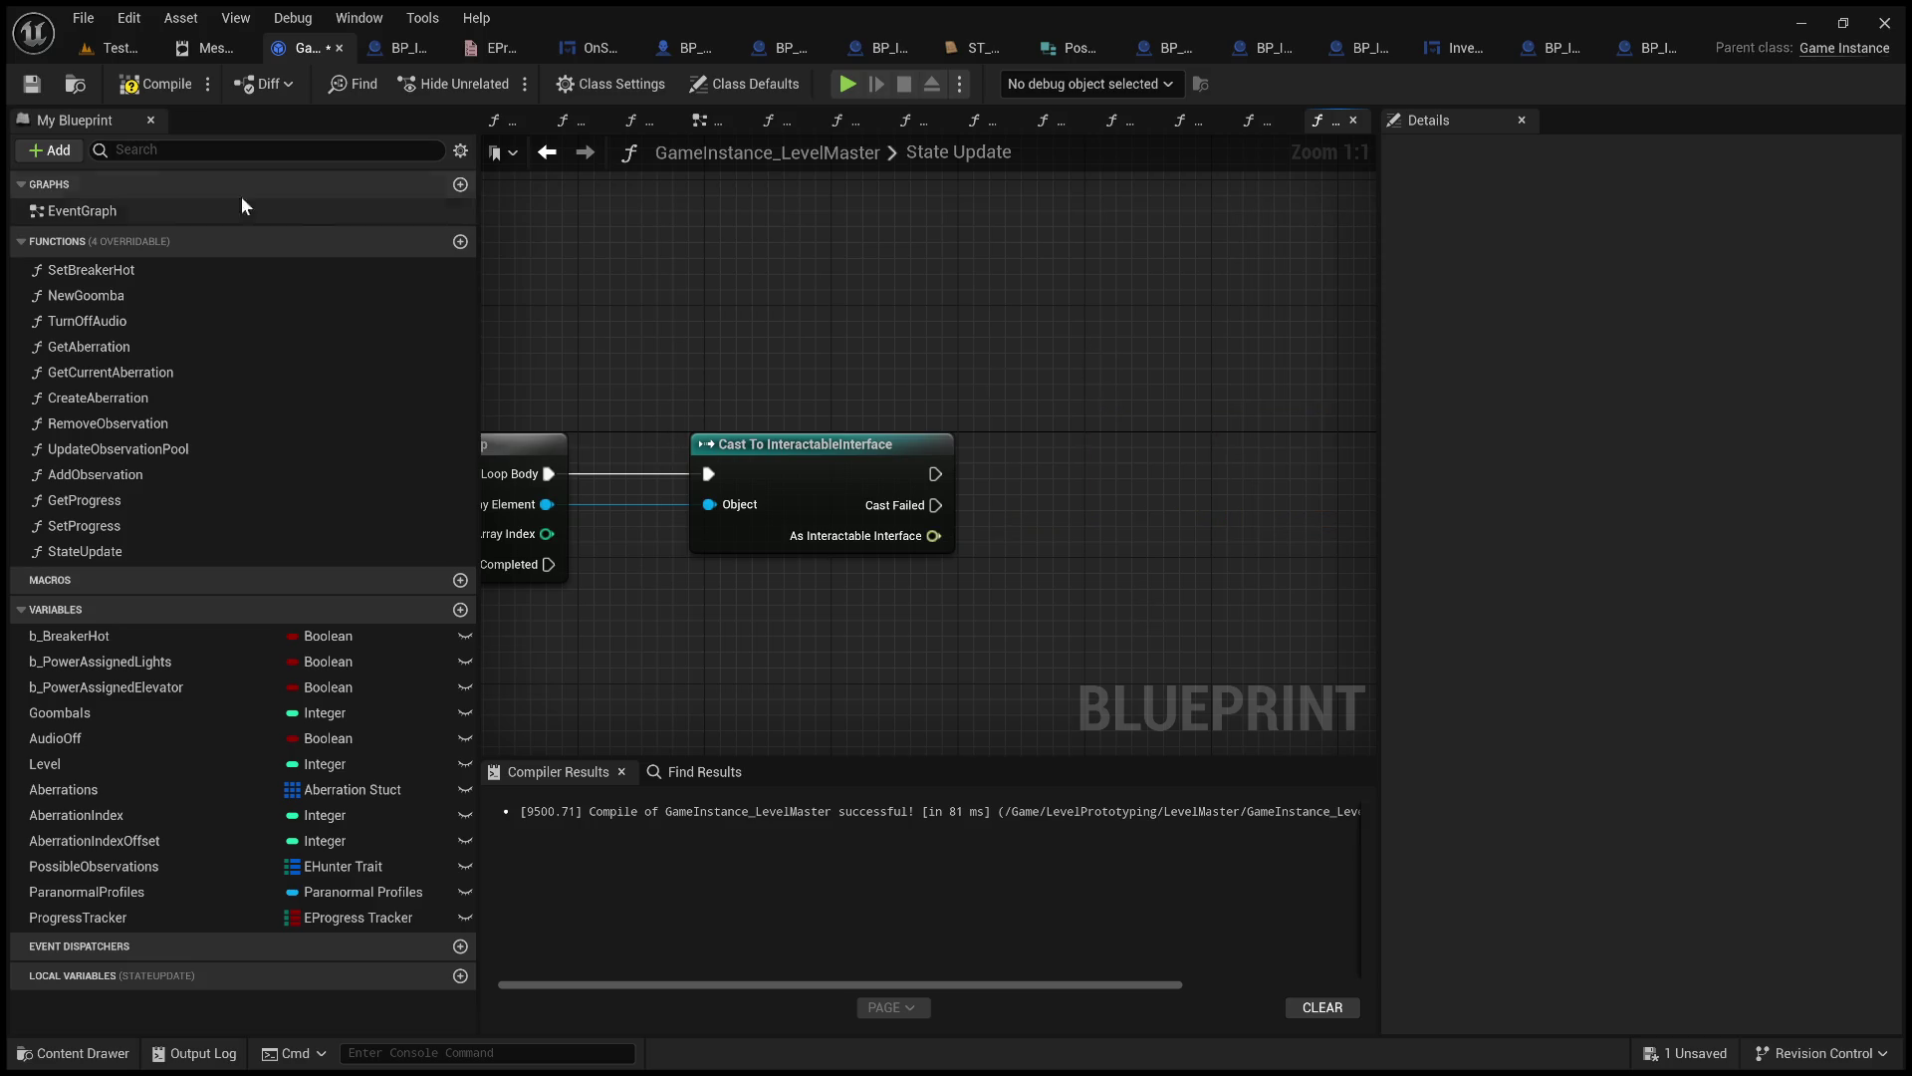
left_click(151, 82)
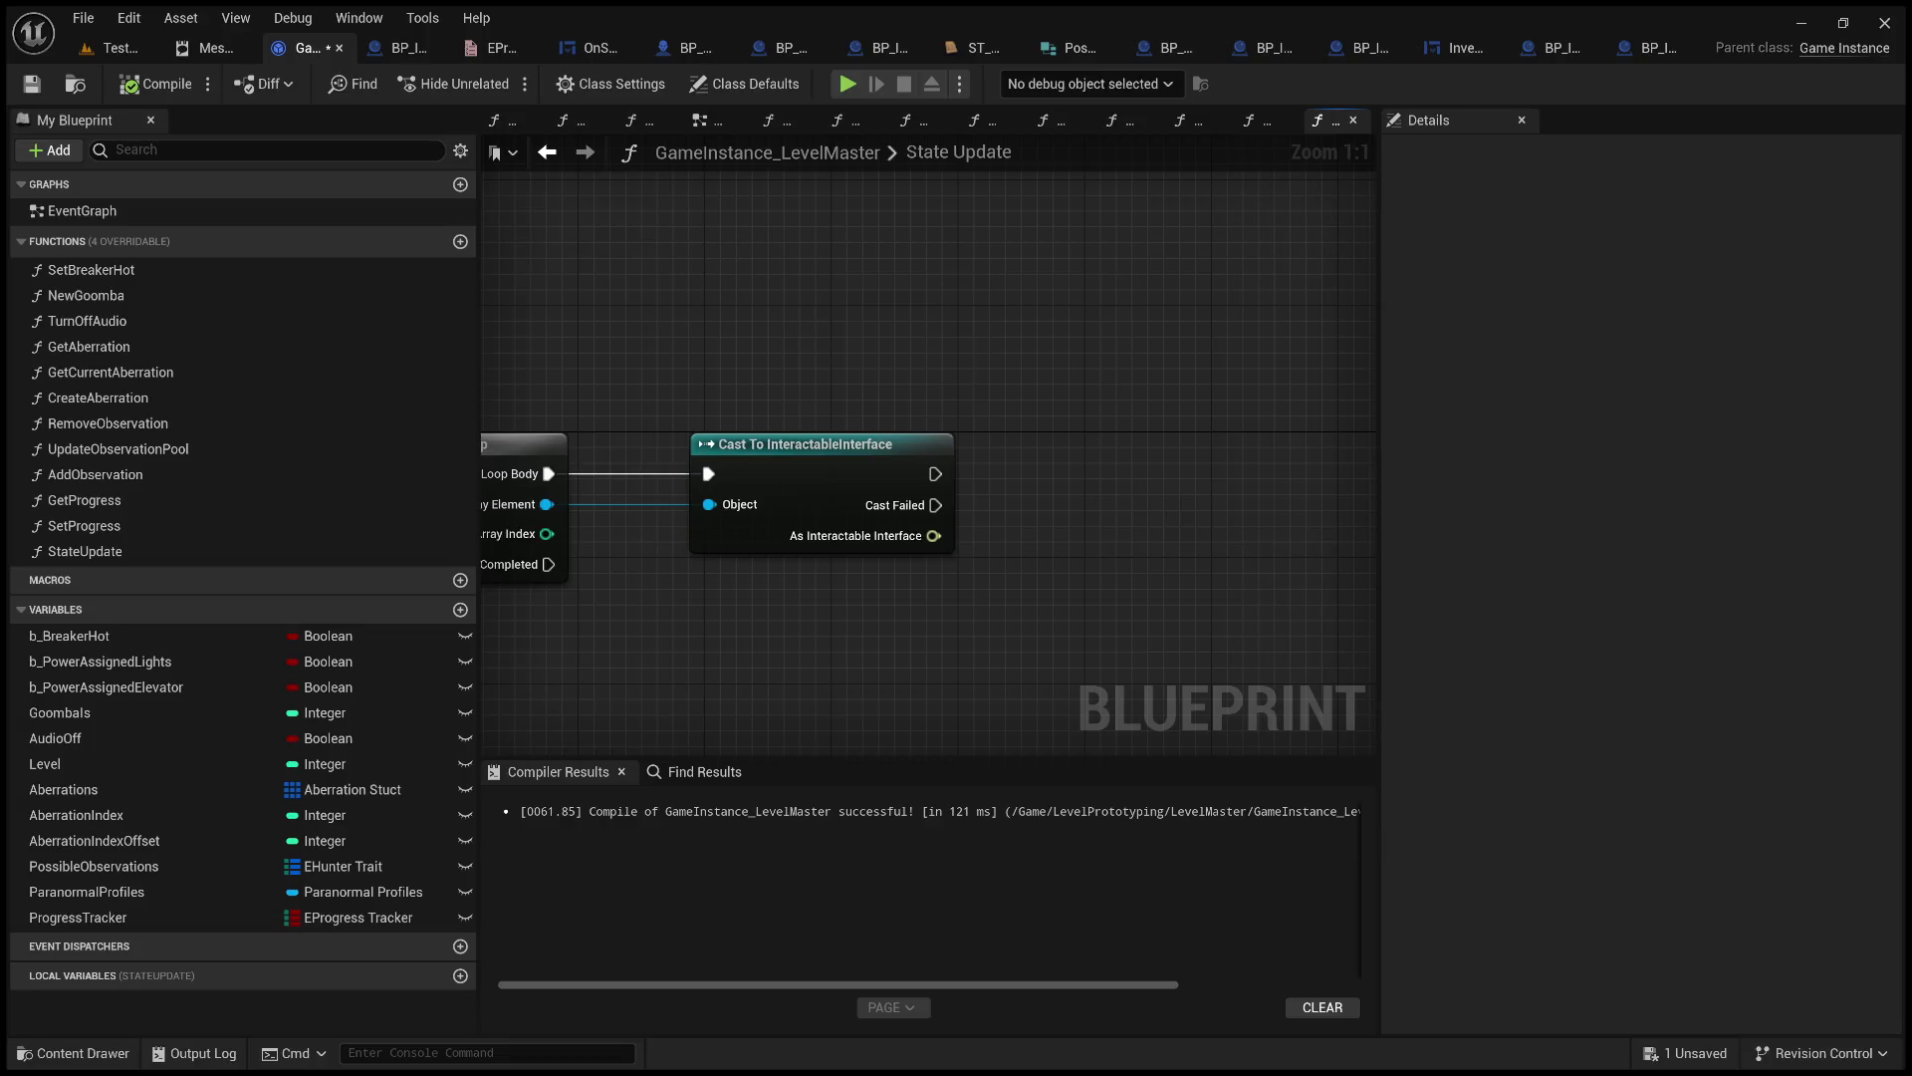
key("alt+Tab")
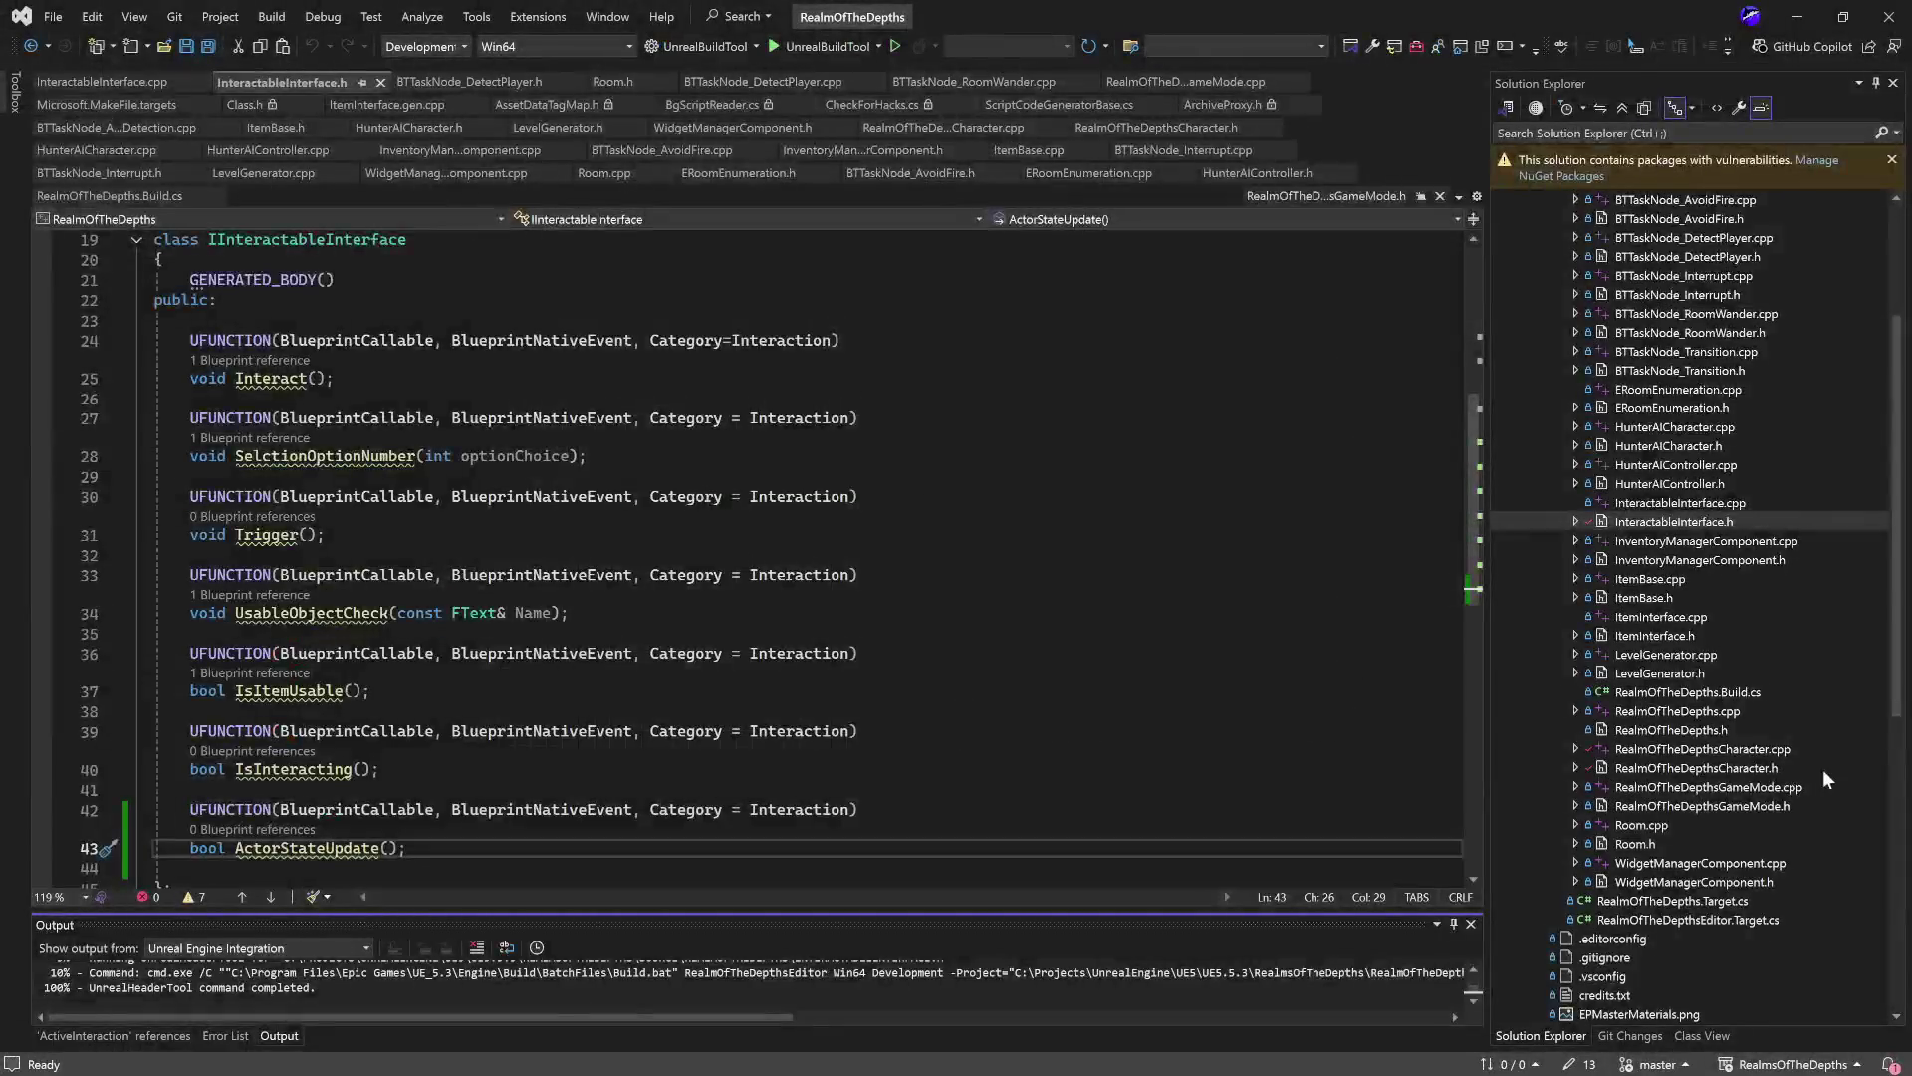
Change the declaration to void ActorStateUpdate(bool newState) and save the interface header.
scroll(397, 809, "down", 1)
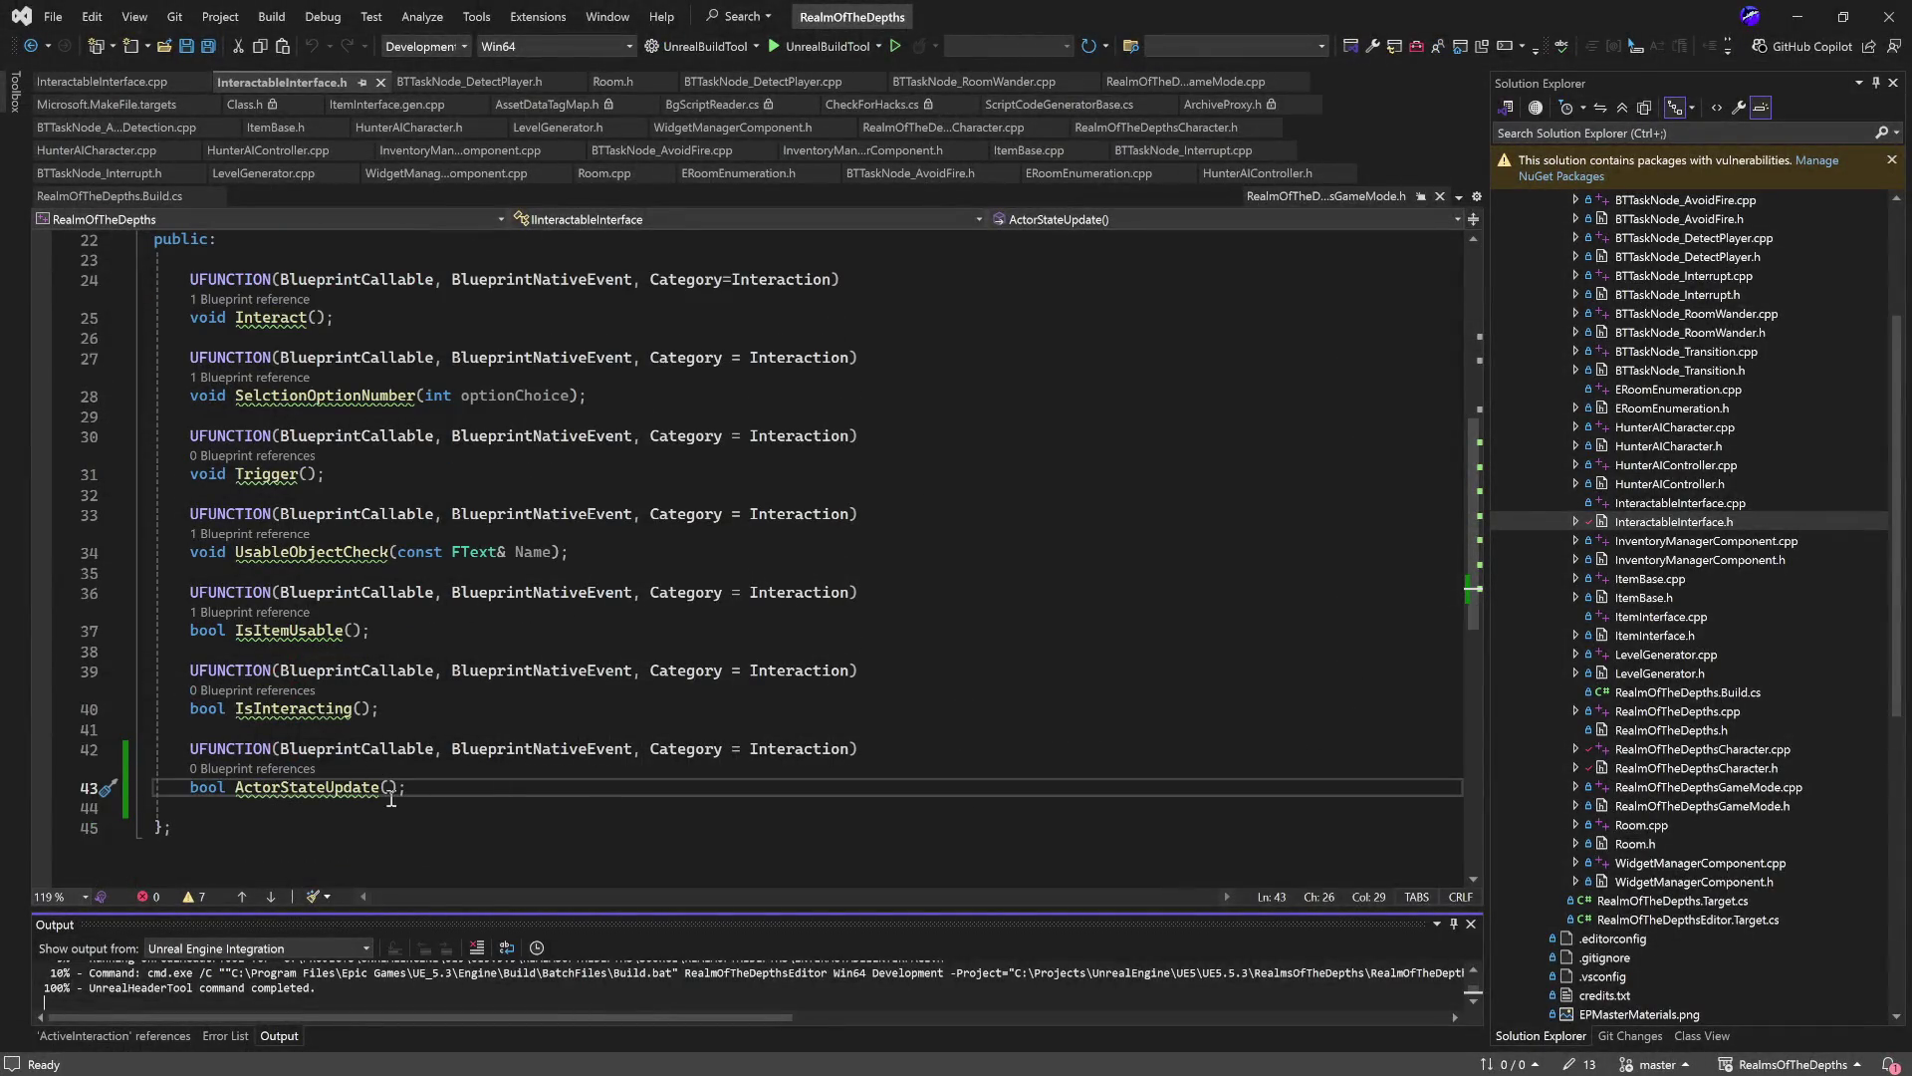
double_click(208, 789)
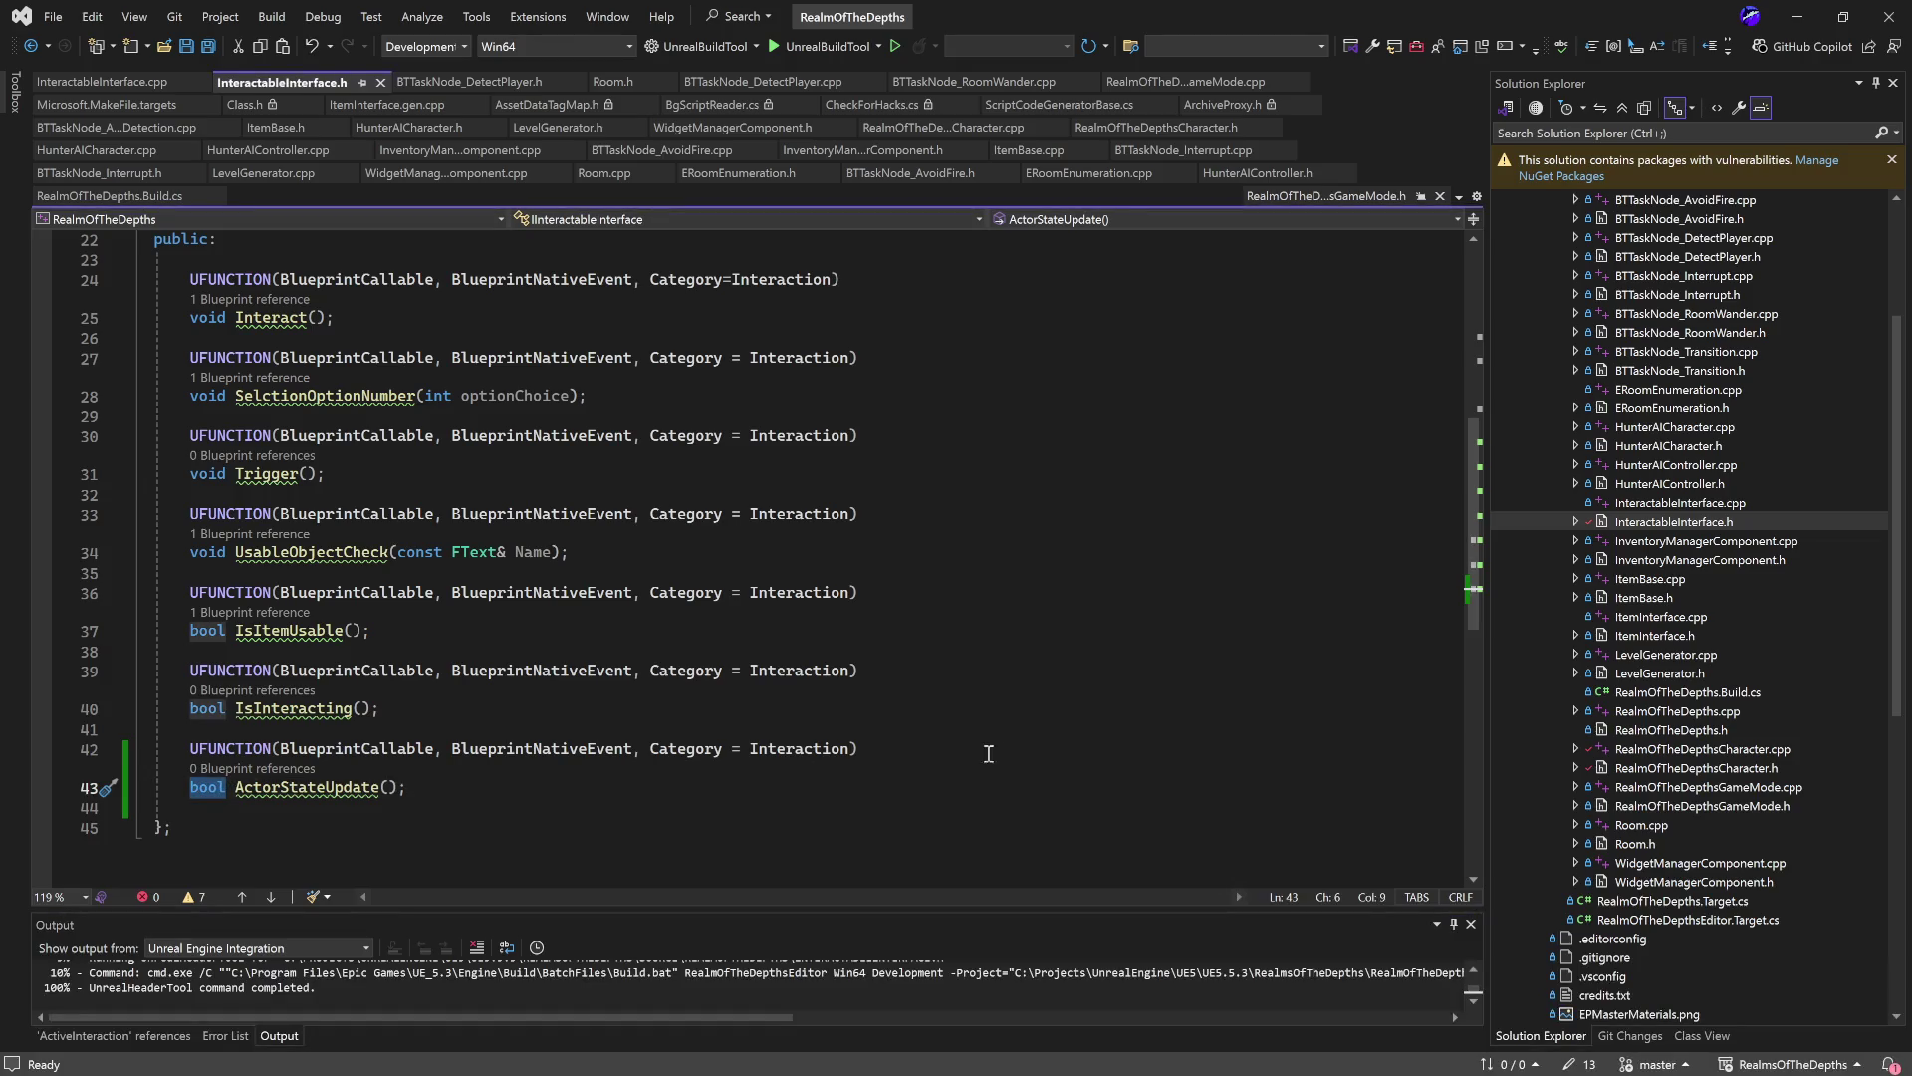
type("void")
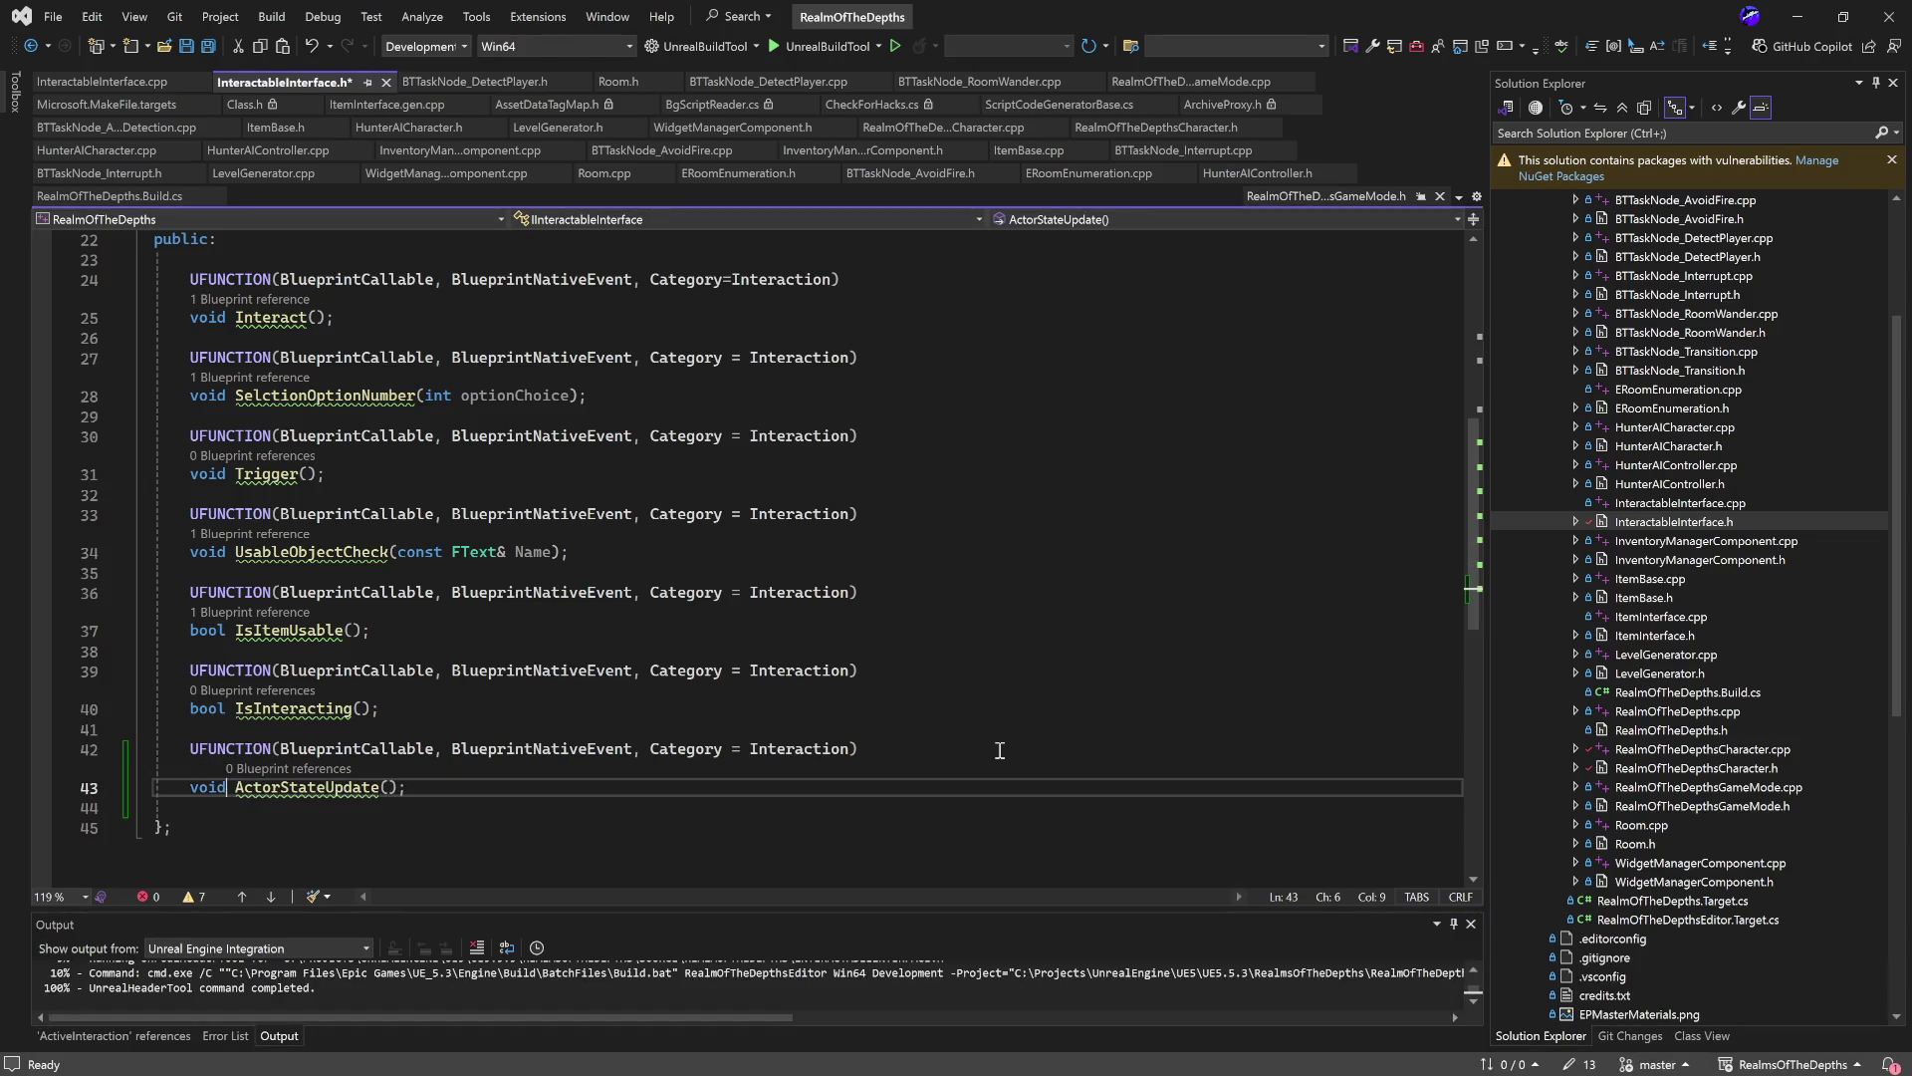
key("ctrl+Right")
key("Right")
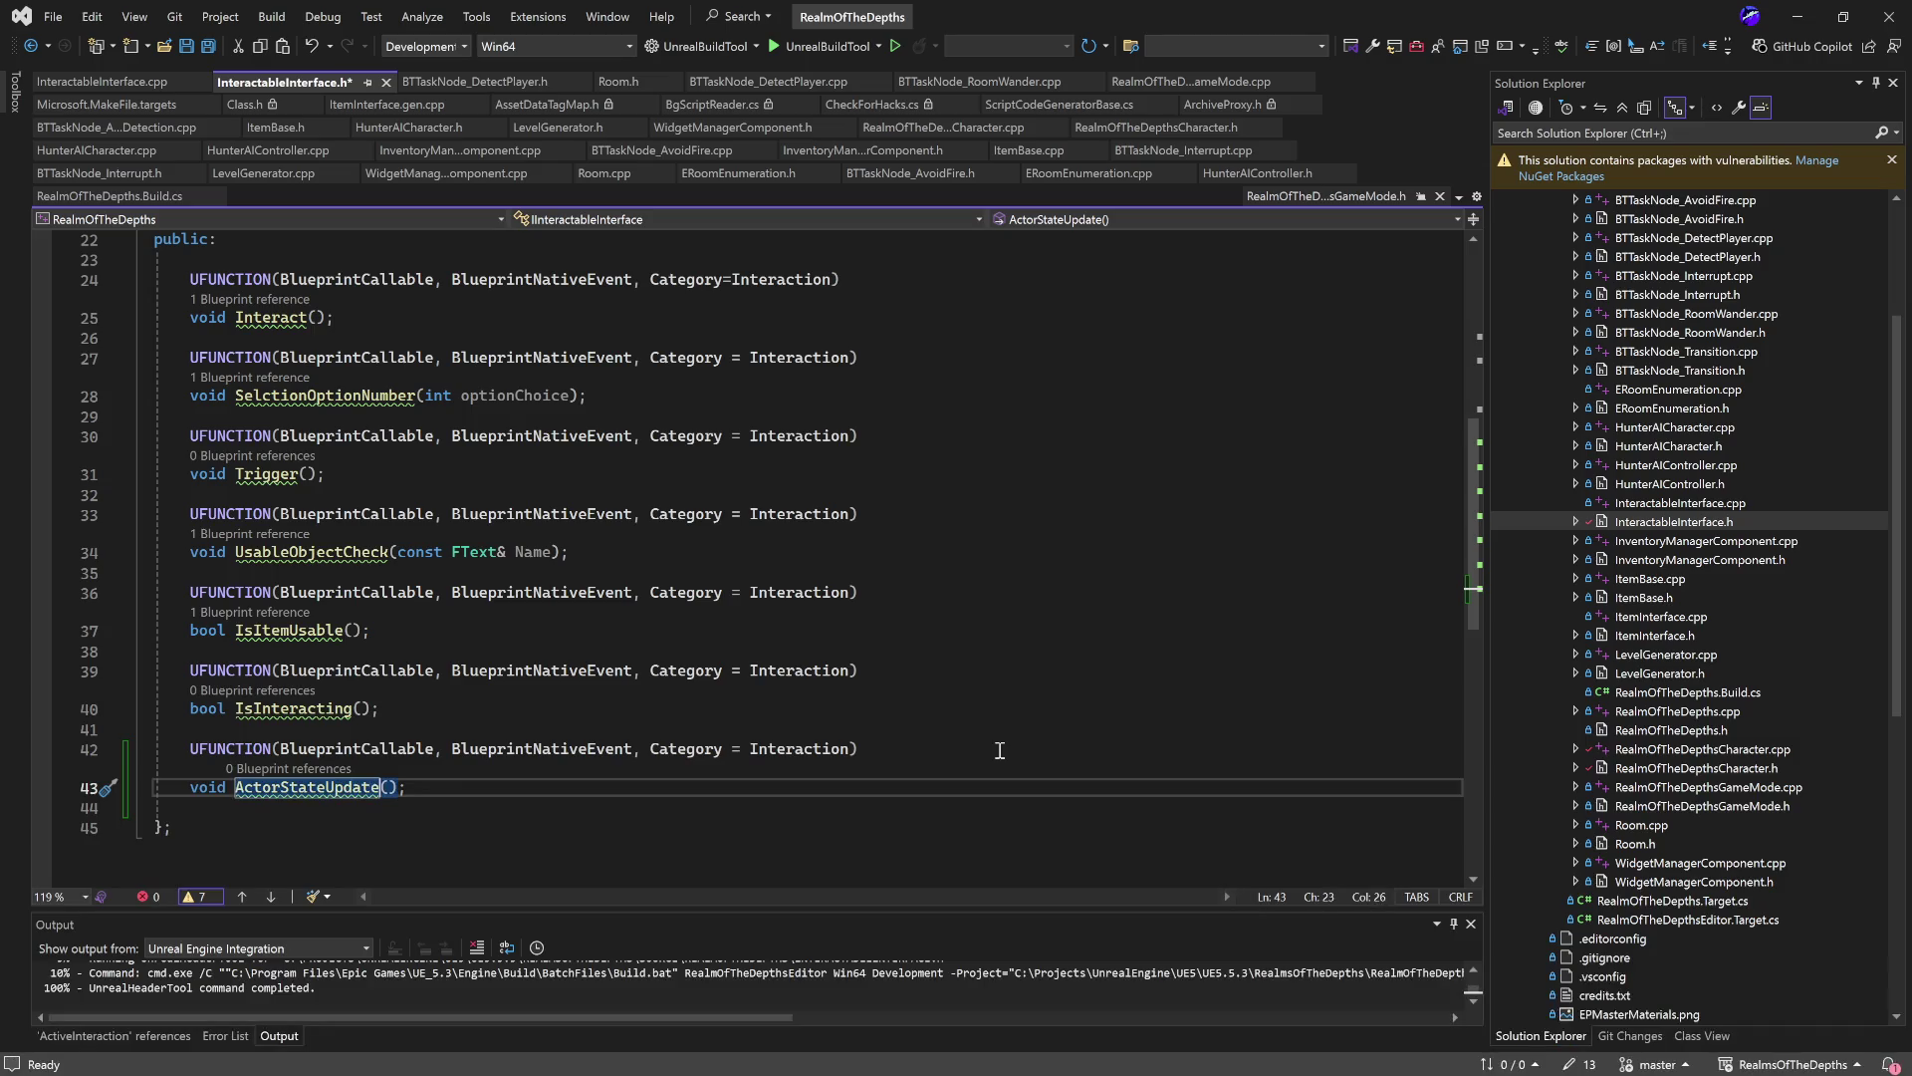
type("bool ")
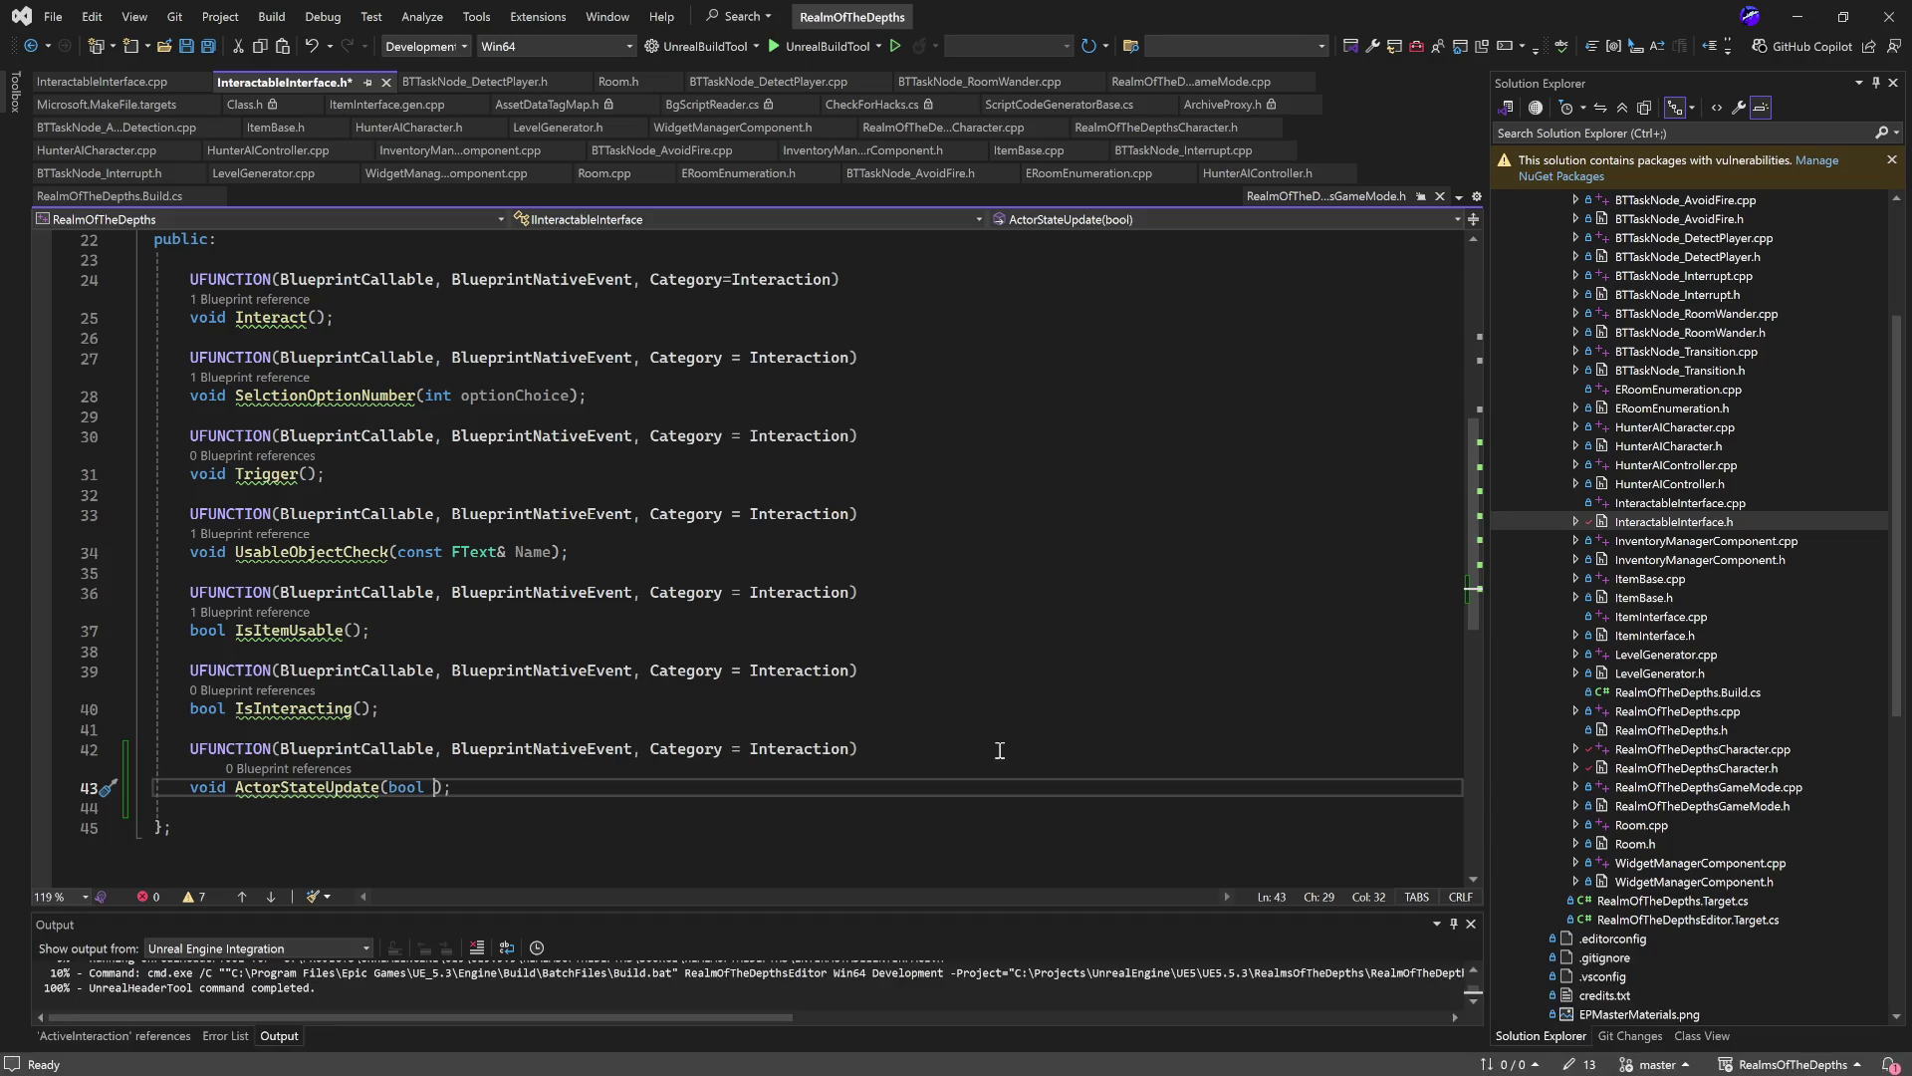
type("in")
key("BackSpace")
key("BackSpace")
type("newSt")
type("ate")
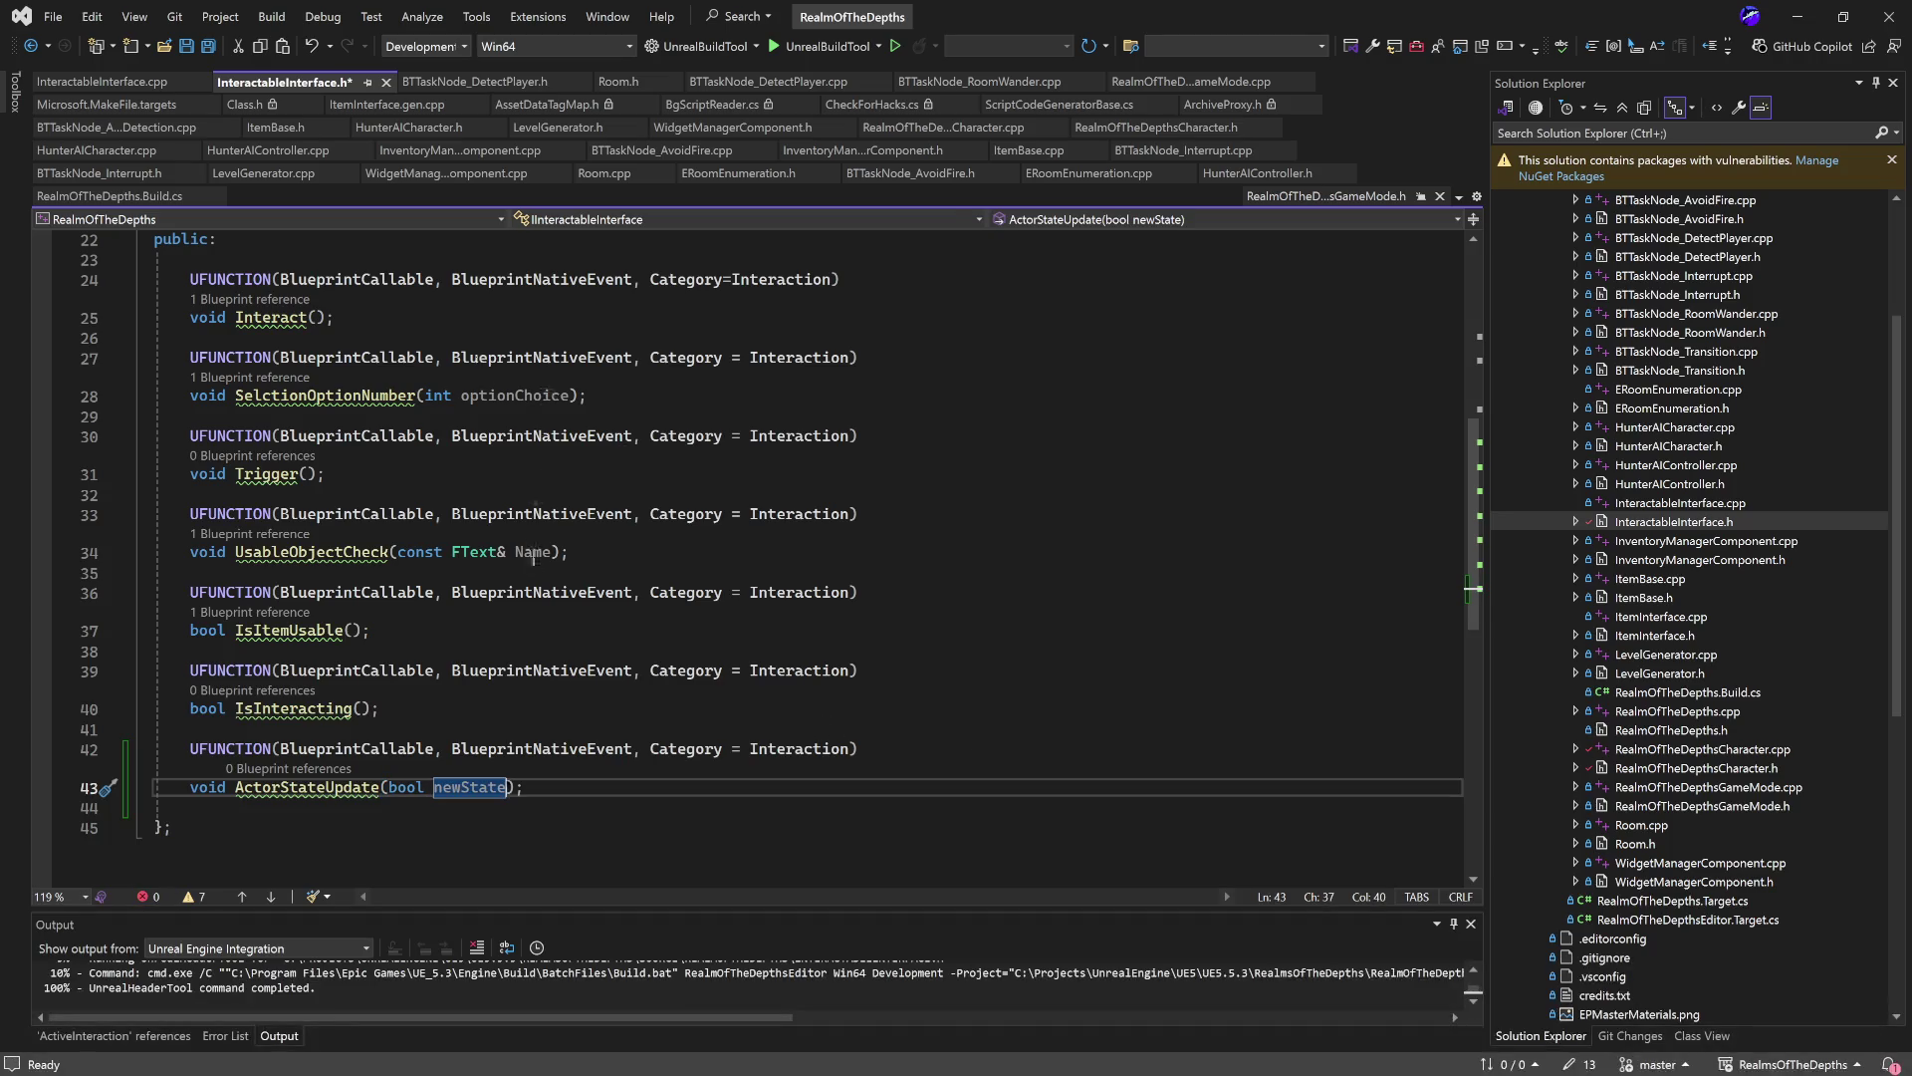
scroll(547, 570, "up", 3)
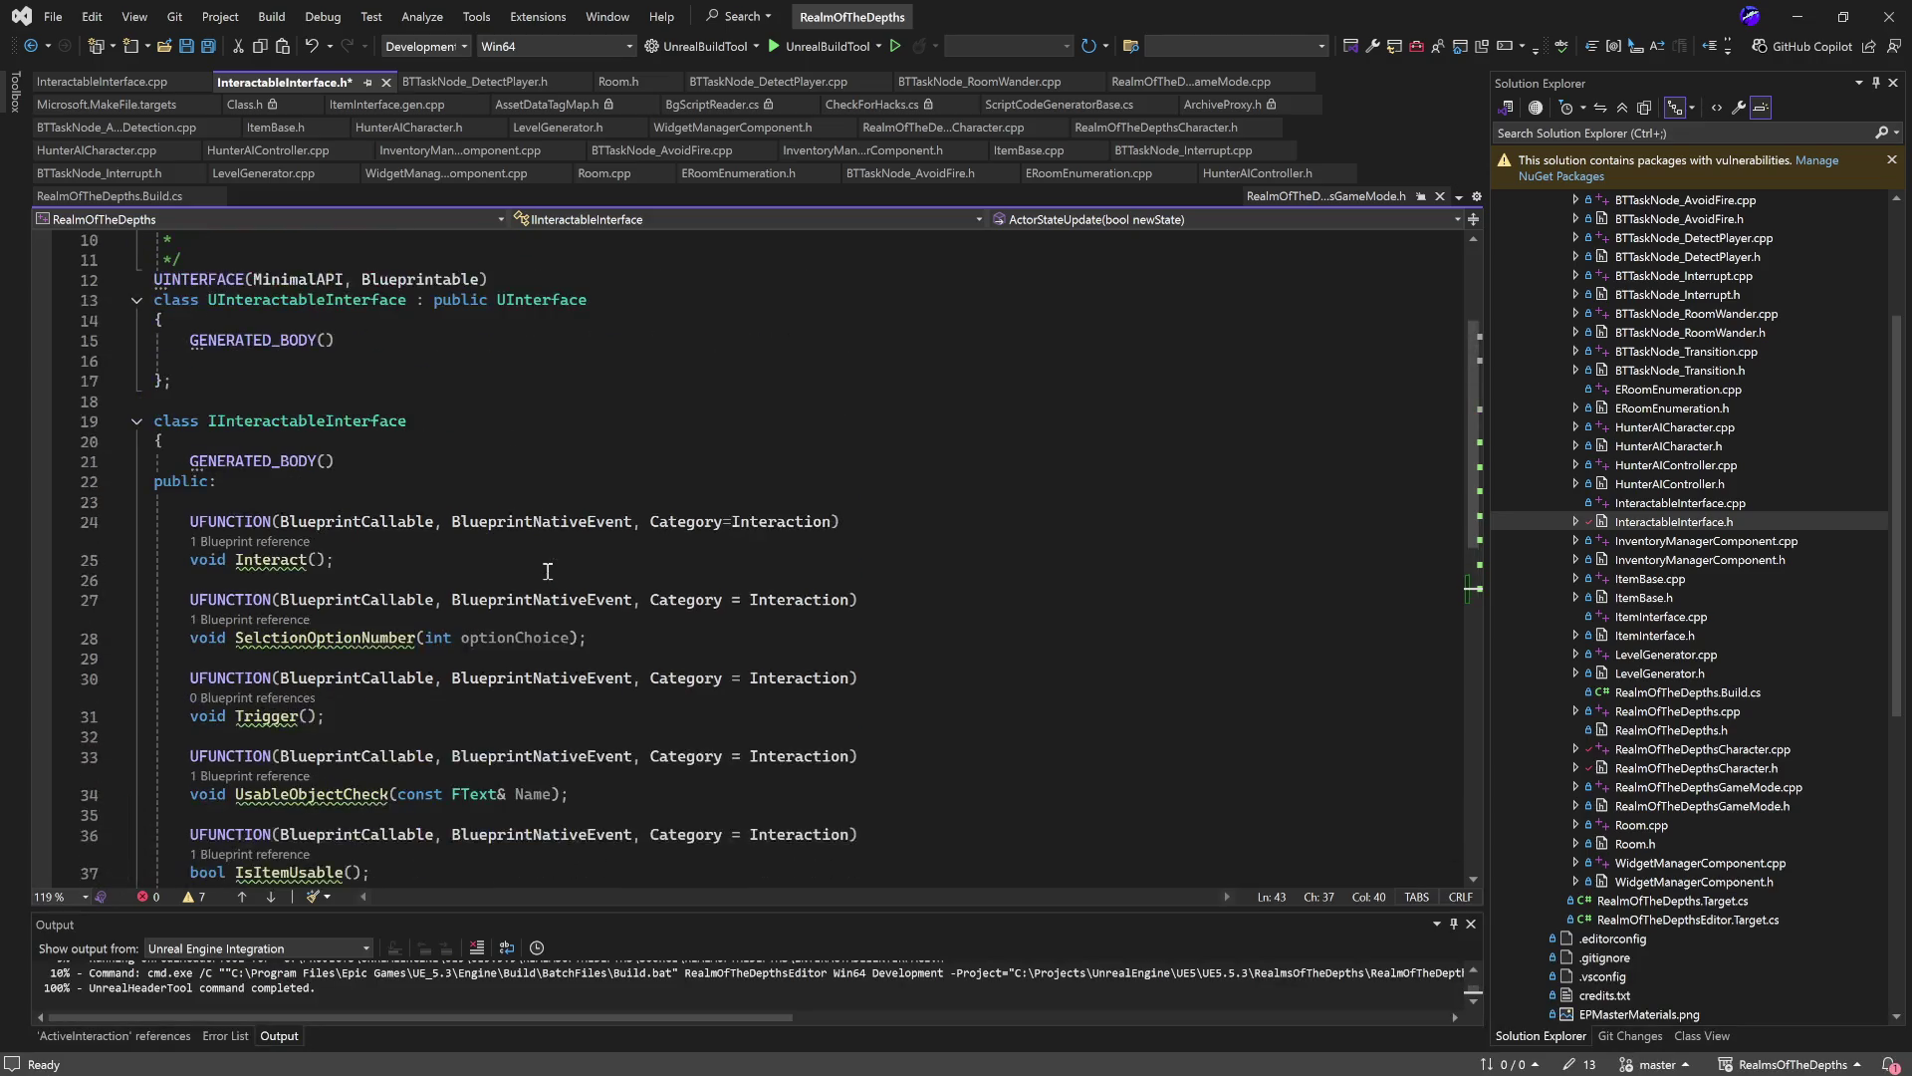
scroll(553, 598, "down", 5)
left_click(575, 708)
key("ctrl+s")
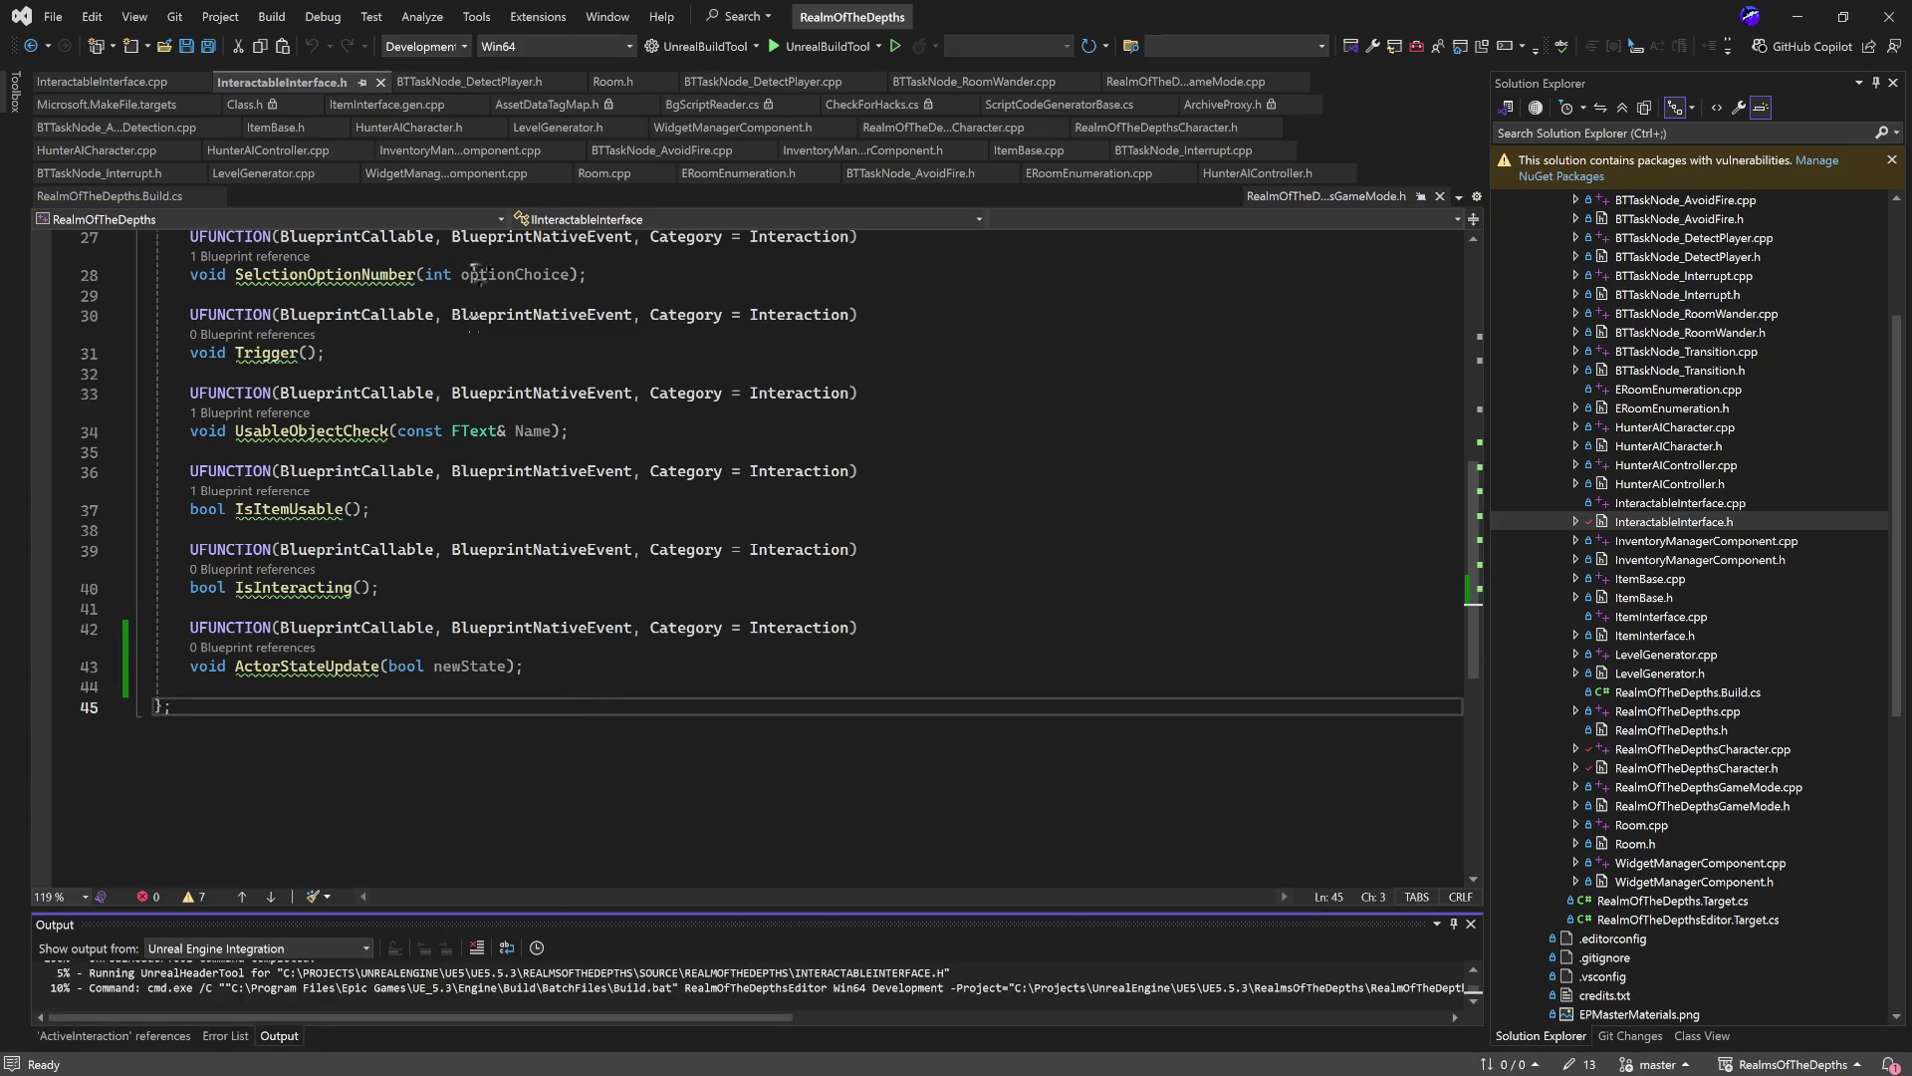
Look through InventoryManagerComponent.h, then minimize Visual Studio to return to Unreal.
scroll(702, 601, "up", 5)
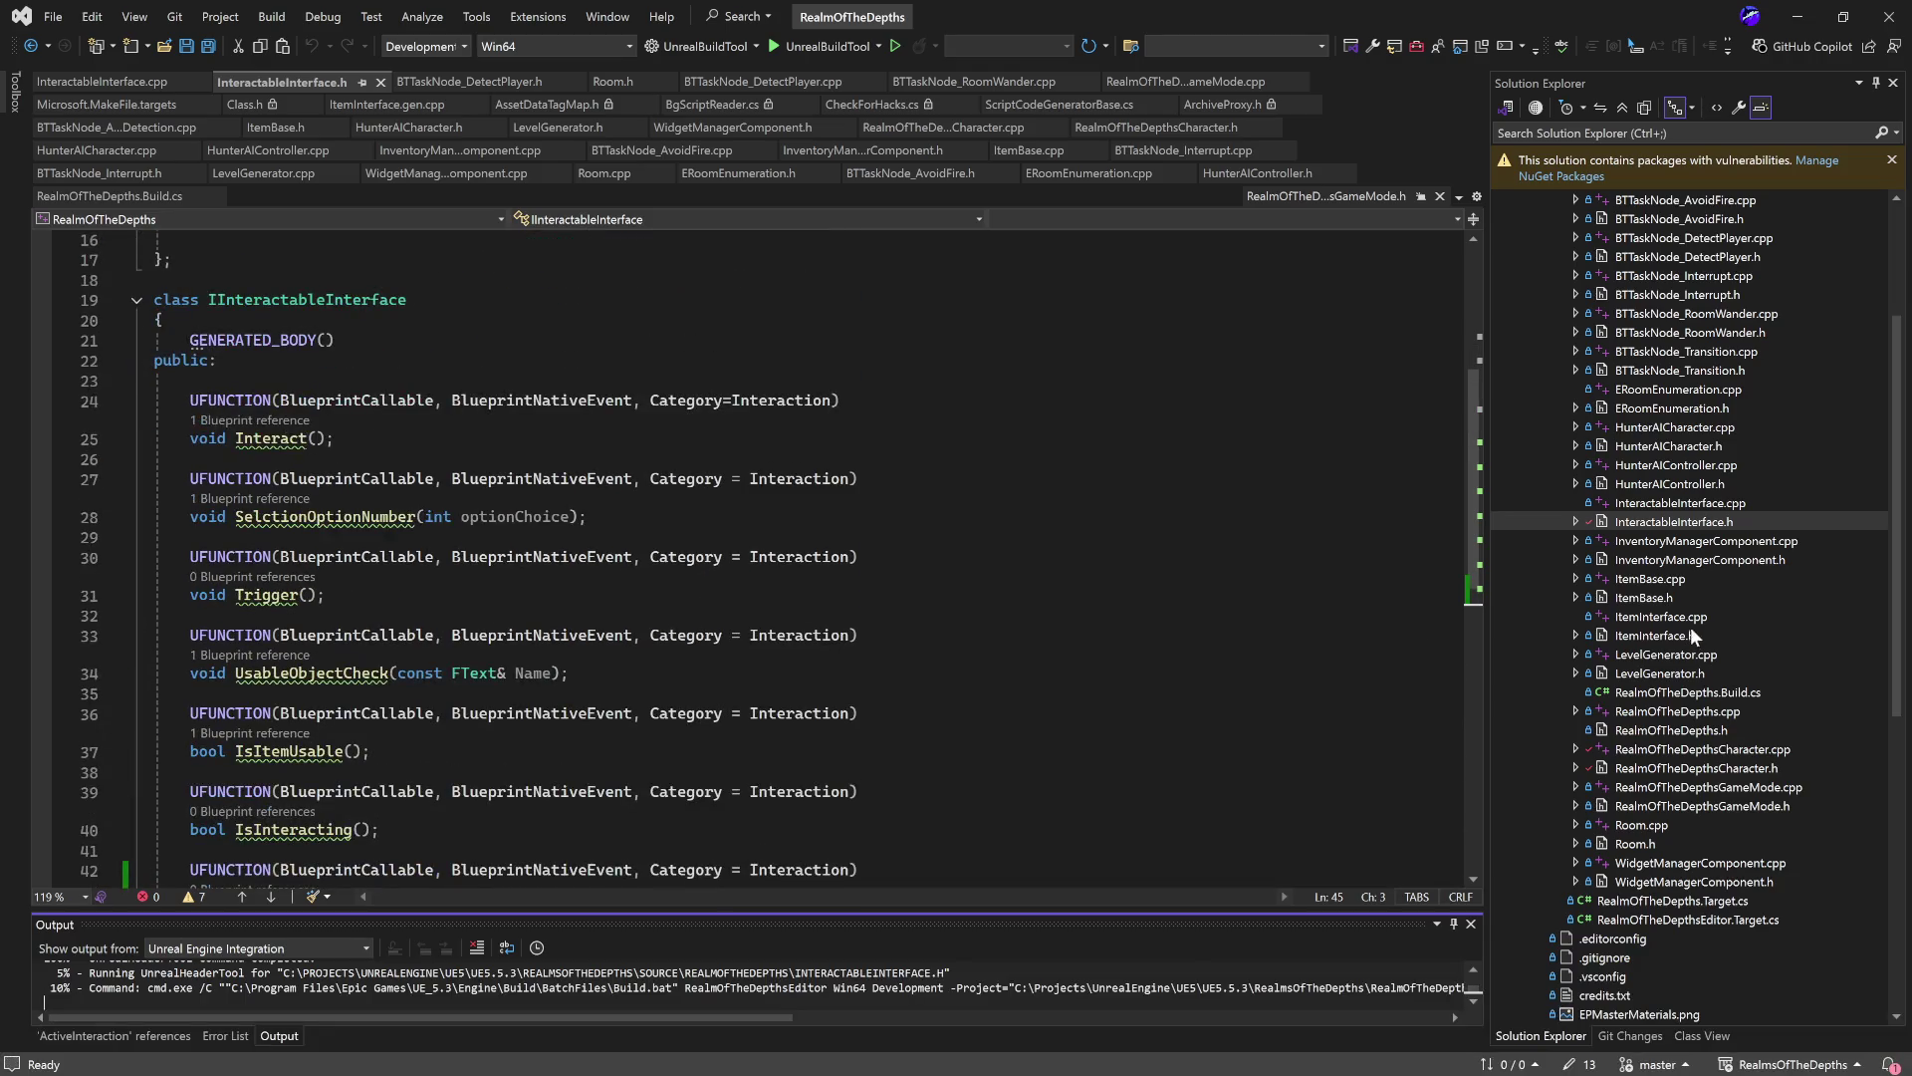
double_click(1741, 560)
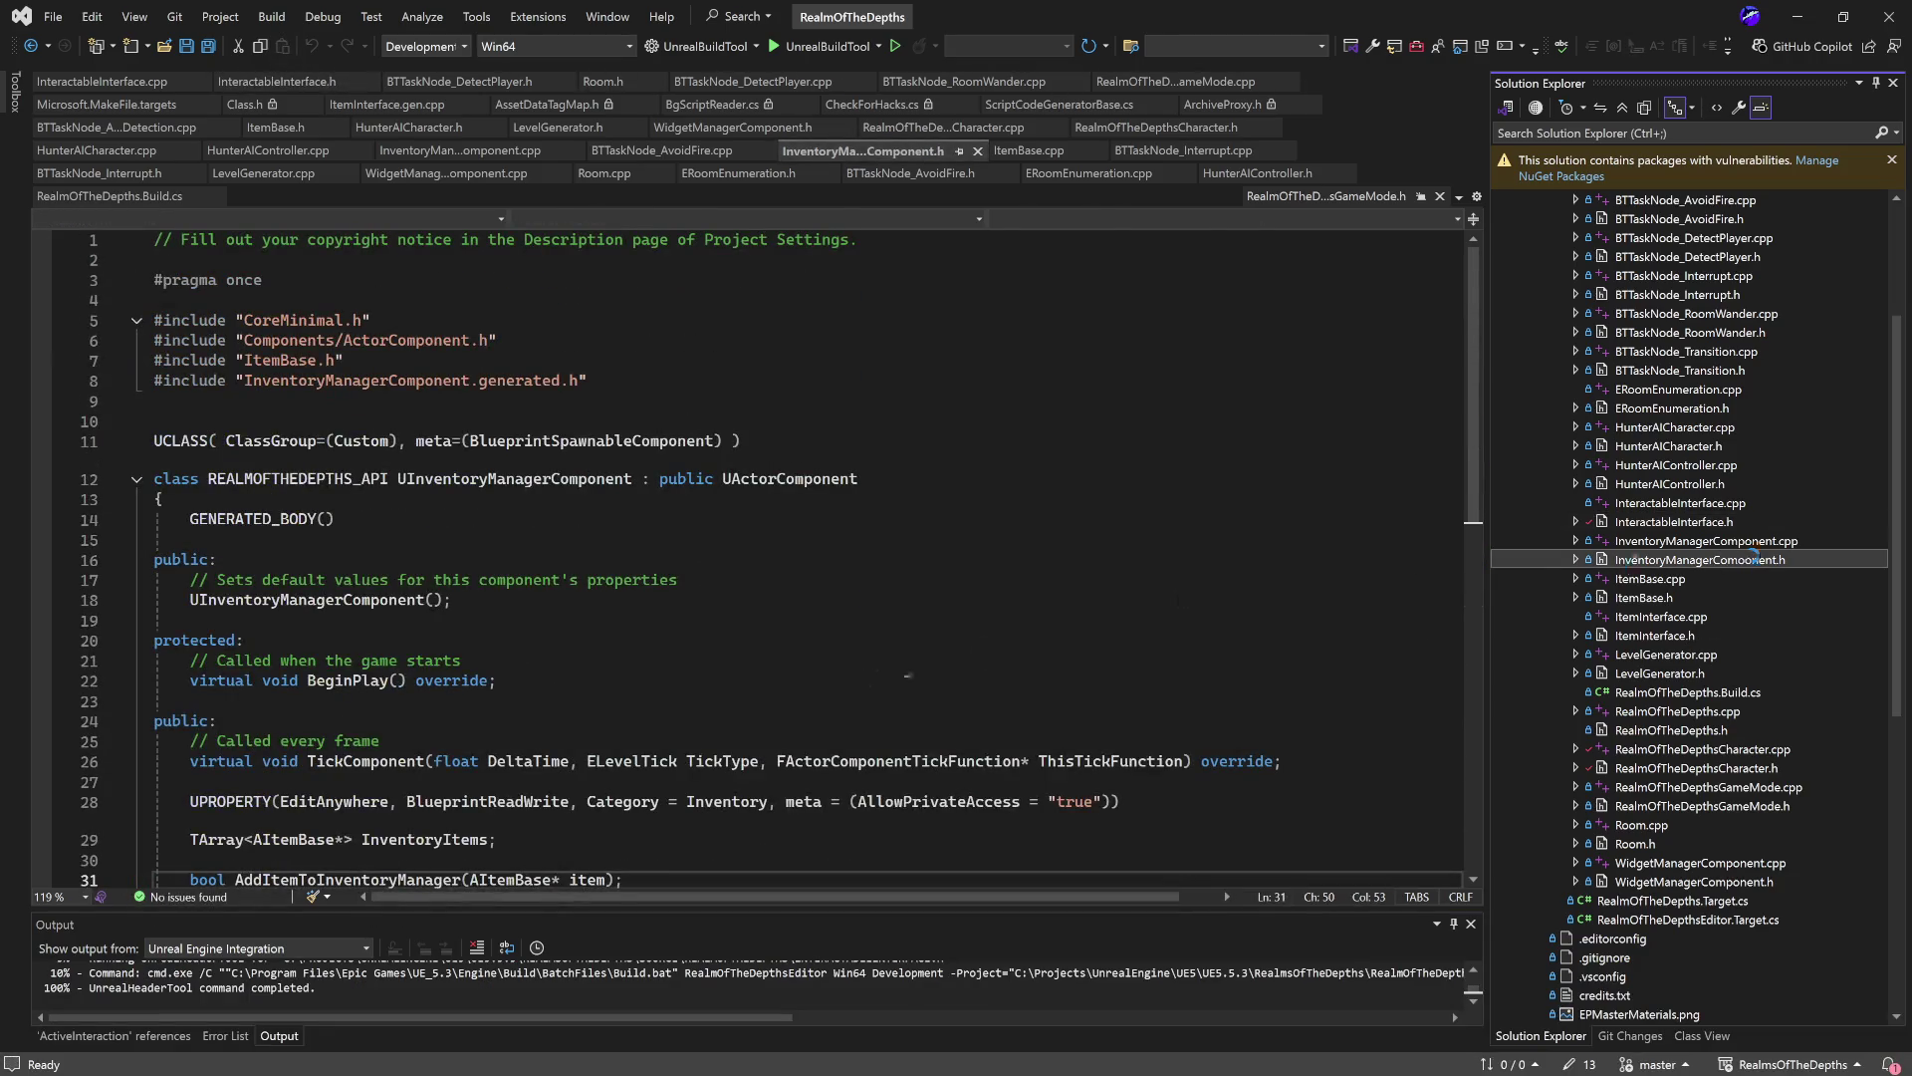
scroll(854, 674, "down", 7)
scroll(594, 496, "up", 1)
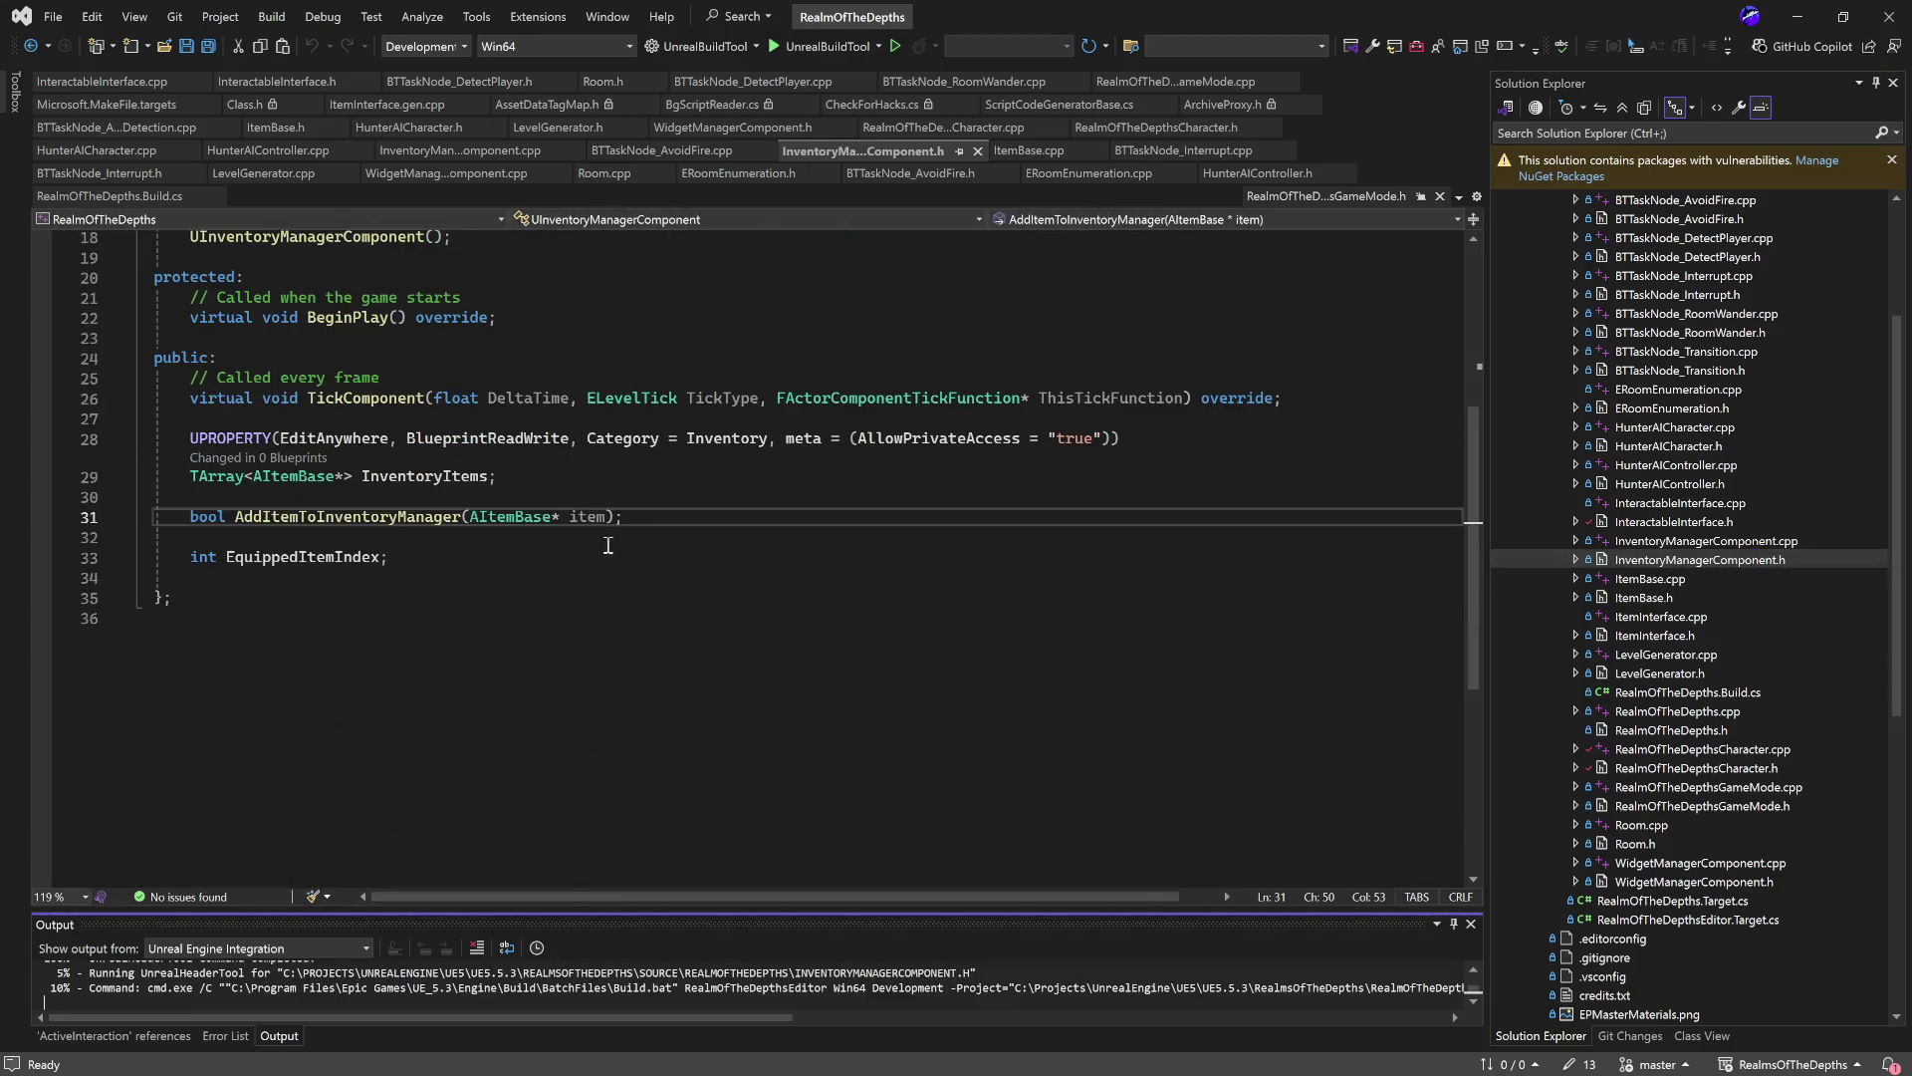
scroll(724, 536, "up", 1)
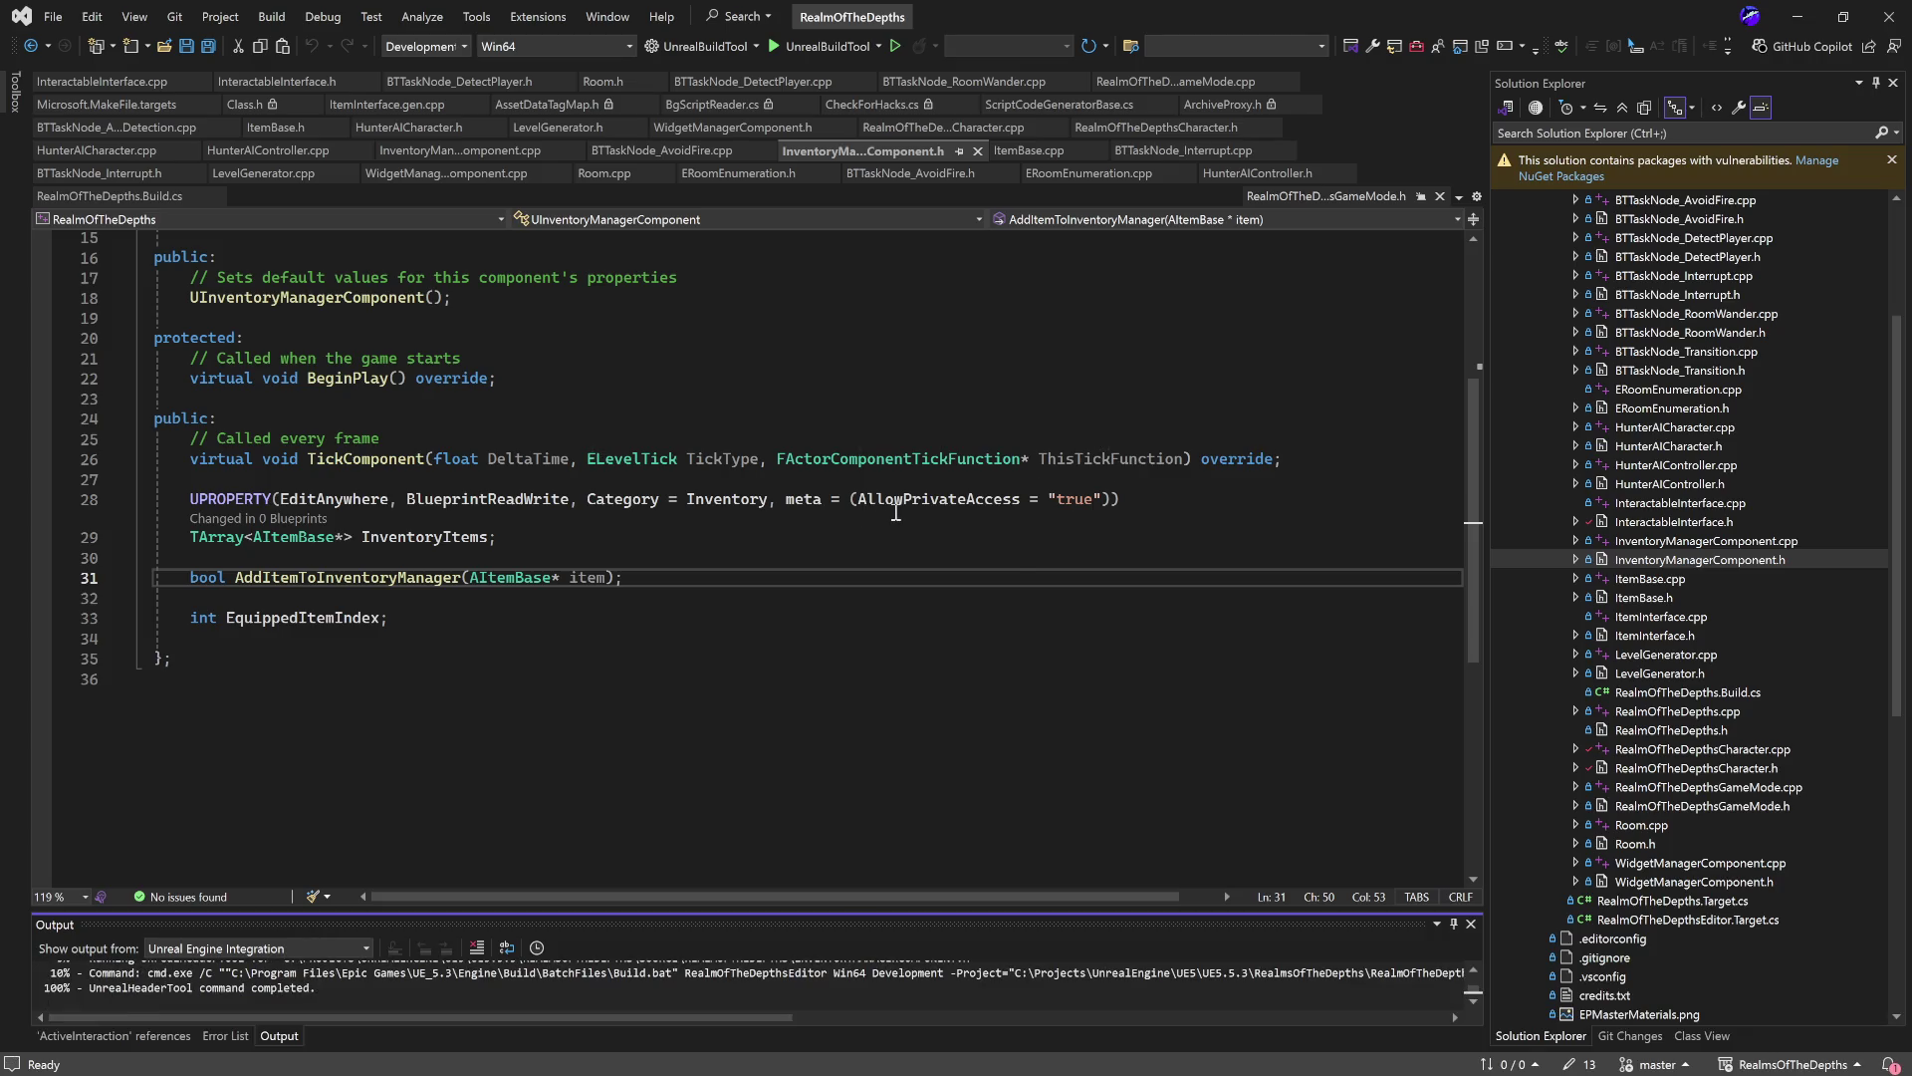
scroll(897, 512, "up", 2)
left_click(1796, 17)
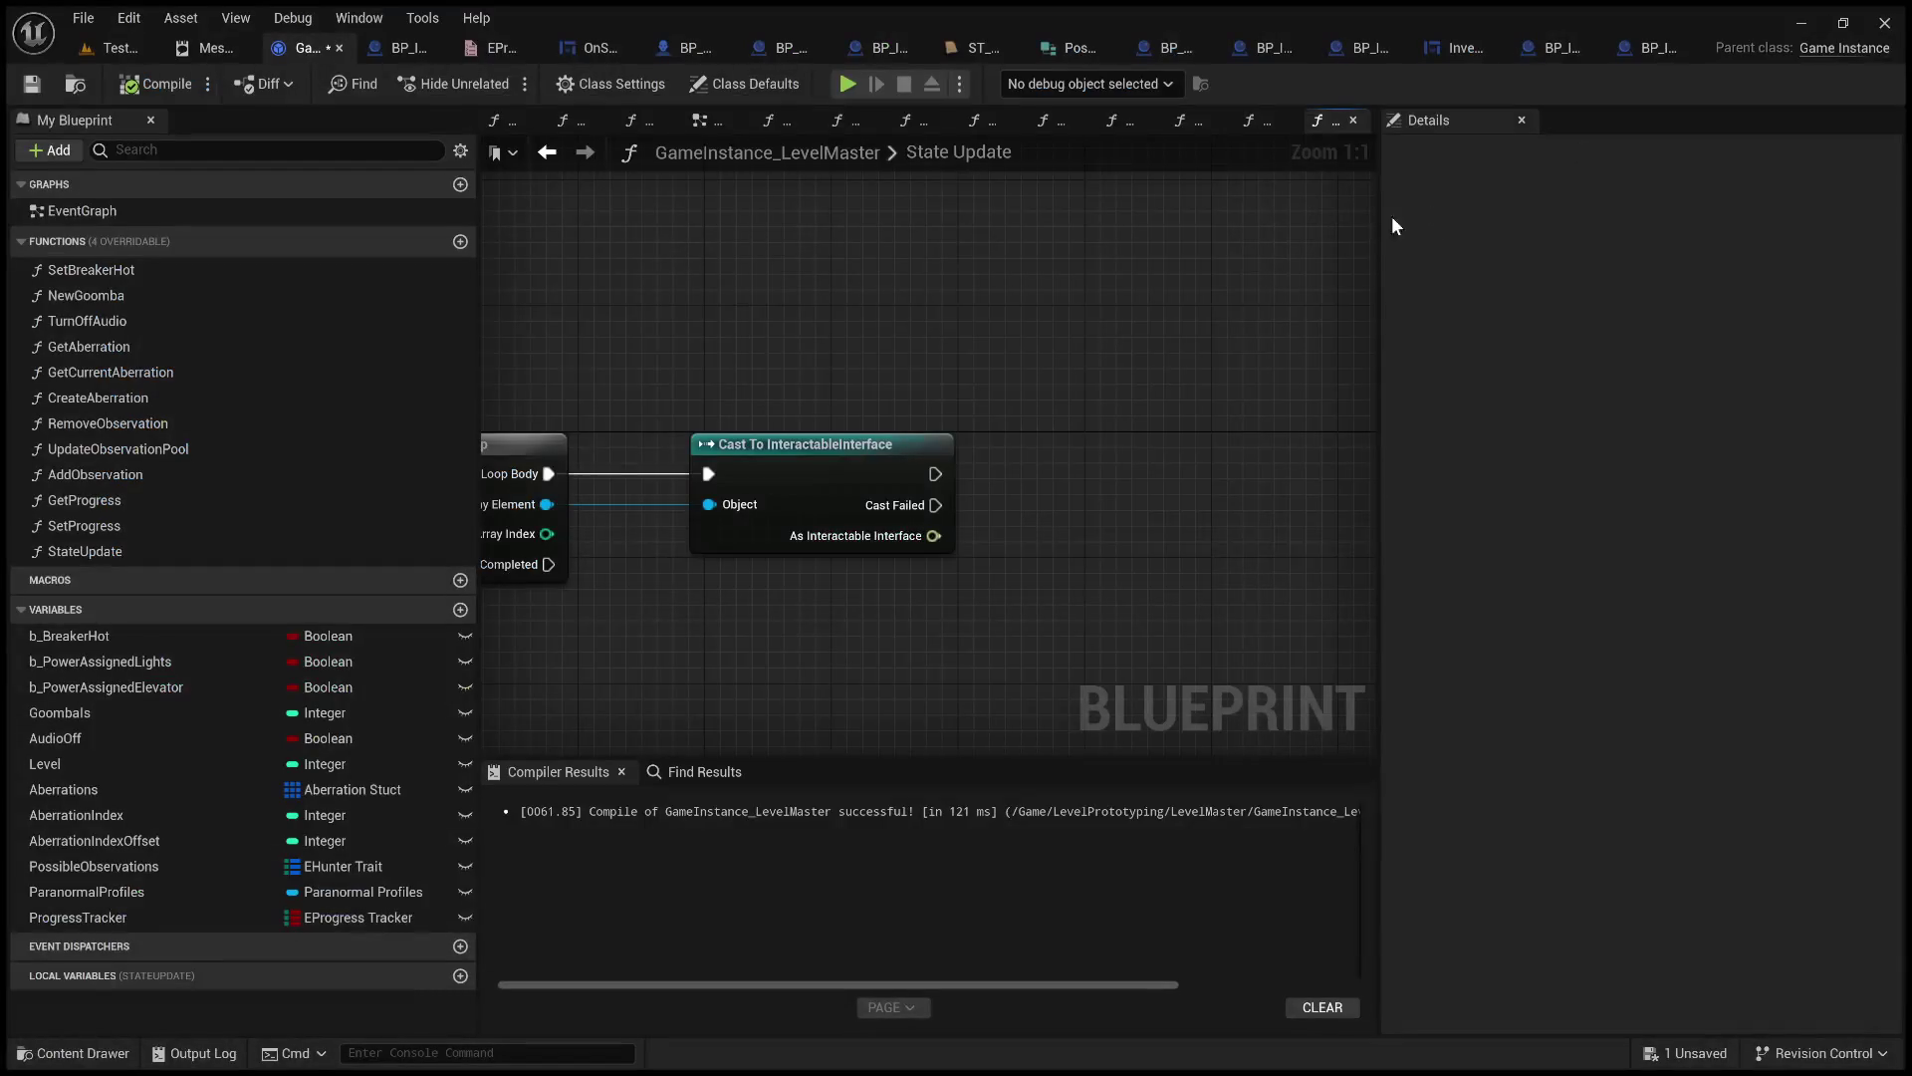
Back in GameInstance_LevelMaster, add an Actor State Update call fed by the cast's As Interactable Interface output.
left_click(126, 54)
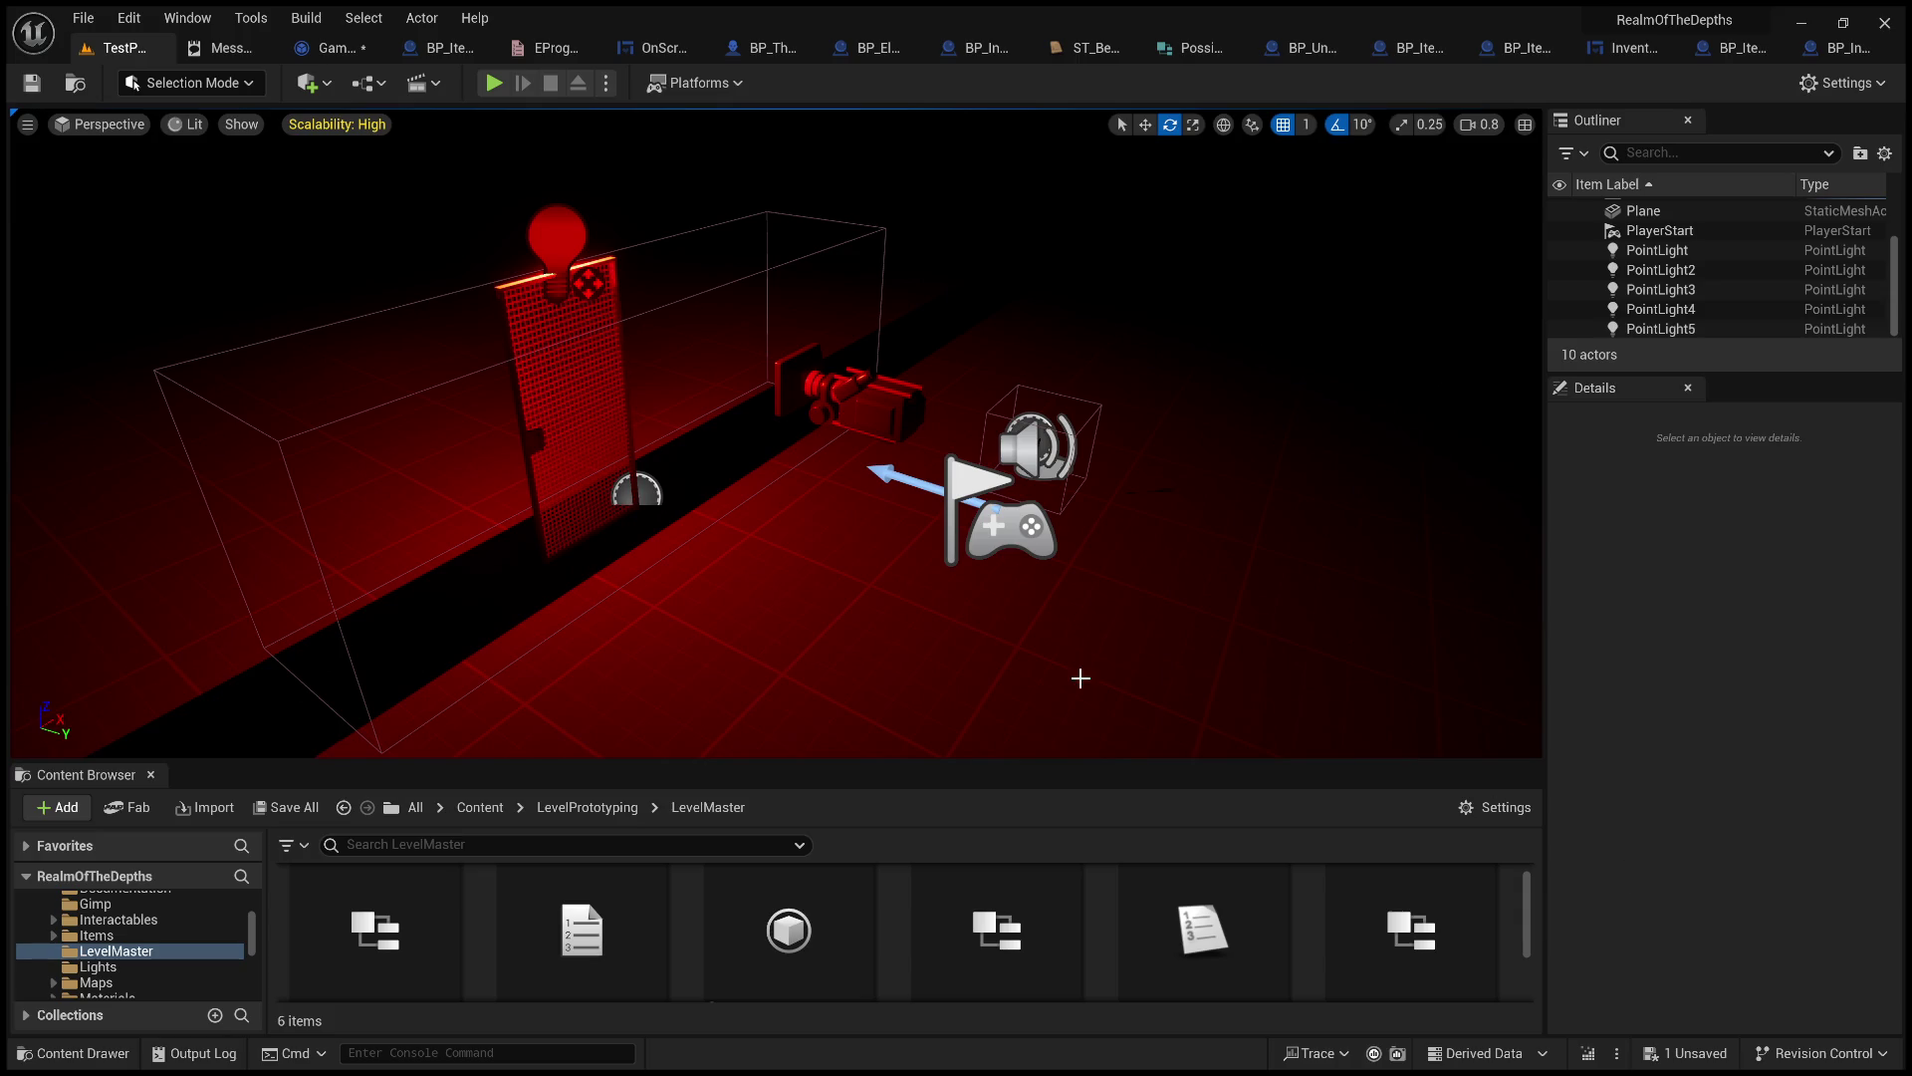
left_click(325, 49)
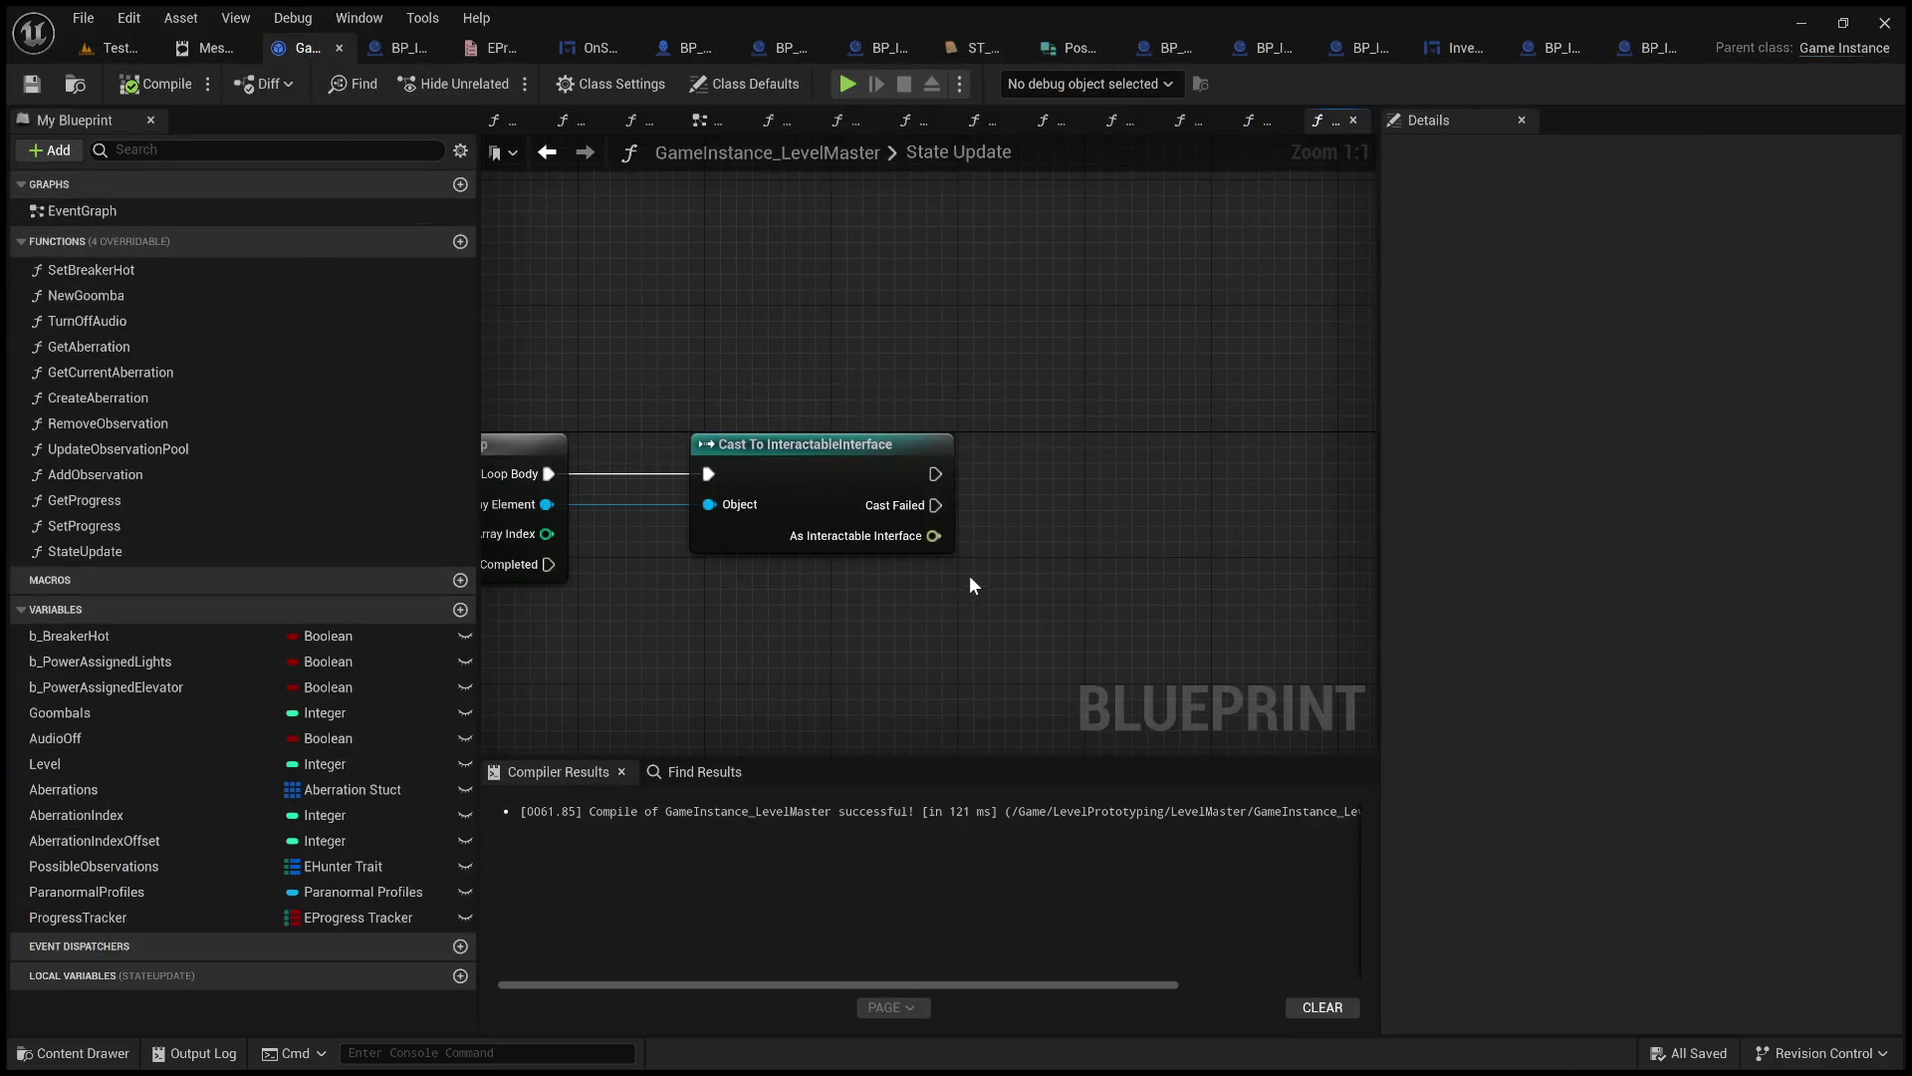
left_click_drag(933, 536, 1091, 464)
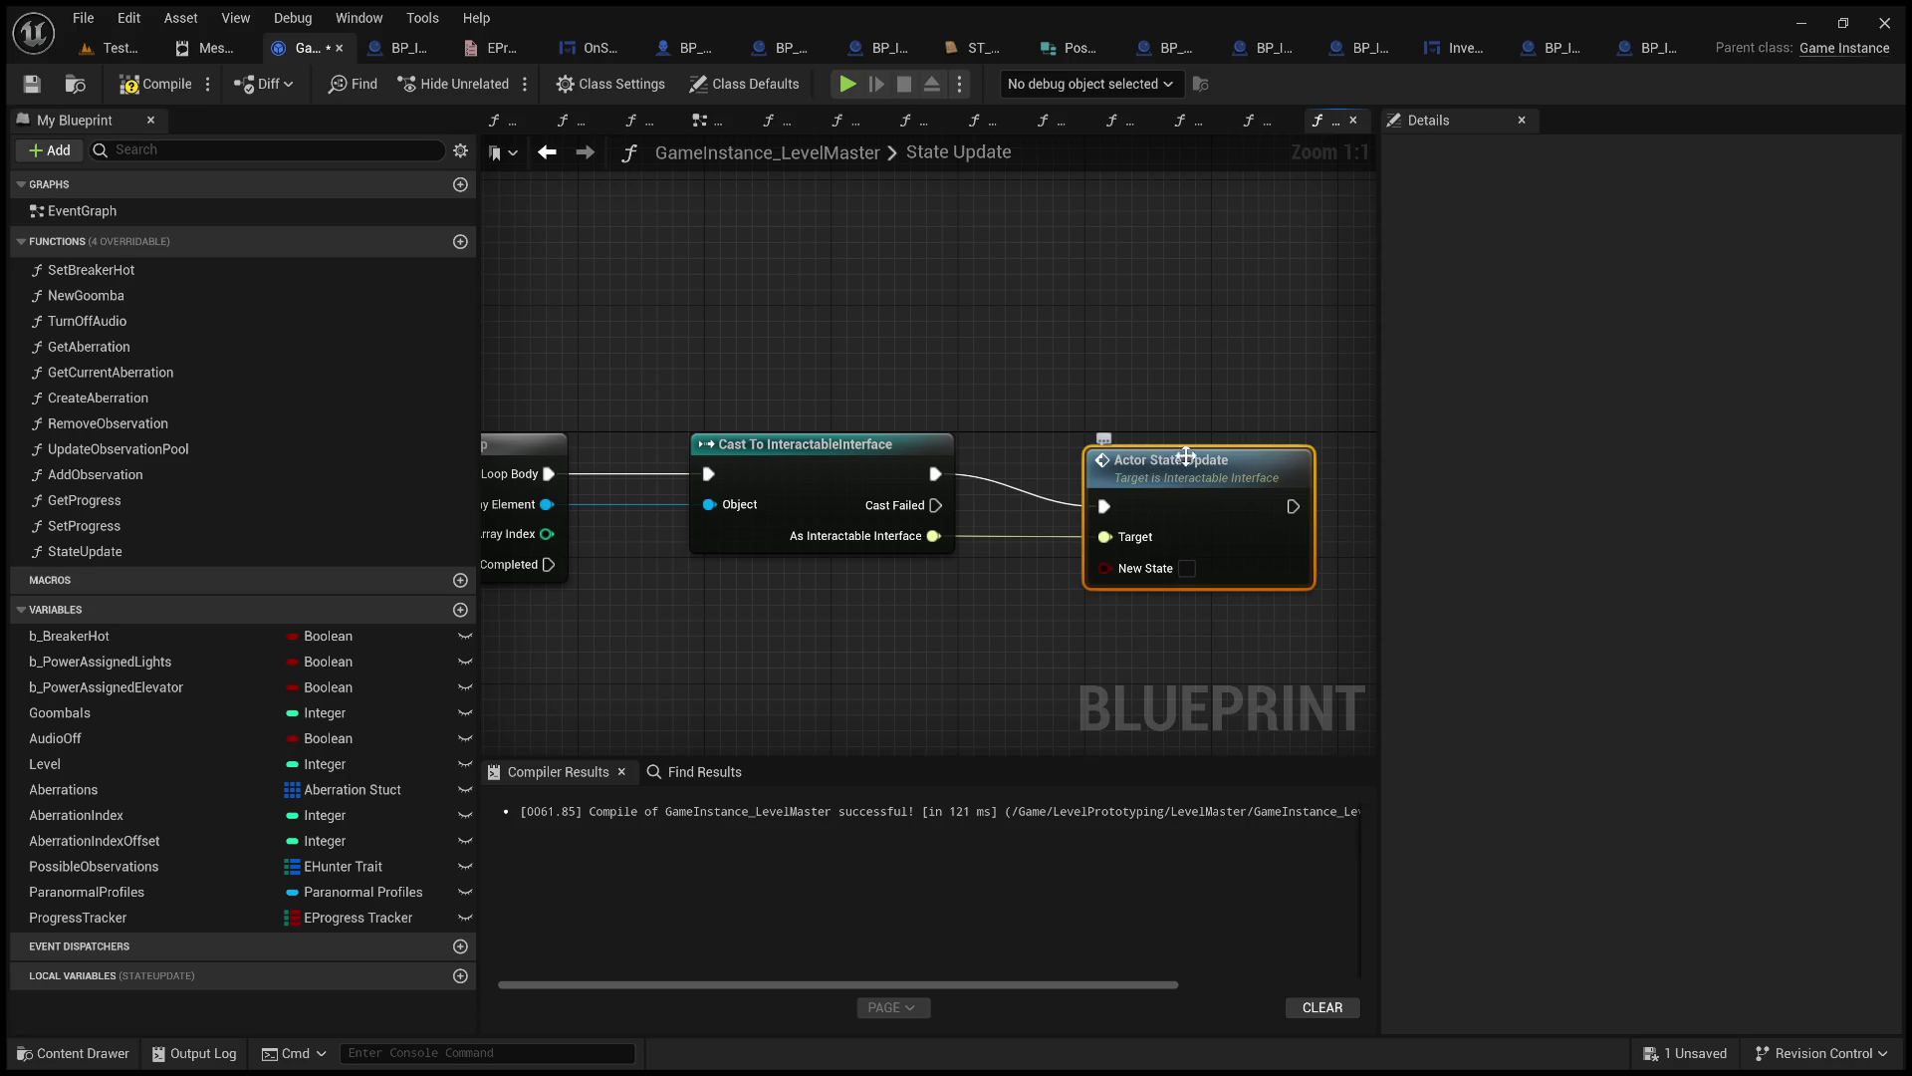
Nudge the Actor State Update node into place beside the For Each Loop and cast.
left_click_drag(1218, 457, 1233, 426)
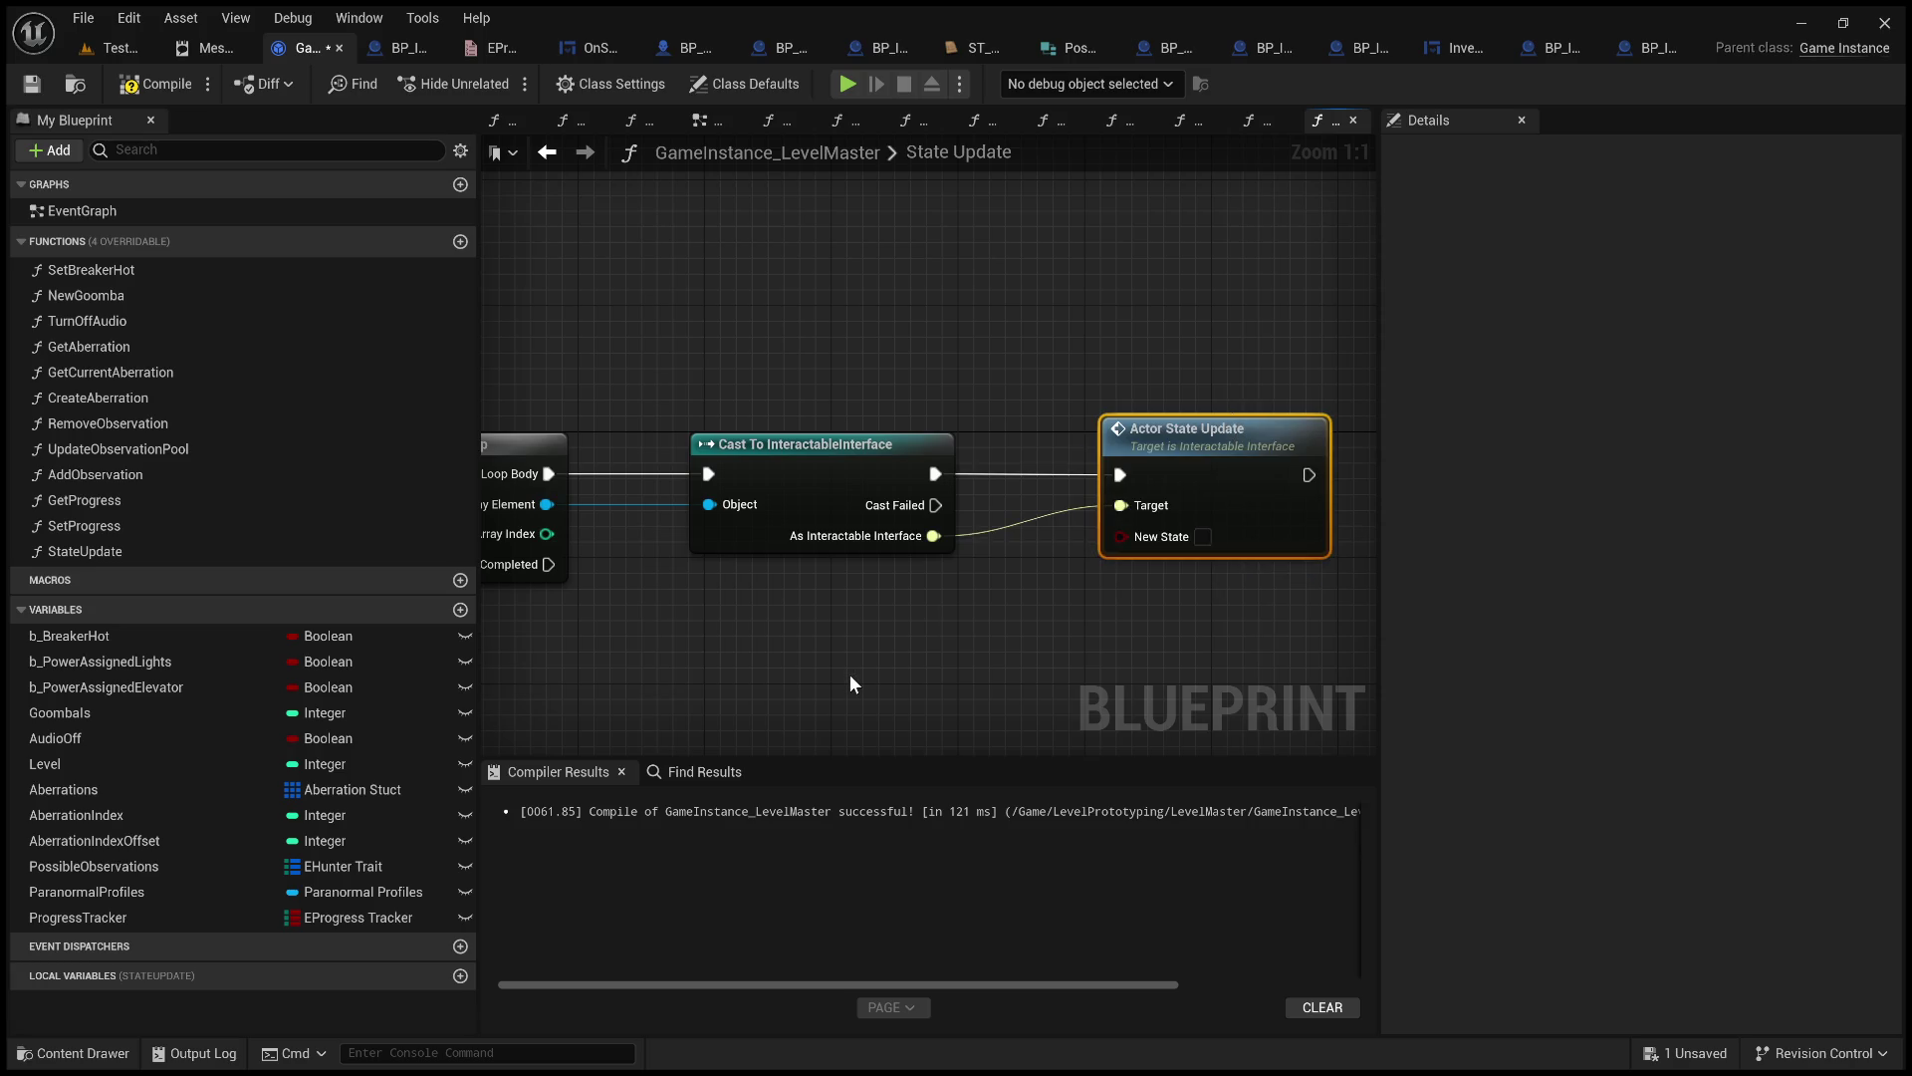
scroll(849, 673, "down", 2)
left_click_drag(1058, 627, 726, 620)
scroll(937, 634, "up", 1)
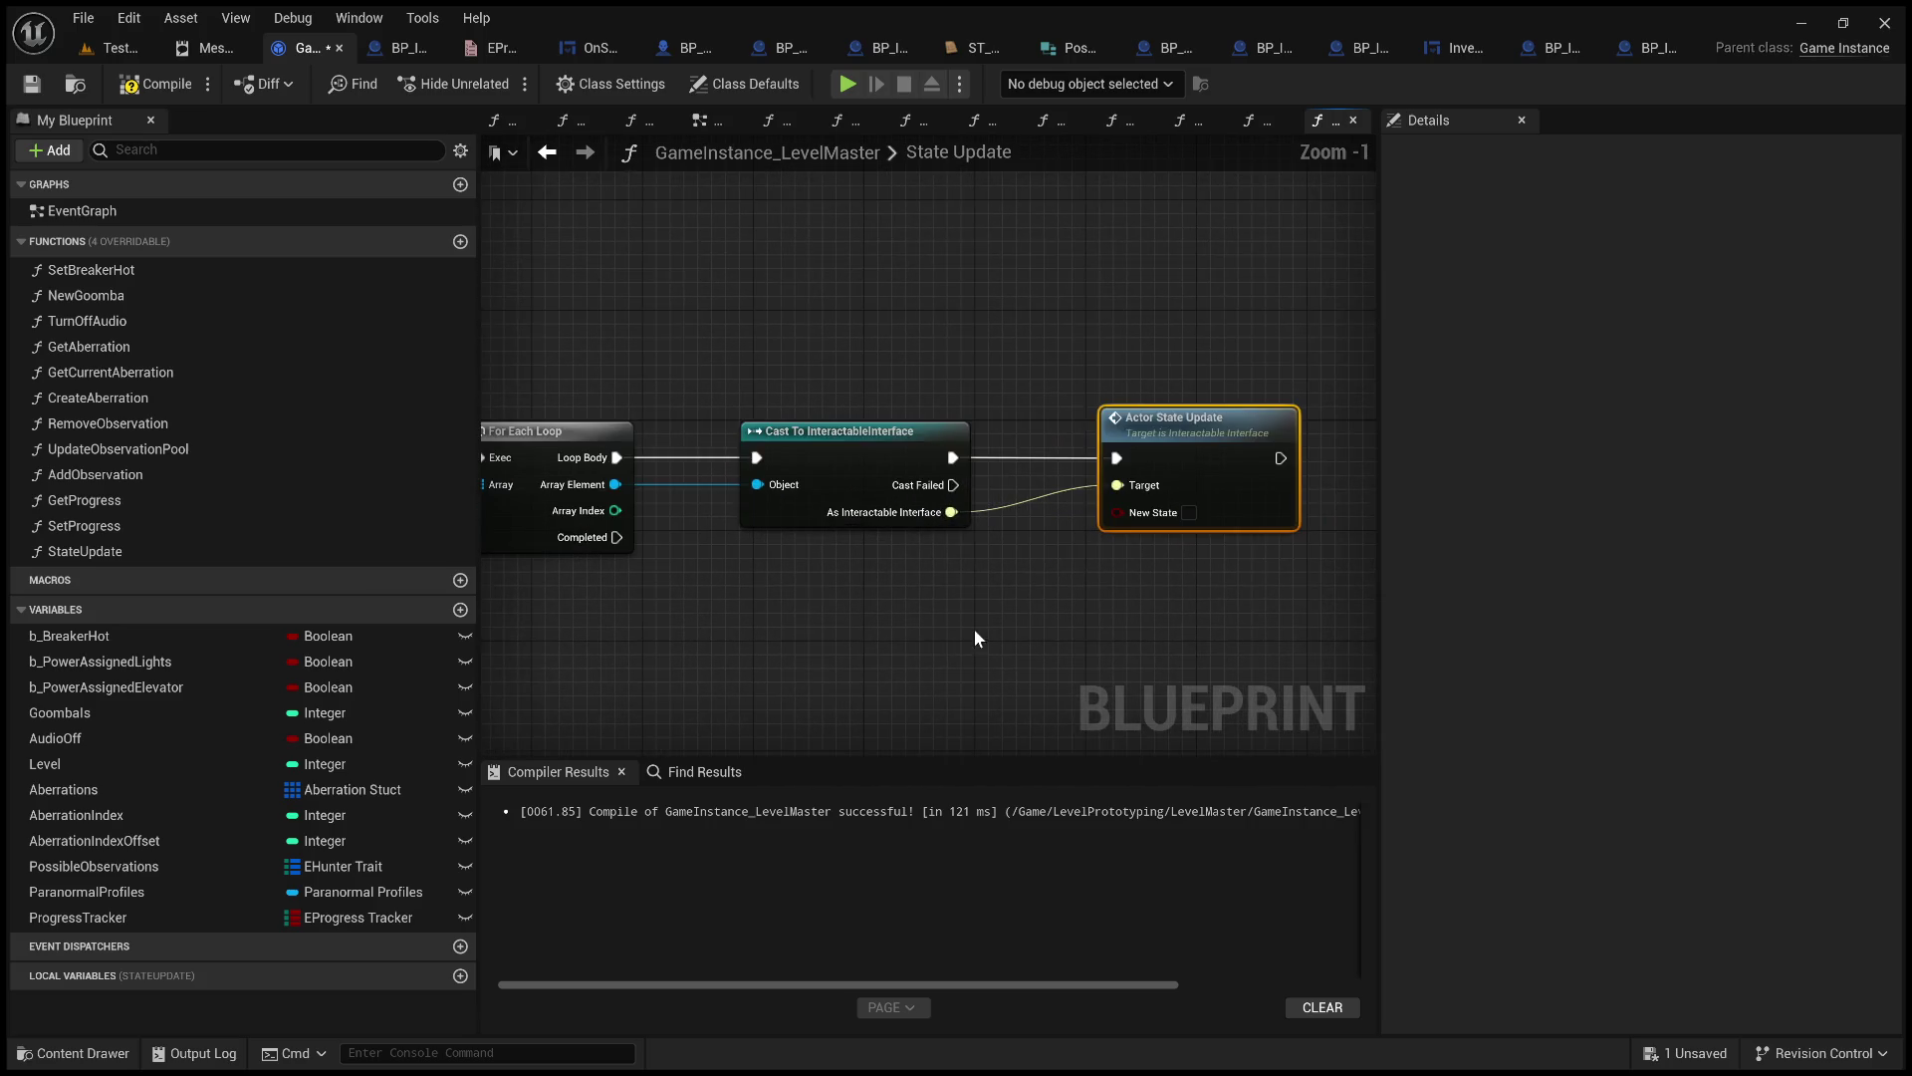
mouse_move(940, 624)
left_mouse_down()
mouse_move(1080, 627)
mouse_move(847, 632)
left_mouse_up()
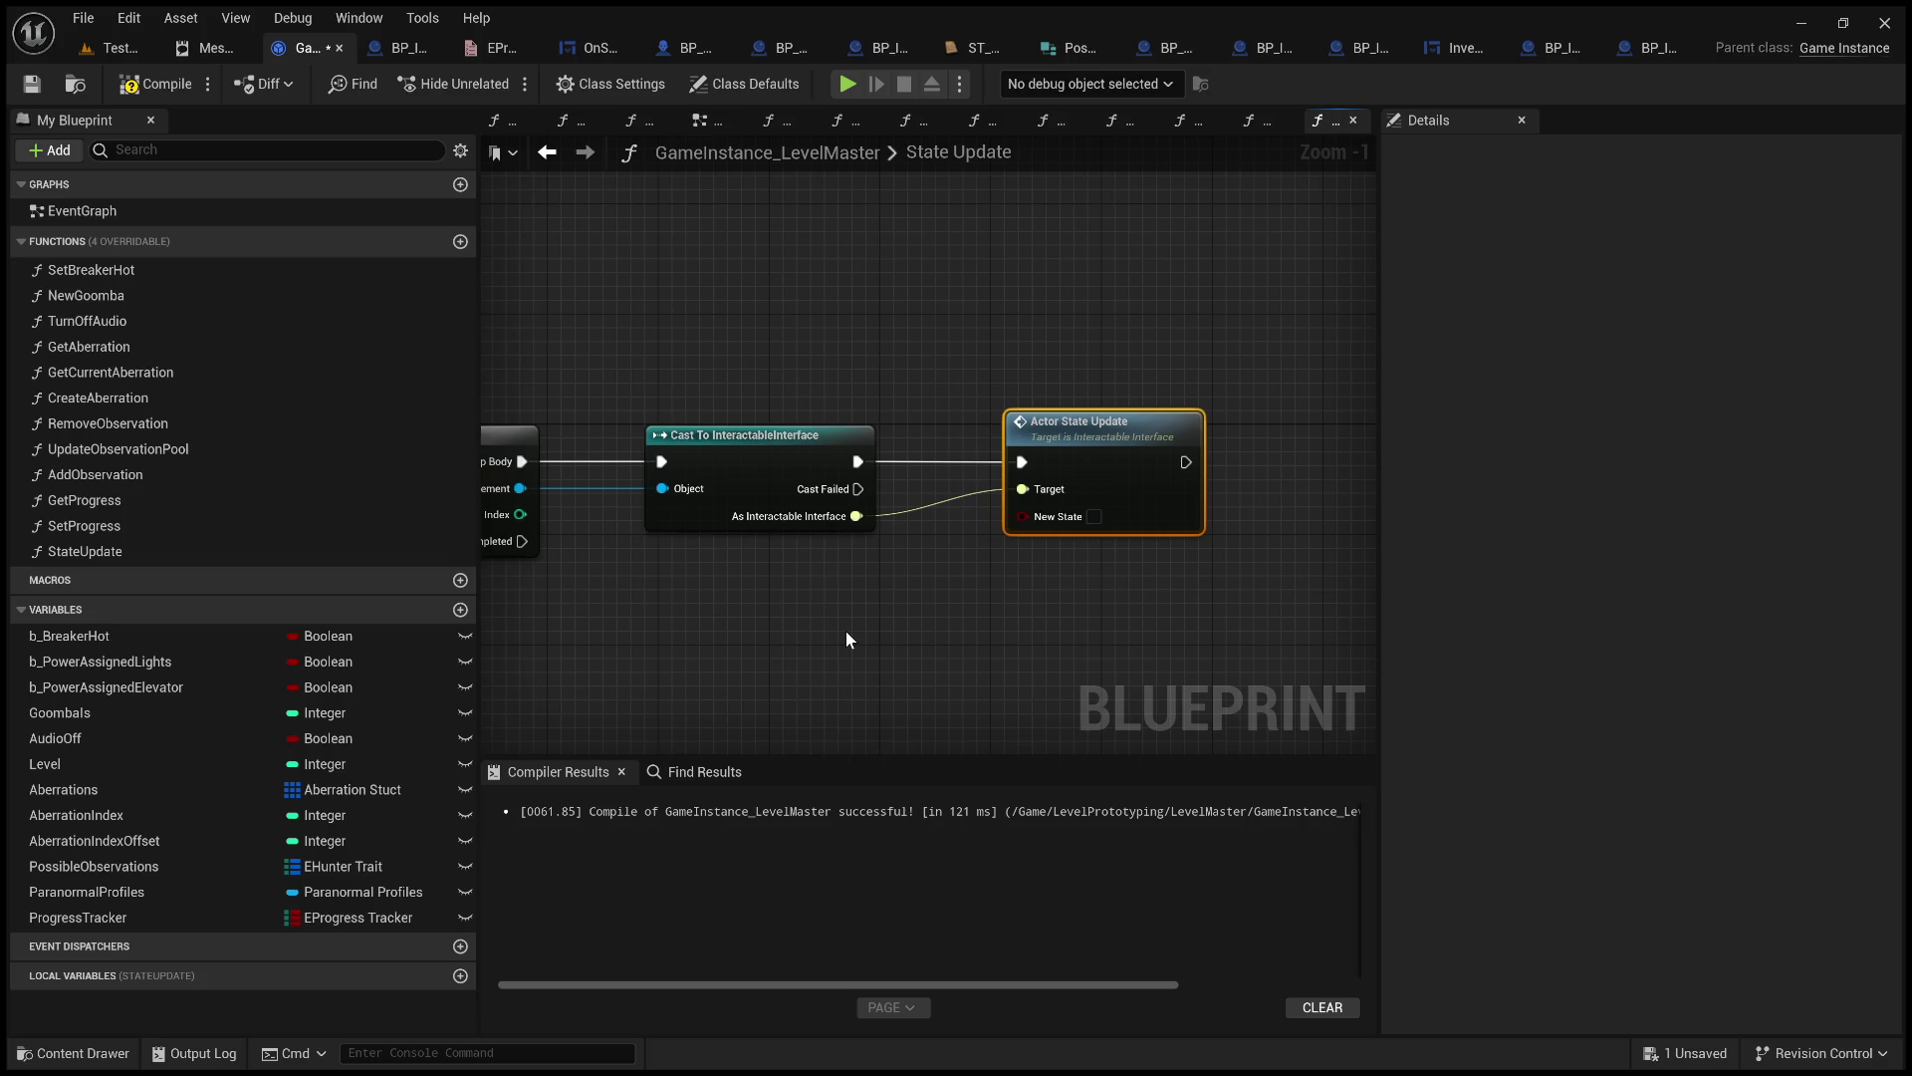
left_click_drag(857, 635, 1115, 619)
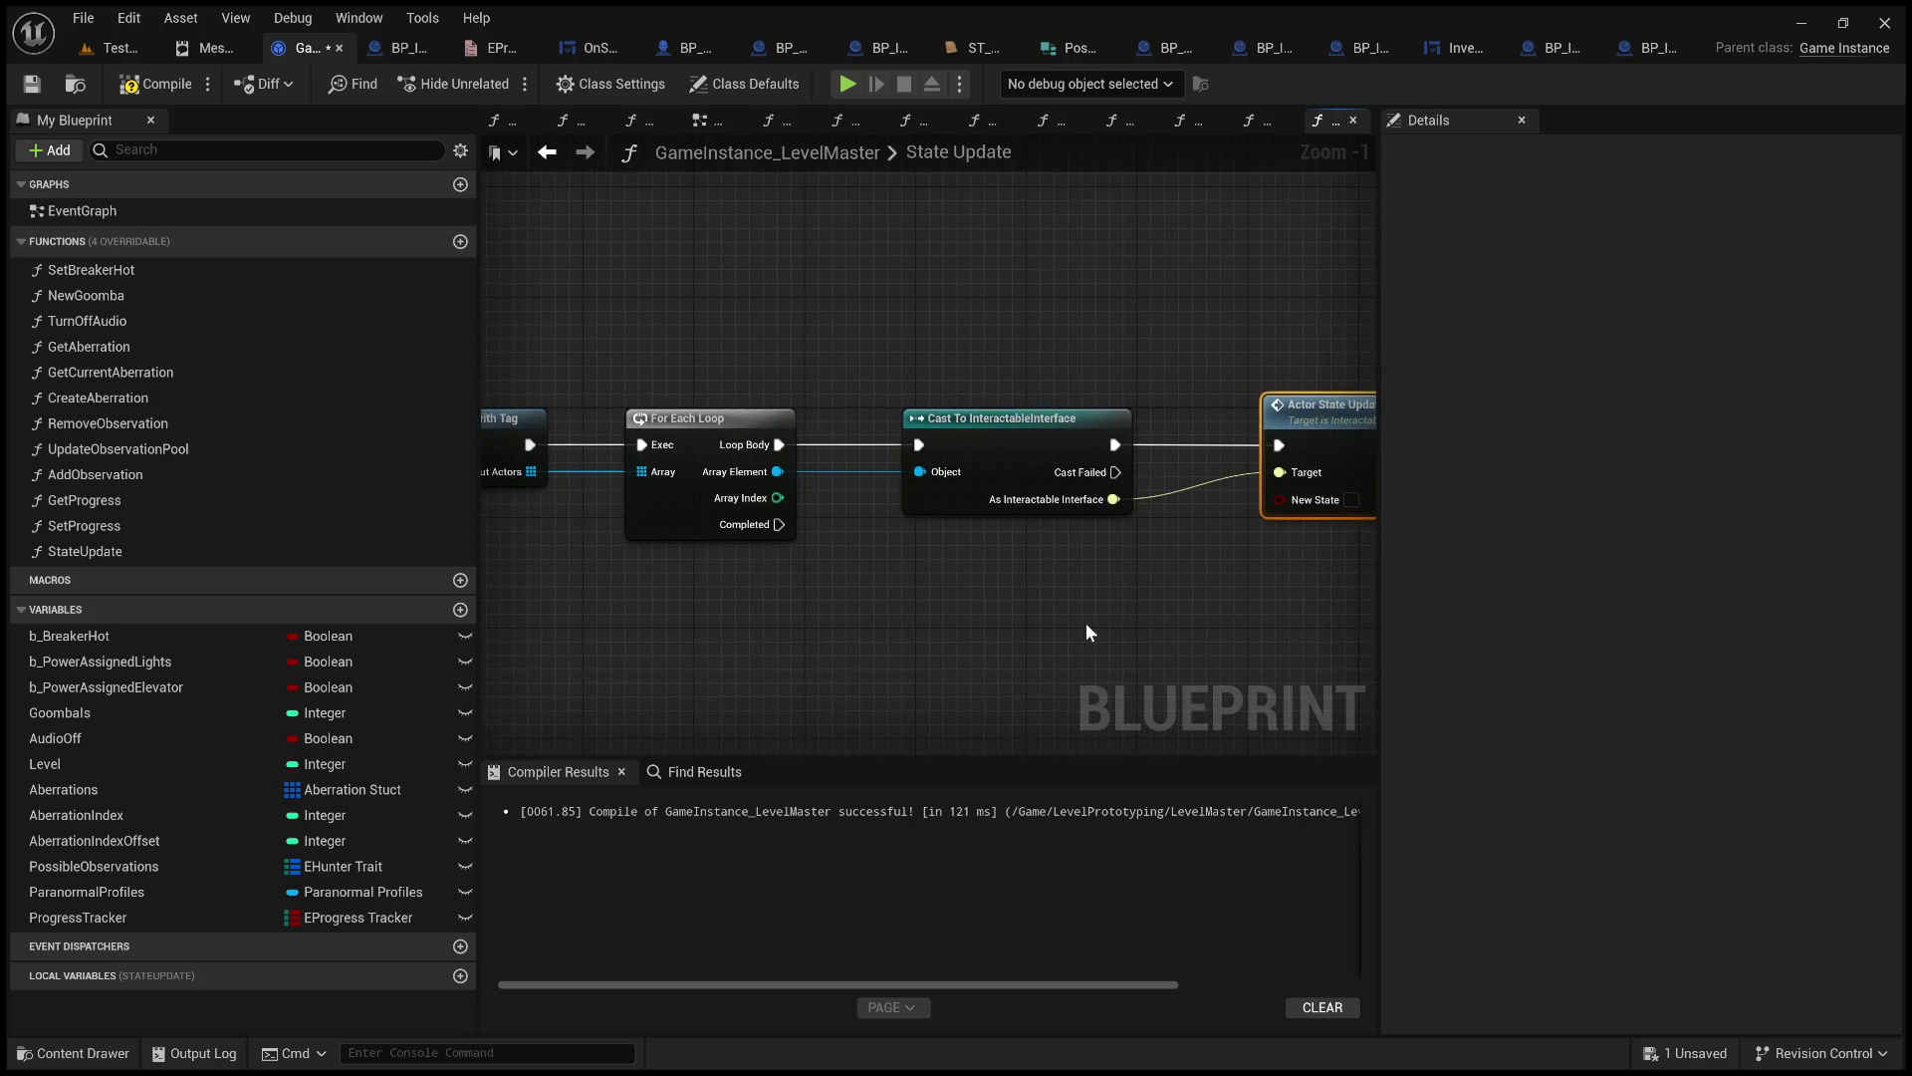
mouse_move(971, 627)
left_mouse_down()
mouse_move(1029, 618)
mouse_move(883, 610)
mouse_move(847, 632)
mouse_move(1055, 632)
mouse_move(1049, 547)
mouse_move(1162, 495)
mouse_move(1227, 539)
left_mouse_up()
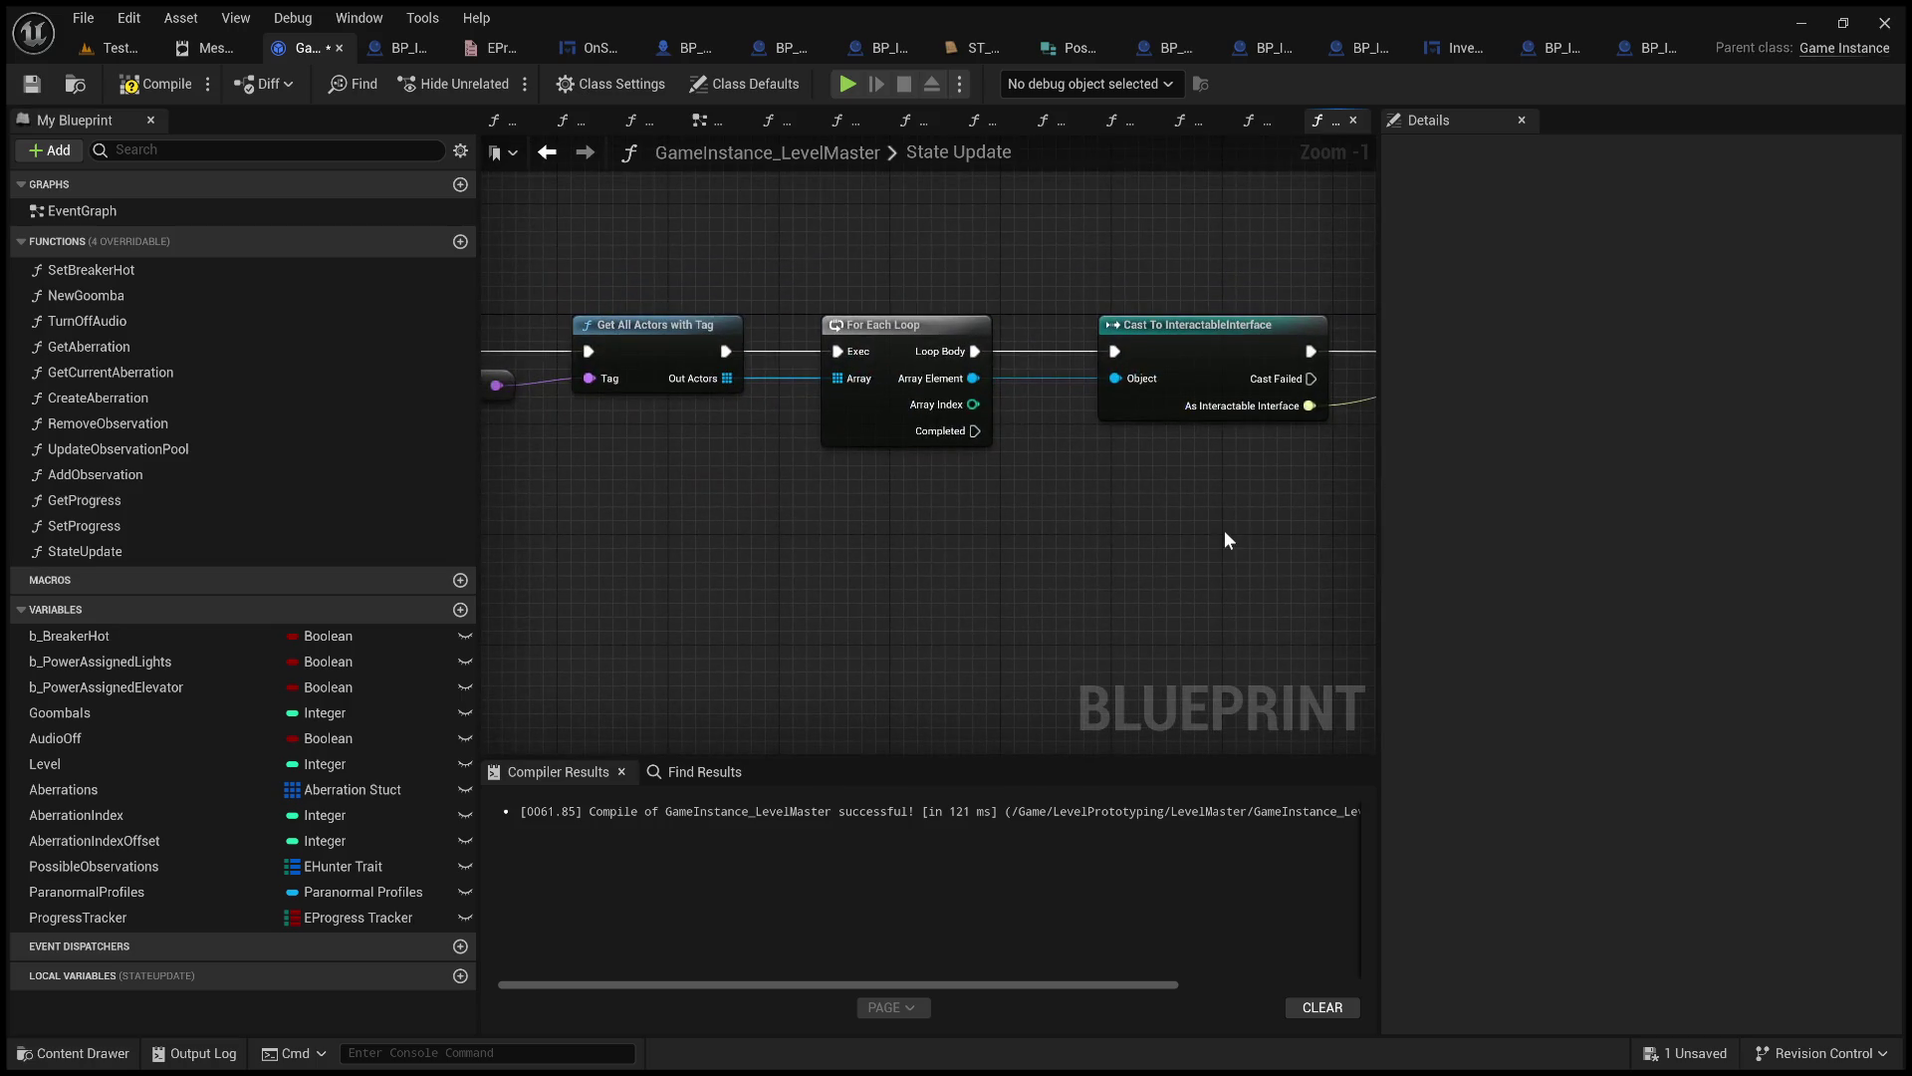
Review the chain from State Update through loop, cast and call, then compile GameInstance_LevelMaster.
mouse_move(1271, 512)
left_mouse_down()
mouse_move(1036, 517)
mouse_move(1221, 495)
left_mouse_up()
mouse_move(742, 424)
left_mouse_down()
mouse_move(1422, 491)
mouse_move(1161, 521)
mouse_move(1153, 407)
left_mouse_up()
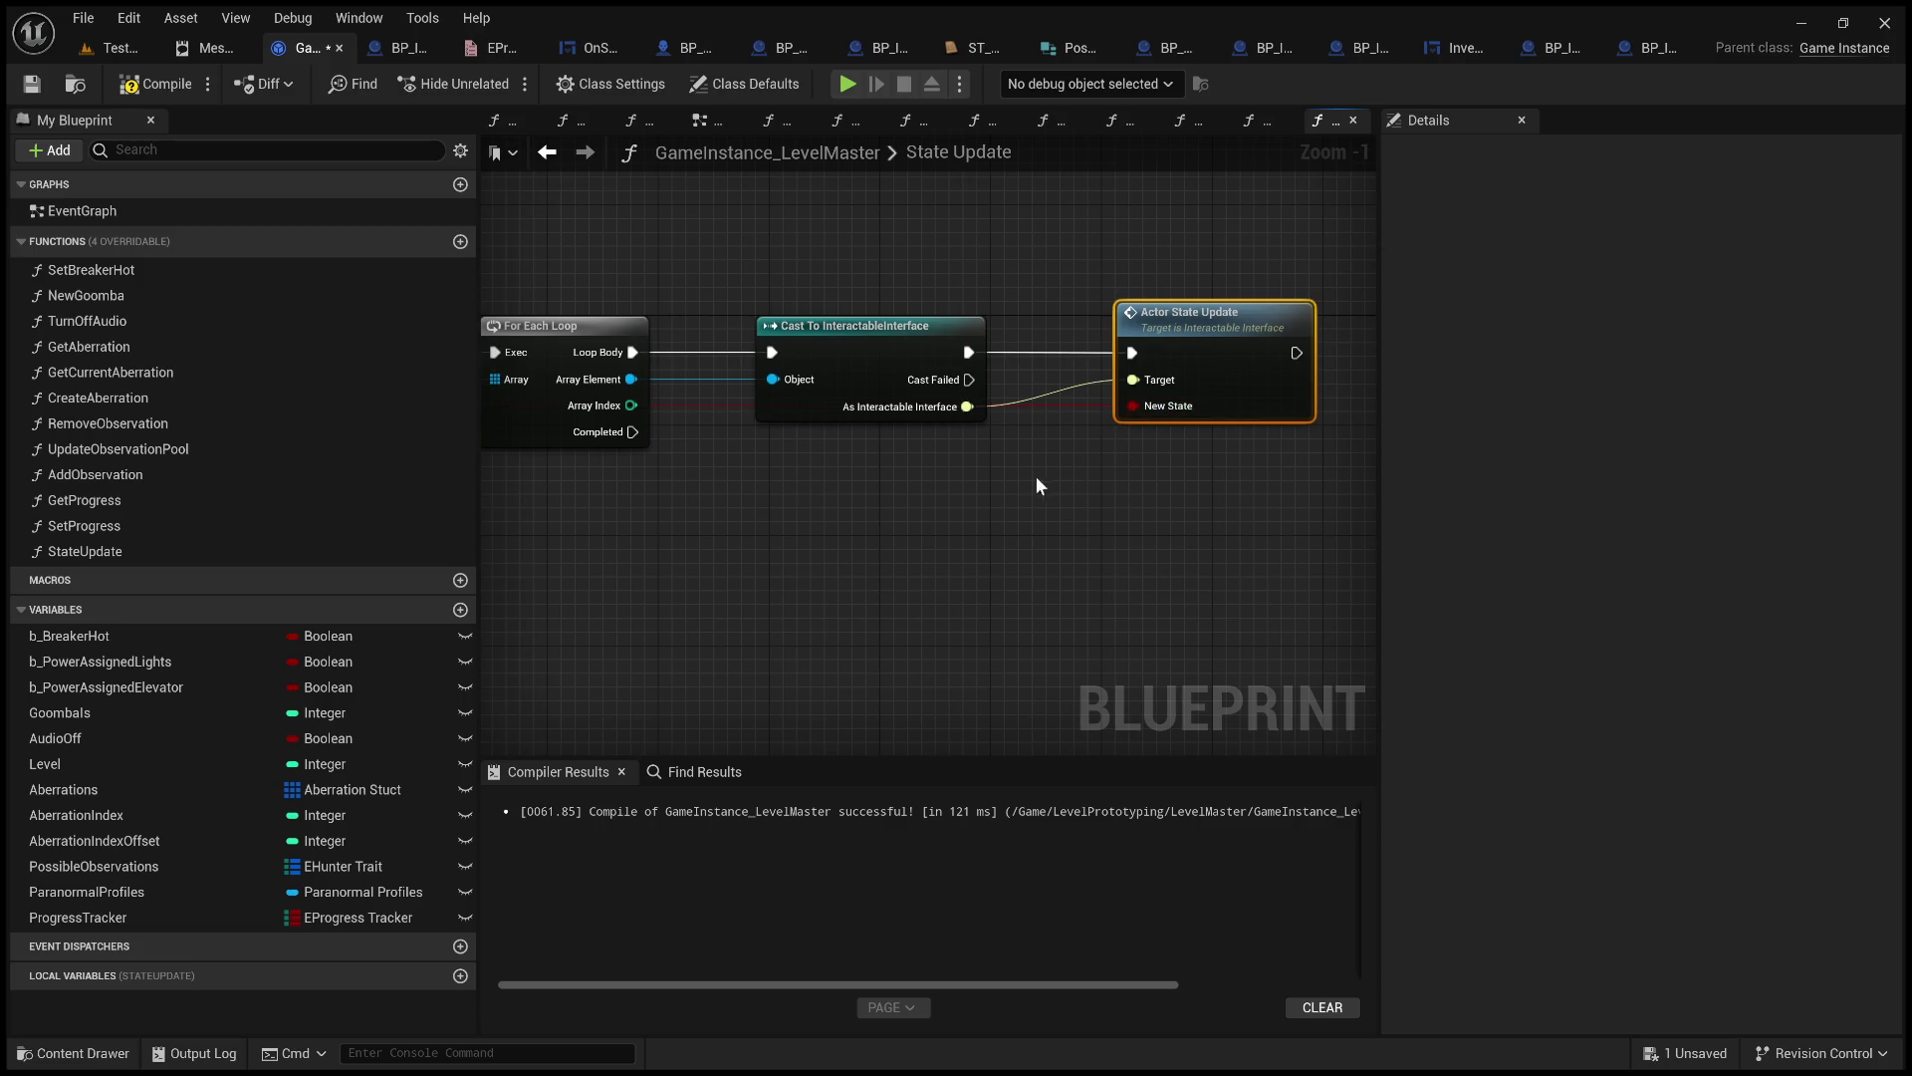
mouse_move(948, 484)
left_mouse_down()
mouse_move(1335, 498)
mouse_move(990, 542)
left_mouse_up()
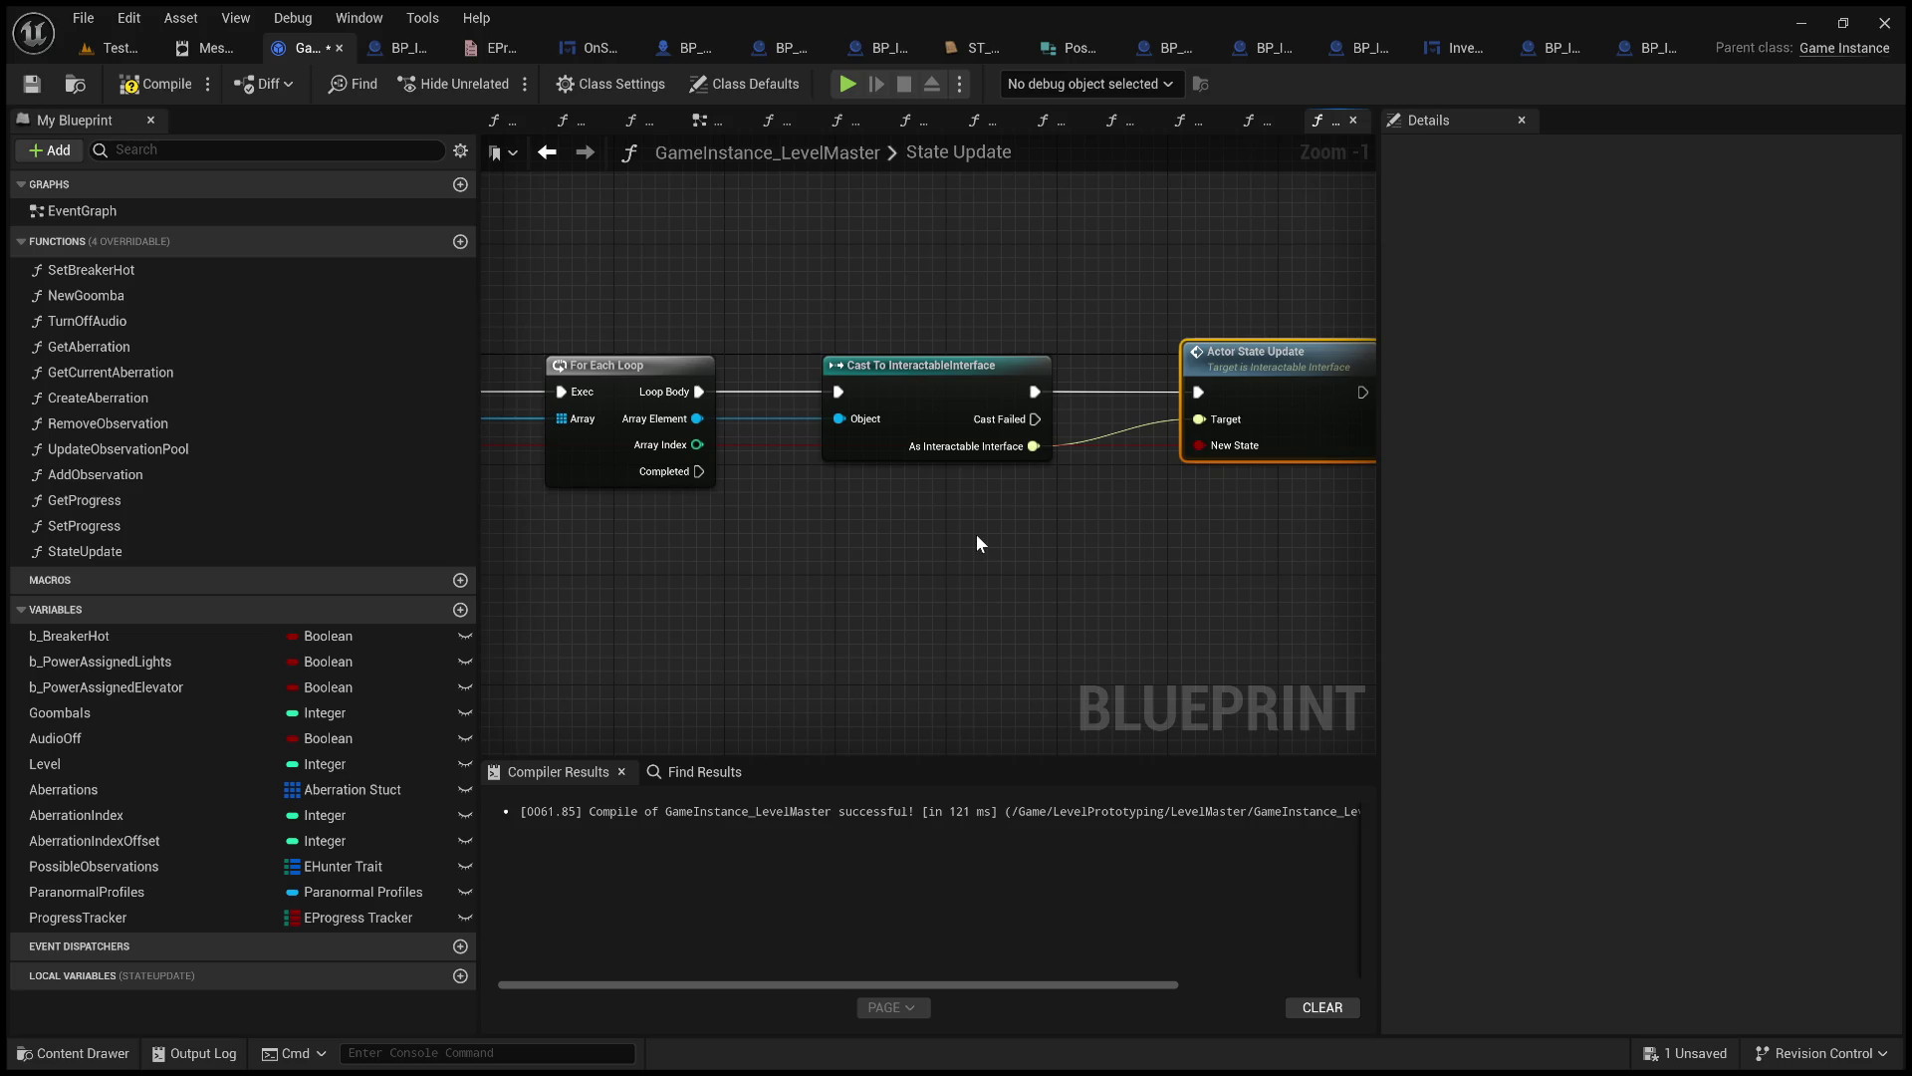
left_click_drag(1010, 539, 915, 535)
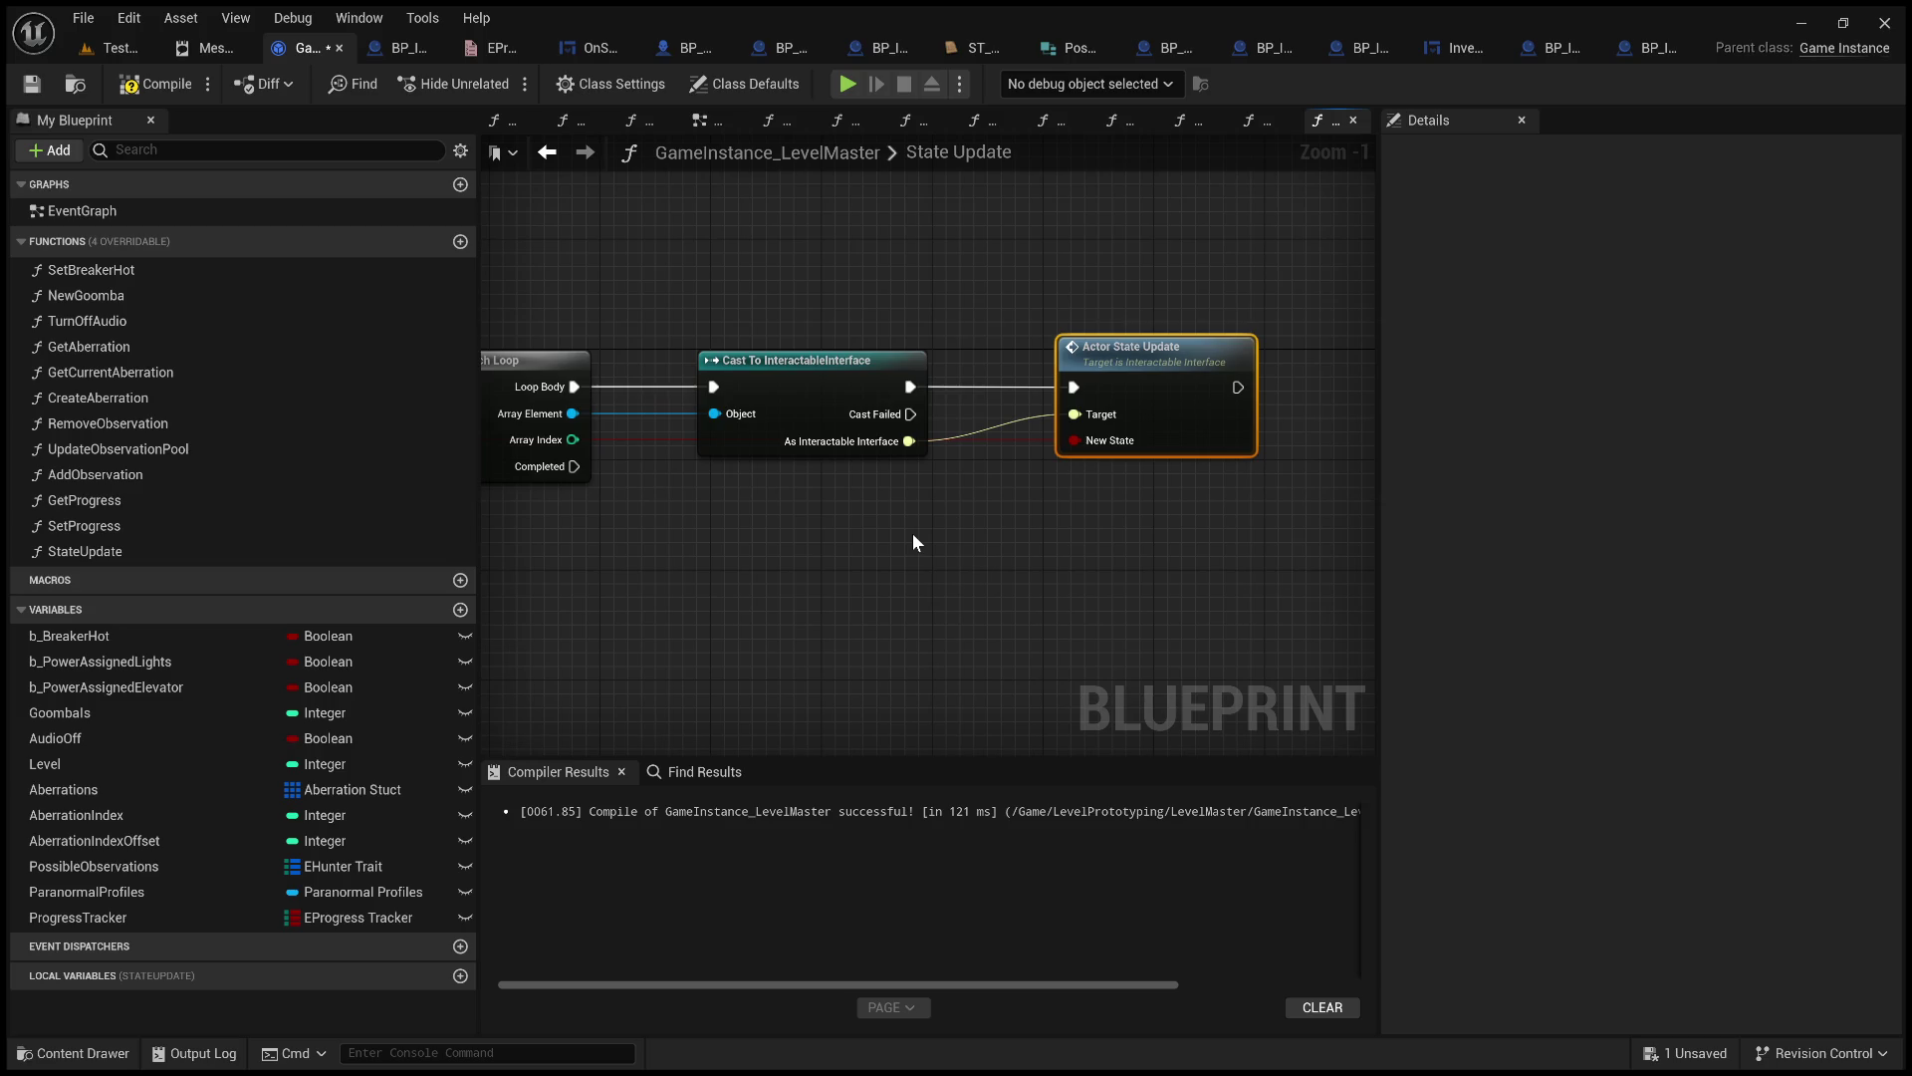
mouse_move(1051, 539)
left_mouse_down()
mouse_move(1374, 553)
mouse_move(734, 361)
left_mouse_up()
left_click(148, 89)
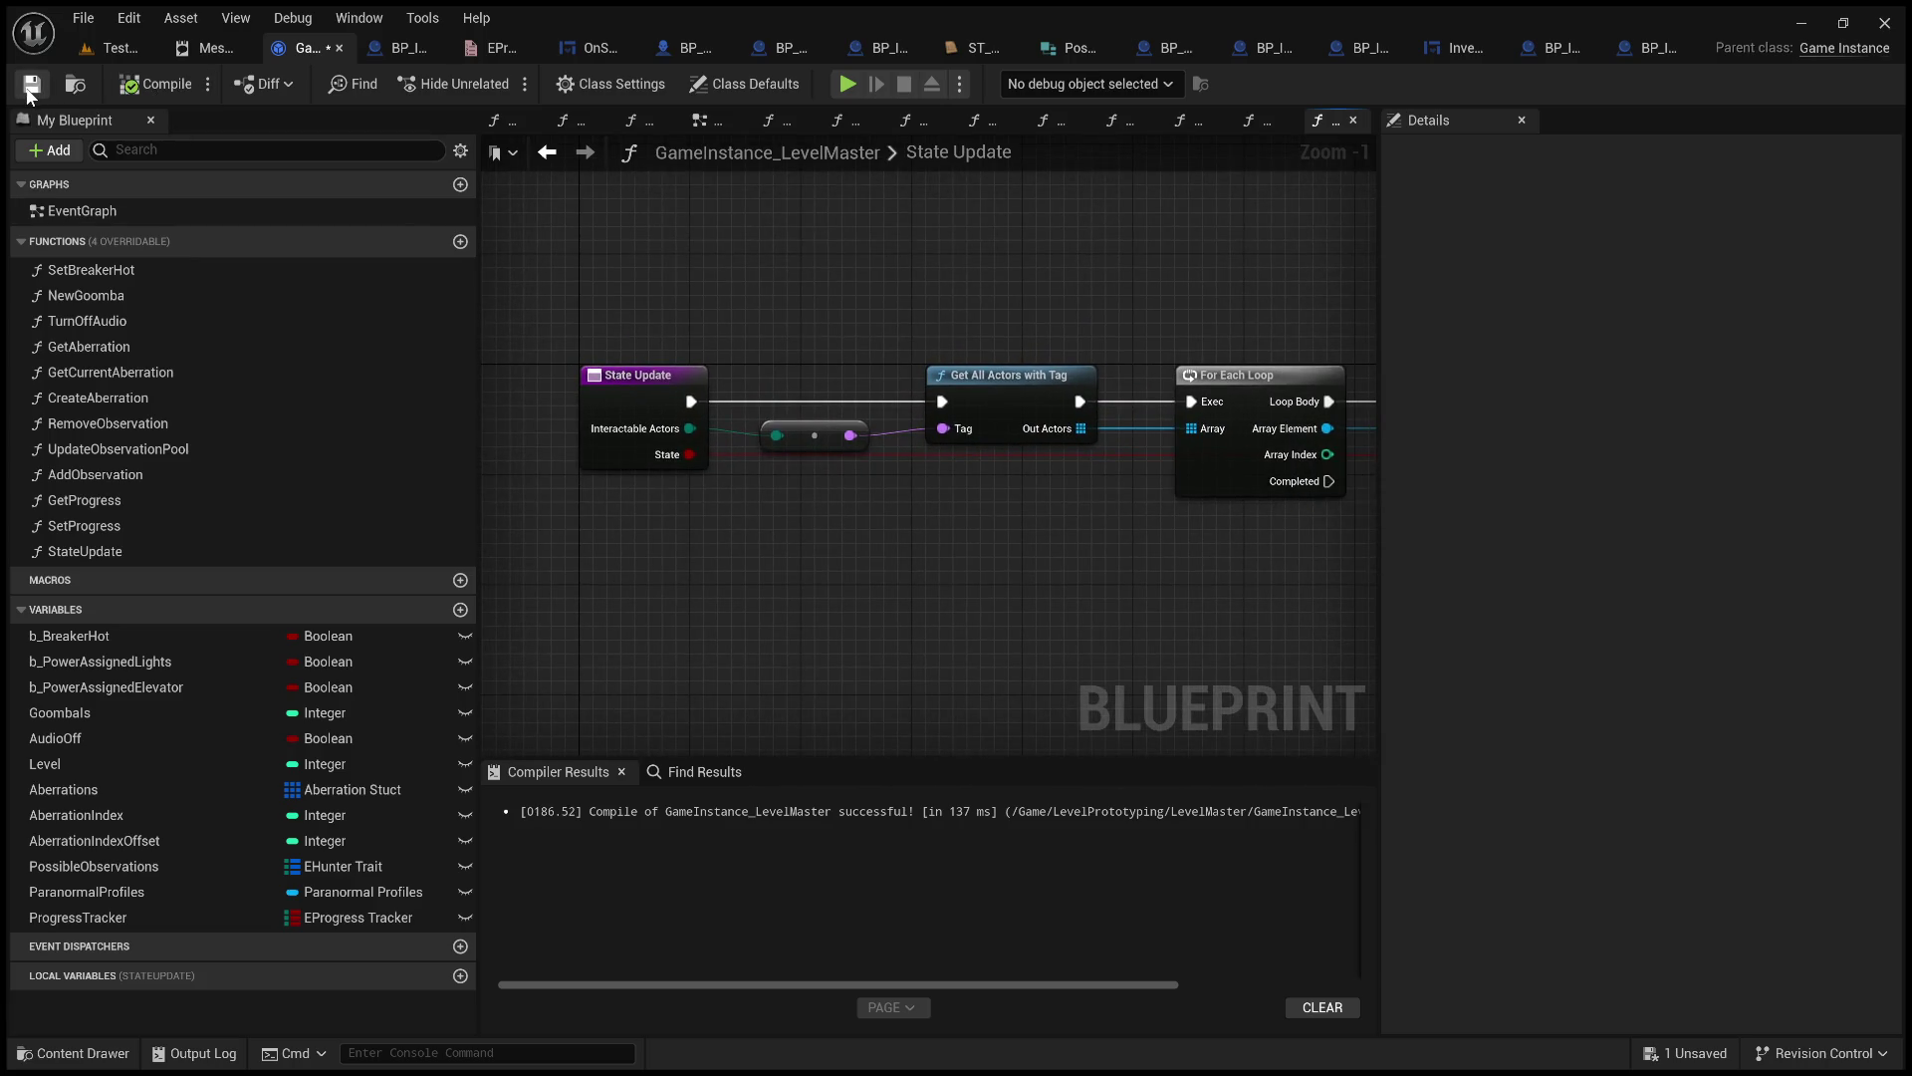
Save GameInstance_LevelMaster and review its loop, cast and State Update call.
left_click(31, 88)
left_click_drag(645, 495, 920, 576)
mouse_move(1112, 606)
left_mouse_down()
mouse_move(704, 631)
mouse_move(1023, 541)
mouse_move(846, 534)
mouse_move(1332, 563)
left_mouse_up()
scroll(828, 600, "down", 1)
scroll(1018, 541, "up", 2)
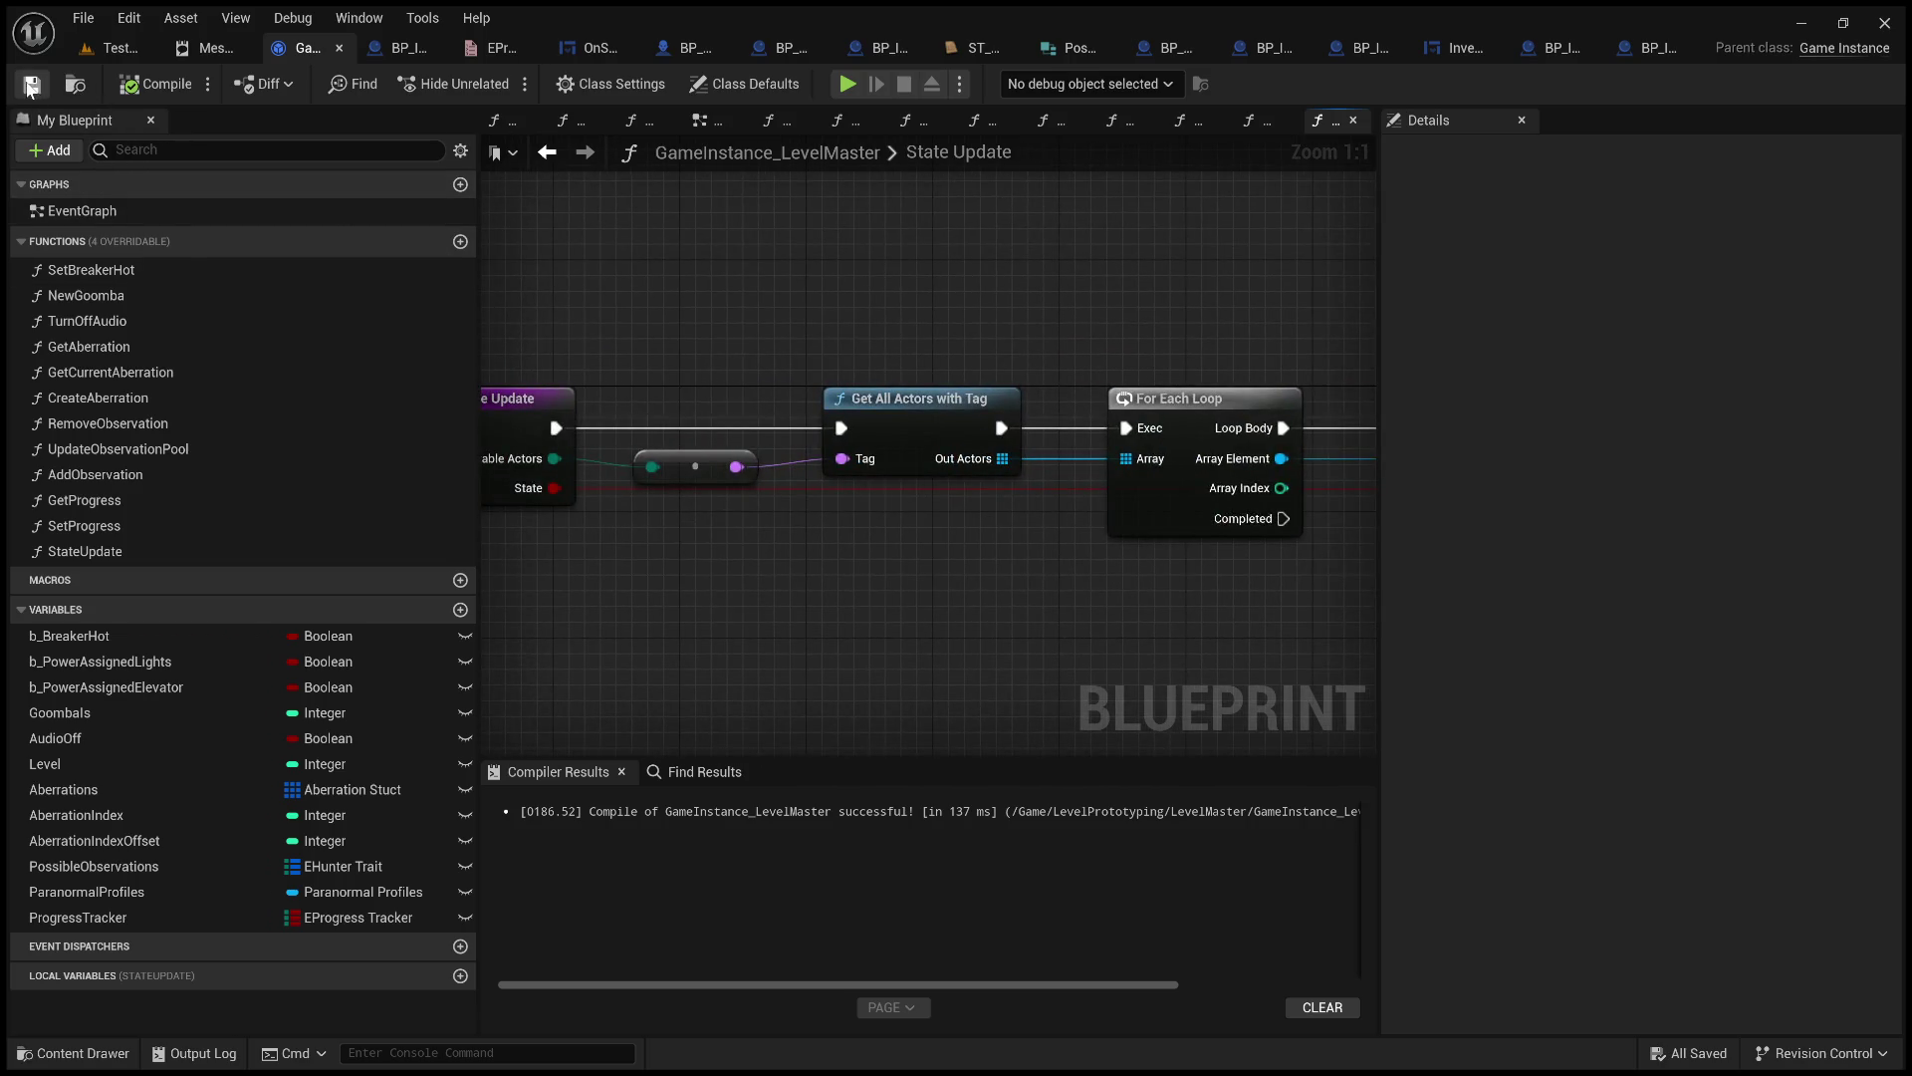
Switch to BP_ItemUsedOn's Event Graph and bring its Get Progress chain into view.
left_click(396, 48)
scroll(994, 468, "up", 2)
mouse_move(1007, 495)
left_mouse_down()
mouse_move(1233, 575)
mouse_move(820, 588)
left_mouse_up()
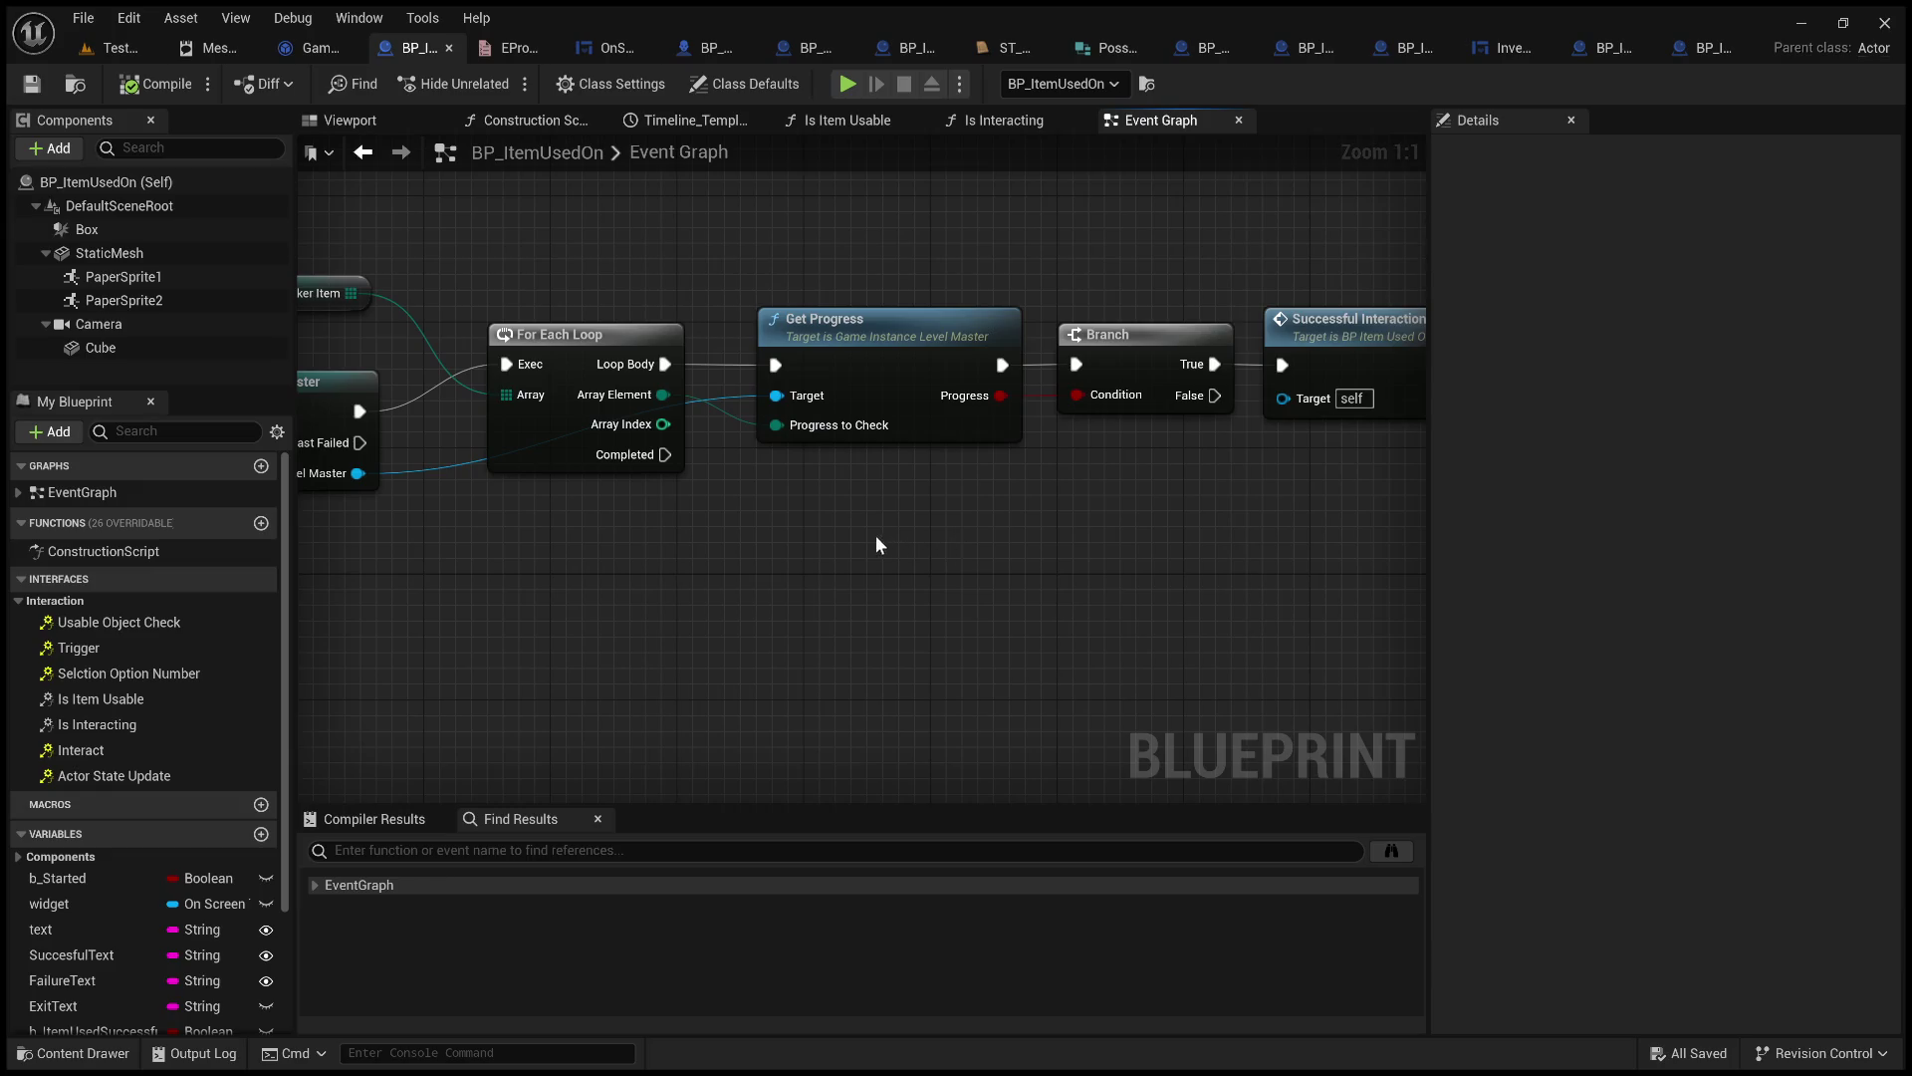
Inspect BP_ItemUsedOn's BeginPlay, game instance cast and Event Interact logic.
mouse_move(730, 542)
left_mouse_down()
mouse_move(1643, 572)
mouse_move(1425, 582)
left_mouse_up()
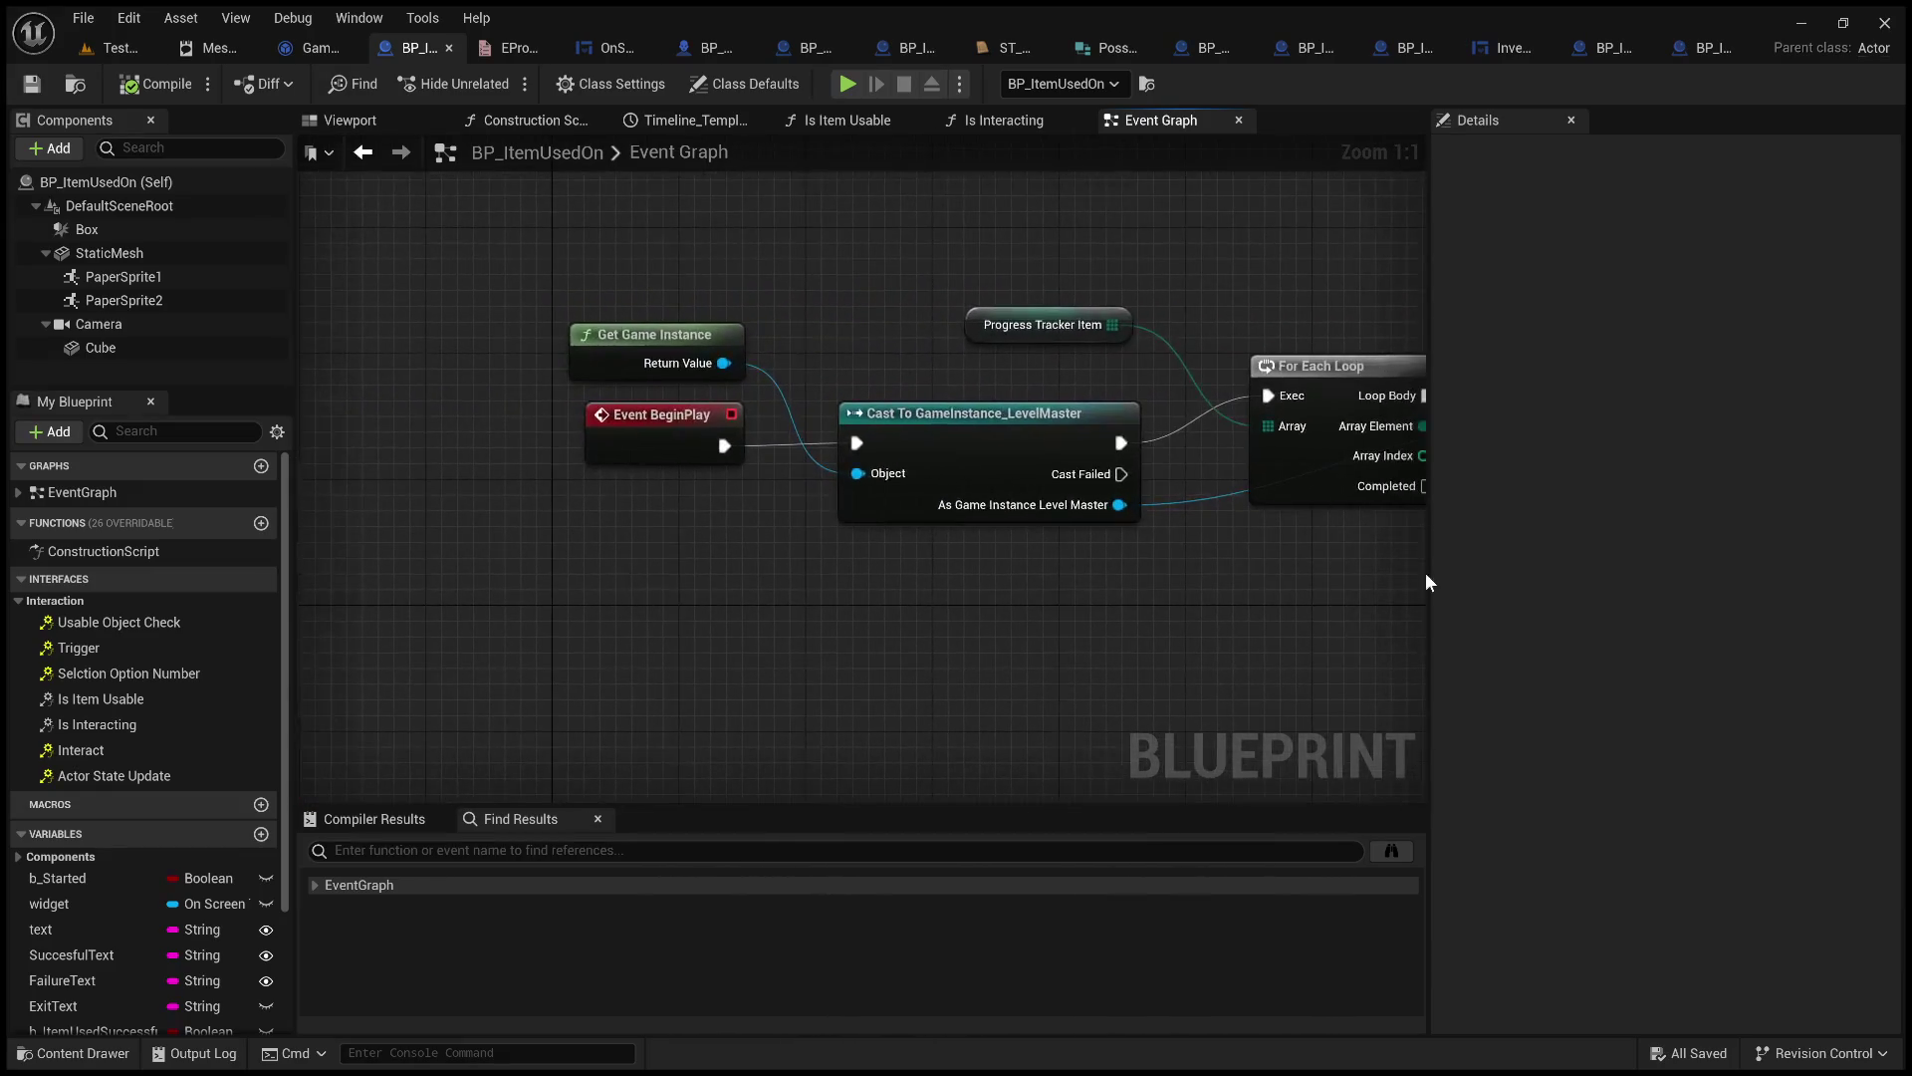
mouse_move(917, 671)
left_mouse_down()
mouse_move(940, 610)
mouse_move(922, 375)
mouse_move(978, 528)
mouse_move(974, 401)
left_mouse_up()
left_click_drag(981, 548, 973, 472)
mouse_move(1126, 581)
left_mouse_down()
mouse_move(1063, 431)
mouse_move(1066, 358)
left_mouse_up()
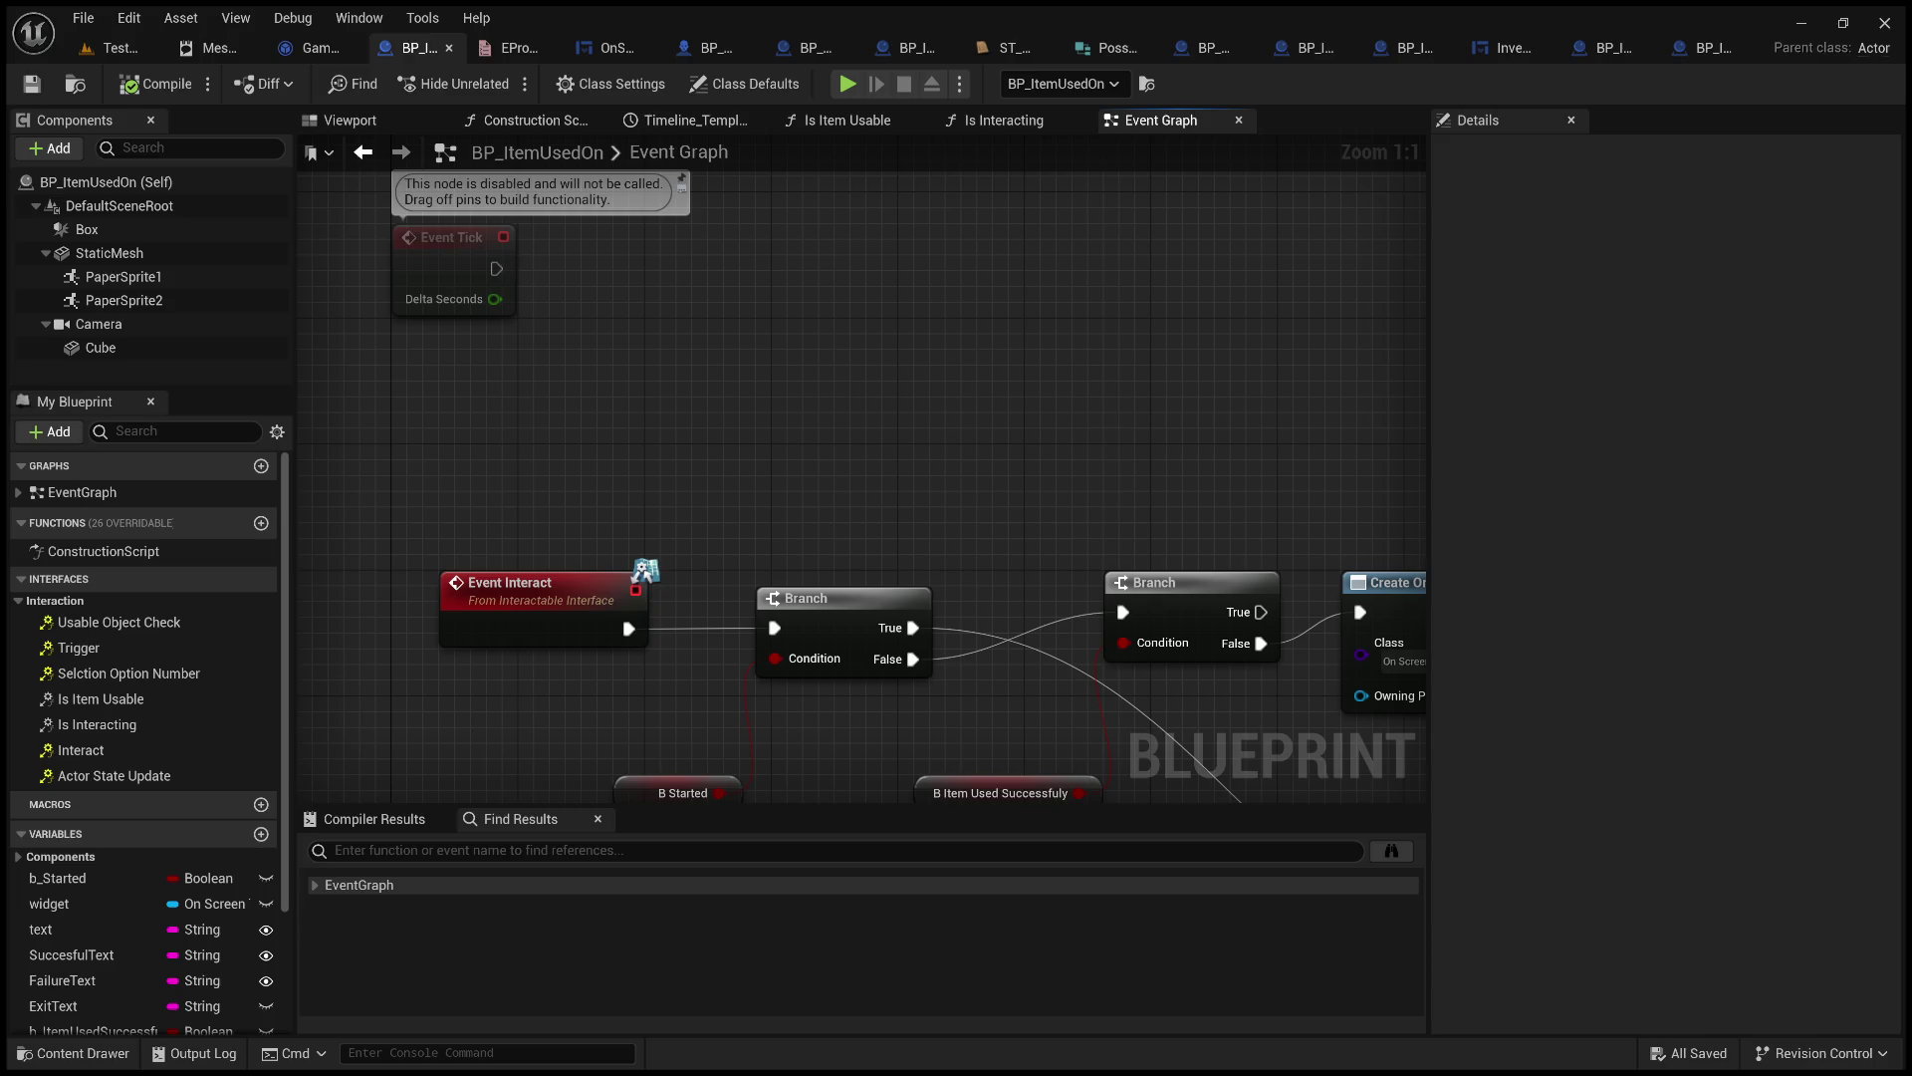
Look further down the graph, then return to GameInstance_LevelMaster's State Update entry node.
left_click_drag(685, 407, 891, 464)
mouse_move(749, 381)
left_mouse_down()
mouse_move(991, 393)
mouse_move(966, 389)
mouse_move(779, 142)
mouse_move(773, 265)
mouse_move(845, 661)
mouse_move(846, 623)
mouse_move(931, 773)
mouse_move(812, 670)
mouse_move(913, 704)
mouse_move(508, 671)
left_mouse_up()
scroll(871, 666, "down", 1)
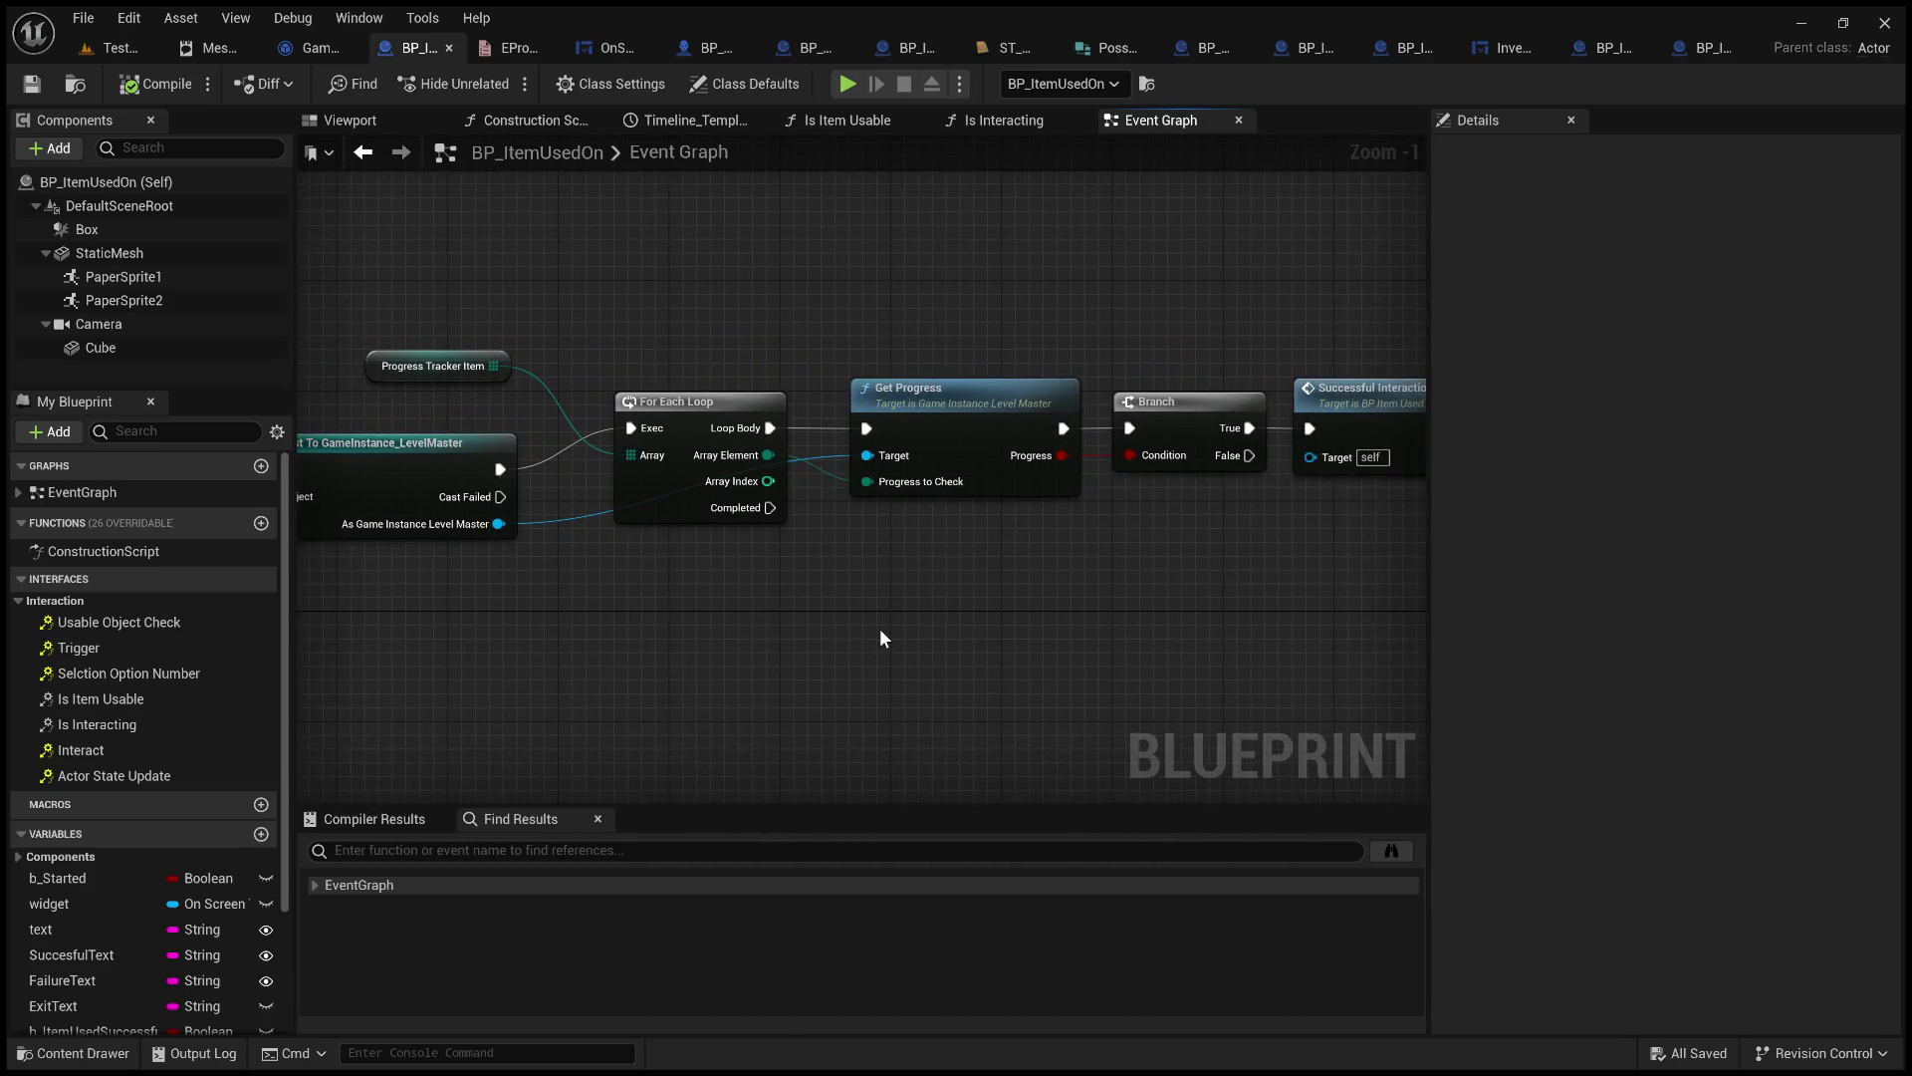
left_click(332, 49)
mouse_move(782, 352)
left_mouse_down()
mouse_move(1113, 352)
mouse_move(958, 346)
left_mouse_up()
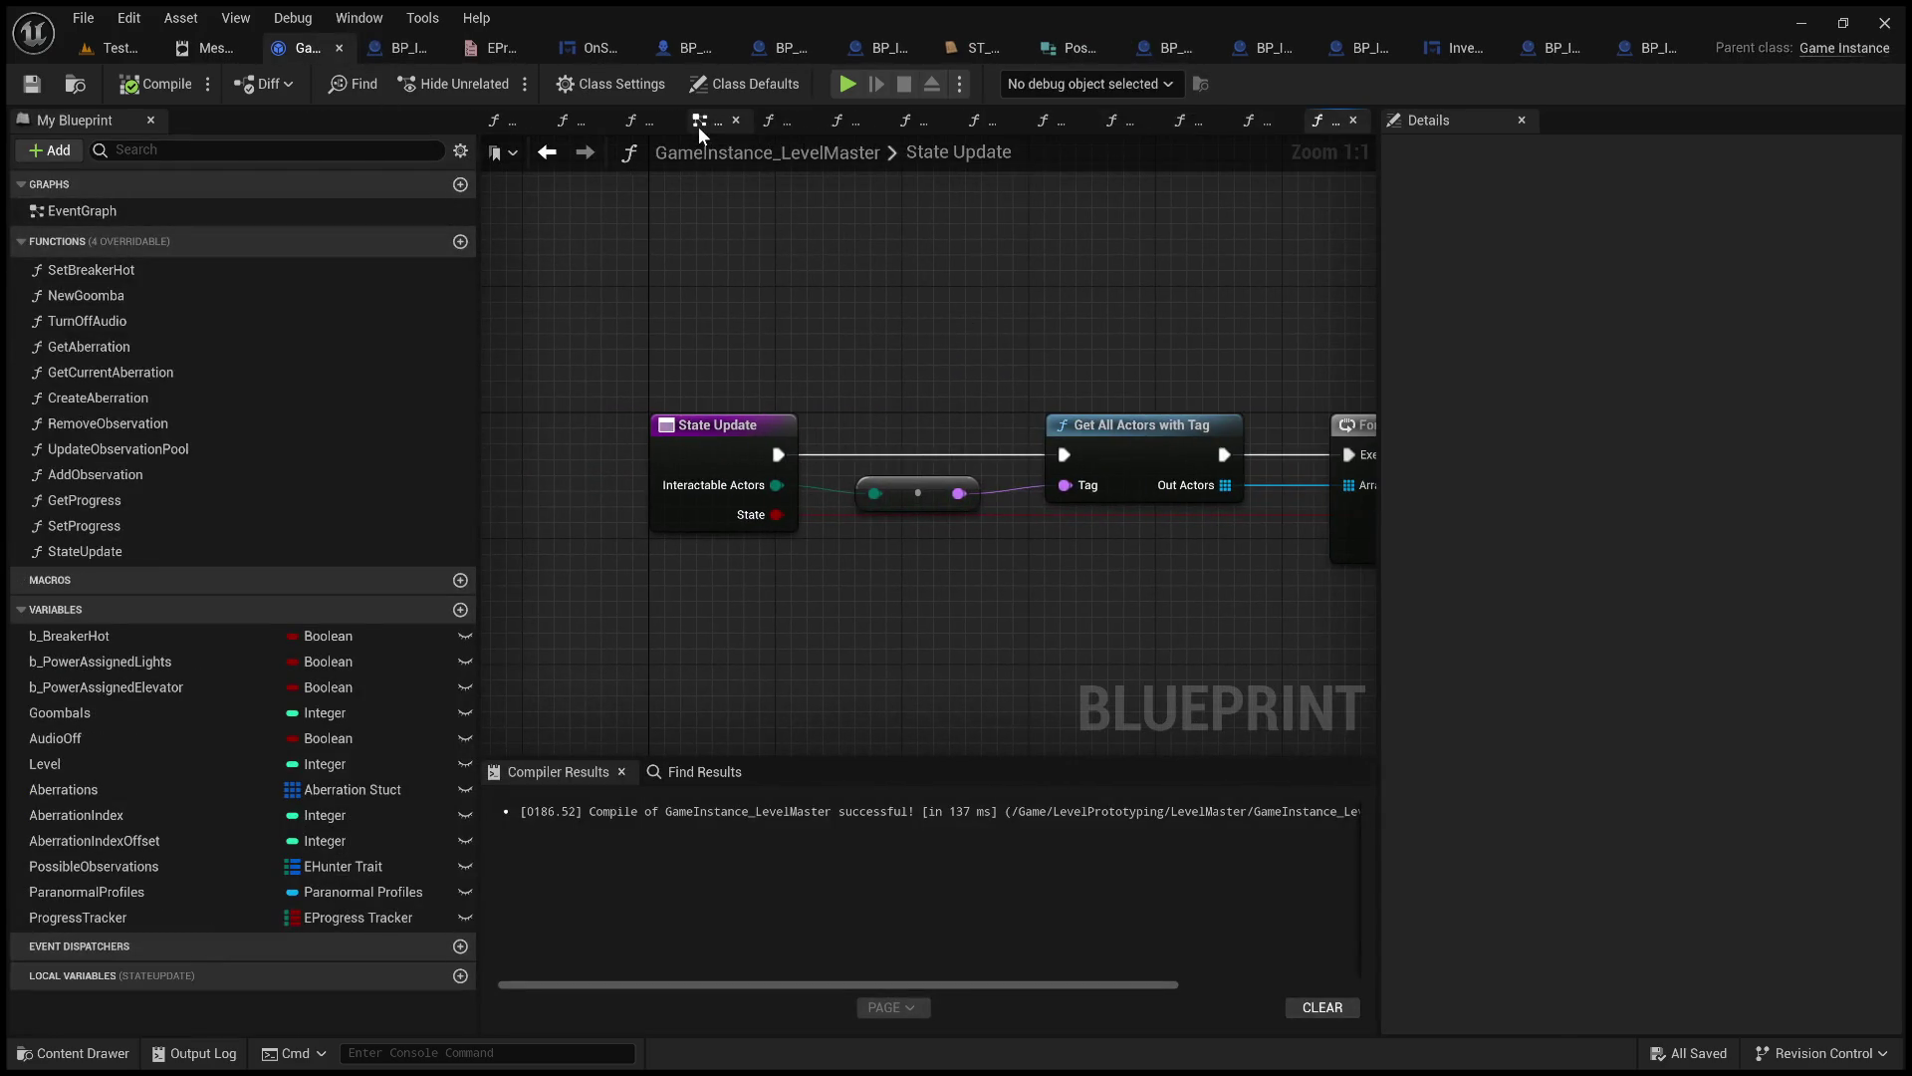
Open GameInstance_LevelMaster's empty EventGraph from the My Blueprint panel.
double_click(159, 211)
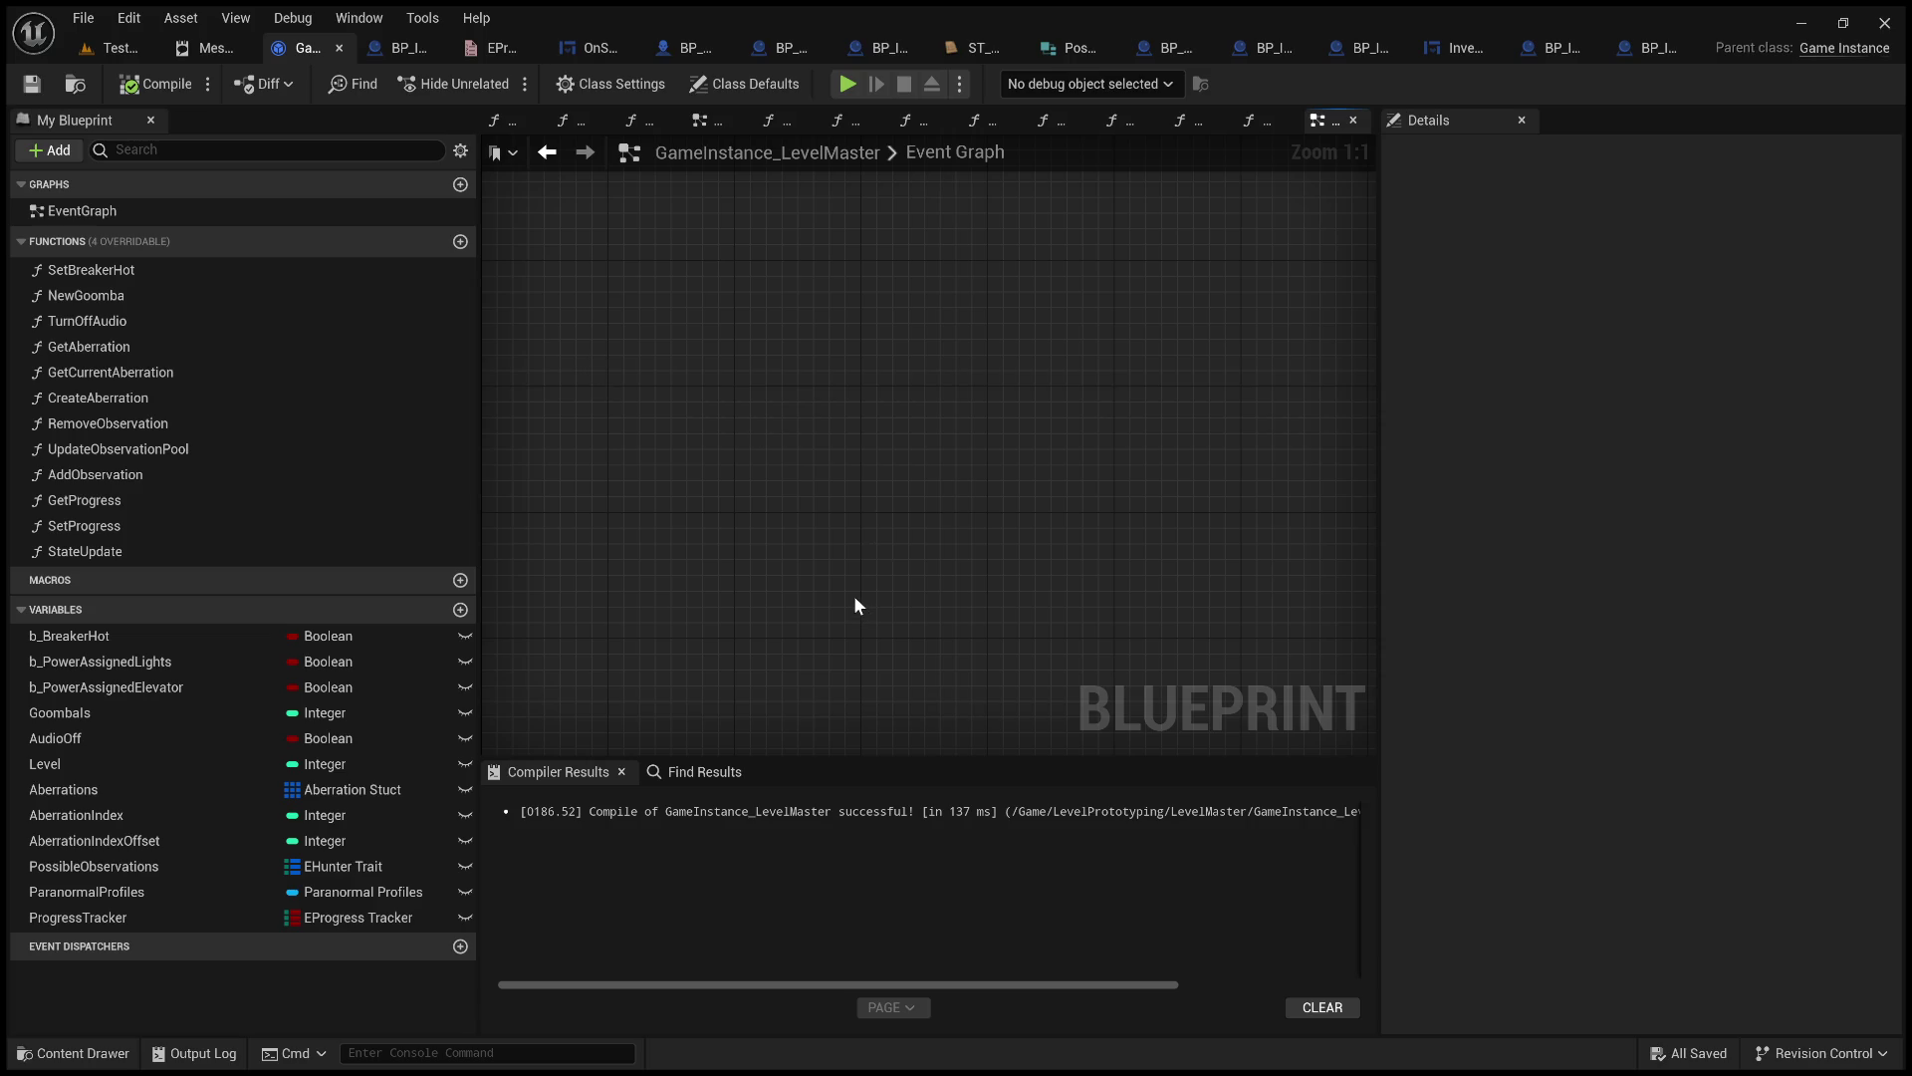
Place an Event Init node in GameInstance_LevelMaster's Event Graph.
key("ctrl+z")
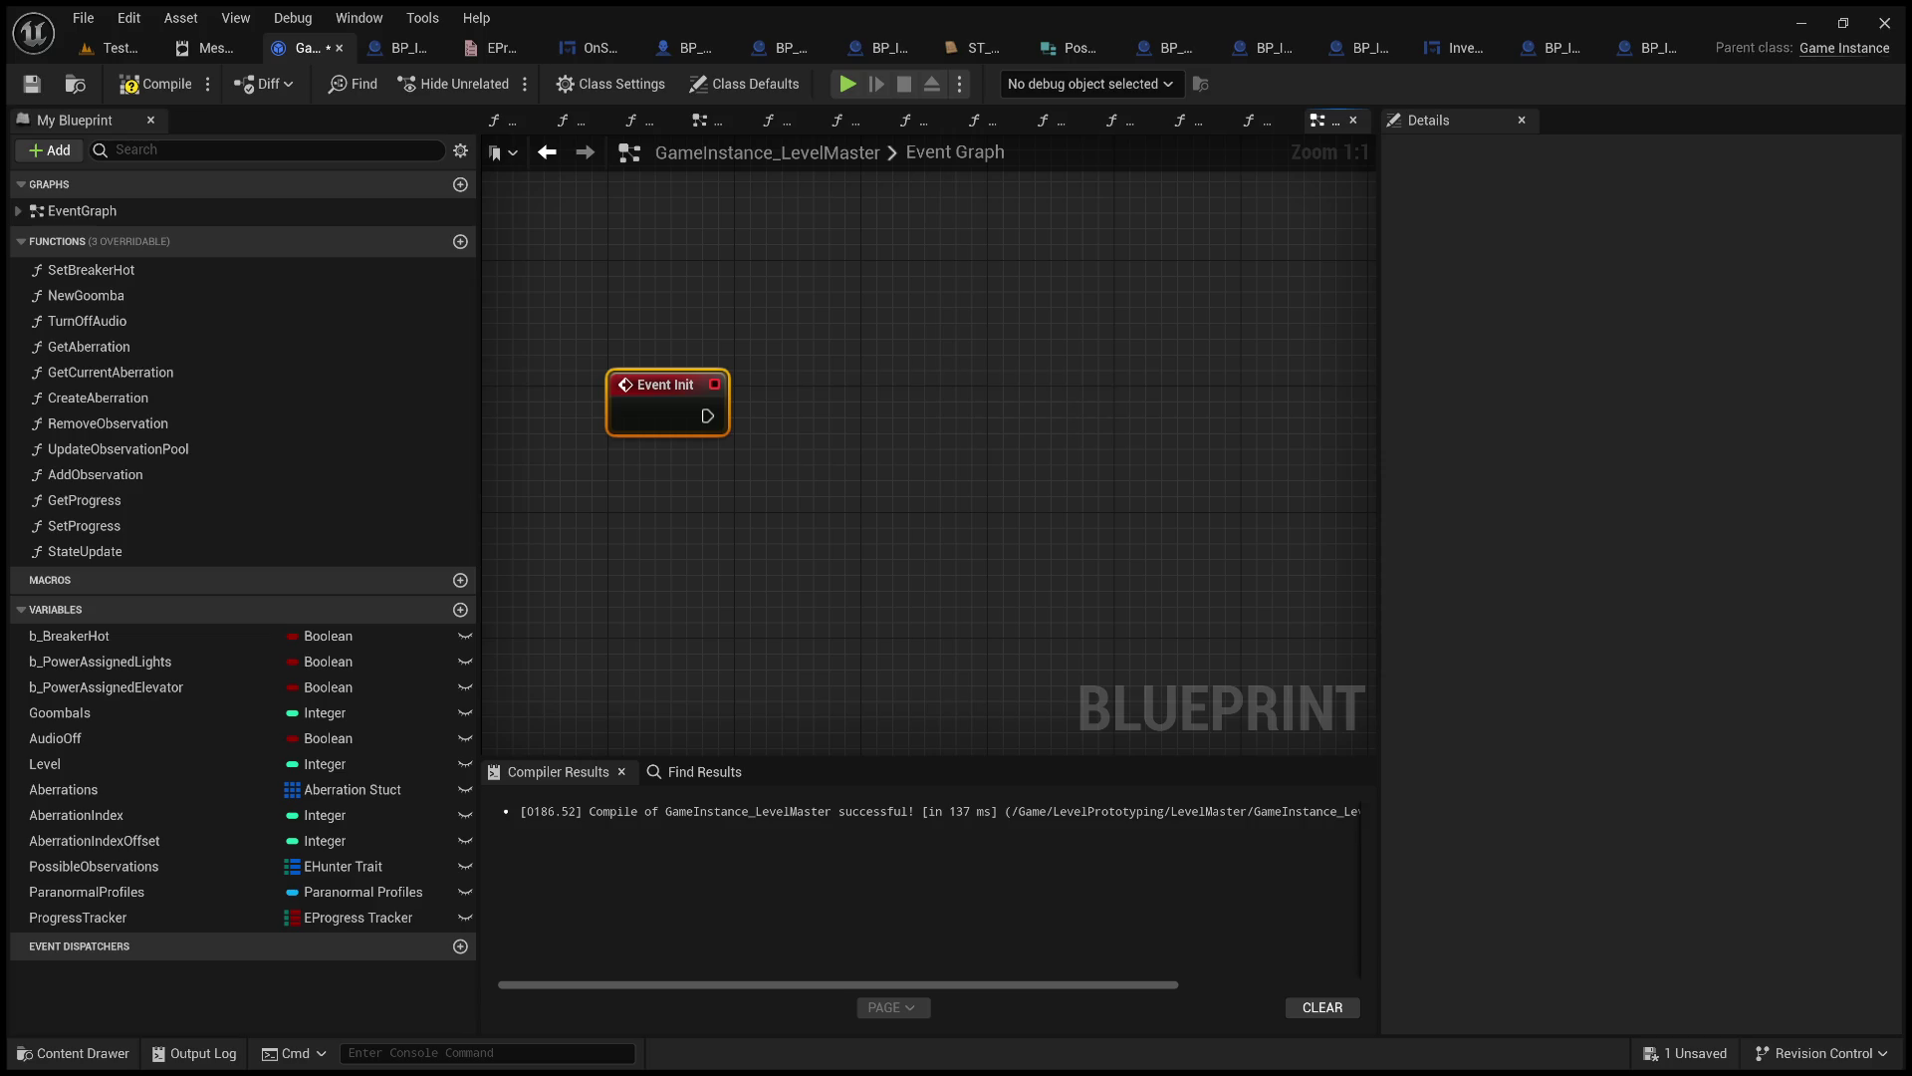
Widen the graph area at the expense of the Details panel and deselect Event Init.
mouse_move(1380, 388)
left_mouse_down()
mouse_move(1648, 398)
mouse_move(1524, 382)
left_mouse_up()
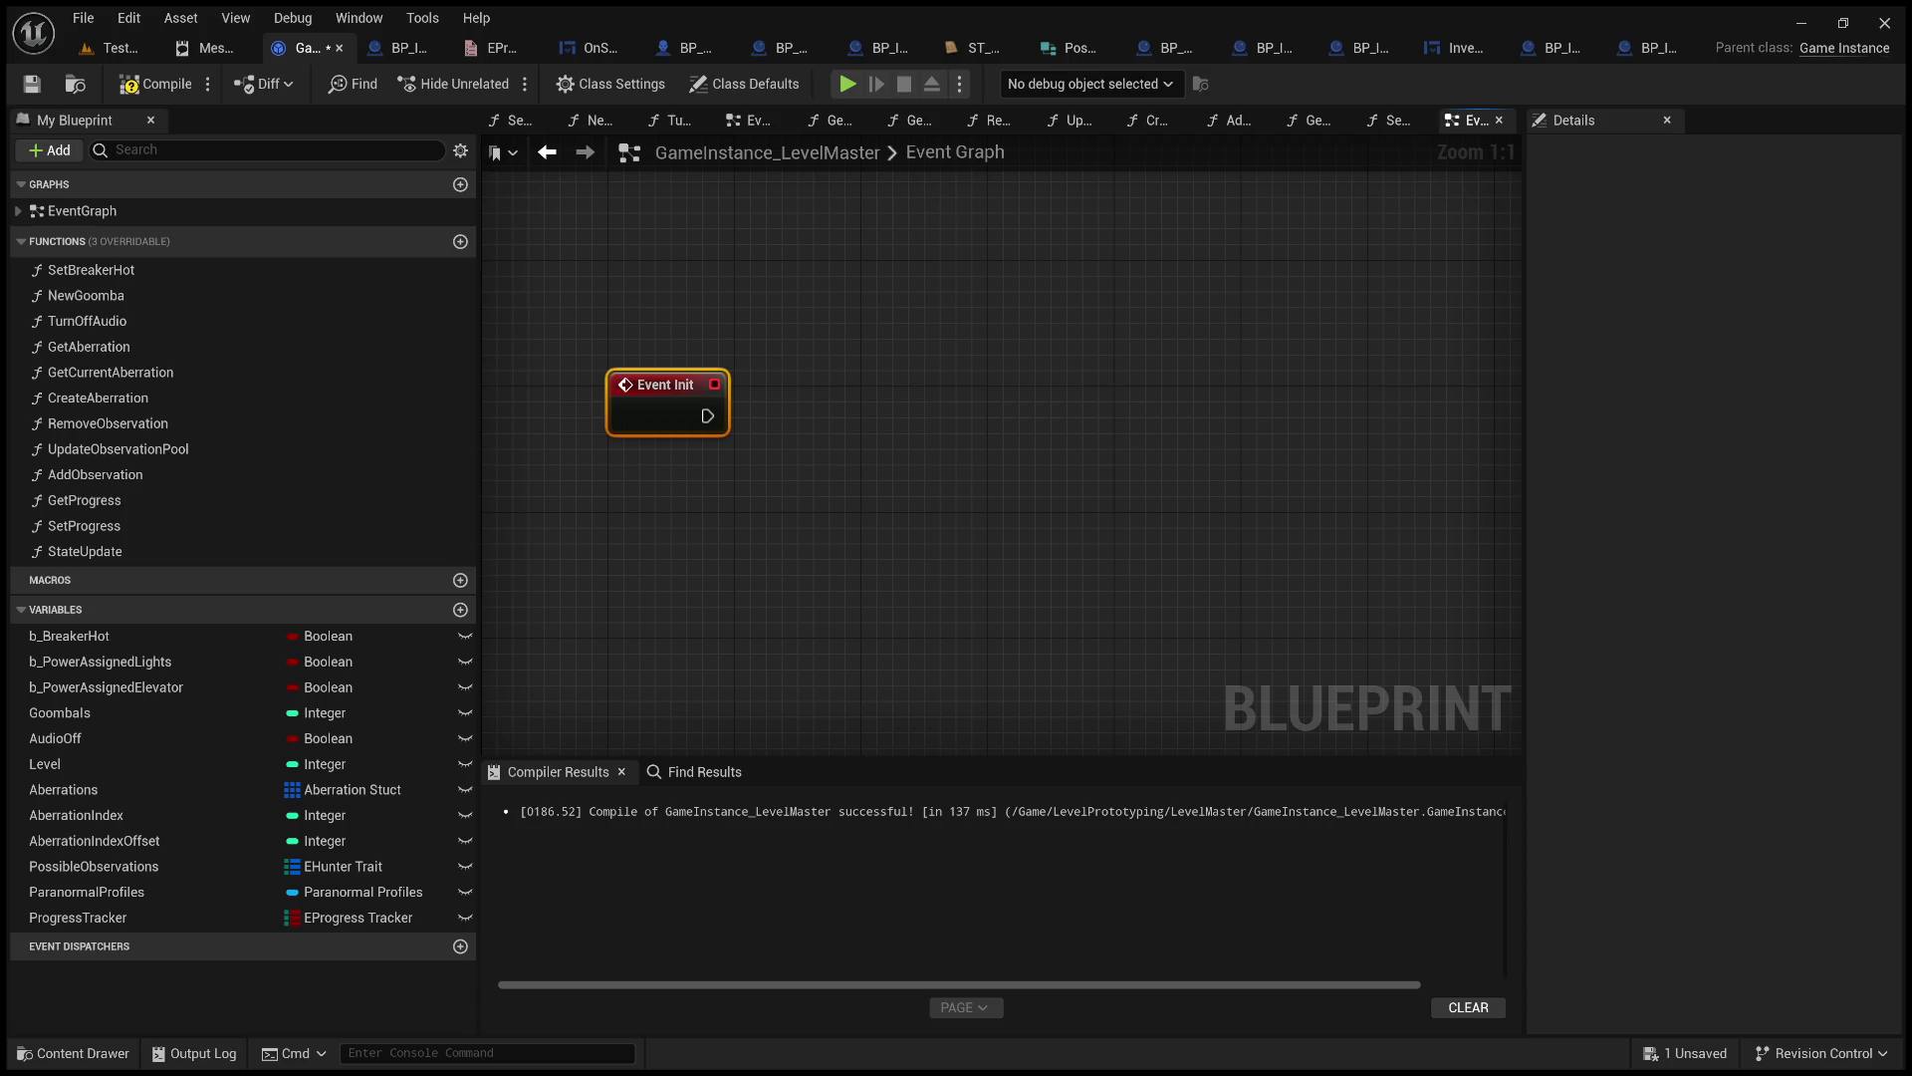
left_click_drag(896, 403, 971, 456)
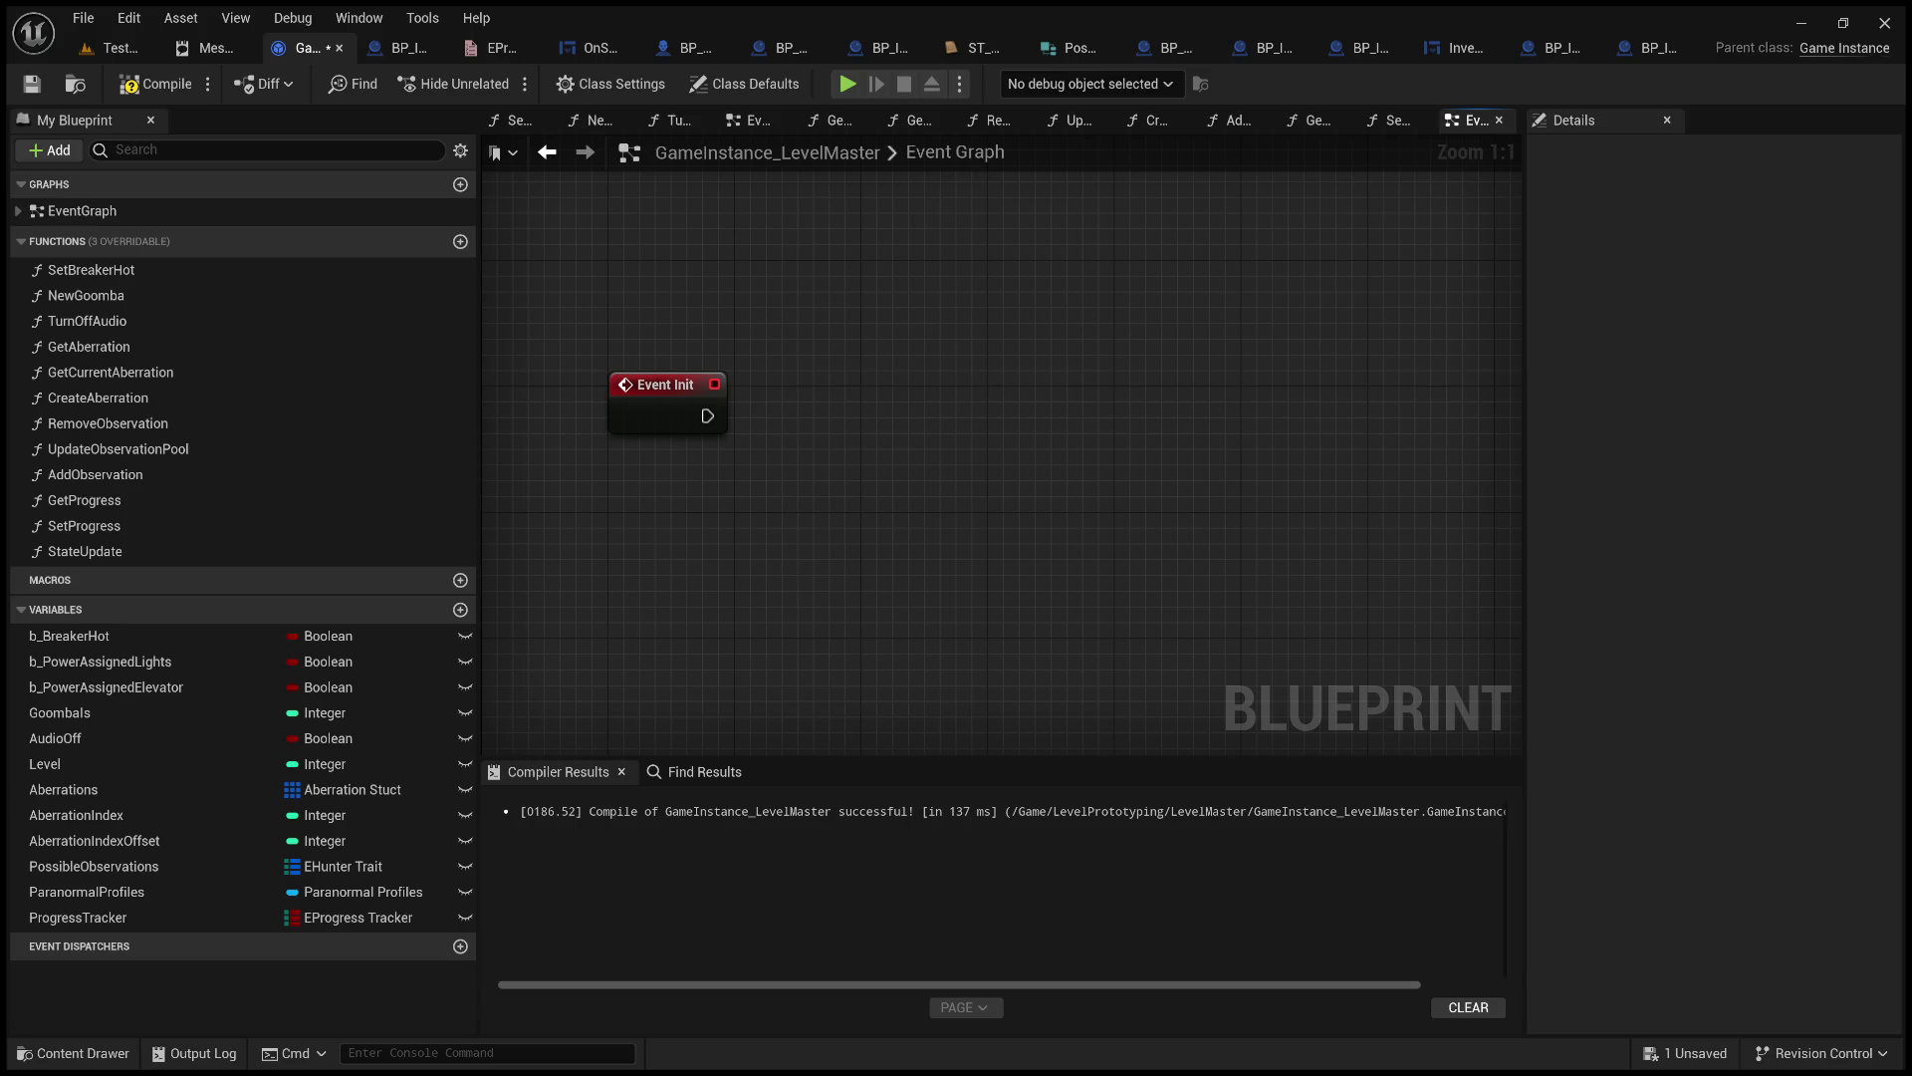
Delete the Event Init node from the GameInstance_LevelMaster Event Graph.
left_click_drag(978, 504, 587, 313)
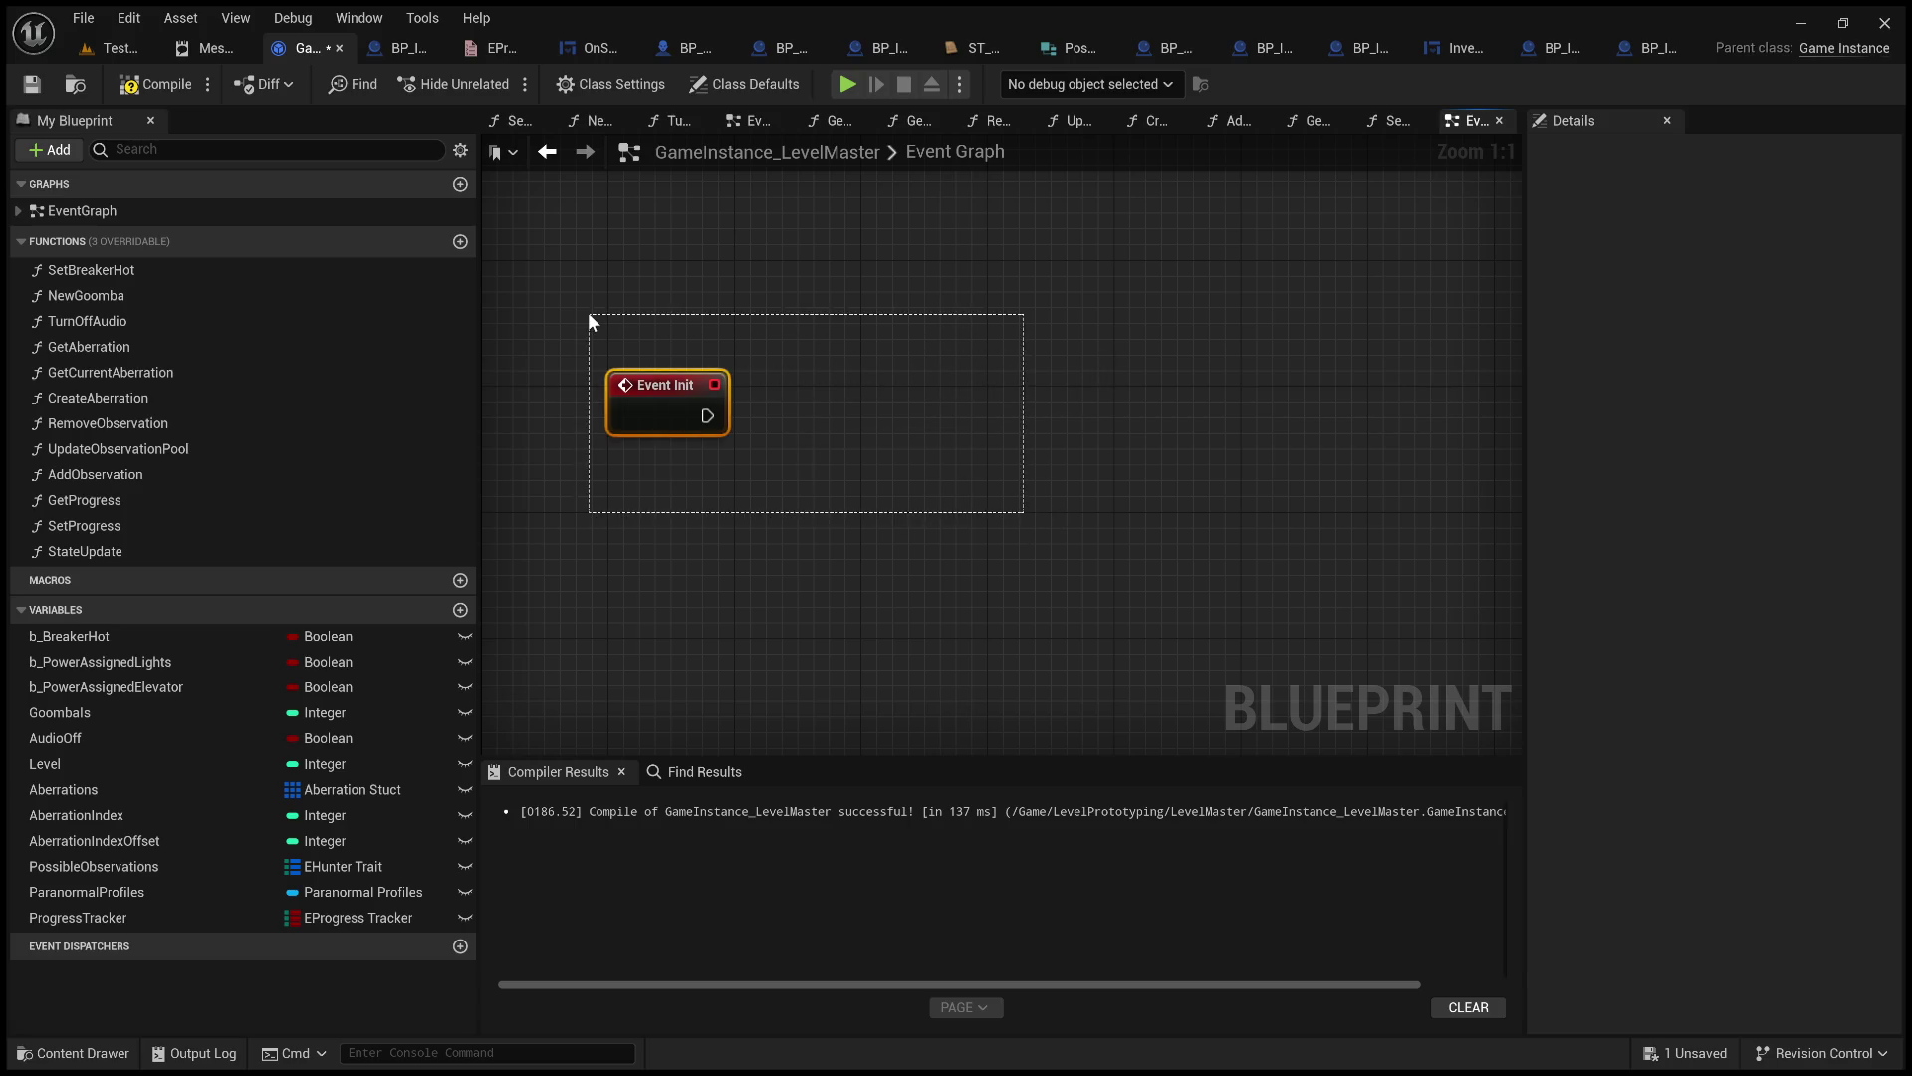
key("Delete")
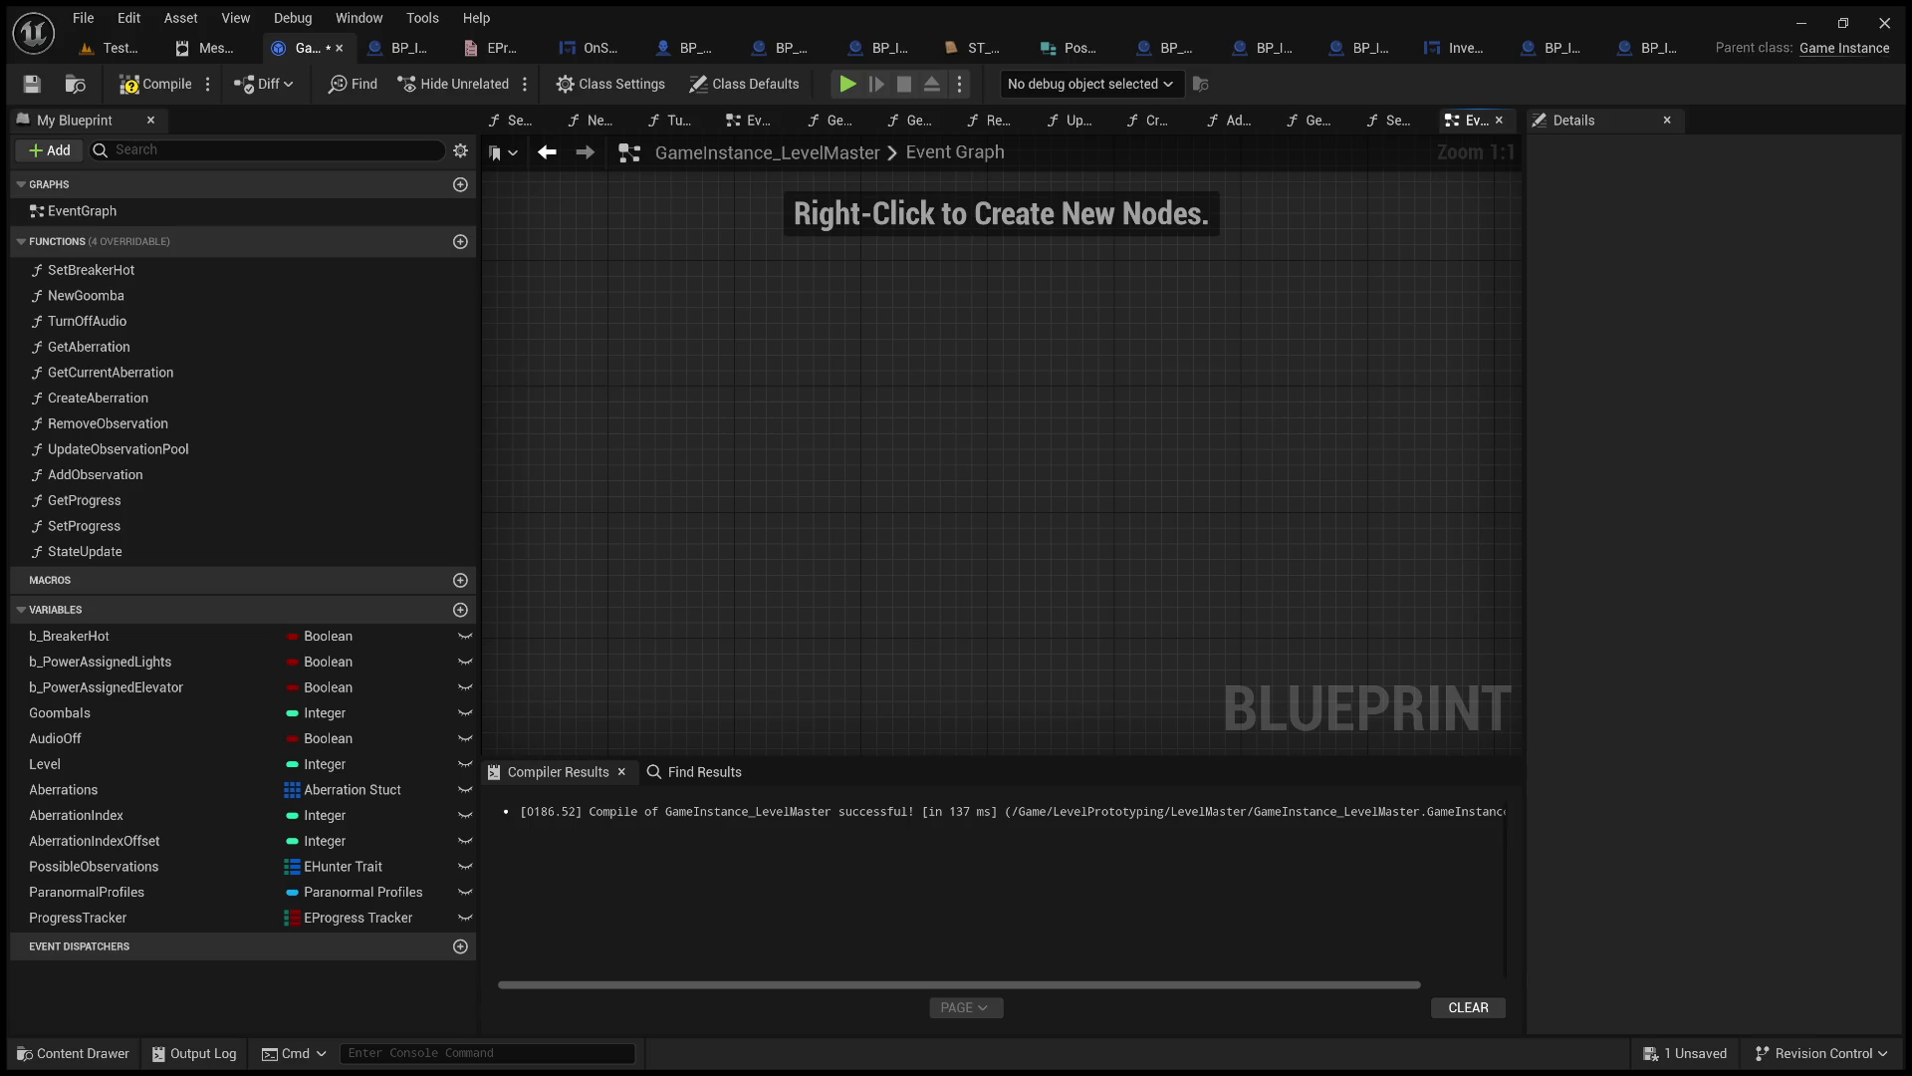
left_click(403, 48)
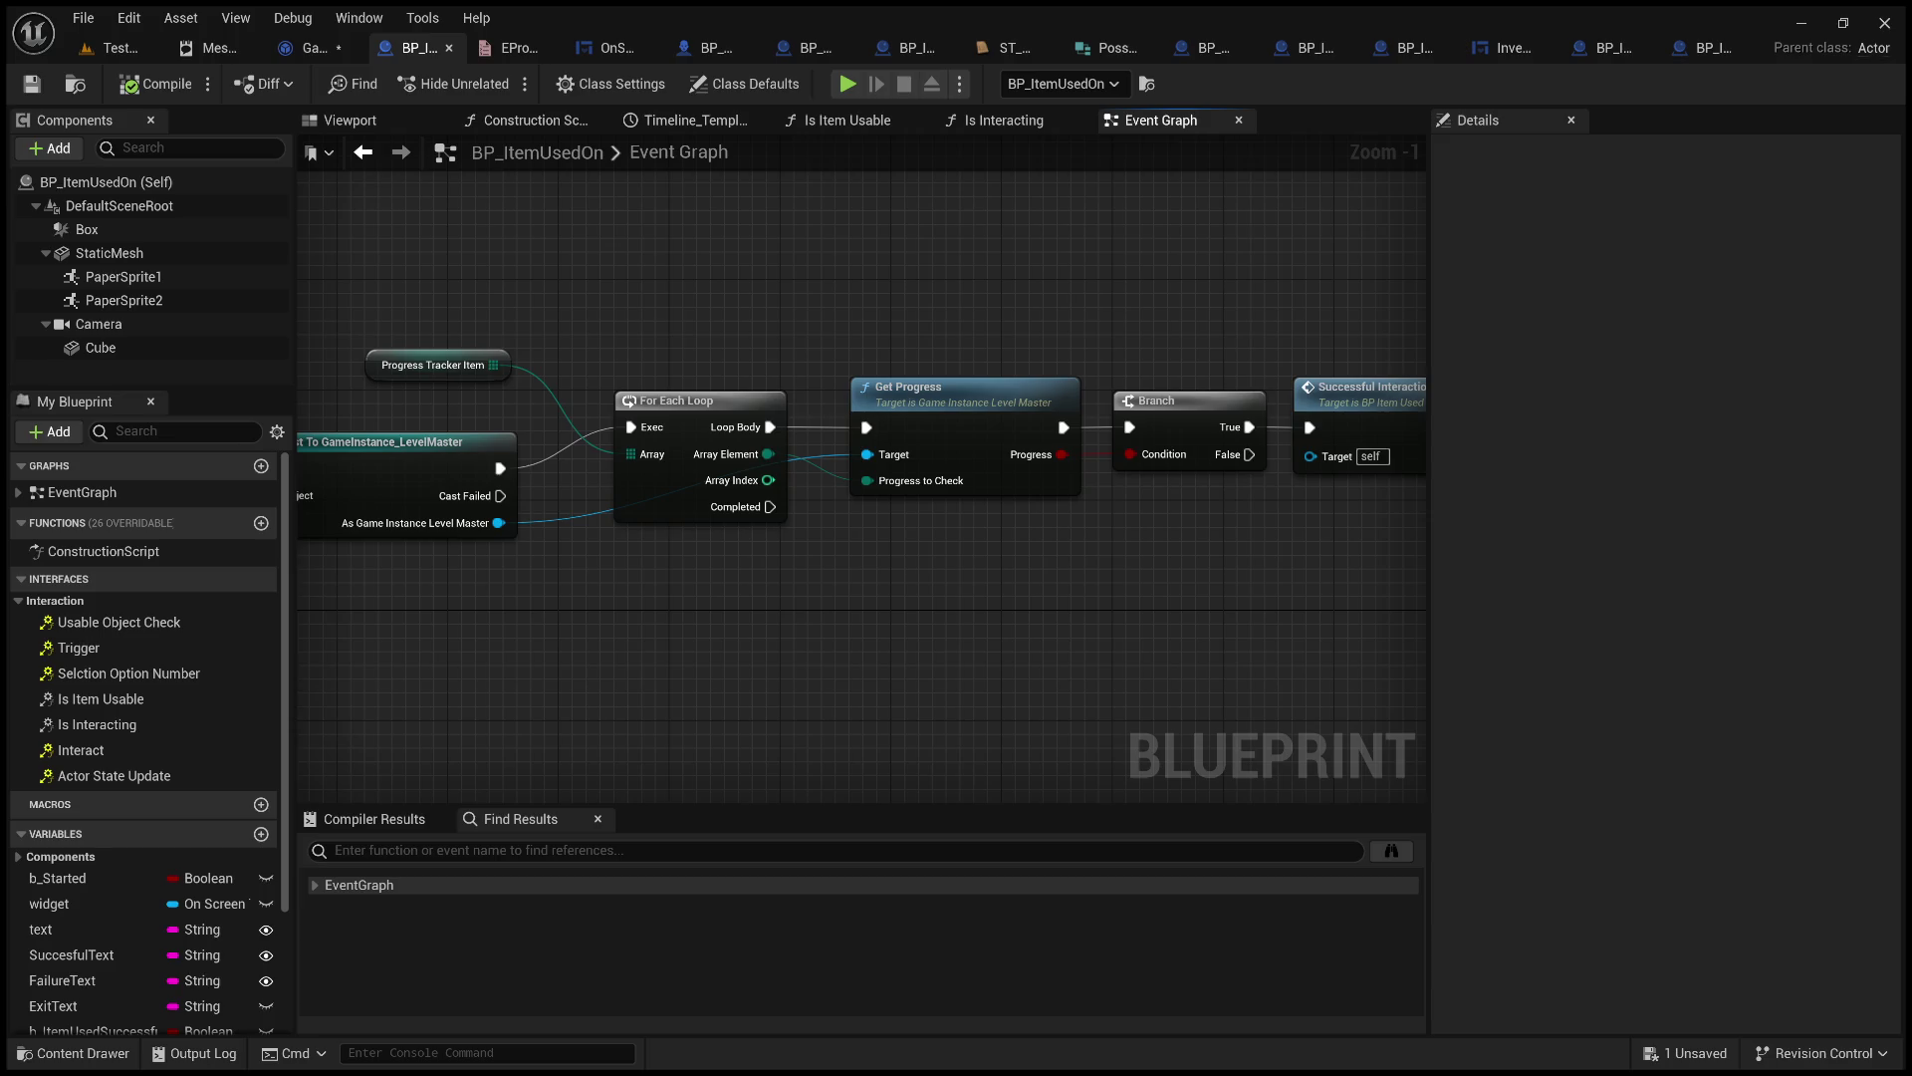
Review the Get Game Instance and Cast To GameInstance_LevelMaster setup in BP_ItemUsedOn's graph.
mouse_move(803, 318)
left_mouse_down()
mouse_move(760, 355)
mouse_move(1144, 333)
left_mouse_up()
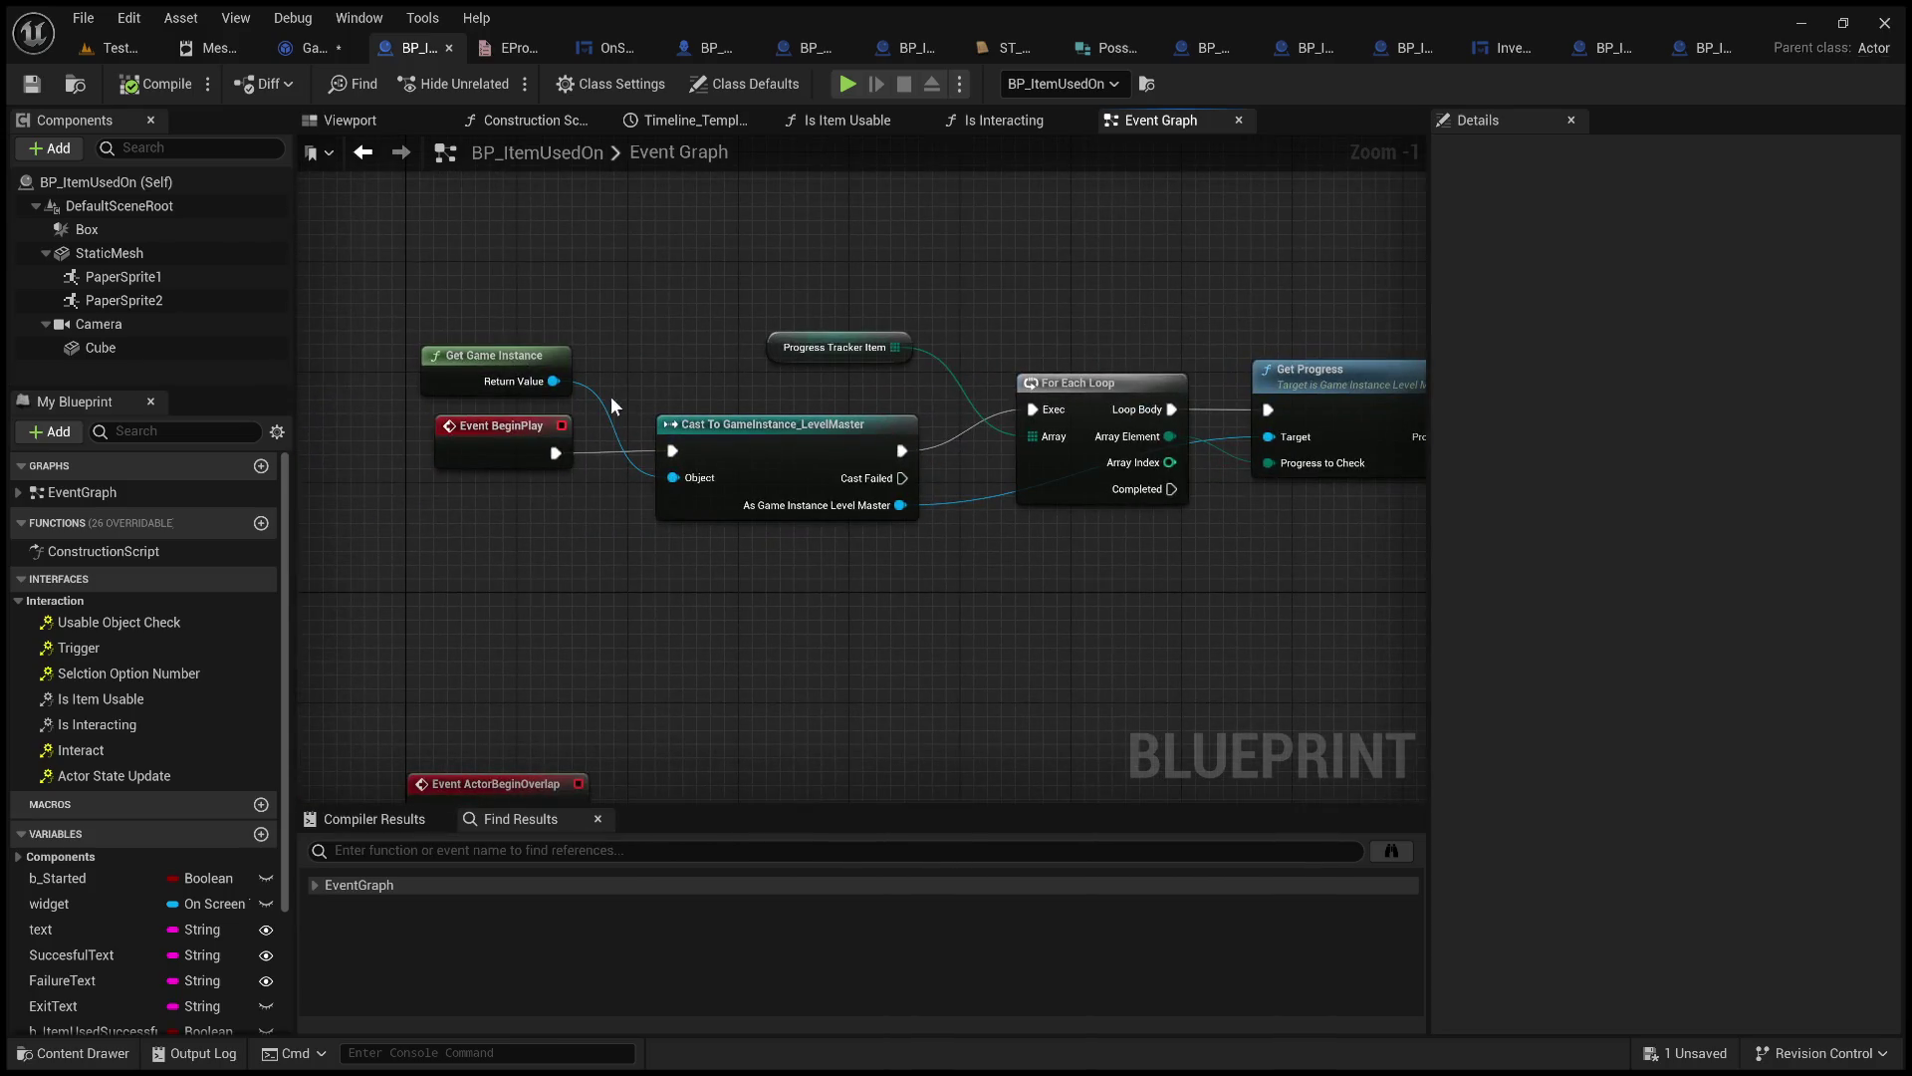
mouse_move(900, 505)
left_mouse_down()
mouse_move(942, 467)
mouse_move(1034, 288)
left_mouse_up()
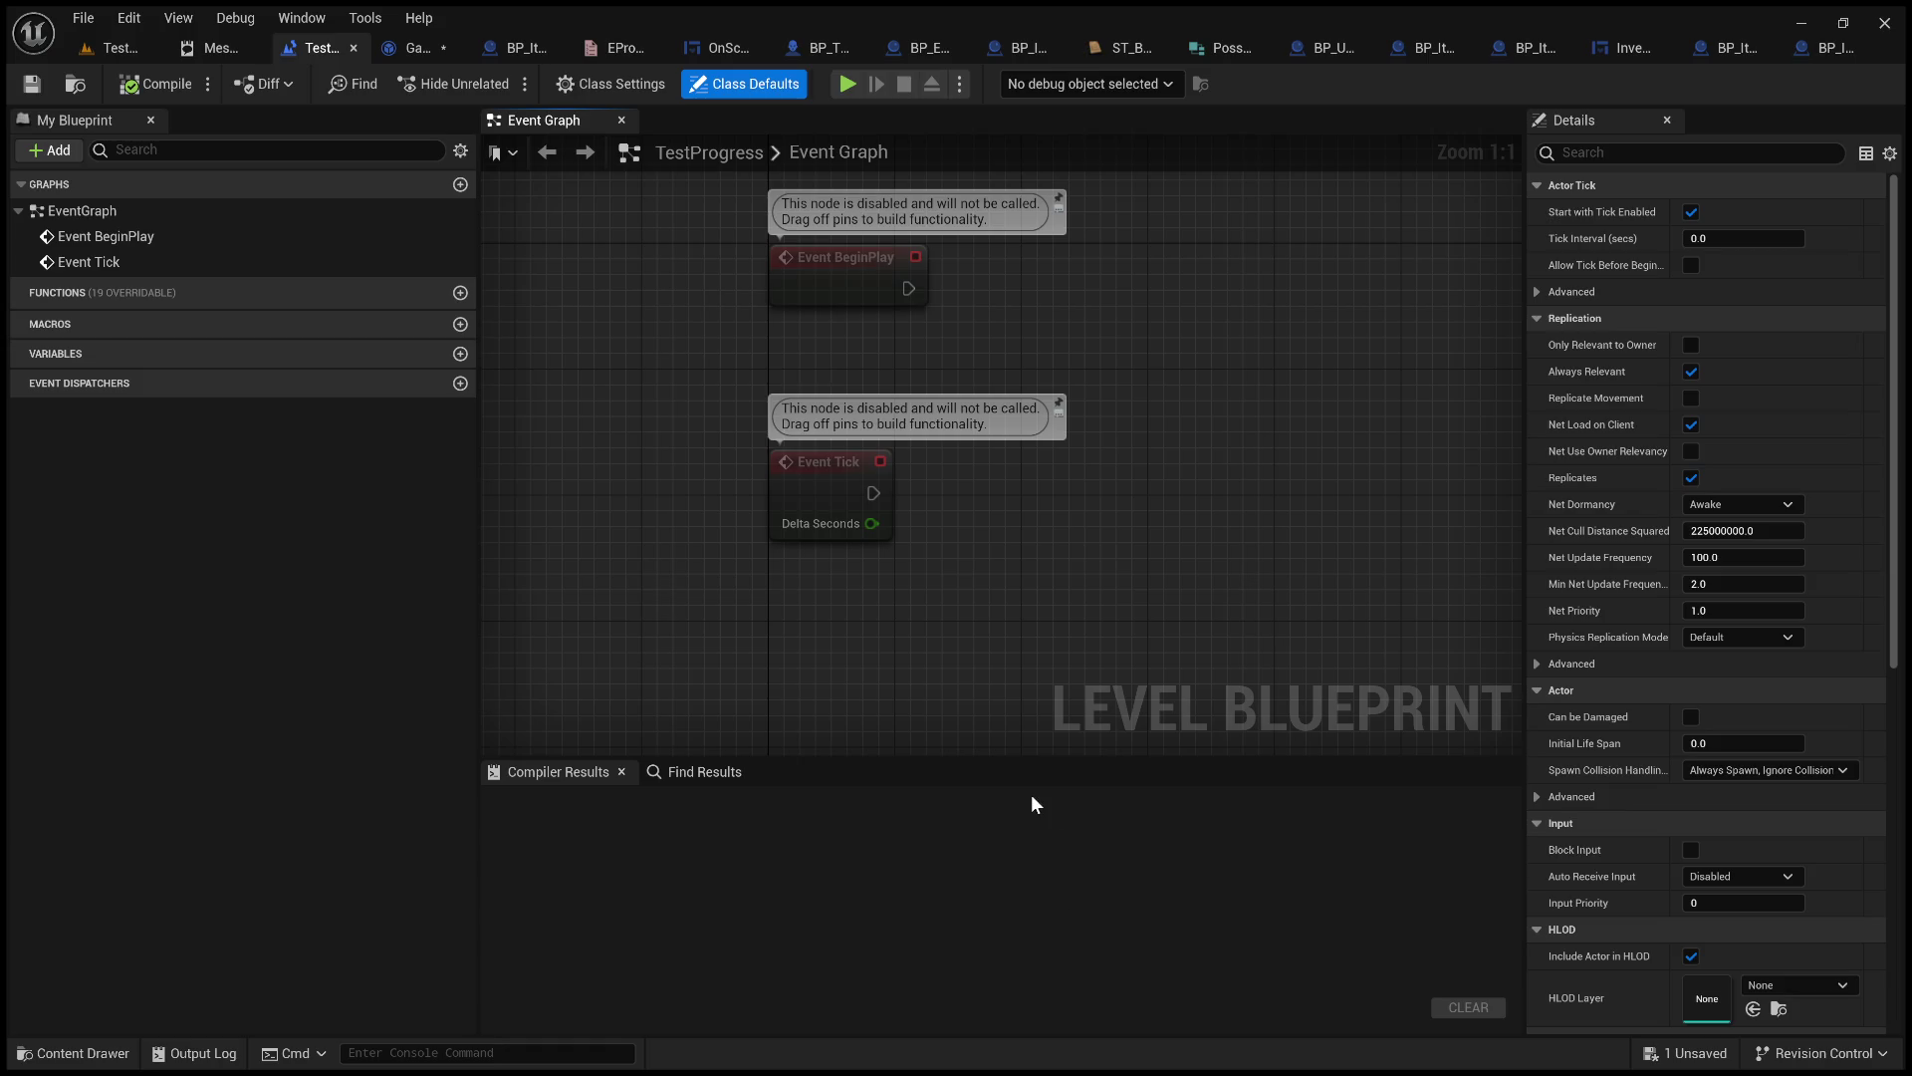
Bring the disabled Event BeginPlay and Event Tick nodes to the middle of the TestProgress graph.
left_click_drag(1091, 534, 1014, 730)
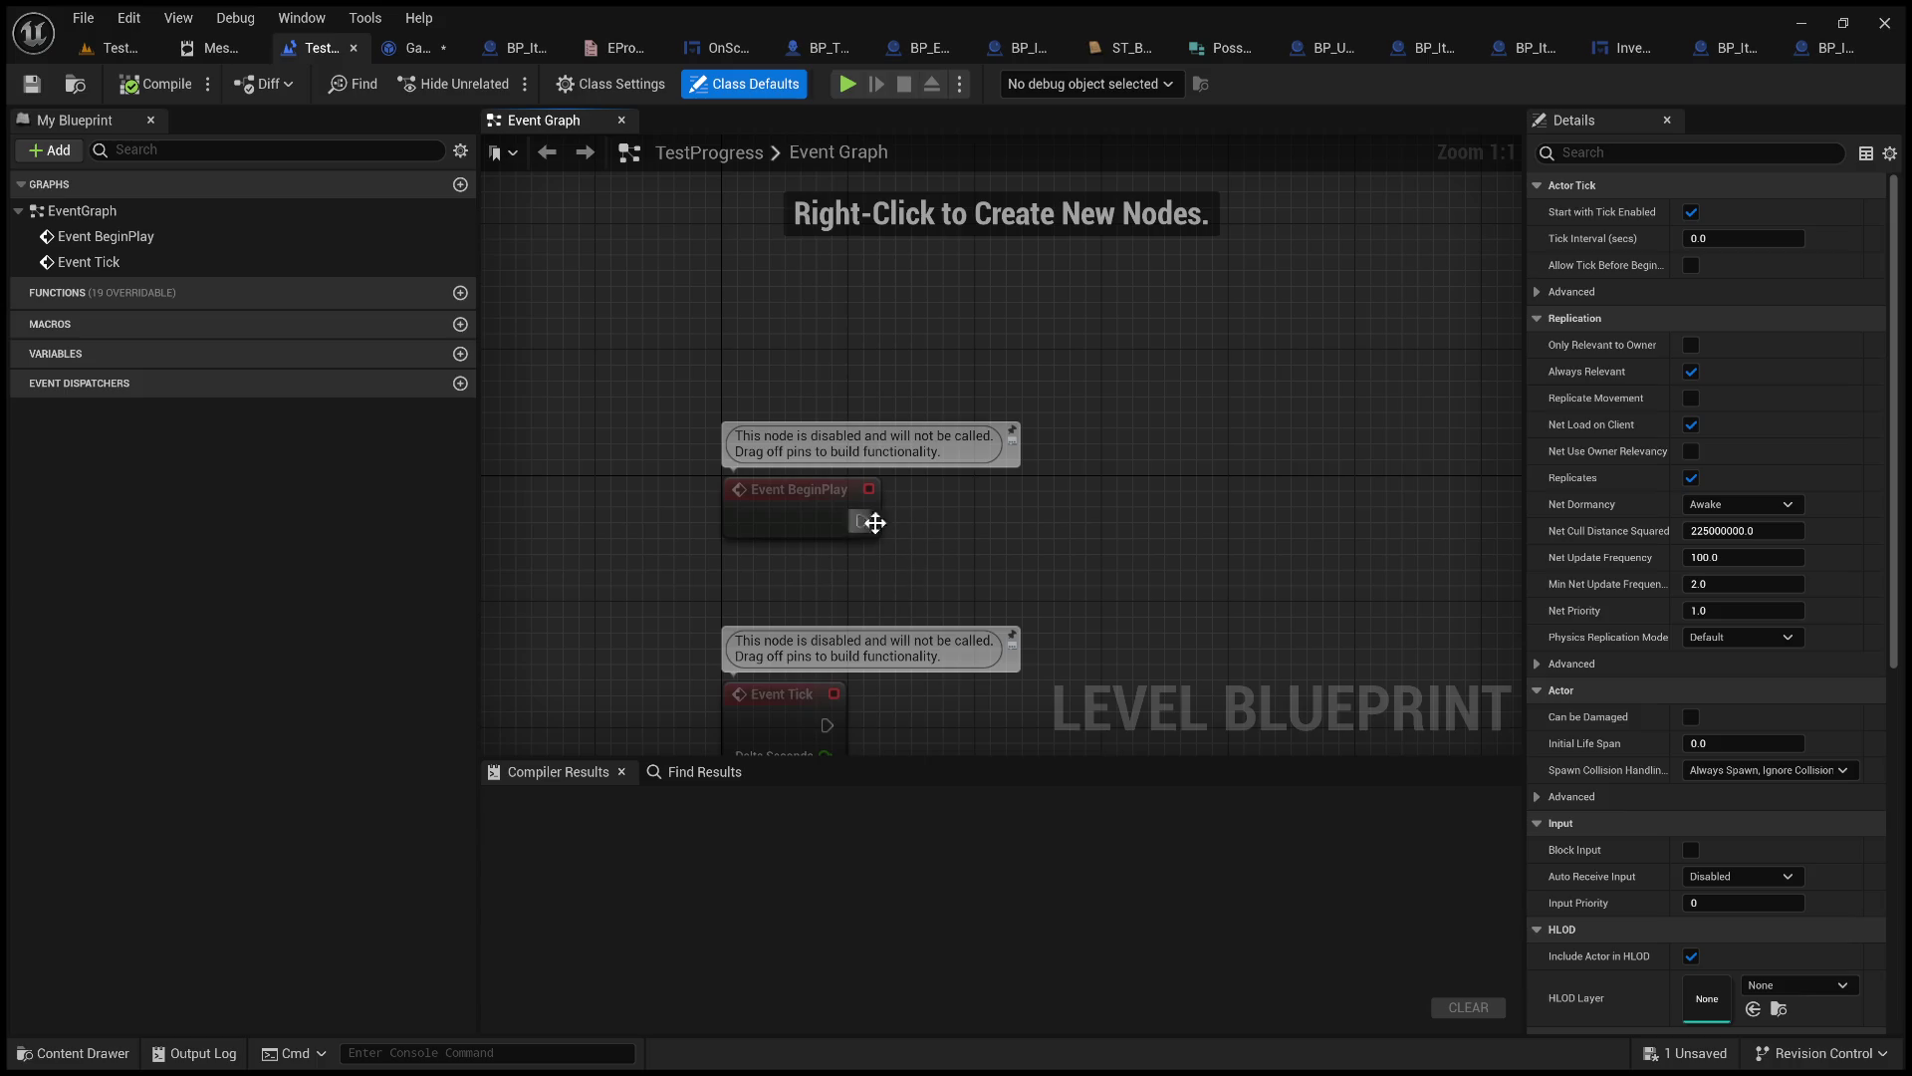
mouse_move(590, 361)
left_mouse_down()
mouse_move(1187, 655)
mouse_move(1131, 570)
left_mouse_up()
left_click(1125, 570)
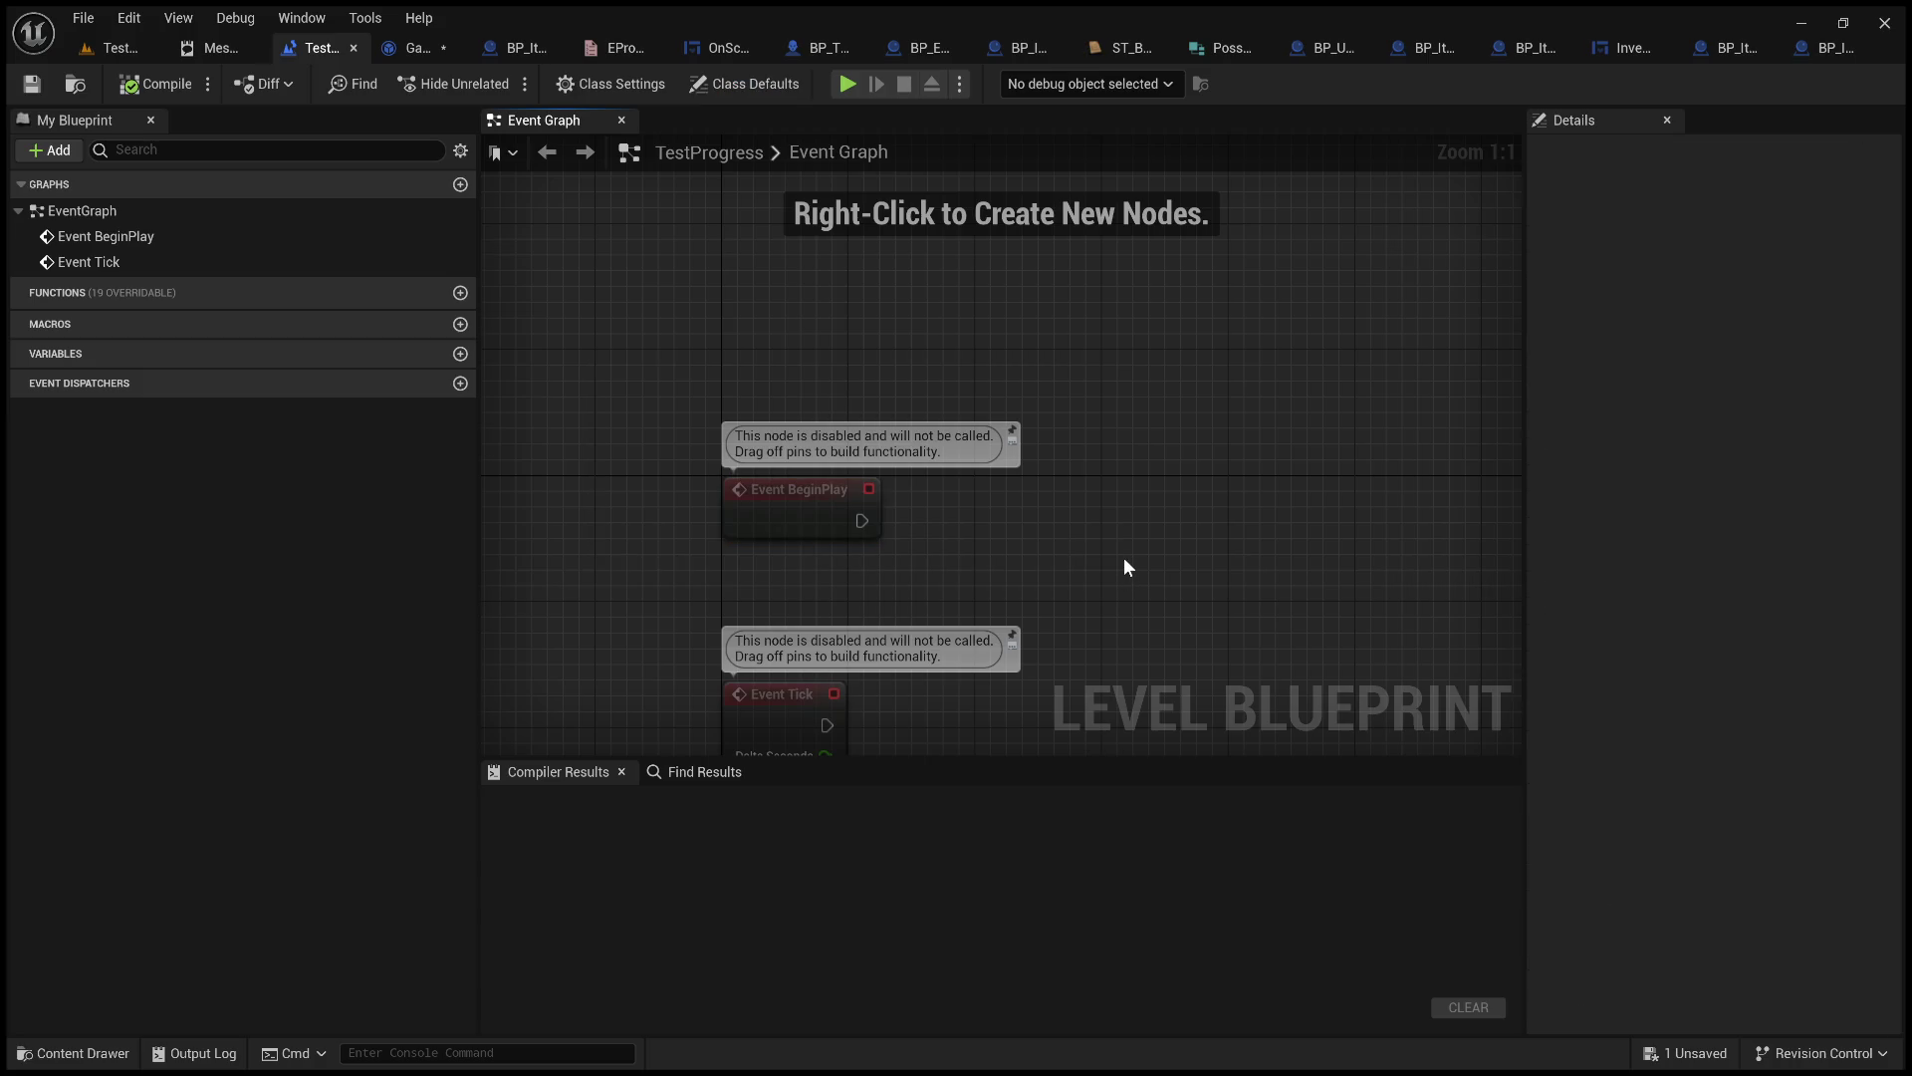
left_click(747, 491)
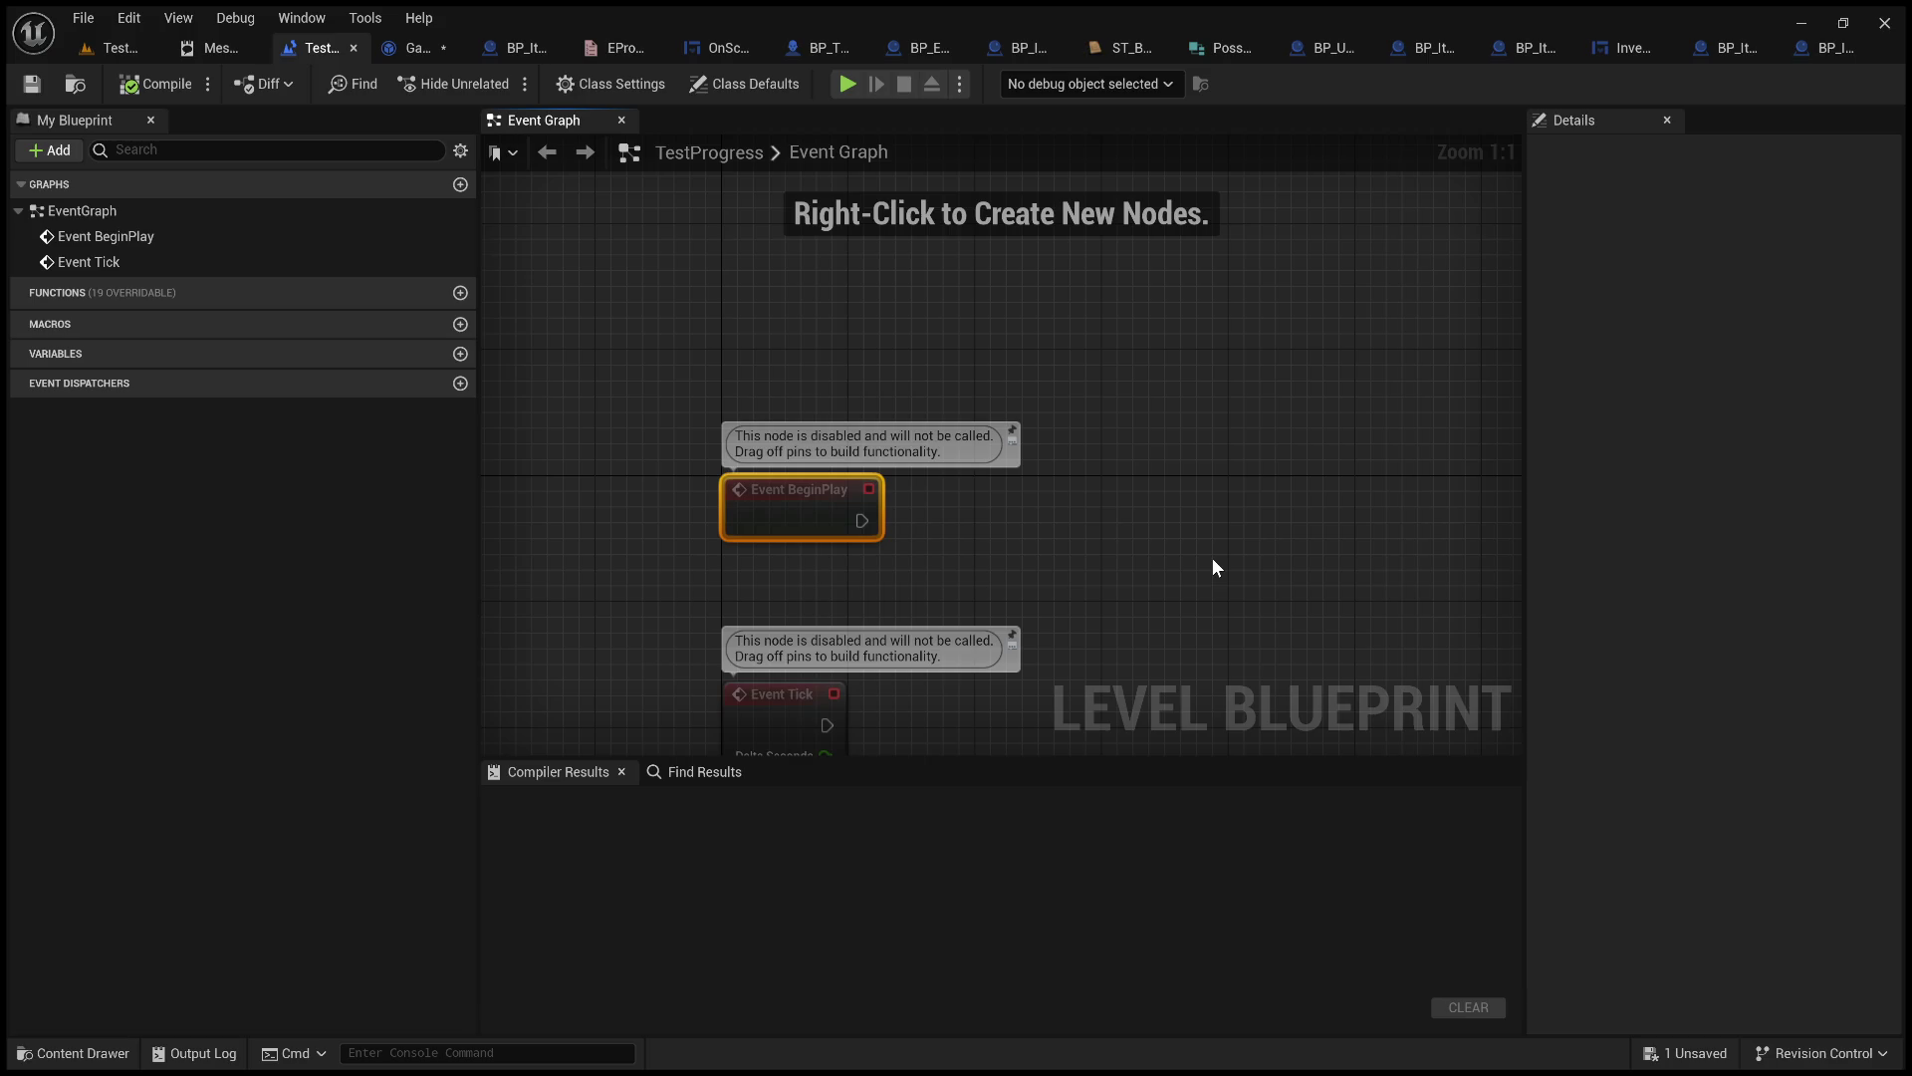
mouse_move(1207, 550)
left_mouse_down()
mouse_move(1123, 499)
mouse_move(1078, 396)
left_mouse_up()
left_click_drag(785, 585, 941, 582)
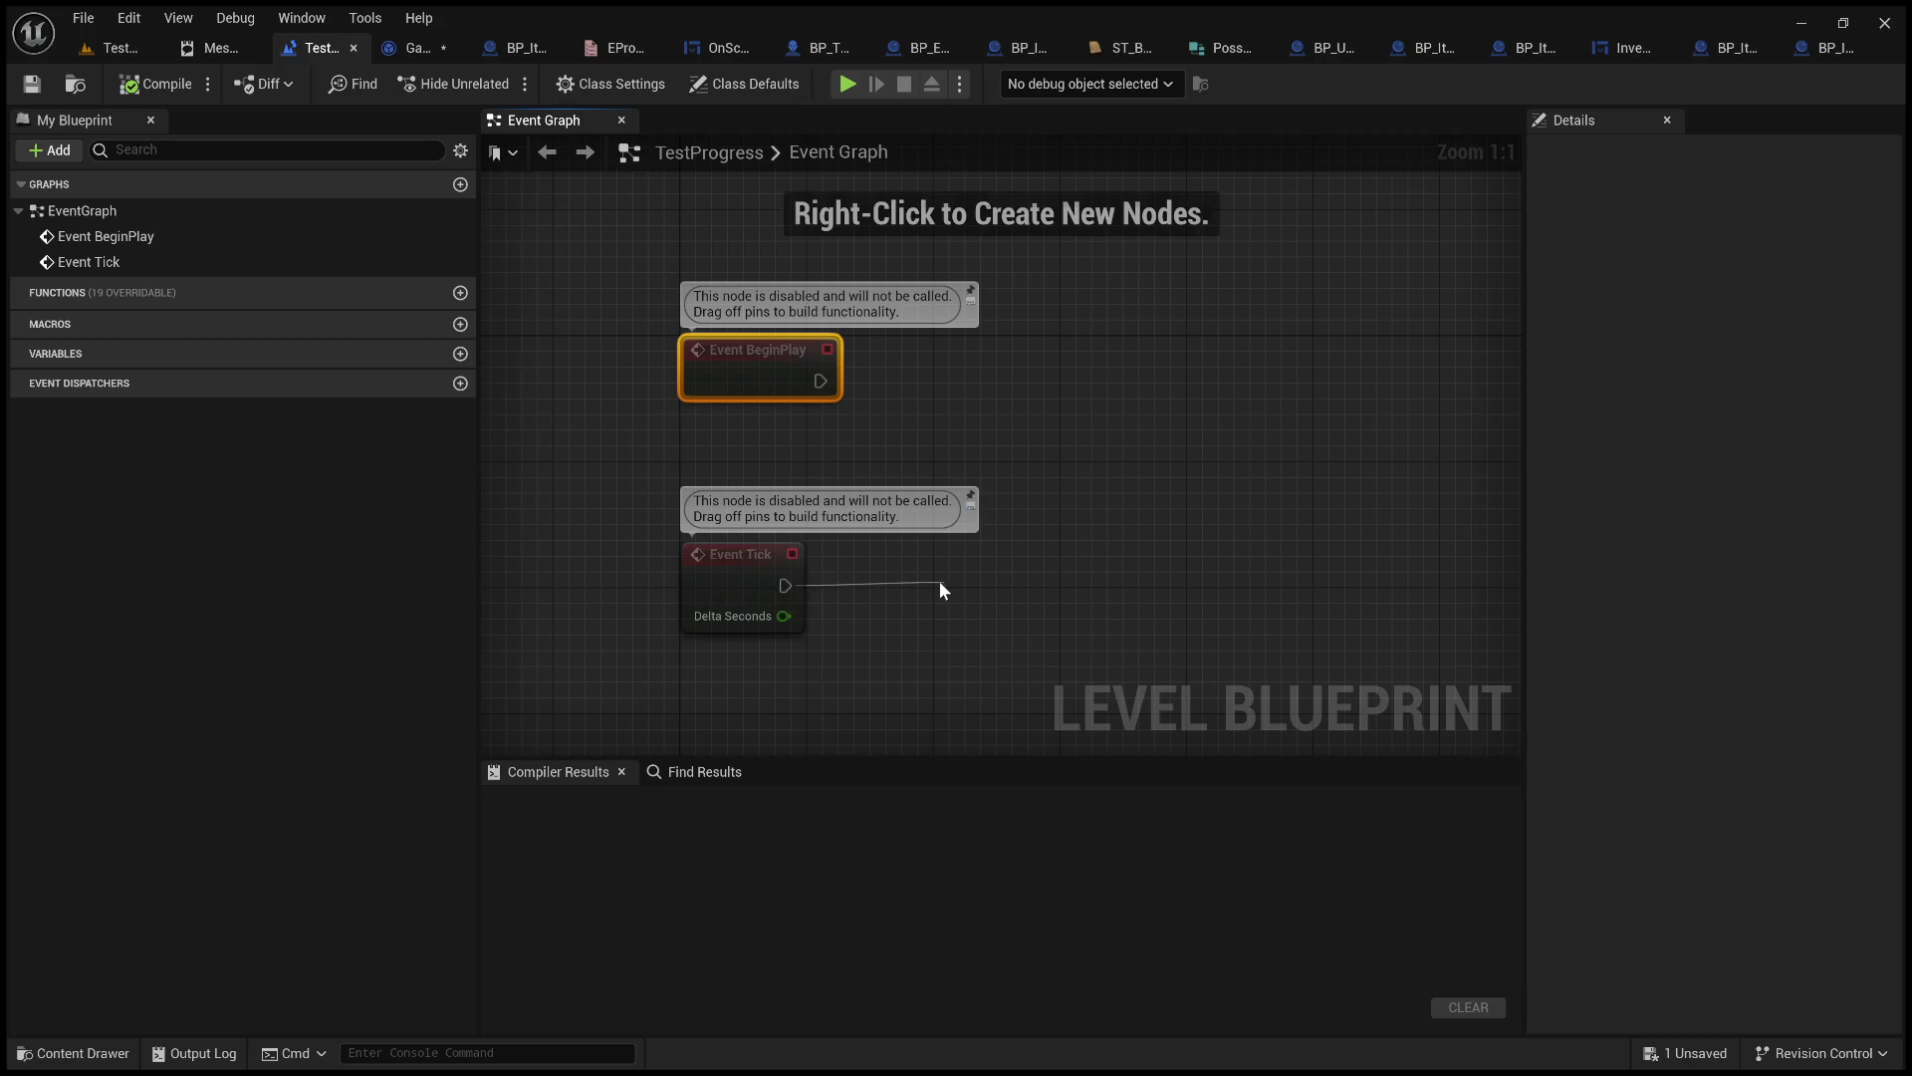
left_click(746, 565)
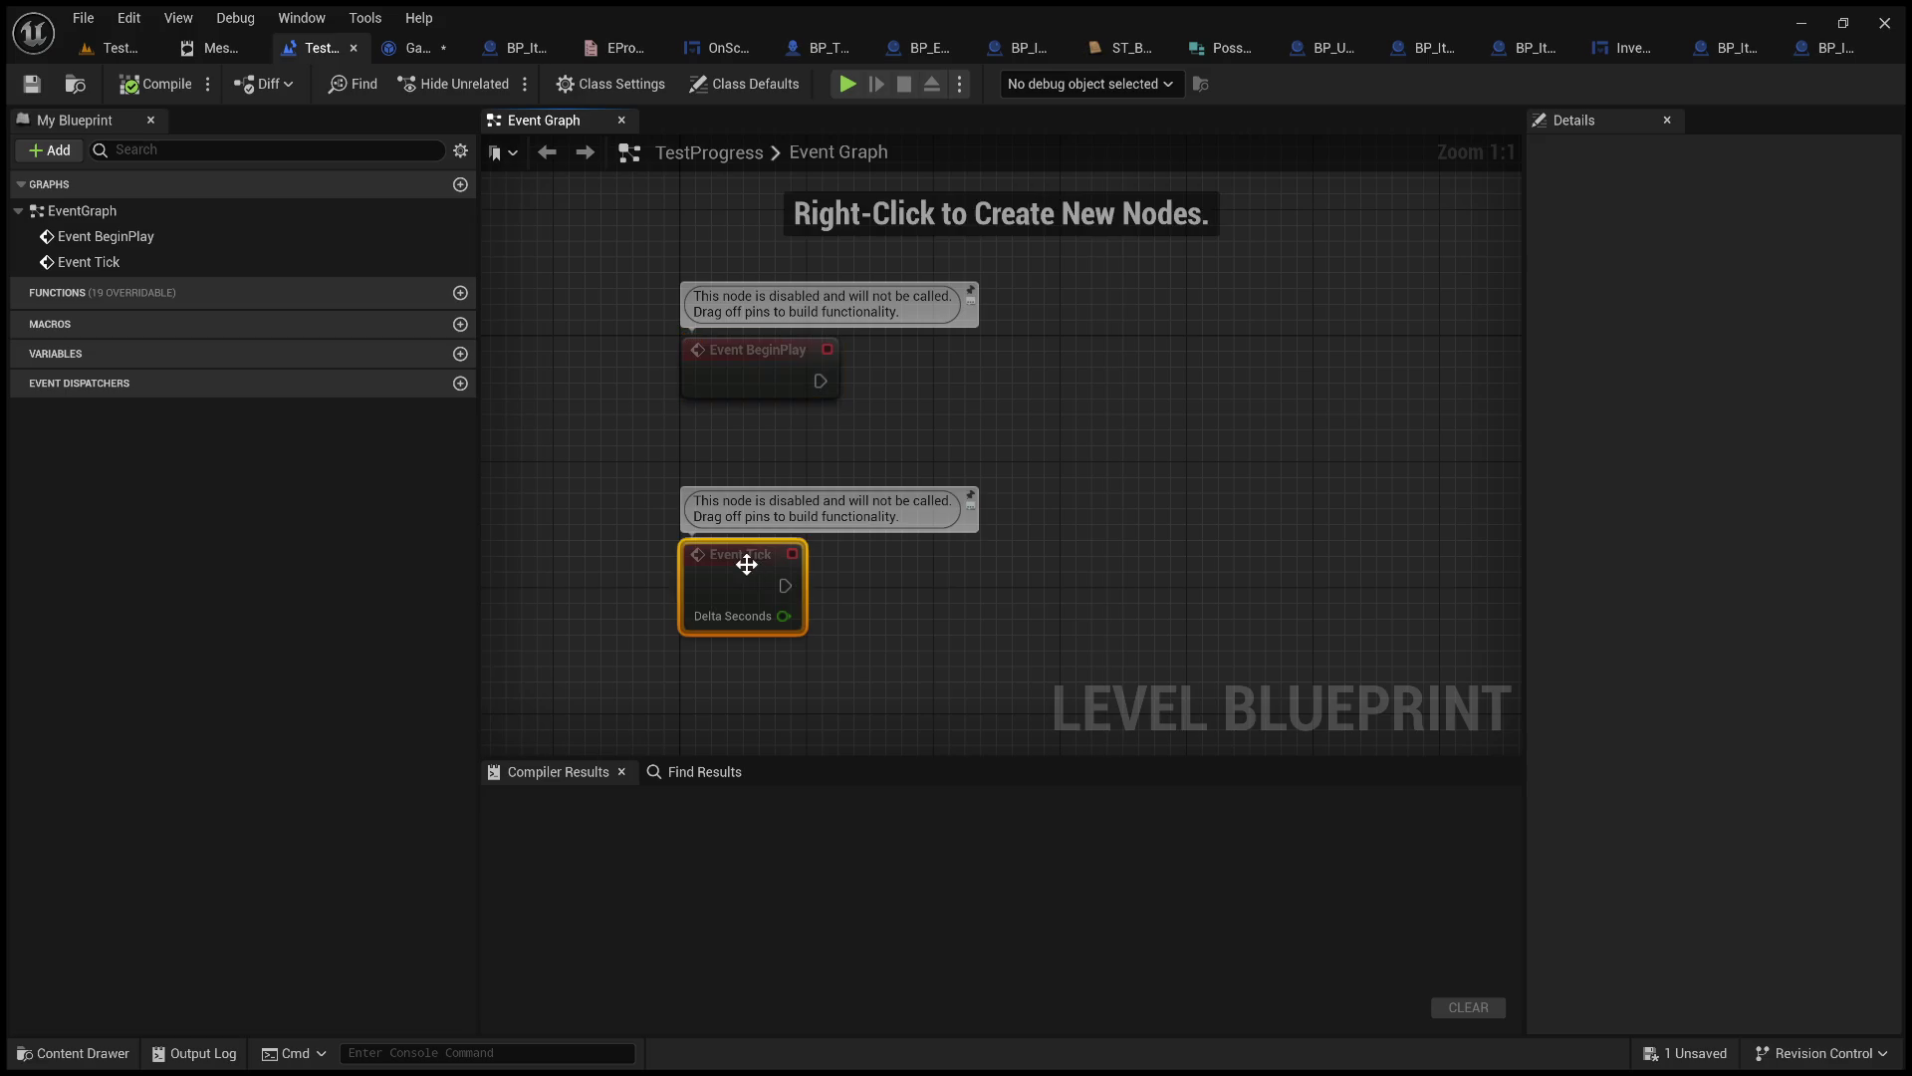
left_click(981, 633)
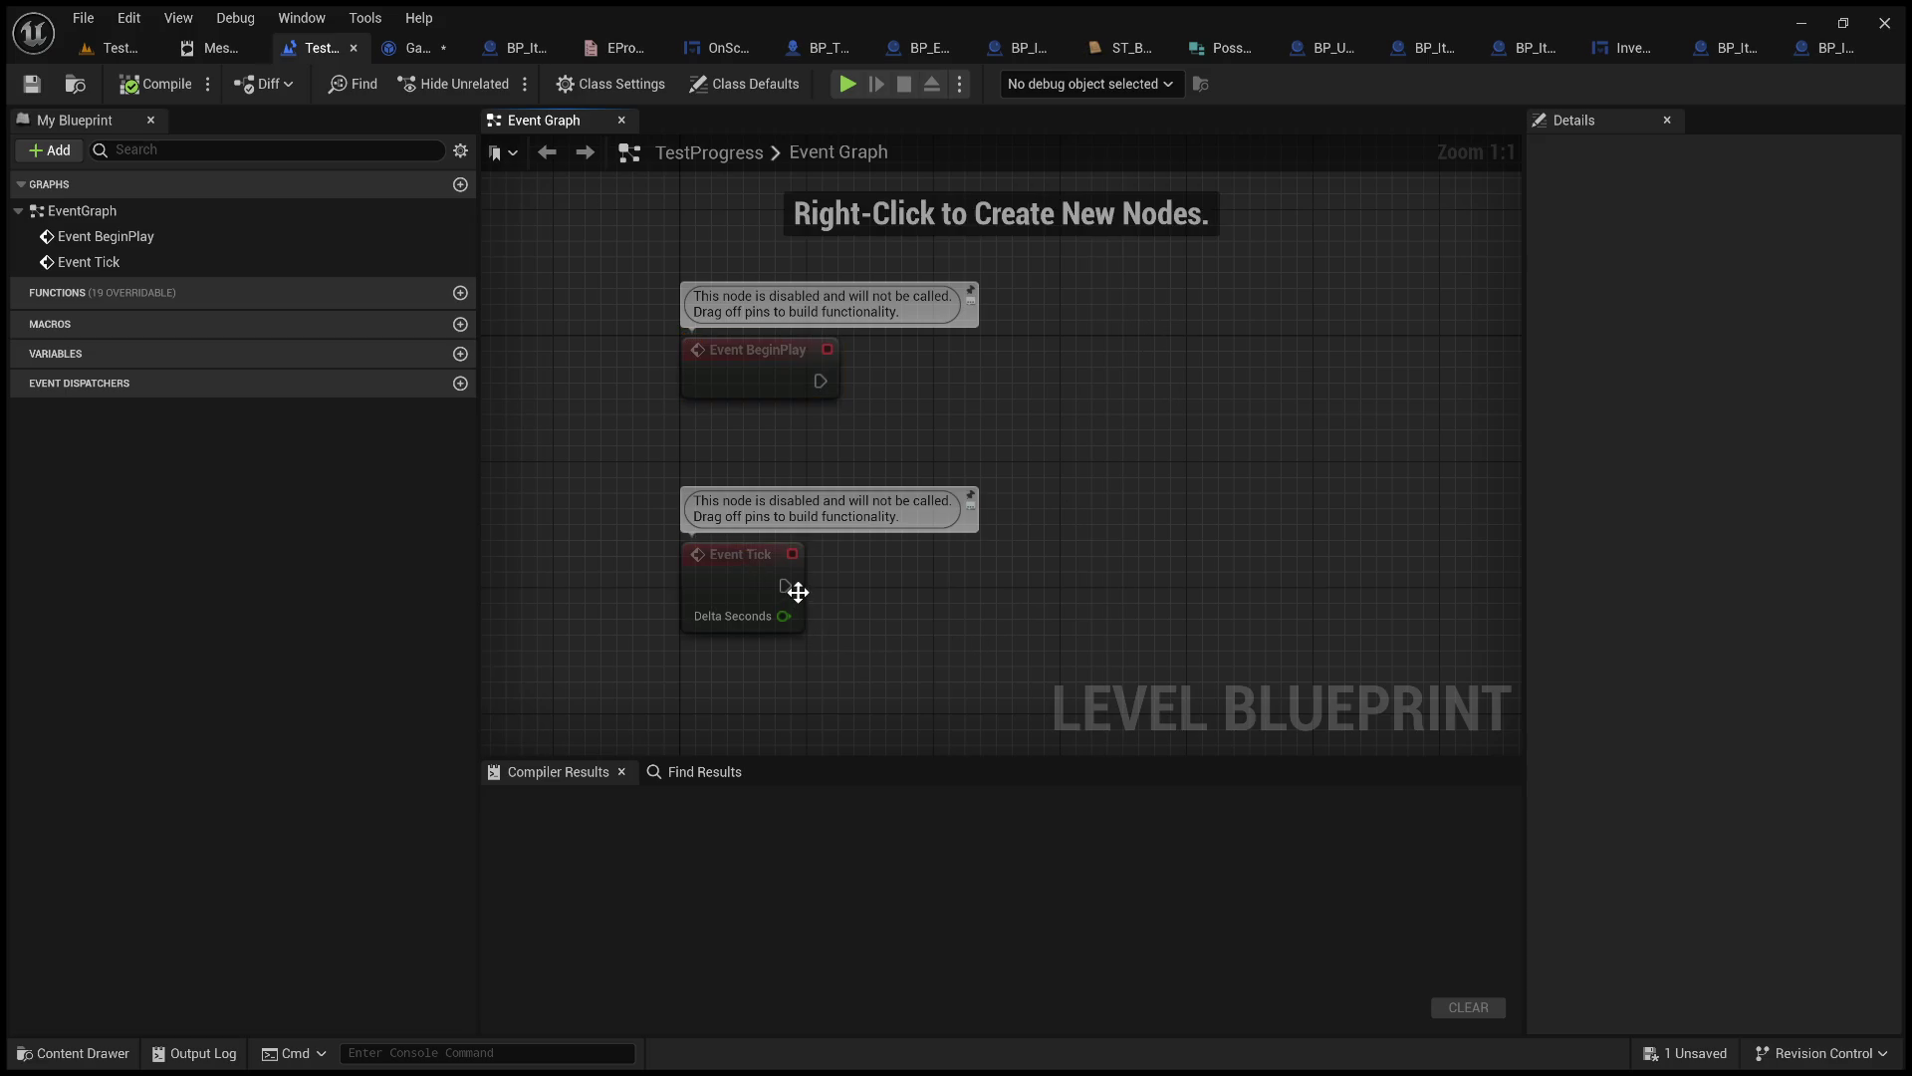
Add a Do Once node driven by Event Tick's execution output.
left_click_drag(785, 585, 992, 575)
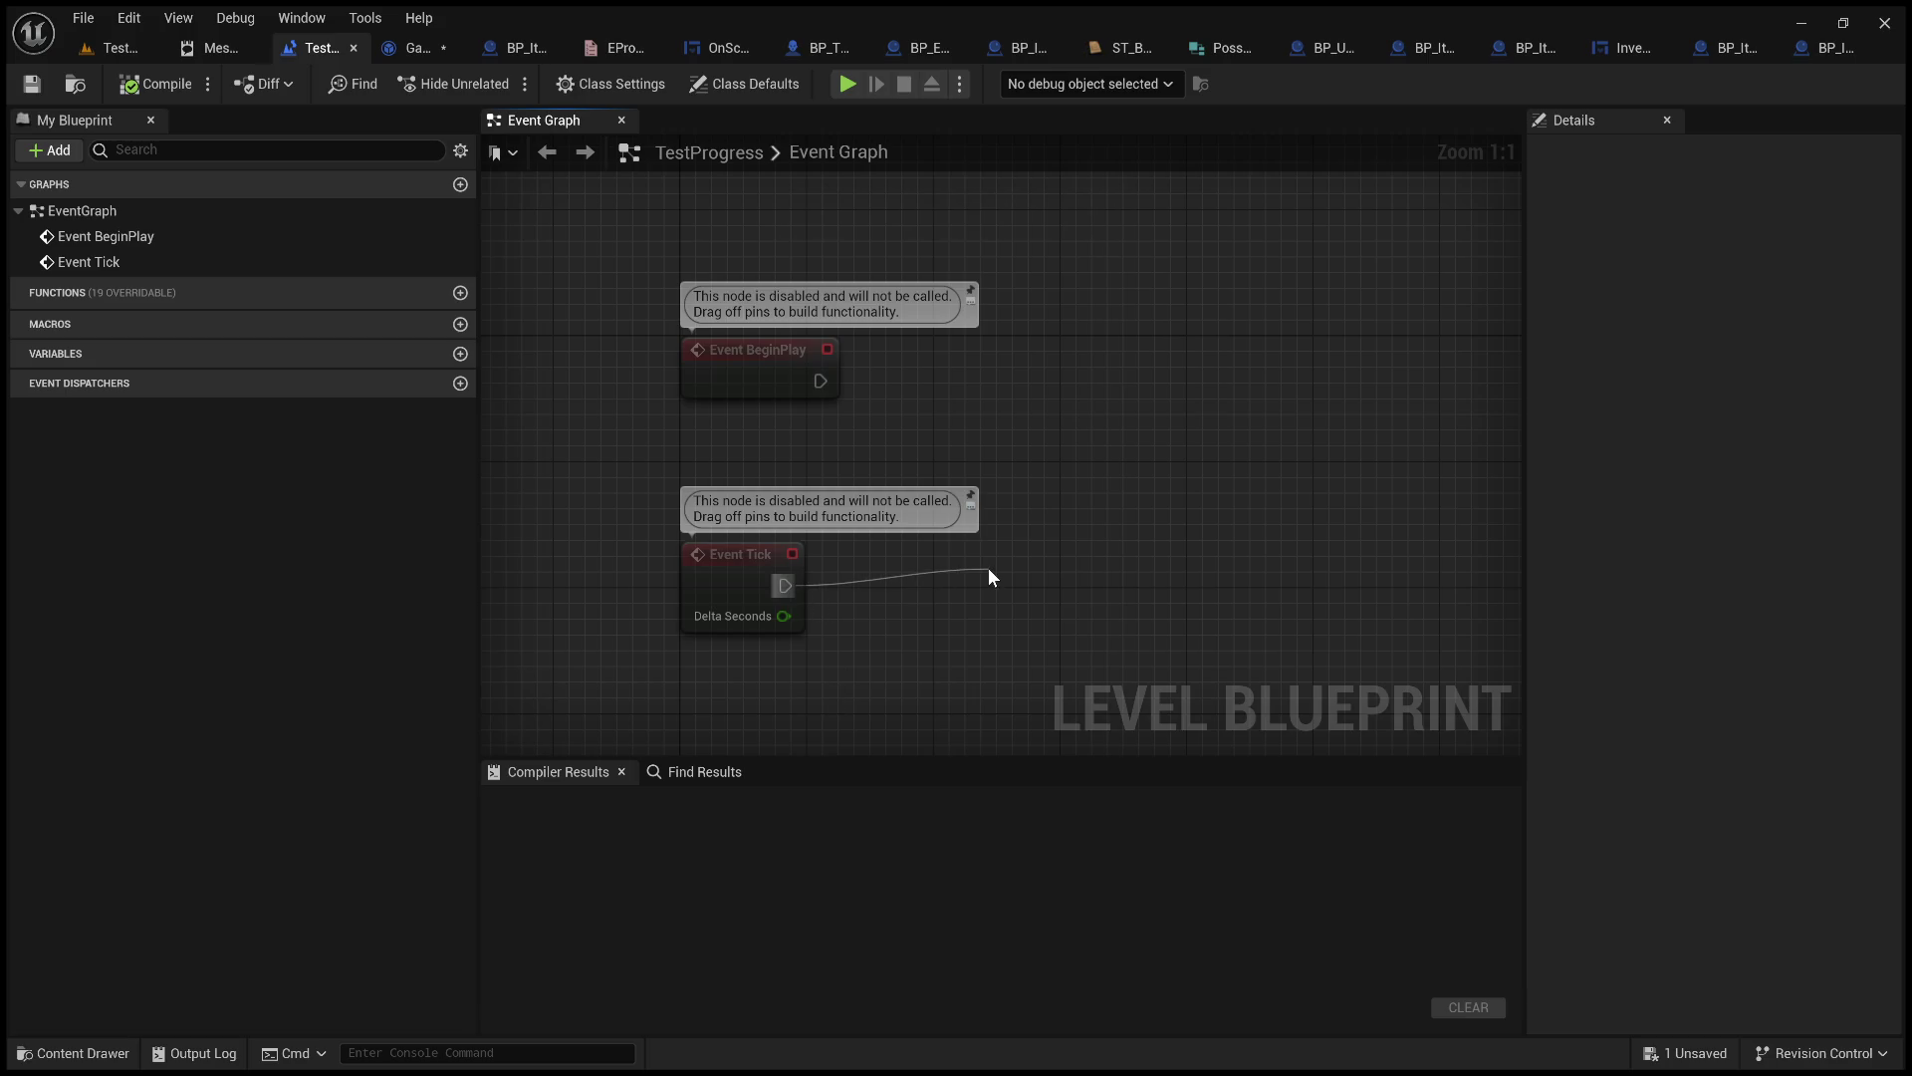
left_click(1150, 671)
left_click_drag(1079, 562, 1002, 556)
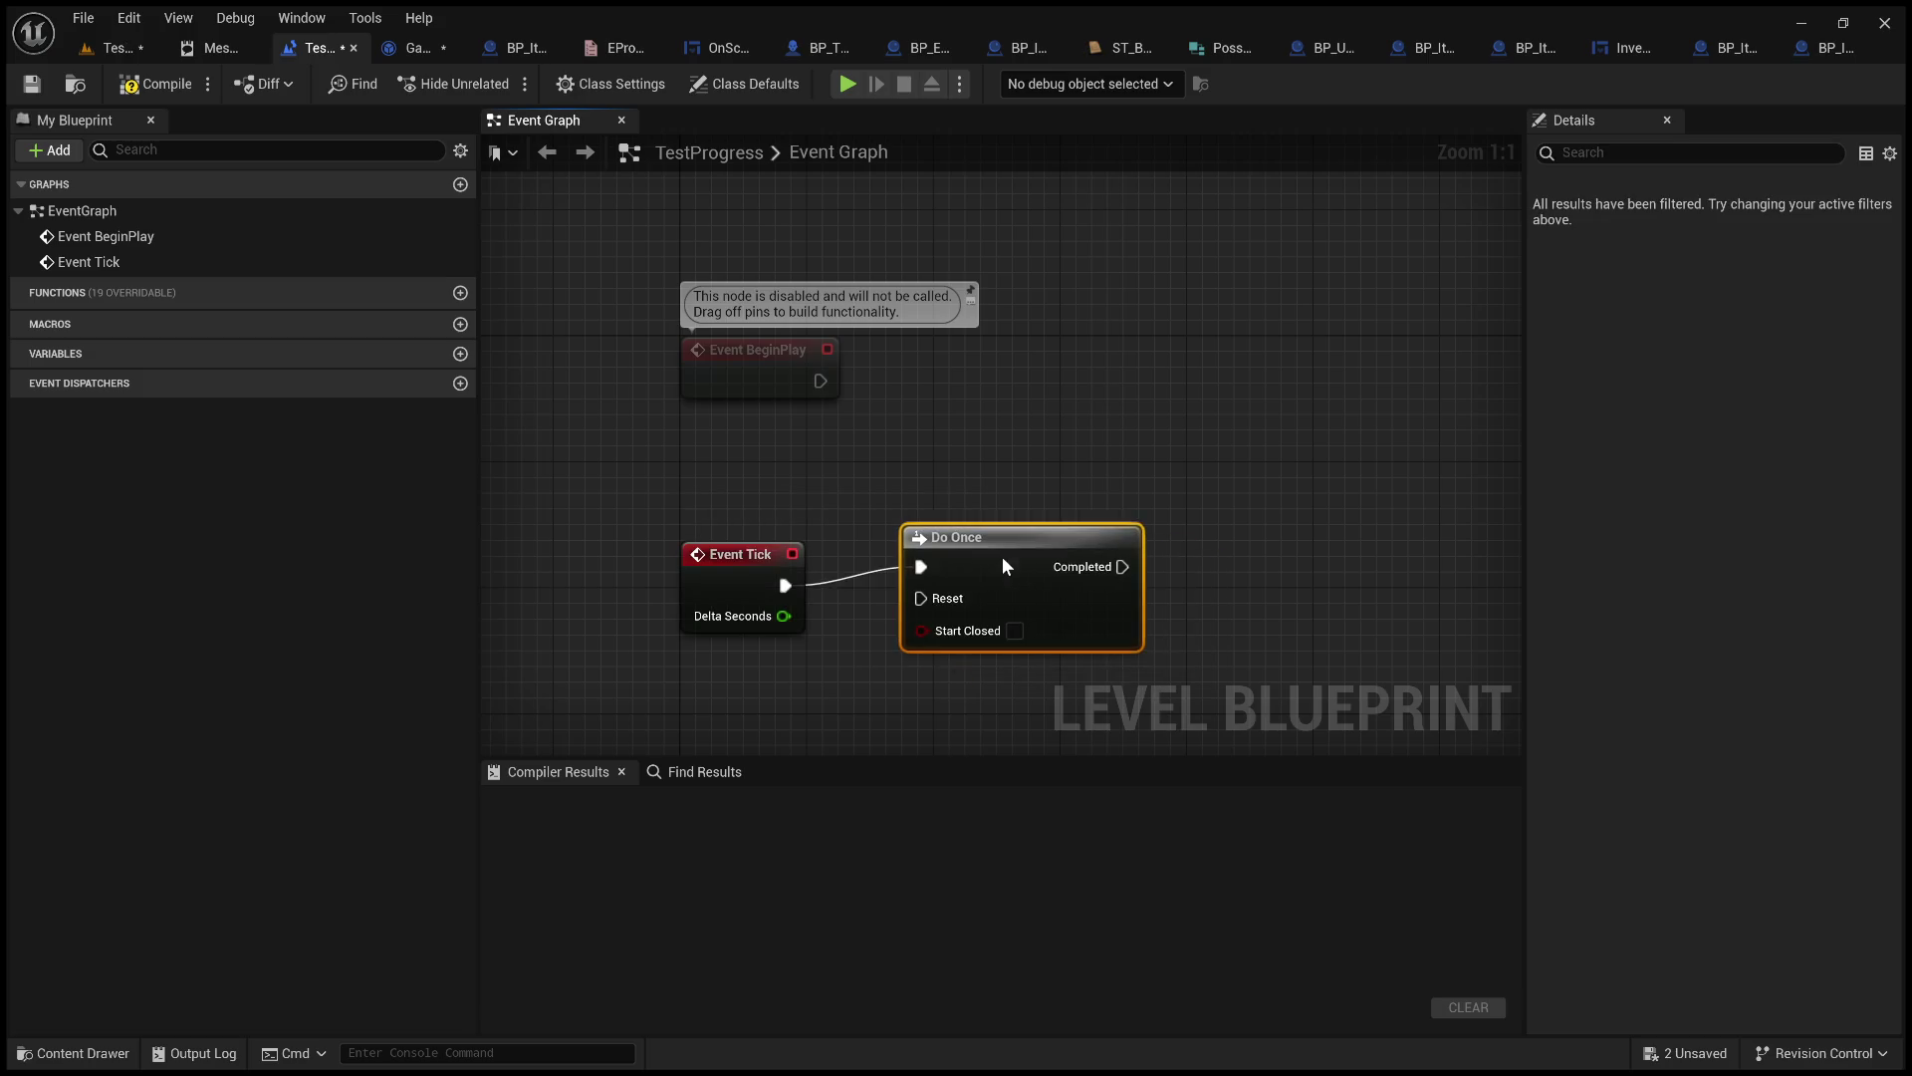
left_click_drag(1242, 653, 992, 579)
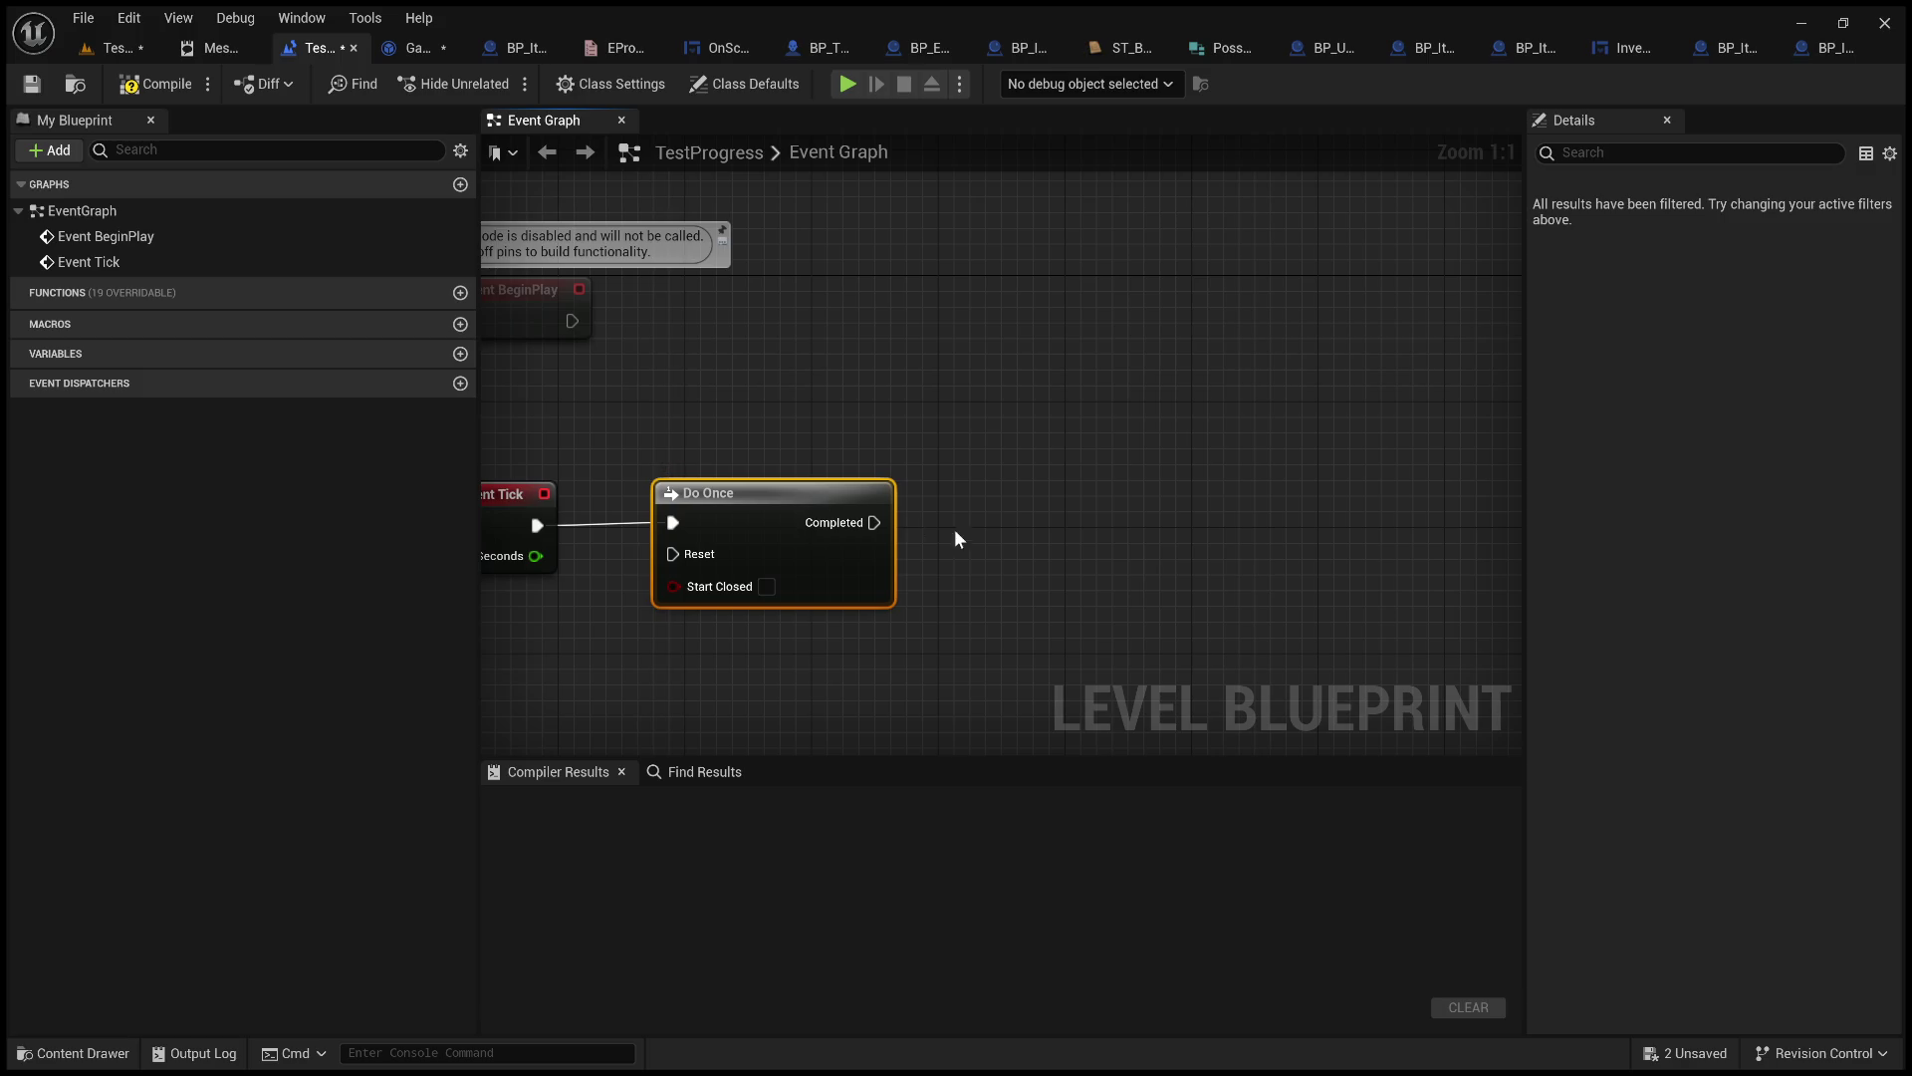
mouse_move(874, 523)
left_mouse_down()
mouse_move(1043, 522)
mouse_move(1048, 500)
left_mouse_up()
left_click_drag(1046, 465, 1035, 436)
Copy Get Game Instance and Cast To GameInstance_LevelMaster from BP_ItemUsedOn into TestProgress.
left_click(412, 48)
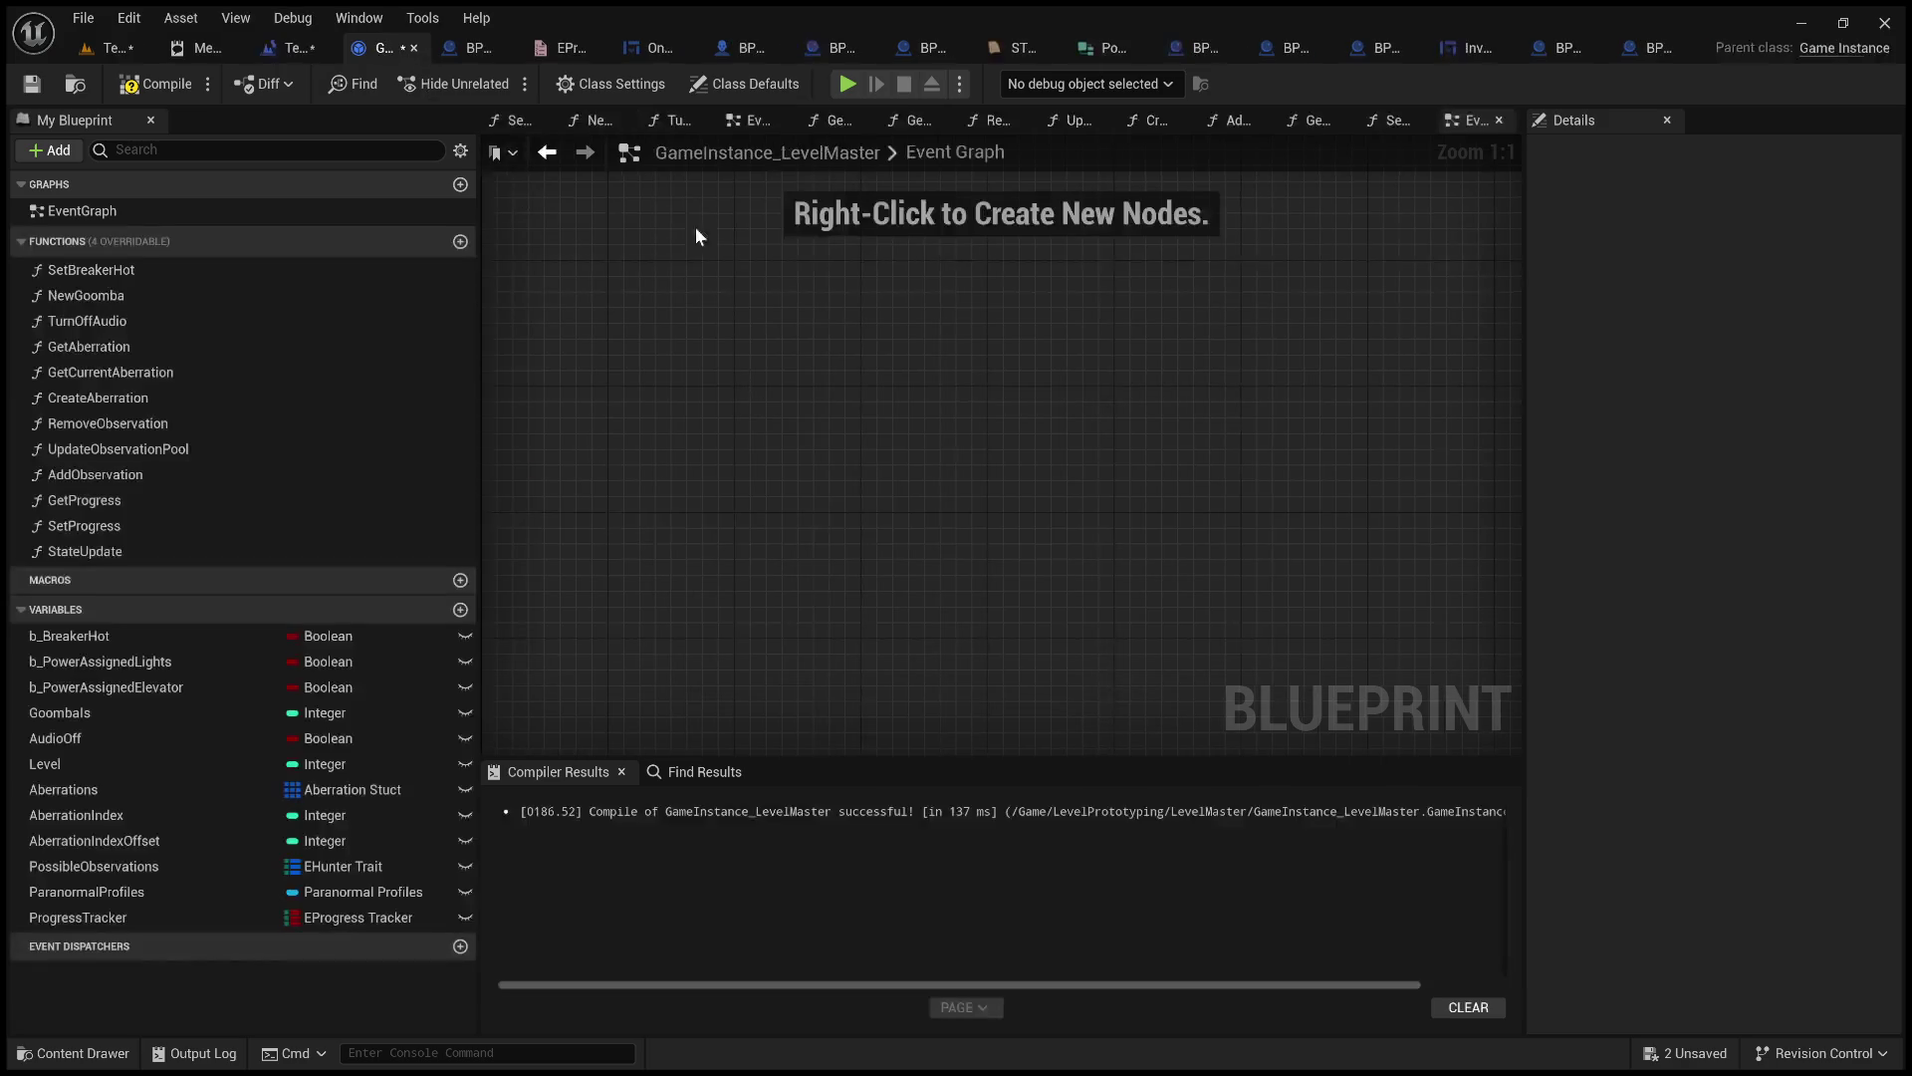
left_click(498, 48)
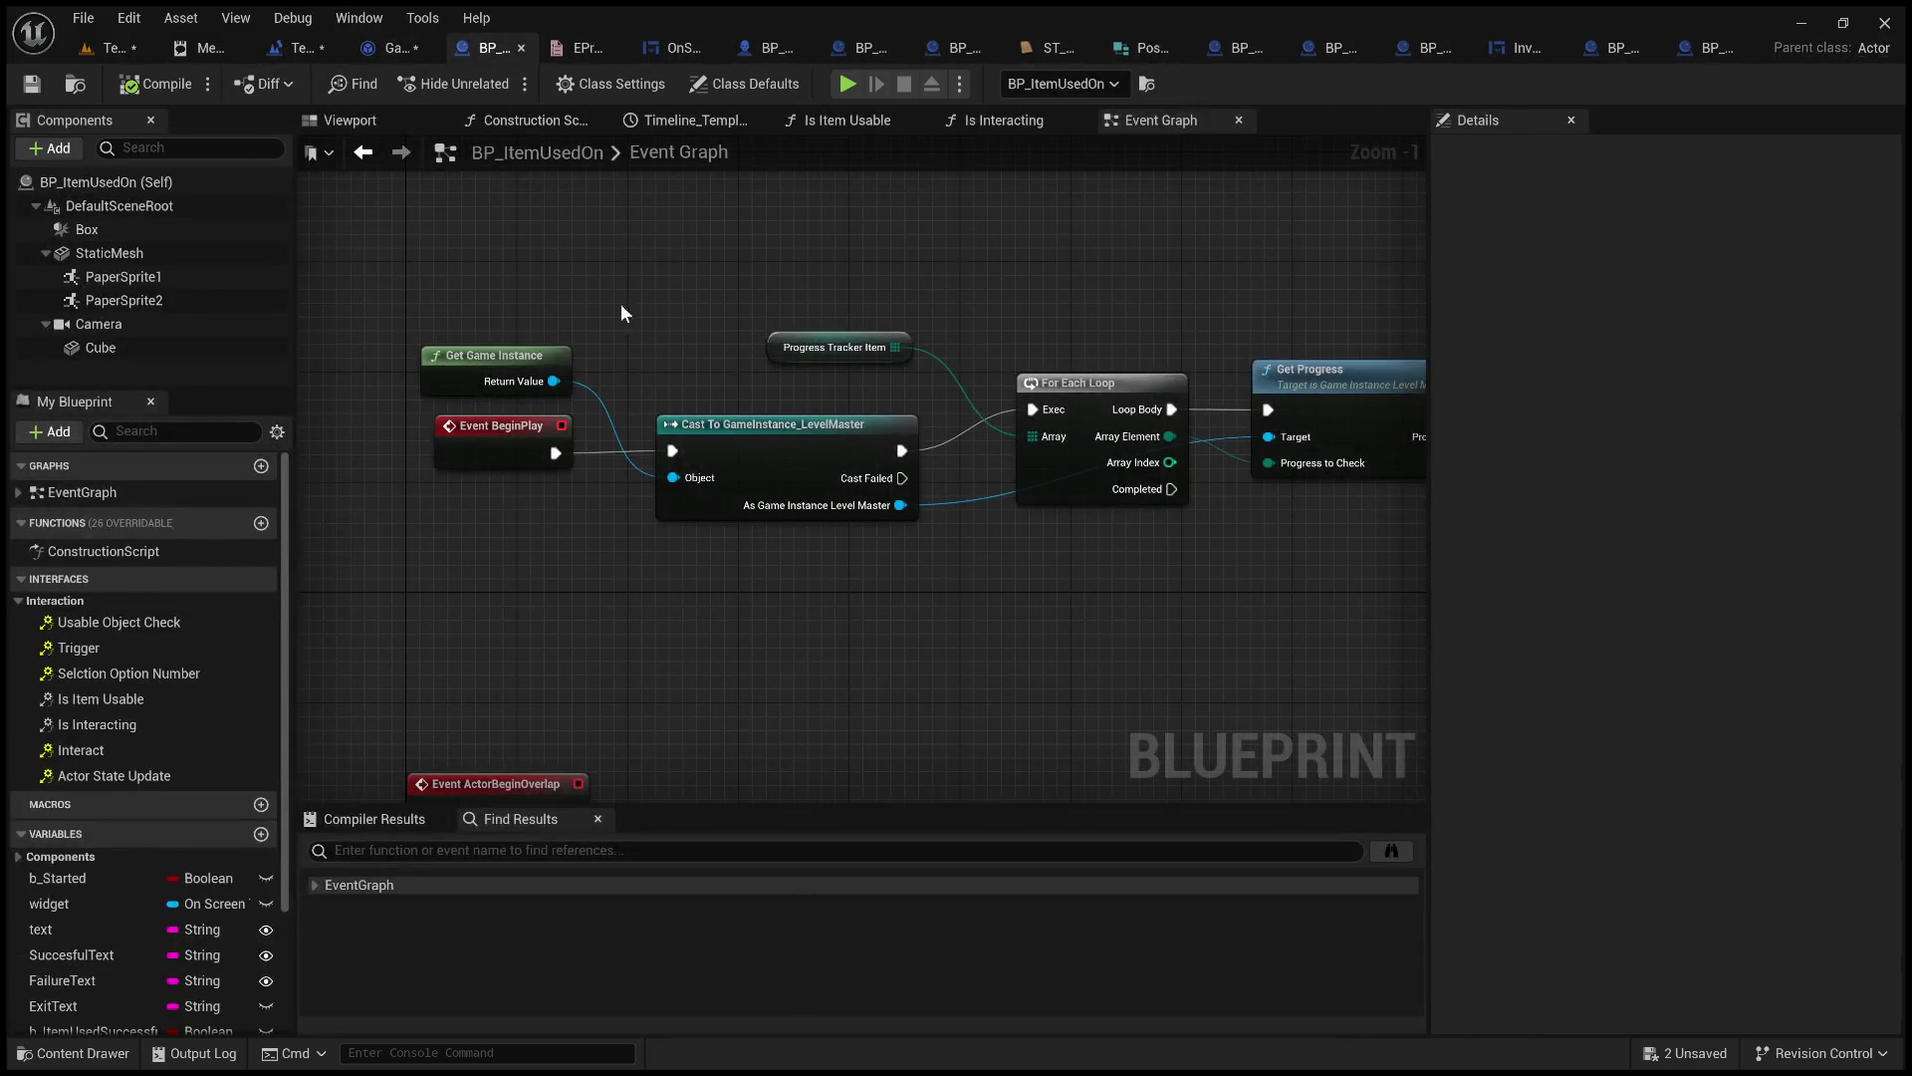
left_click(516, 355)
left_click(737, 422, "ctrl")
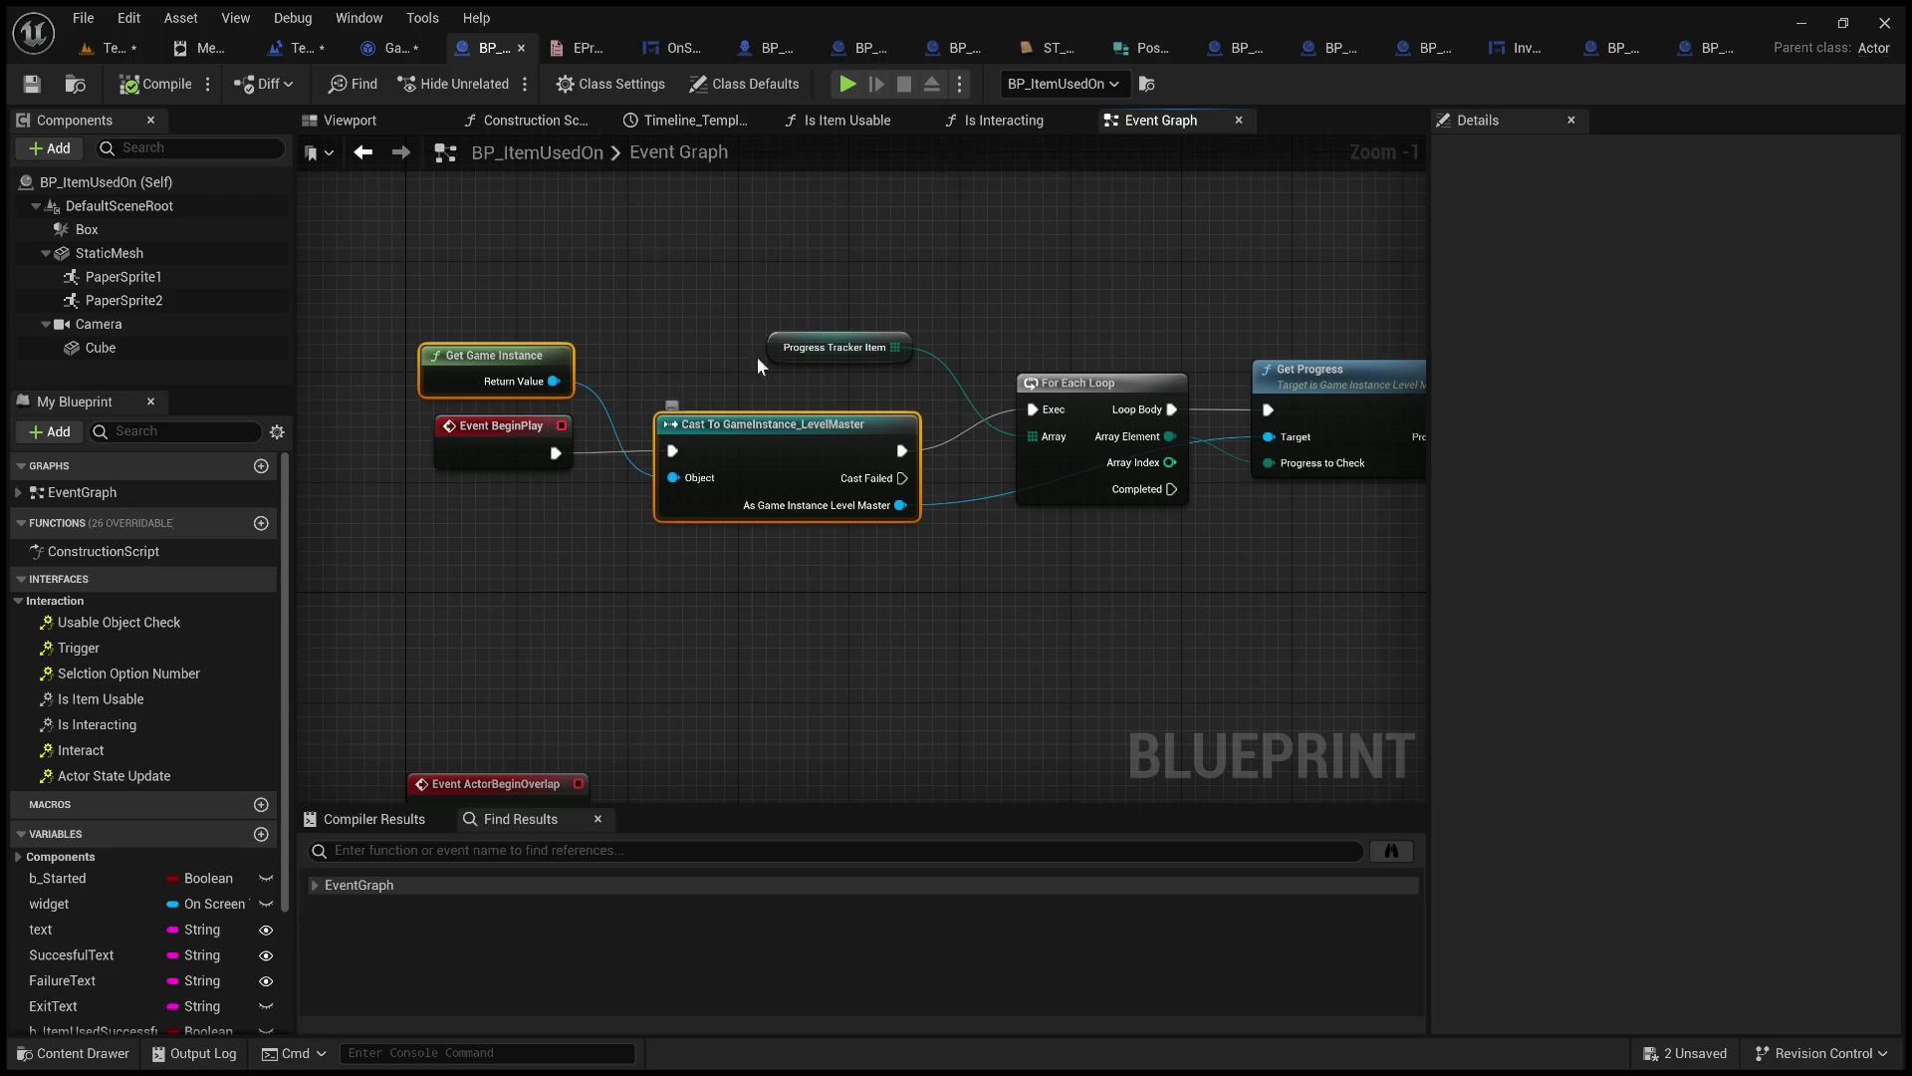
left_click(289, 47)
key("ctrl+v")
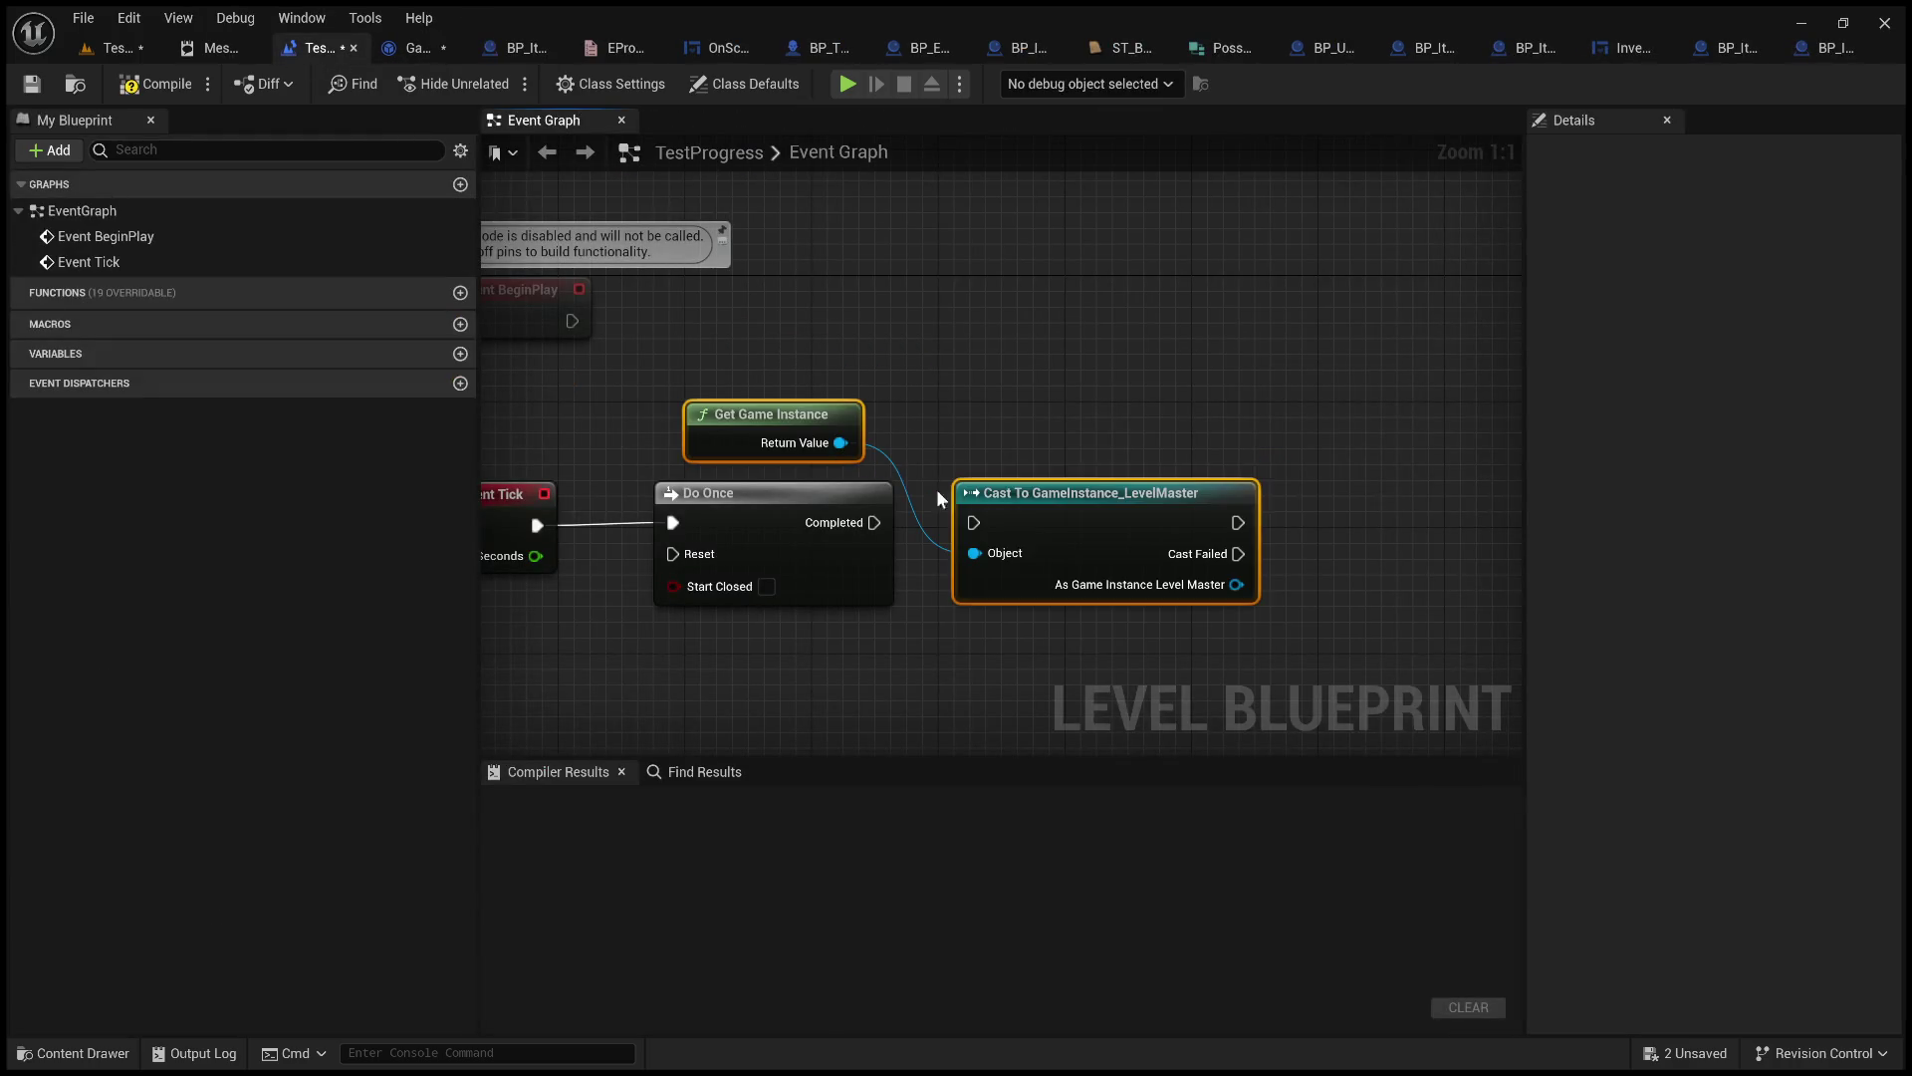
Connect Do Once's Completed output to the pasted Cast To GameInstance_LevelMaster node.
left_click_drag(874, 523, 976, 523)
left_click(1050, 462)
left_click_drag(1350, 445, 1008, 435)
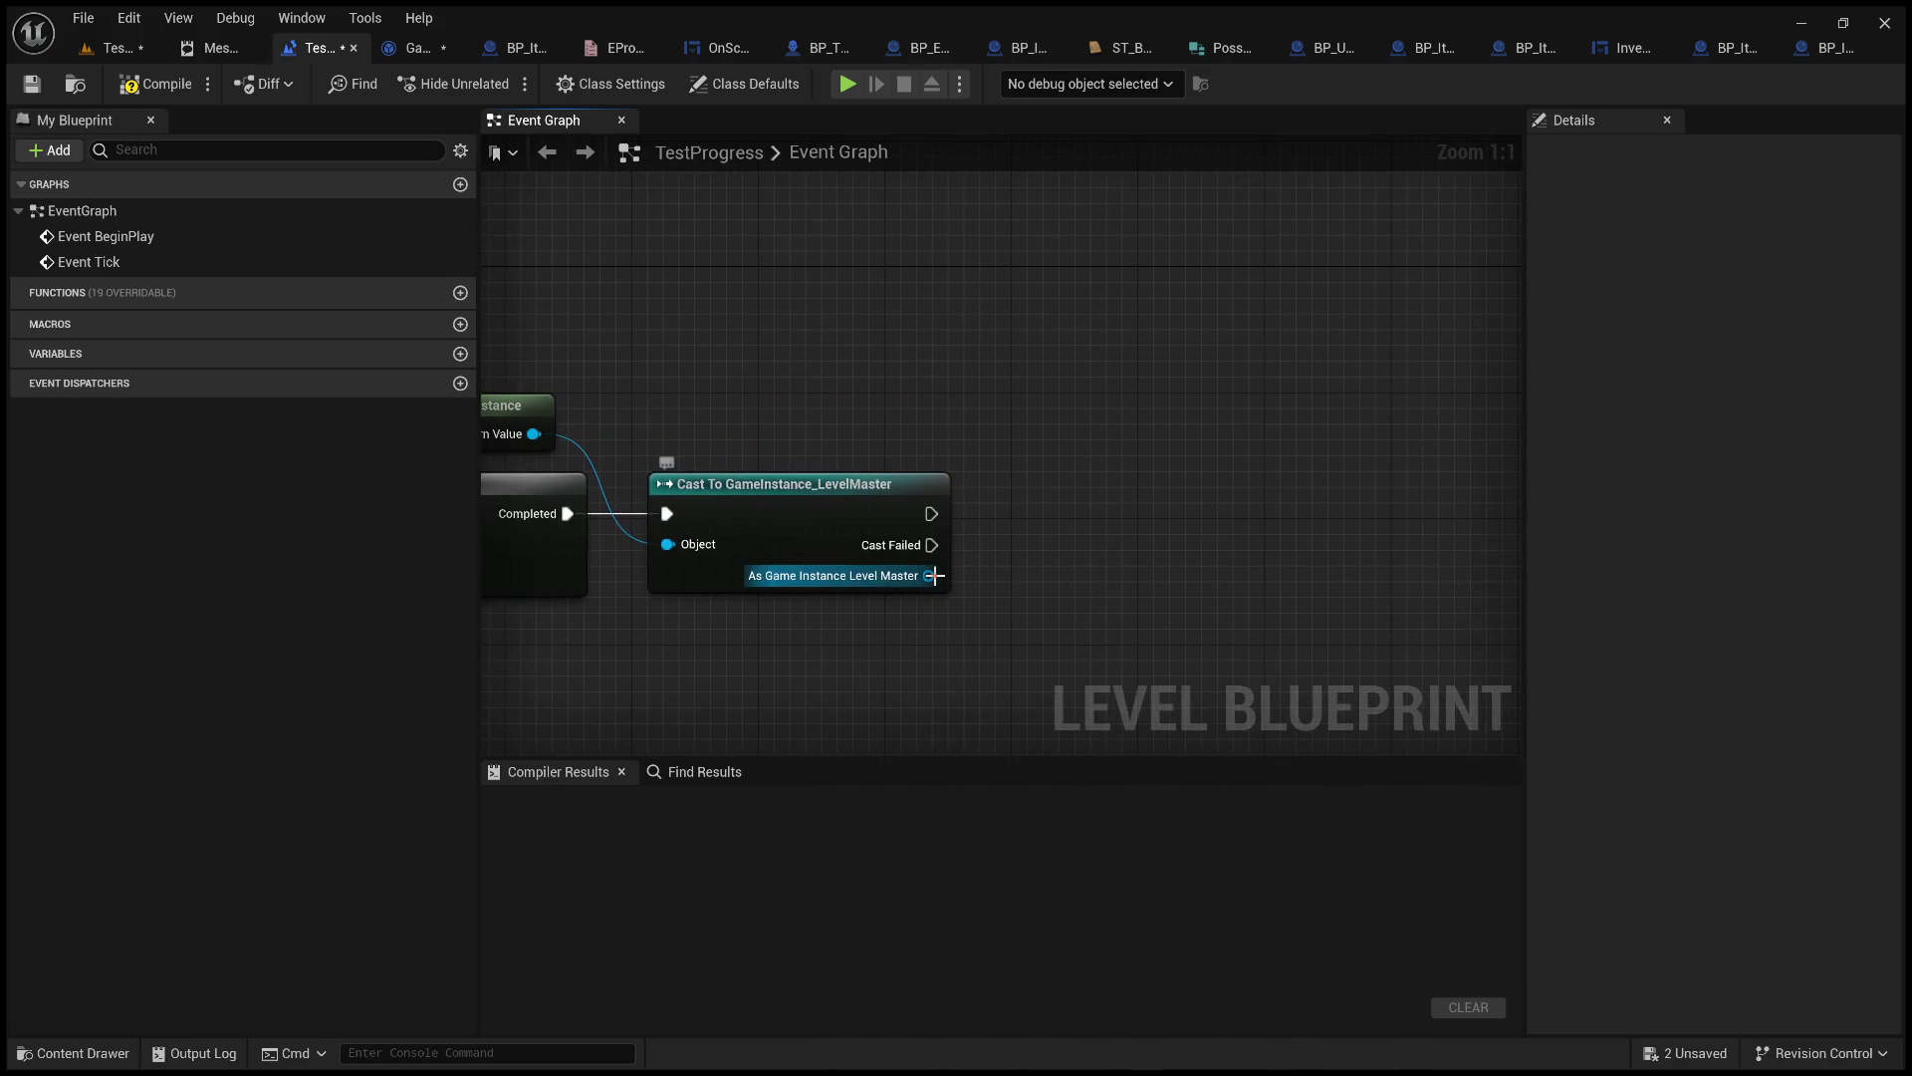
mouse_move(929, 576)
left_mouse_down()
mouse_move(1209, 486)
mouse_move(1164, 469)
mouse_move(1161, 542)
mouse_move(931, 576)
left_mouse_up()
left_click(422, 48)
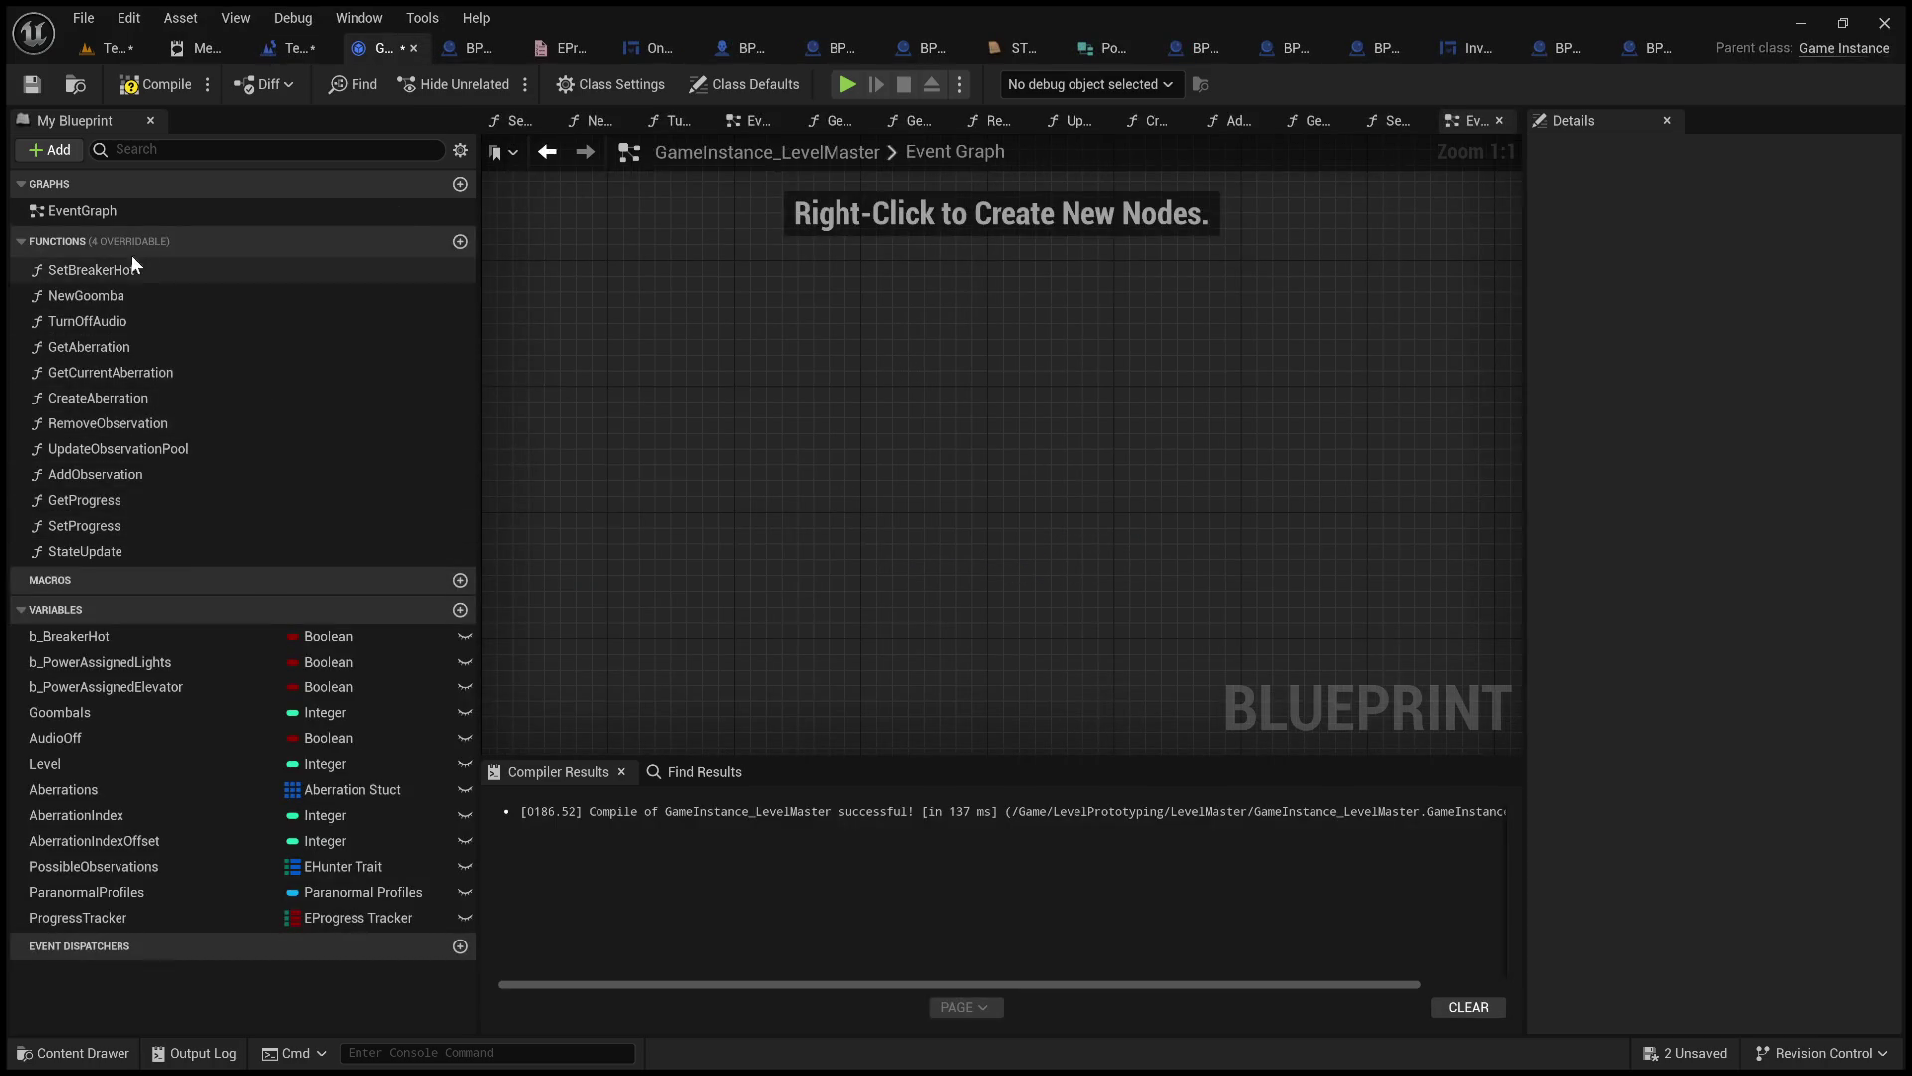
Add a new function named RestoreSavedStates to GameInstance_LevelMaster.
left_click(461, 243)
type("Restore")
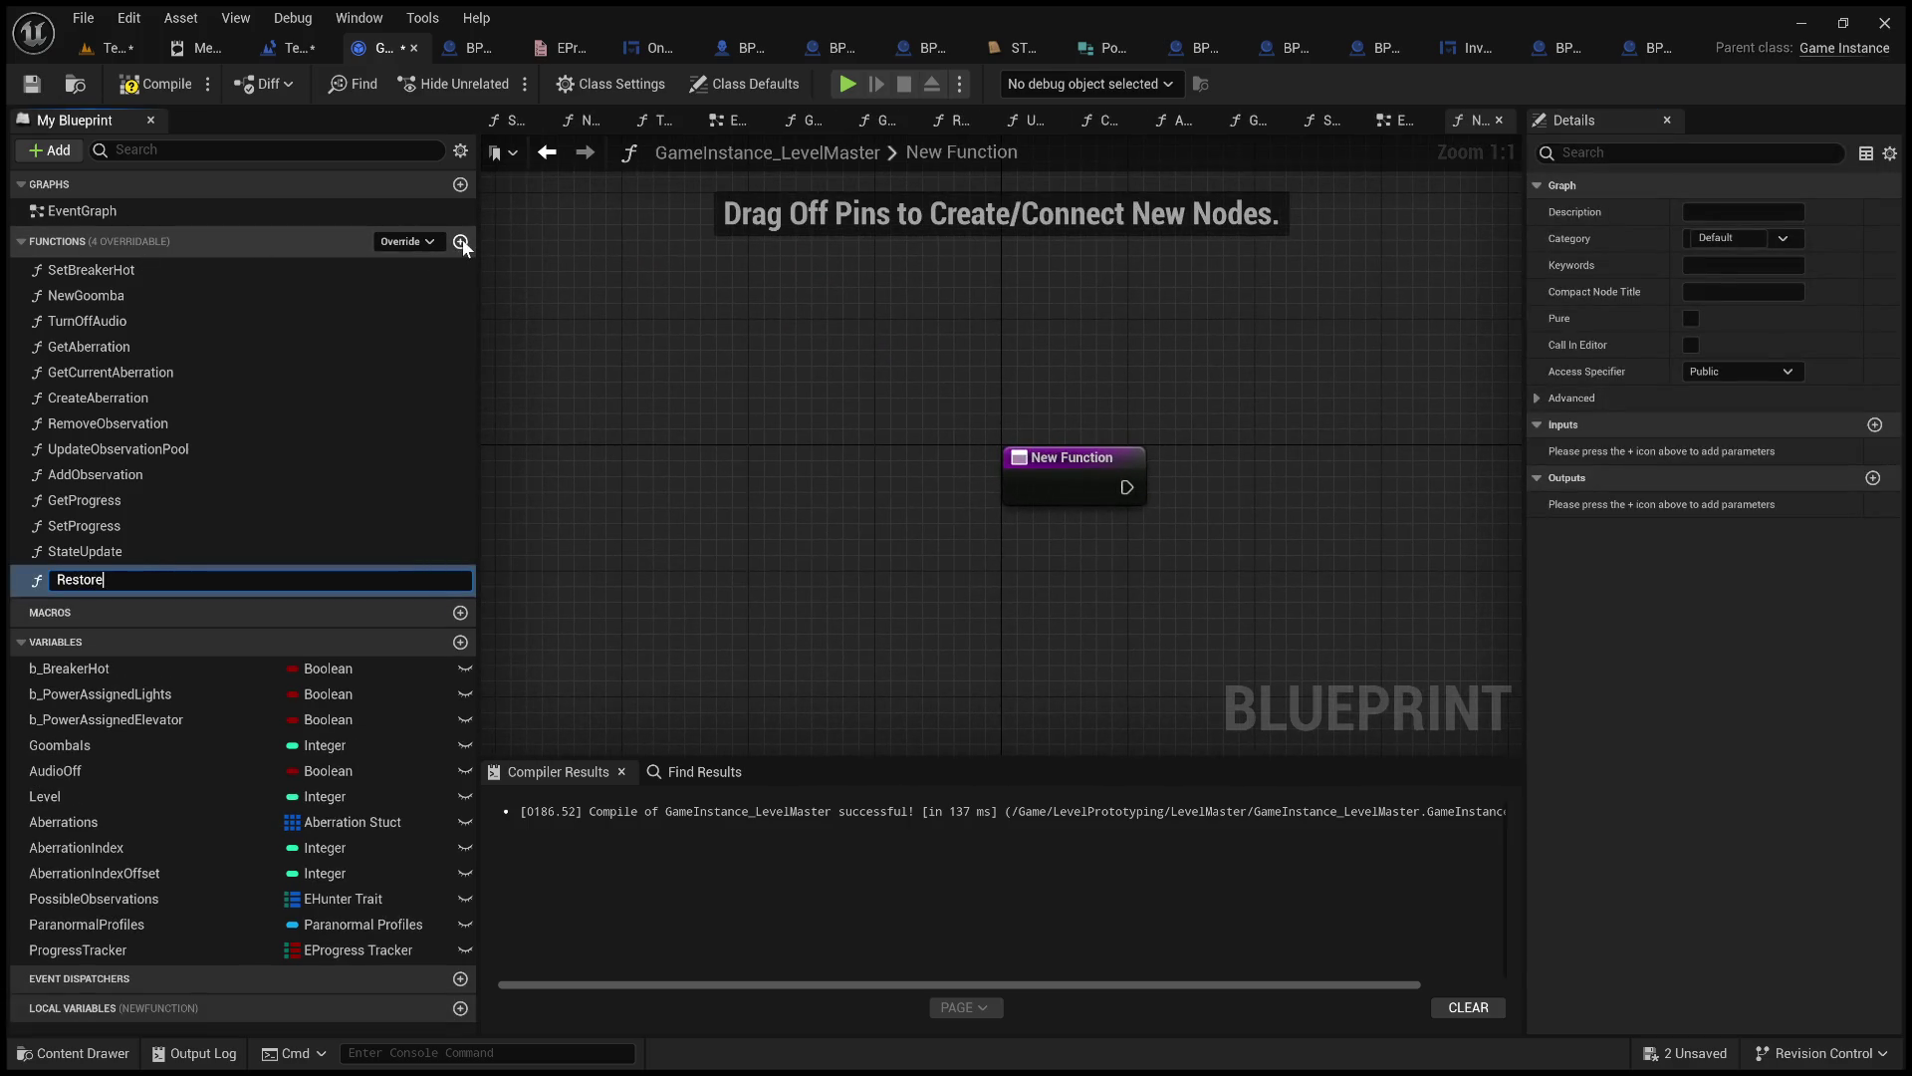
type("Sa")
type("vedSA")
key("BackSpace")
type("tates")
key("Return")
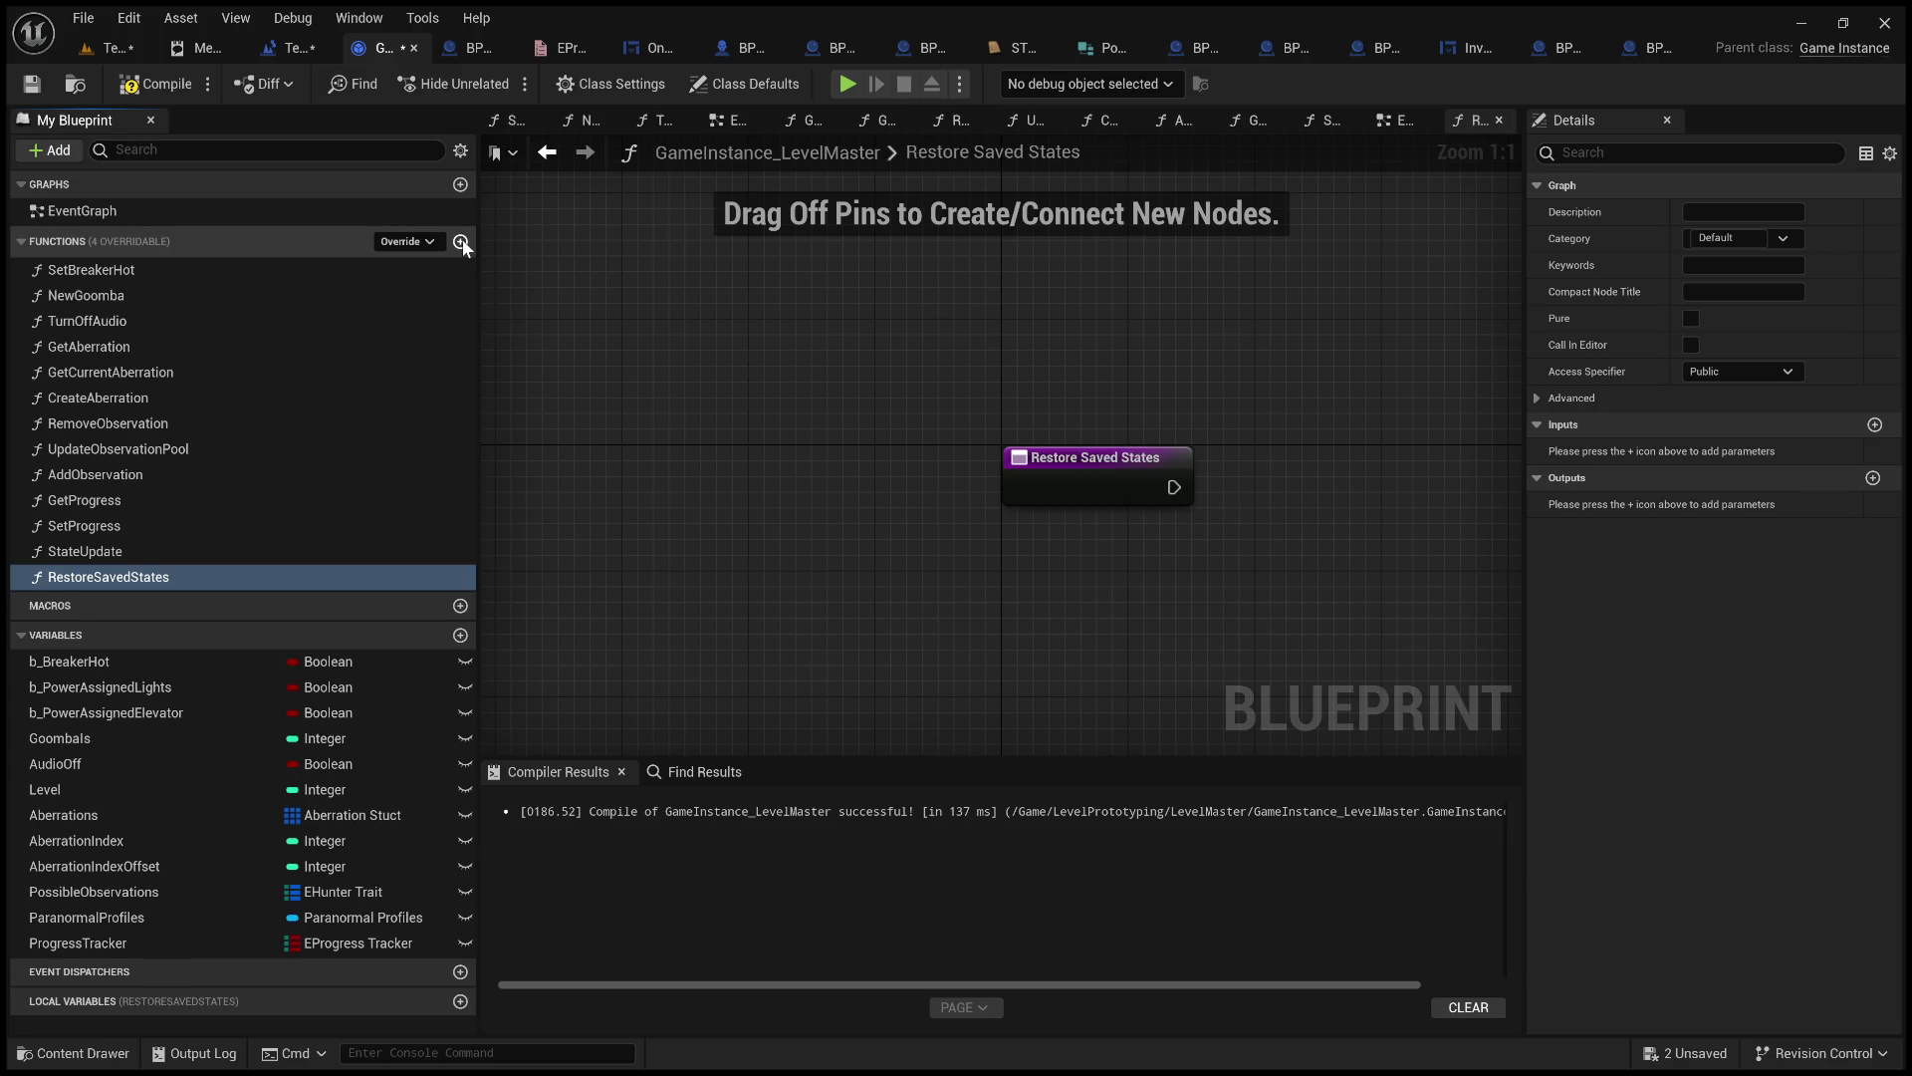
In StateUpdate, select the Get All Actors with Tag, loop, cast and Actor State Update chain.
double_click(243, 543)
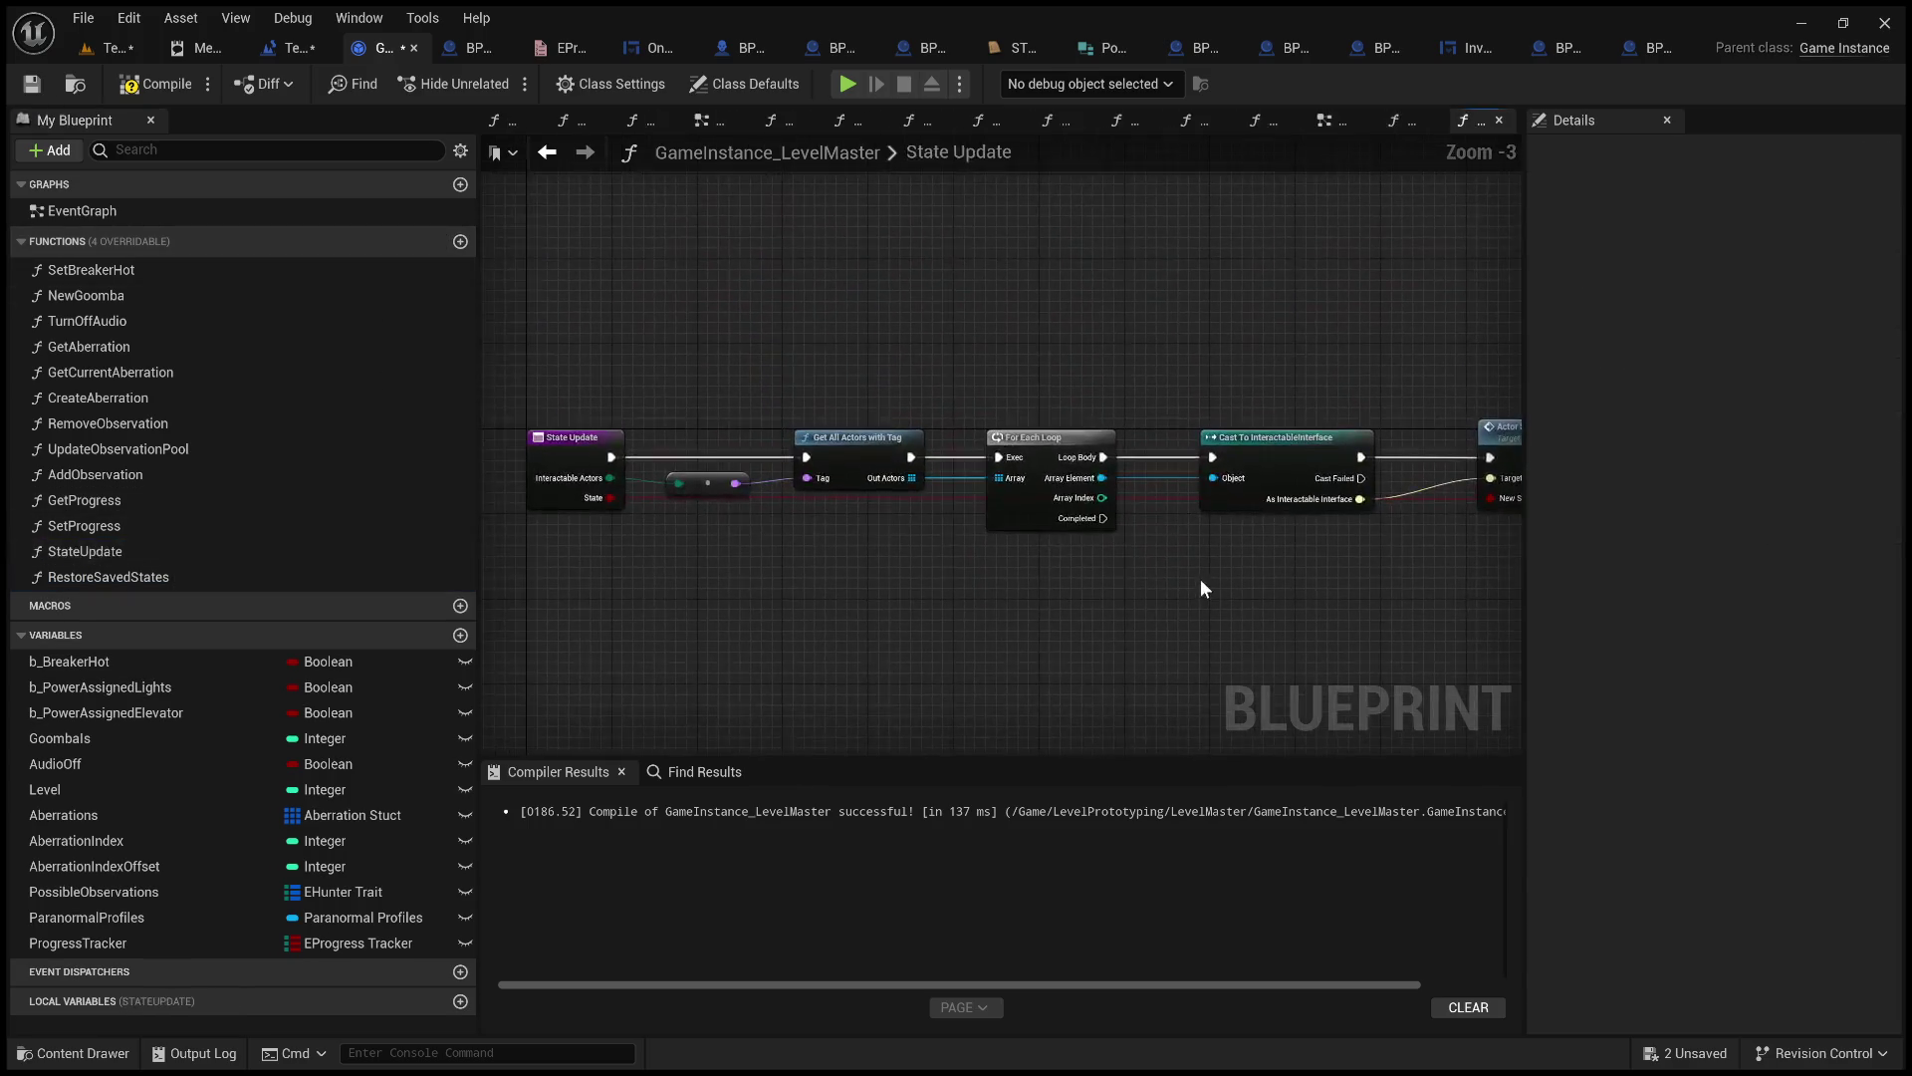
scroll(978, 552, "down", 1)
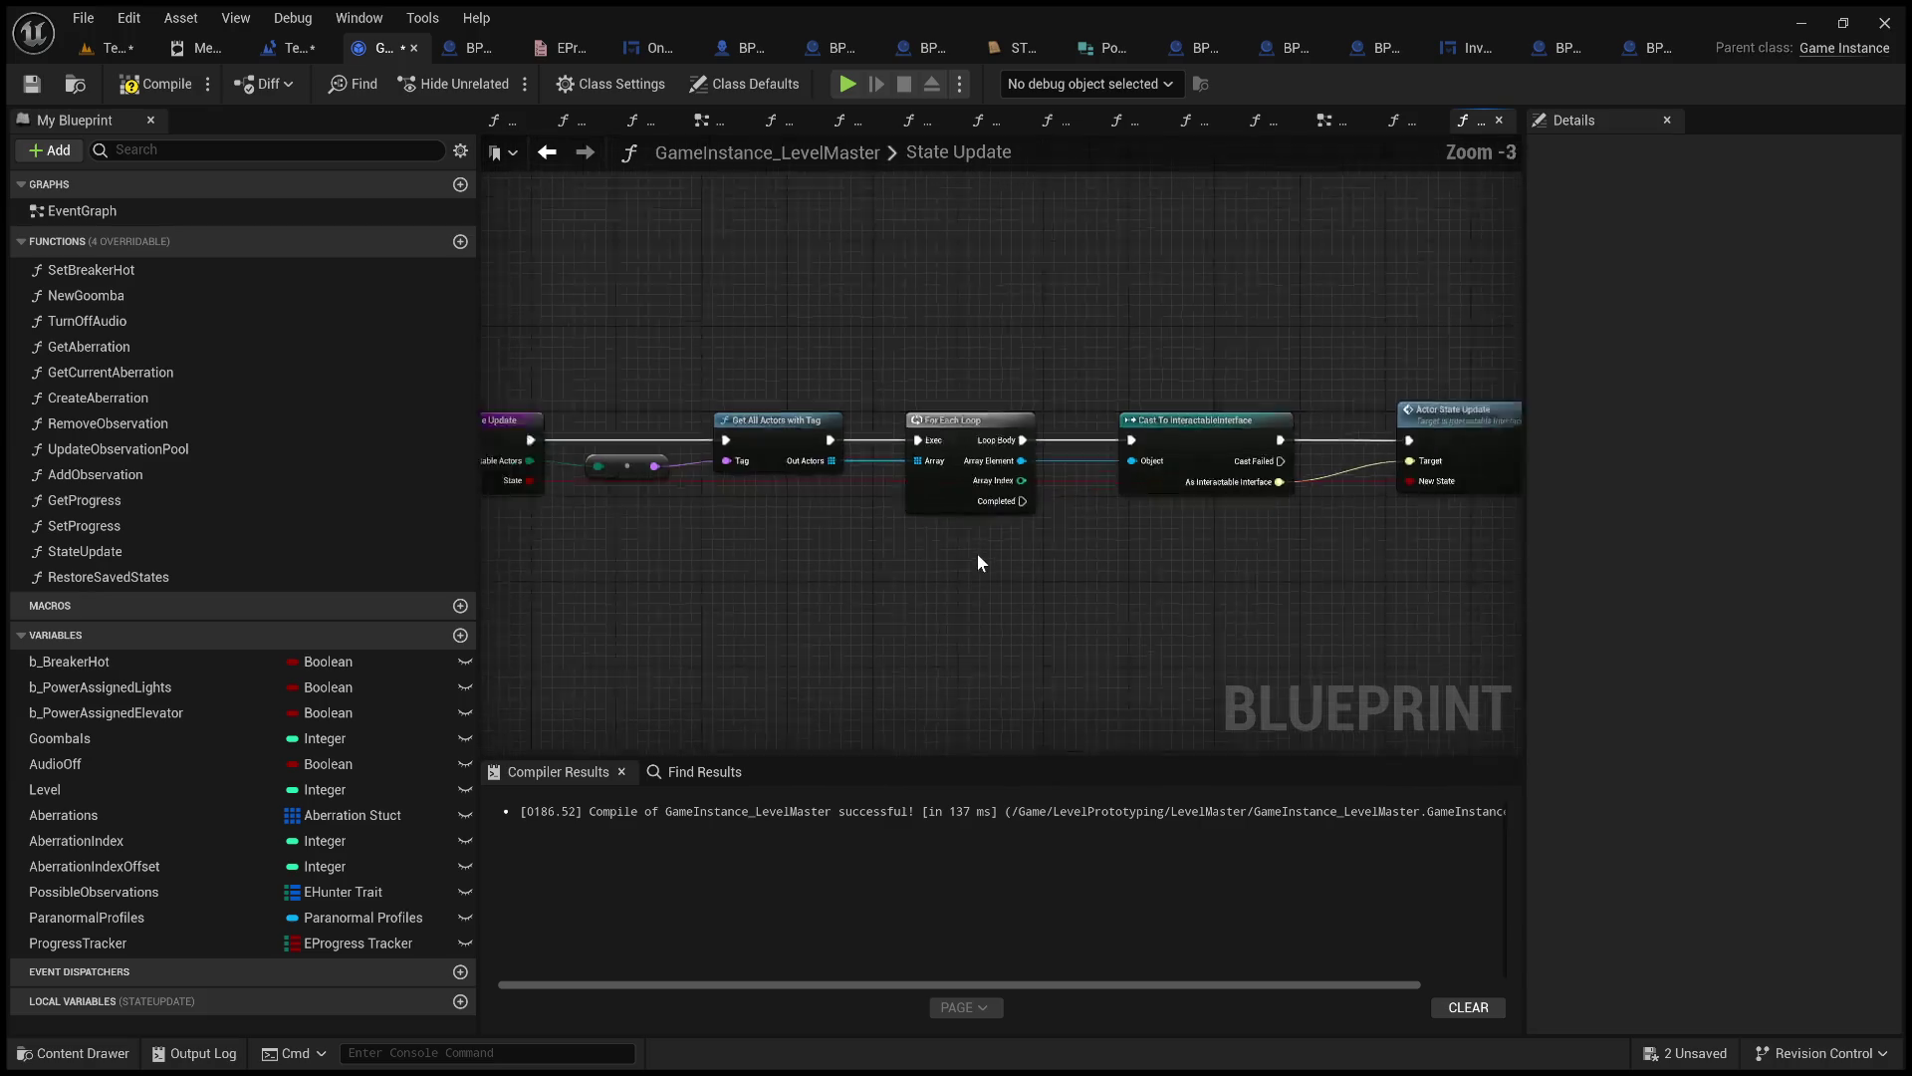
scroll(976, 551, "up", 3)
mouse_move(1071, 555)
left_mouse_down()
mouse_move(806, 567)
mouse_move(1157, 547)
left_mouse_up()
scroll(827, 558, "down", 2)
scroll(837, 554, "up", 3)
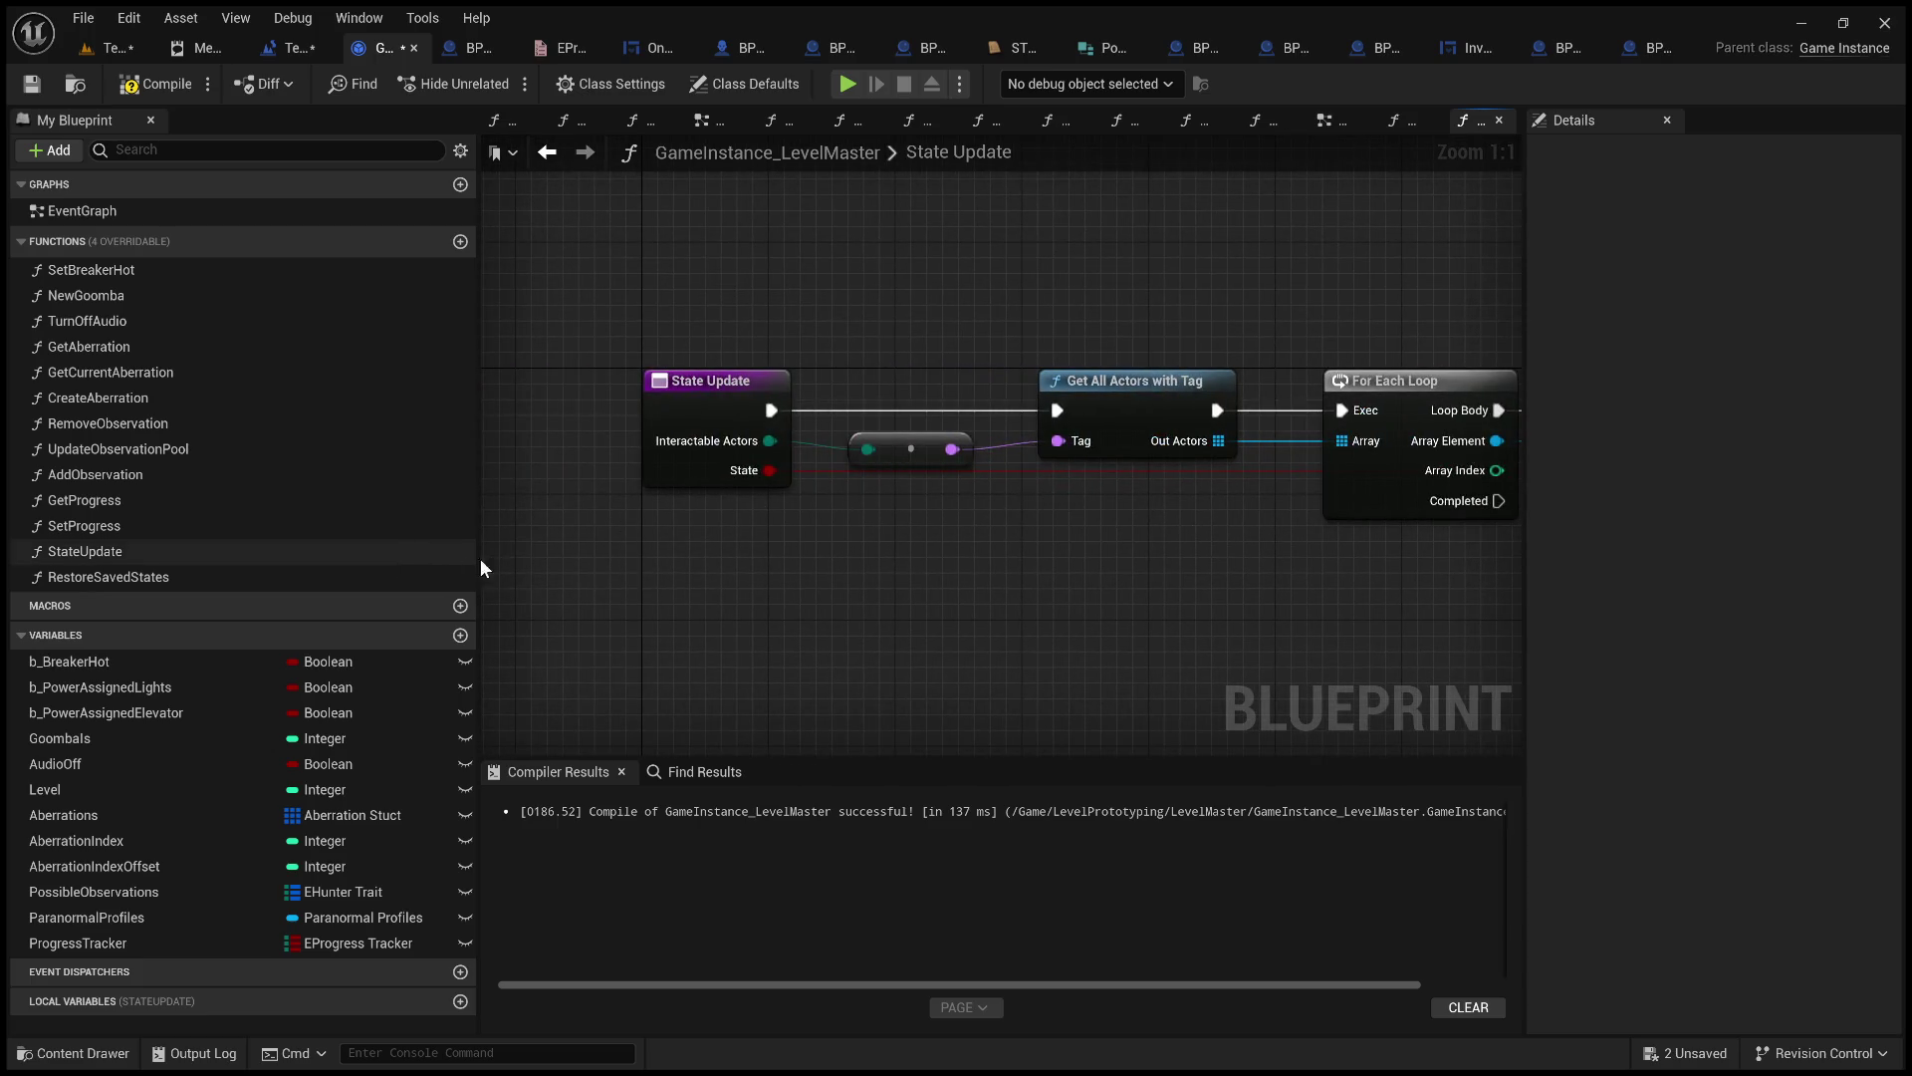
mouse_move(1048, 613)
left_mouse_down()
mouse_move(104, 616)
mouse_move(764, 607)
mouse_move(580, 620)
mouse_move(262, 600)
mouse_move(760, 564)
mouse_move(1295, 558)
left_mouse_up()
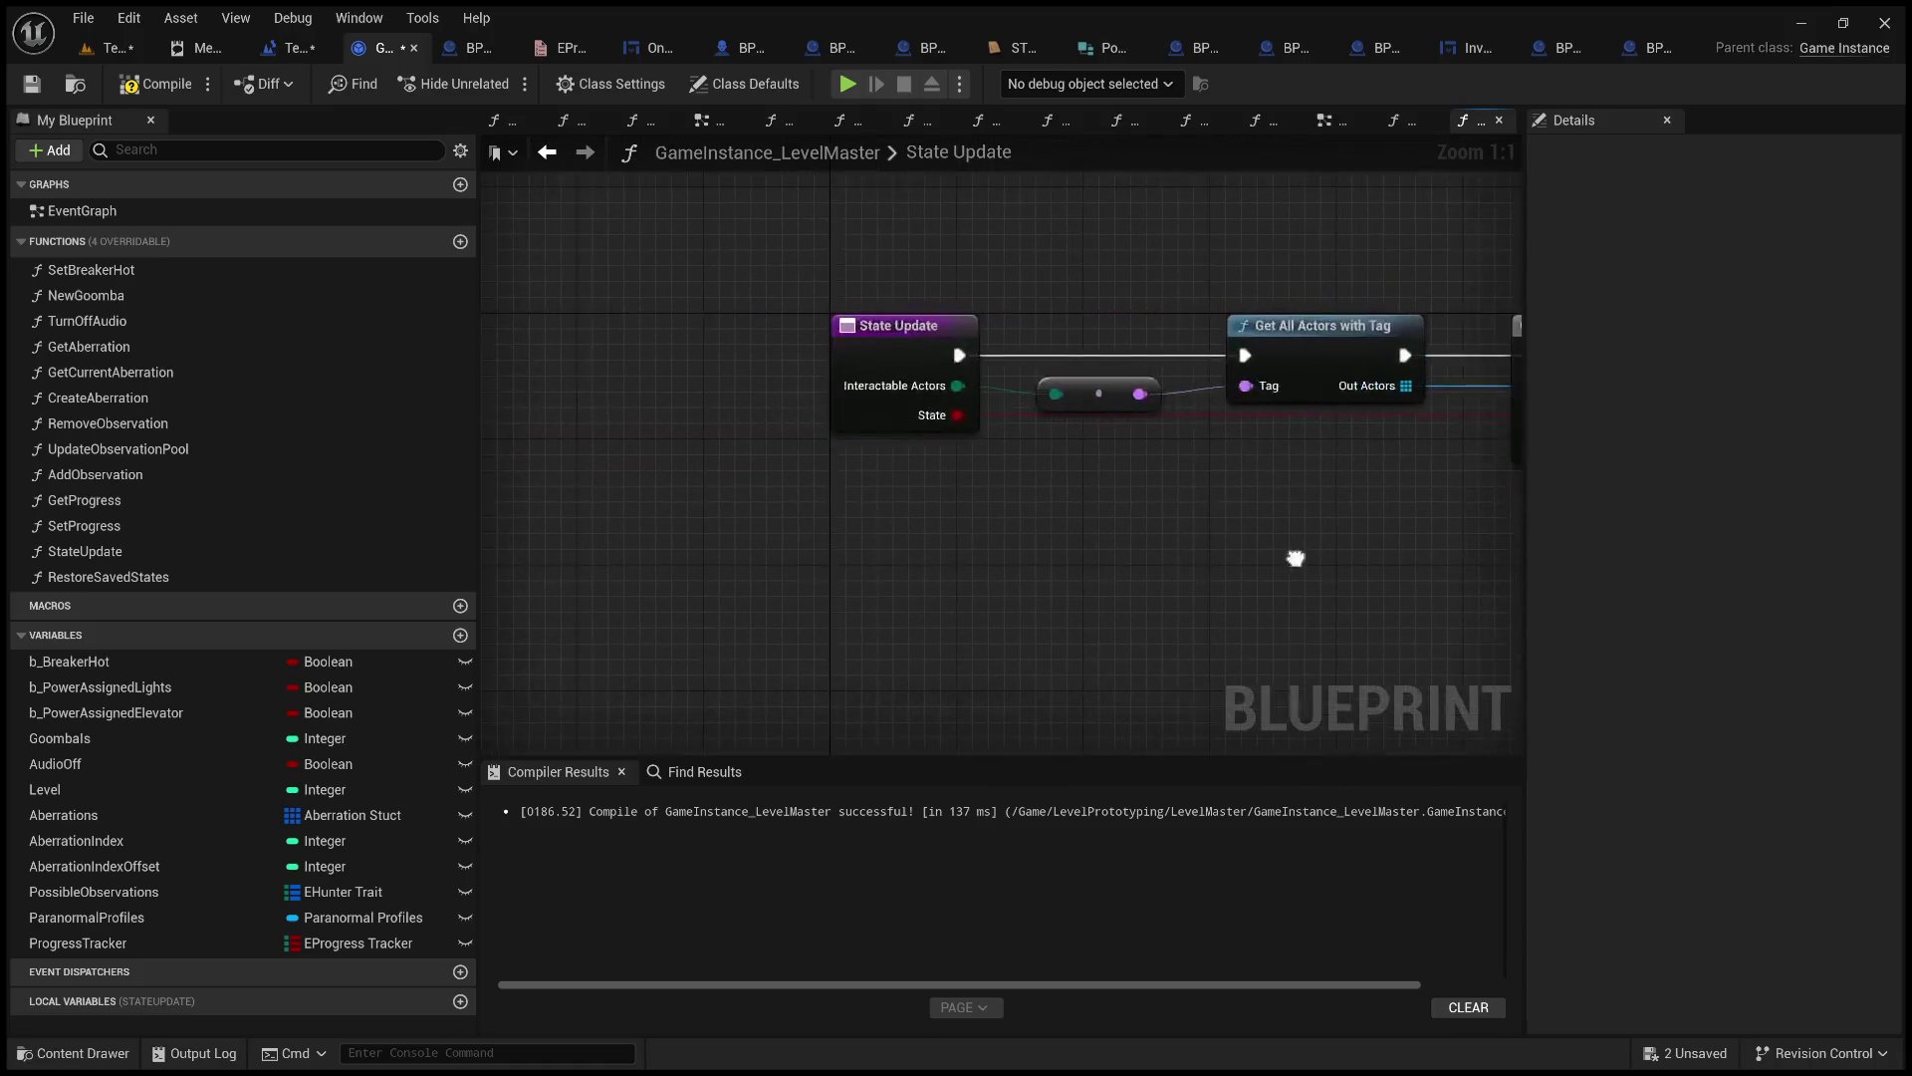
left_click(1108, 388)
left_click(1195, 523)
mouse_move(1200, 530)
left_mouse_down()
mouse_move(948, 533)
mouse_move(1059, 628)
mouse_move(598, 584)
left_mouse_up()
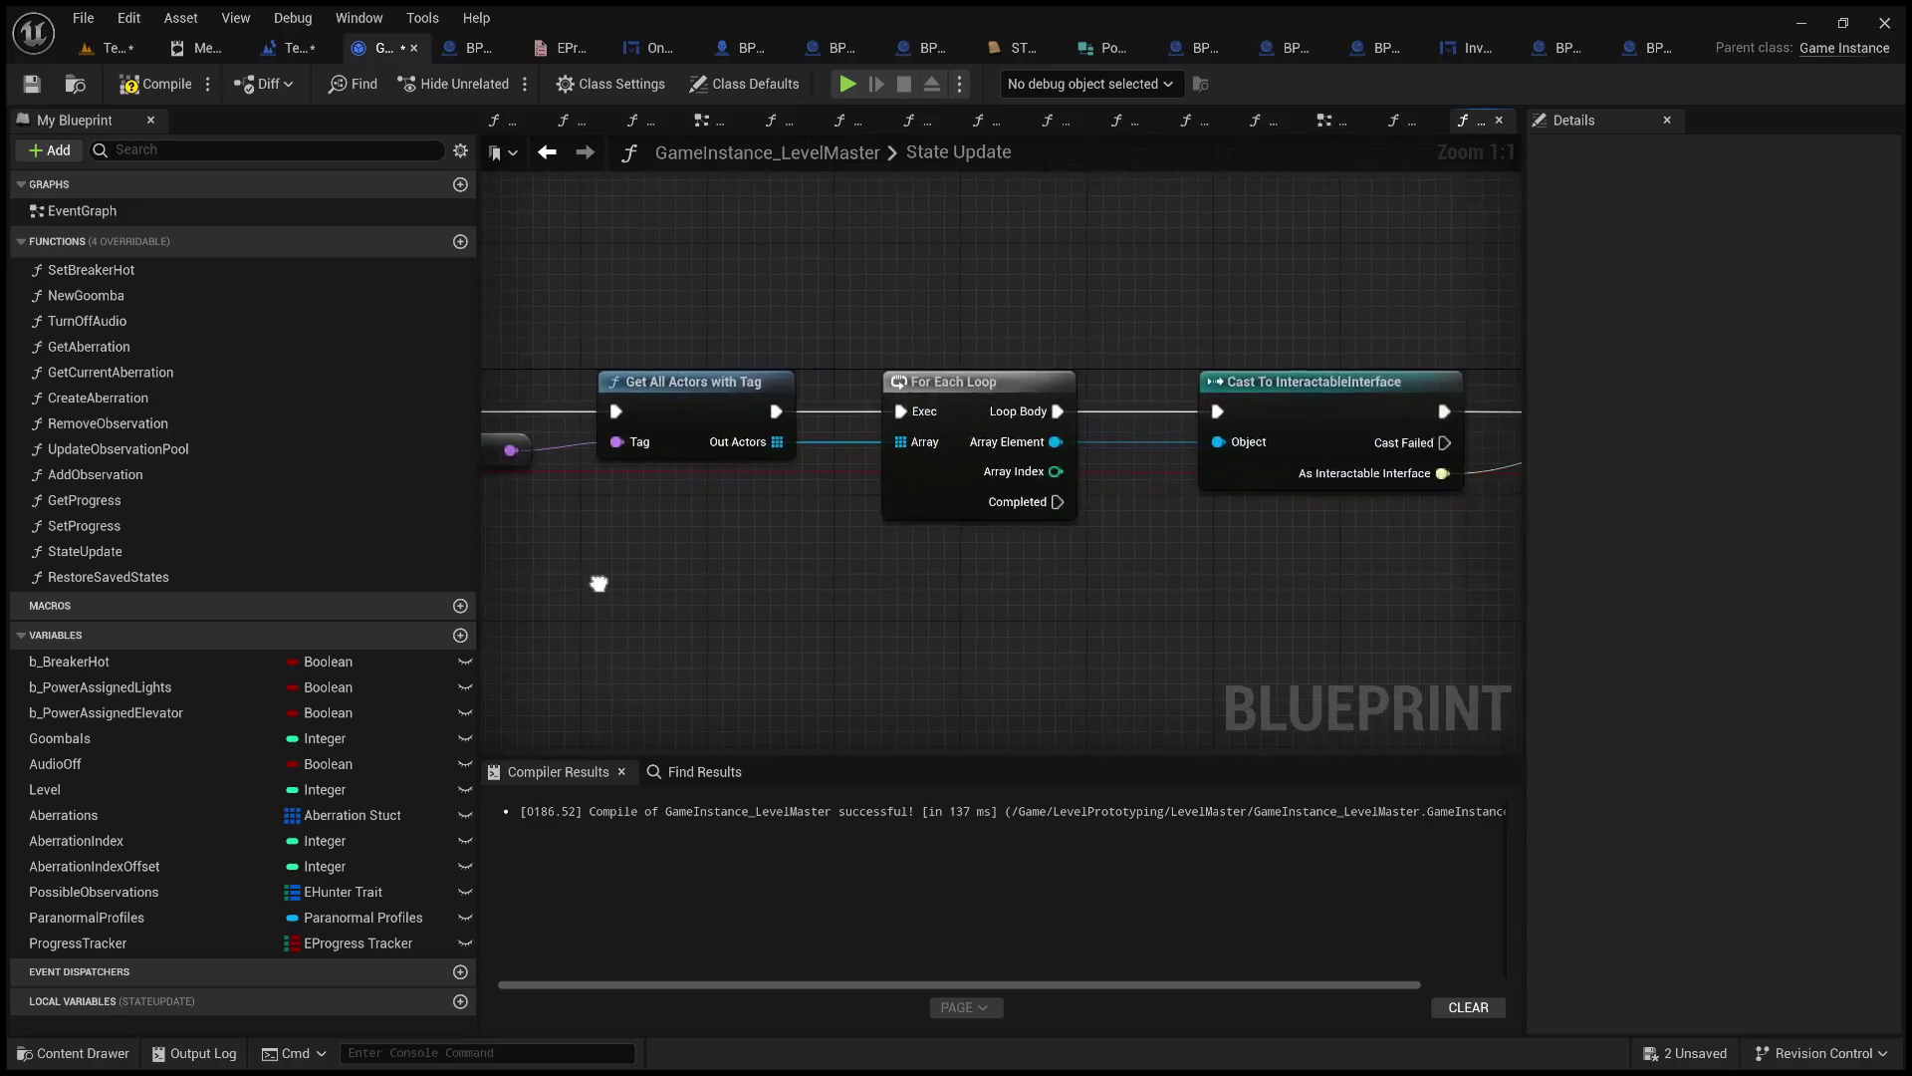
scroll(768, 543, "down", 4)
left_click_drag(1431, 624, 707, 403)
Paste the four copied nodes into RestoreSavedStates, right of the function entry.
double_click(175, 577)
key("ctrl+v")
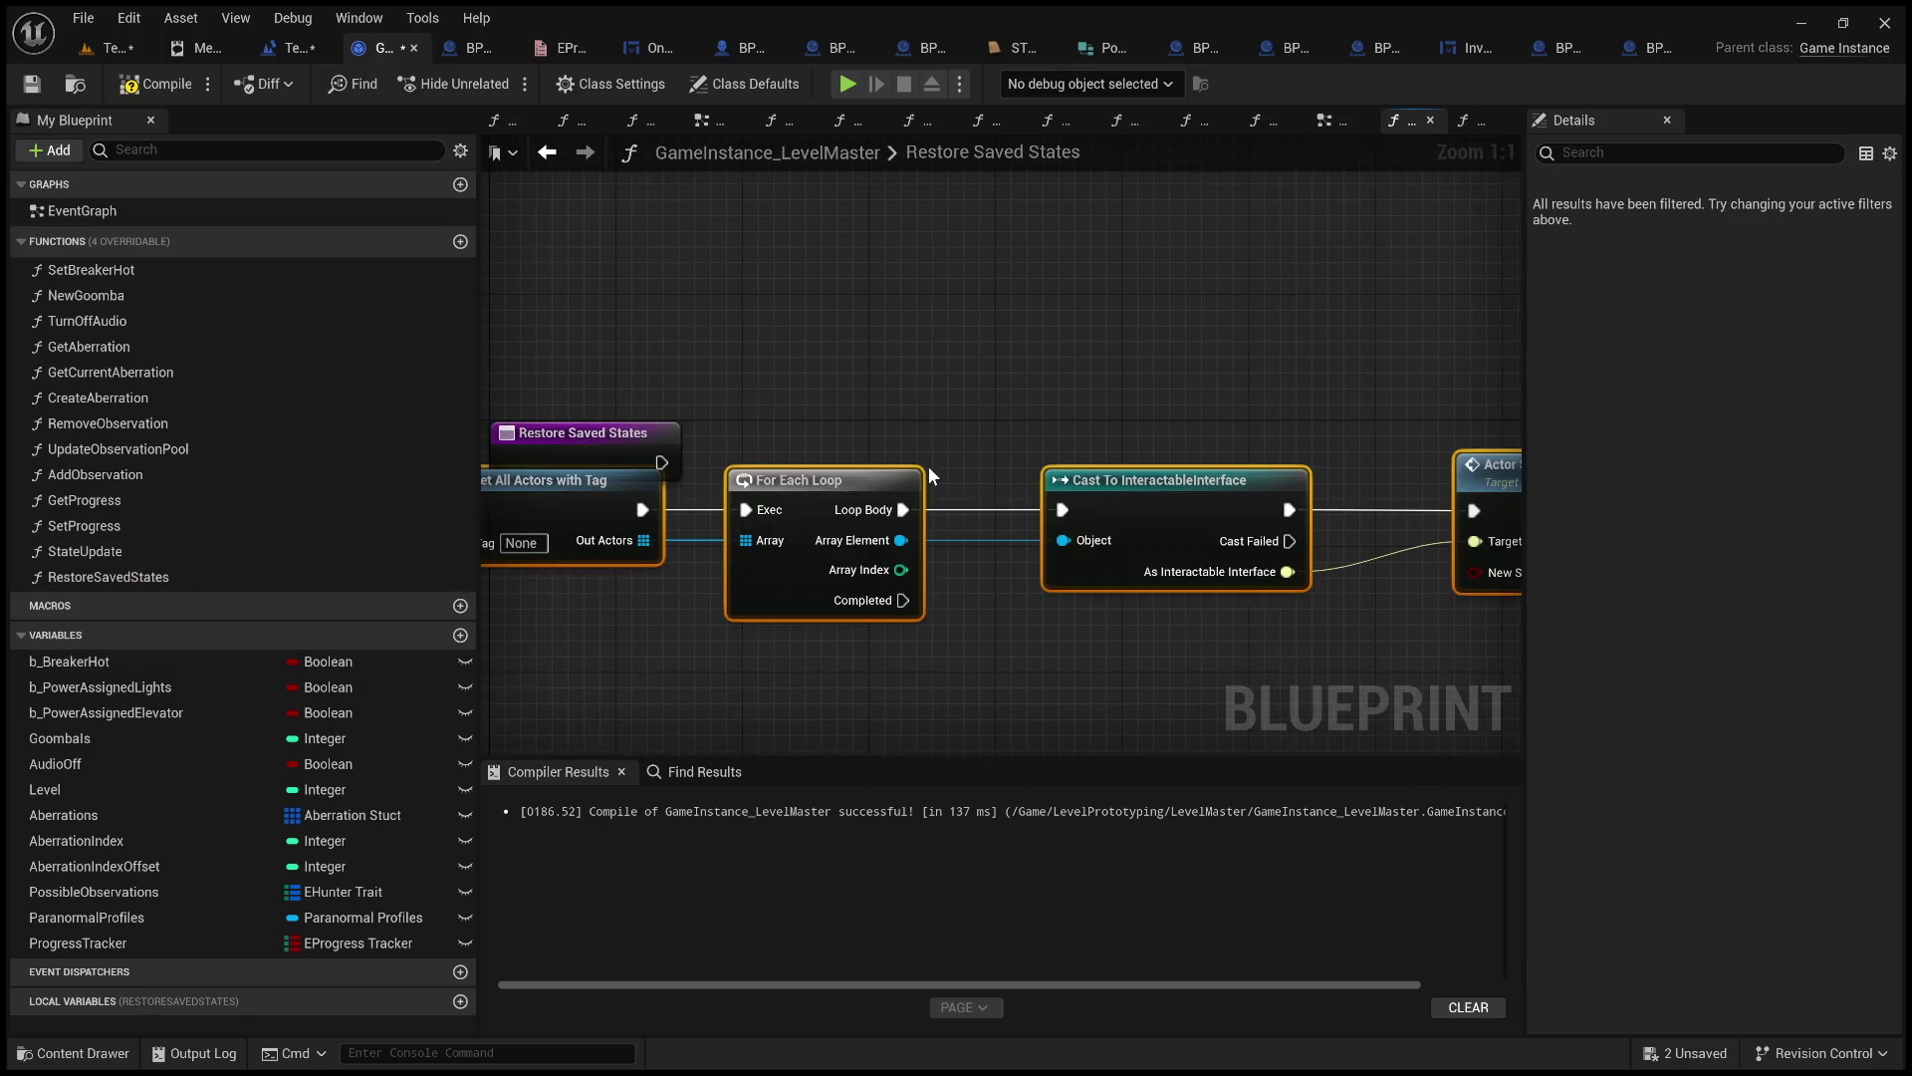
scroll(837, 486, "down", 4)
left_click_drag(828, 479, 1025, 464)
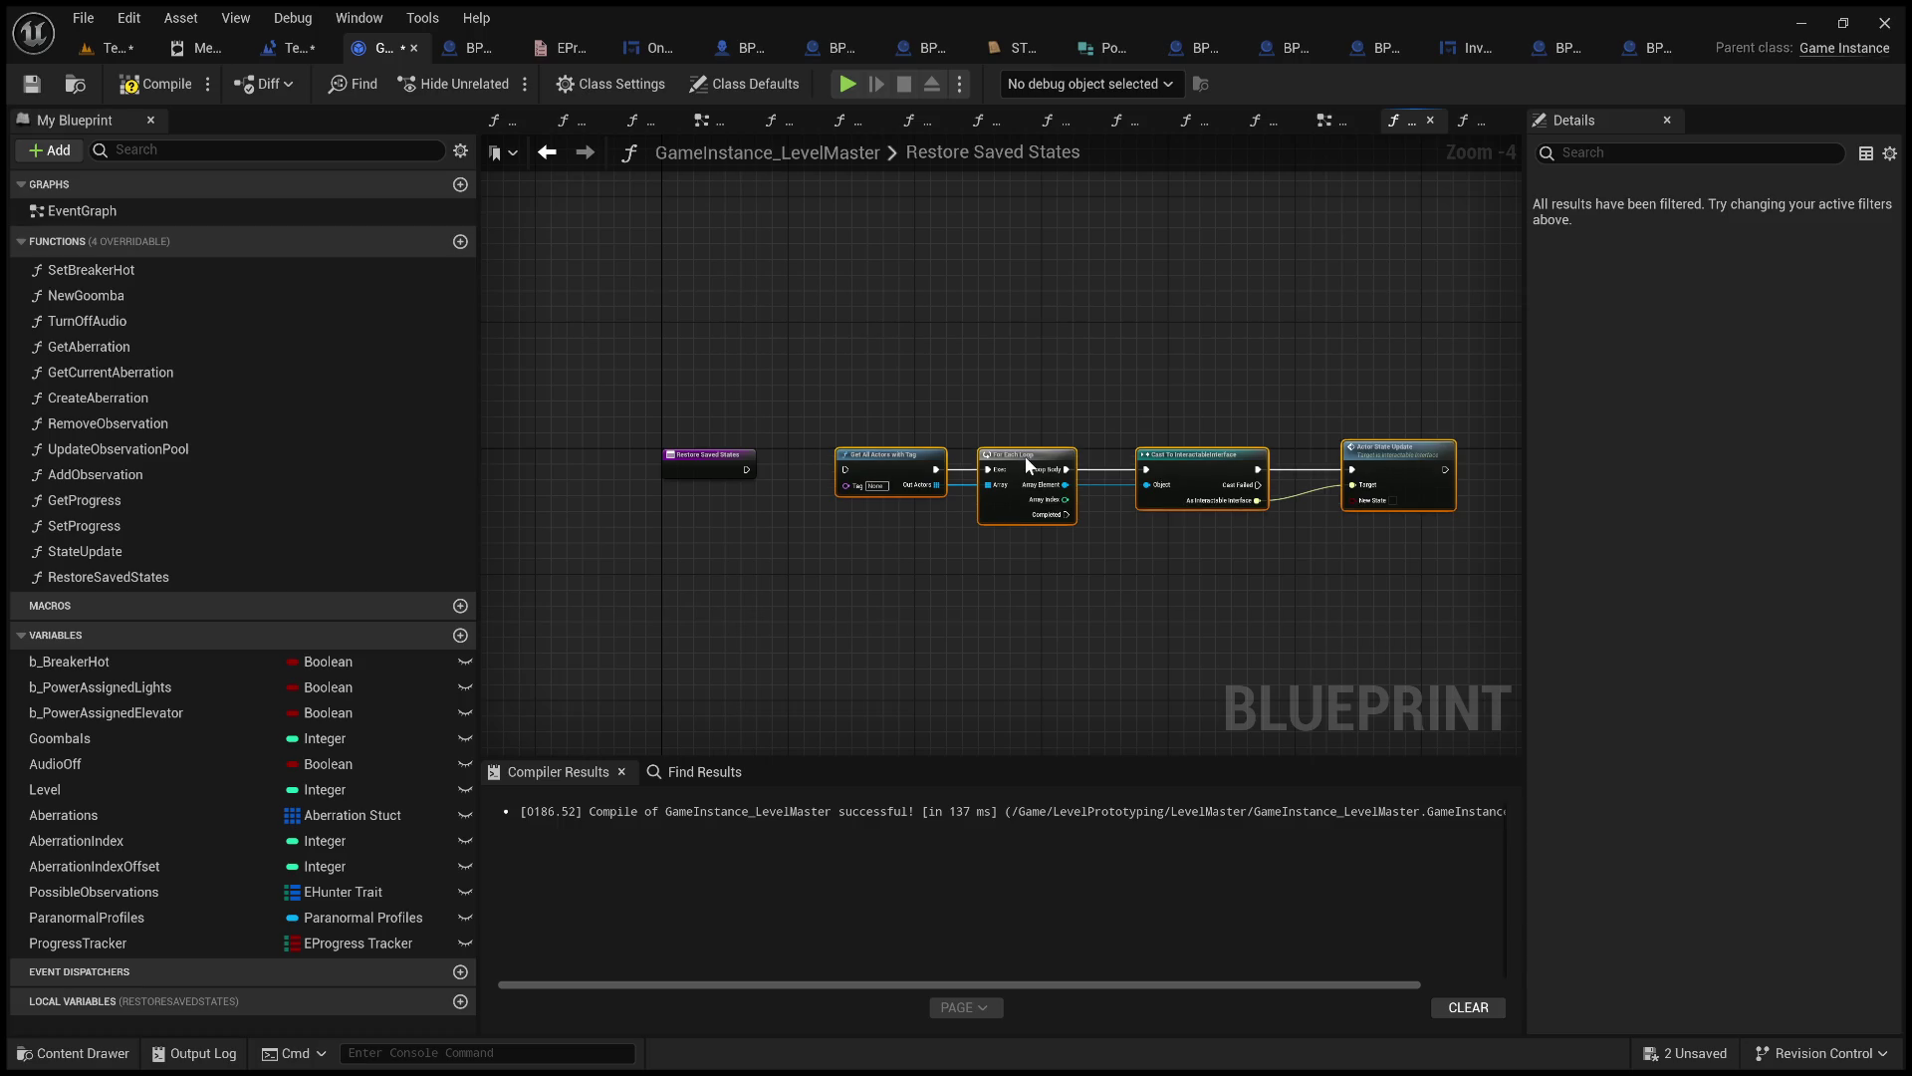
scroll(772, 410, "up", 4)
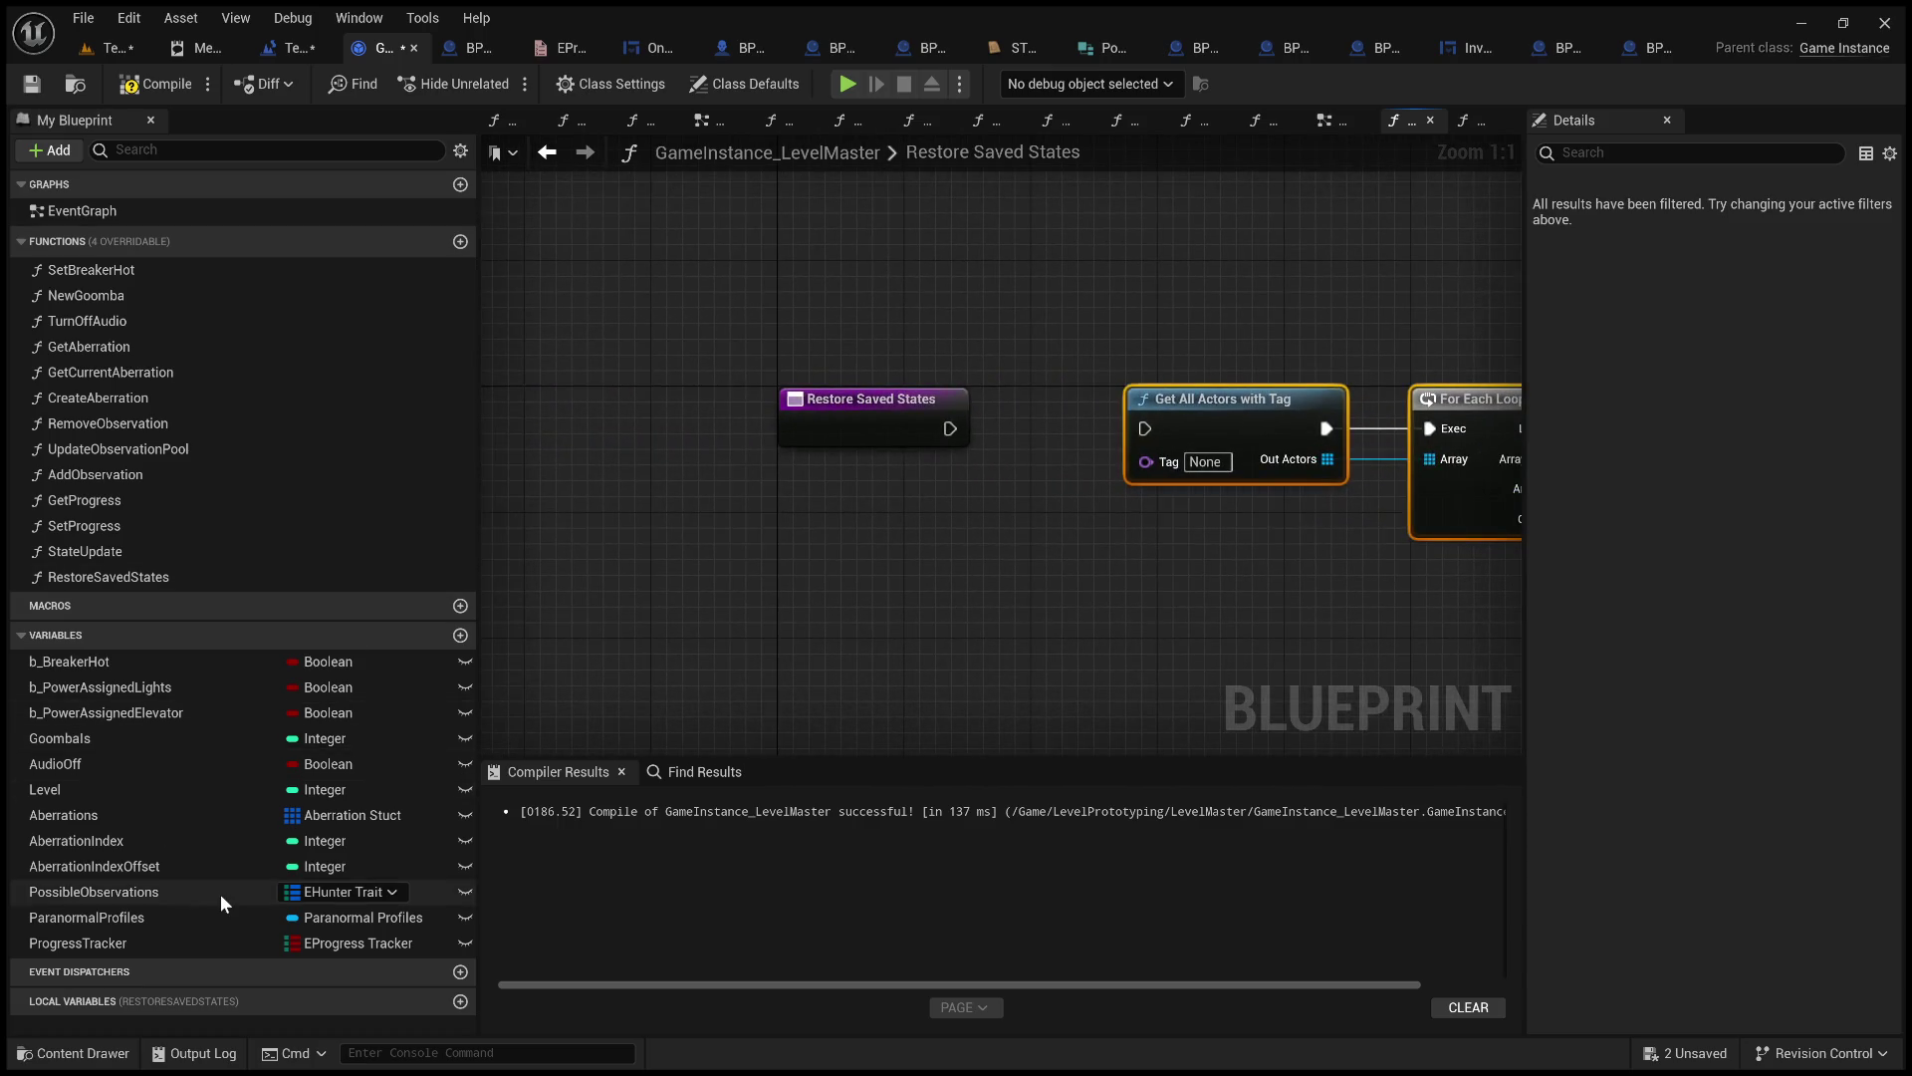
Place a Progress Tracker getter in the graph, discarding a stray For Each Loop.
left_click(96, 943)
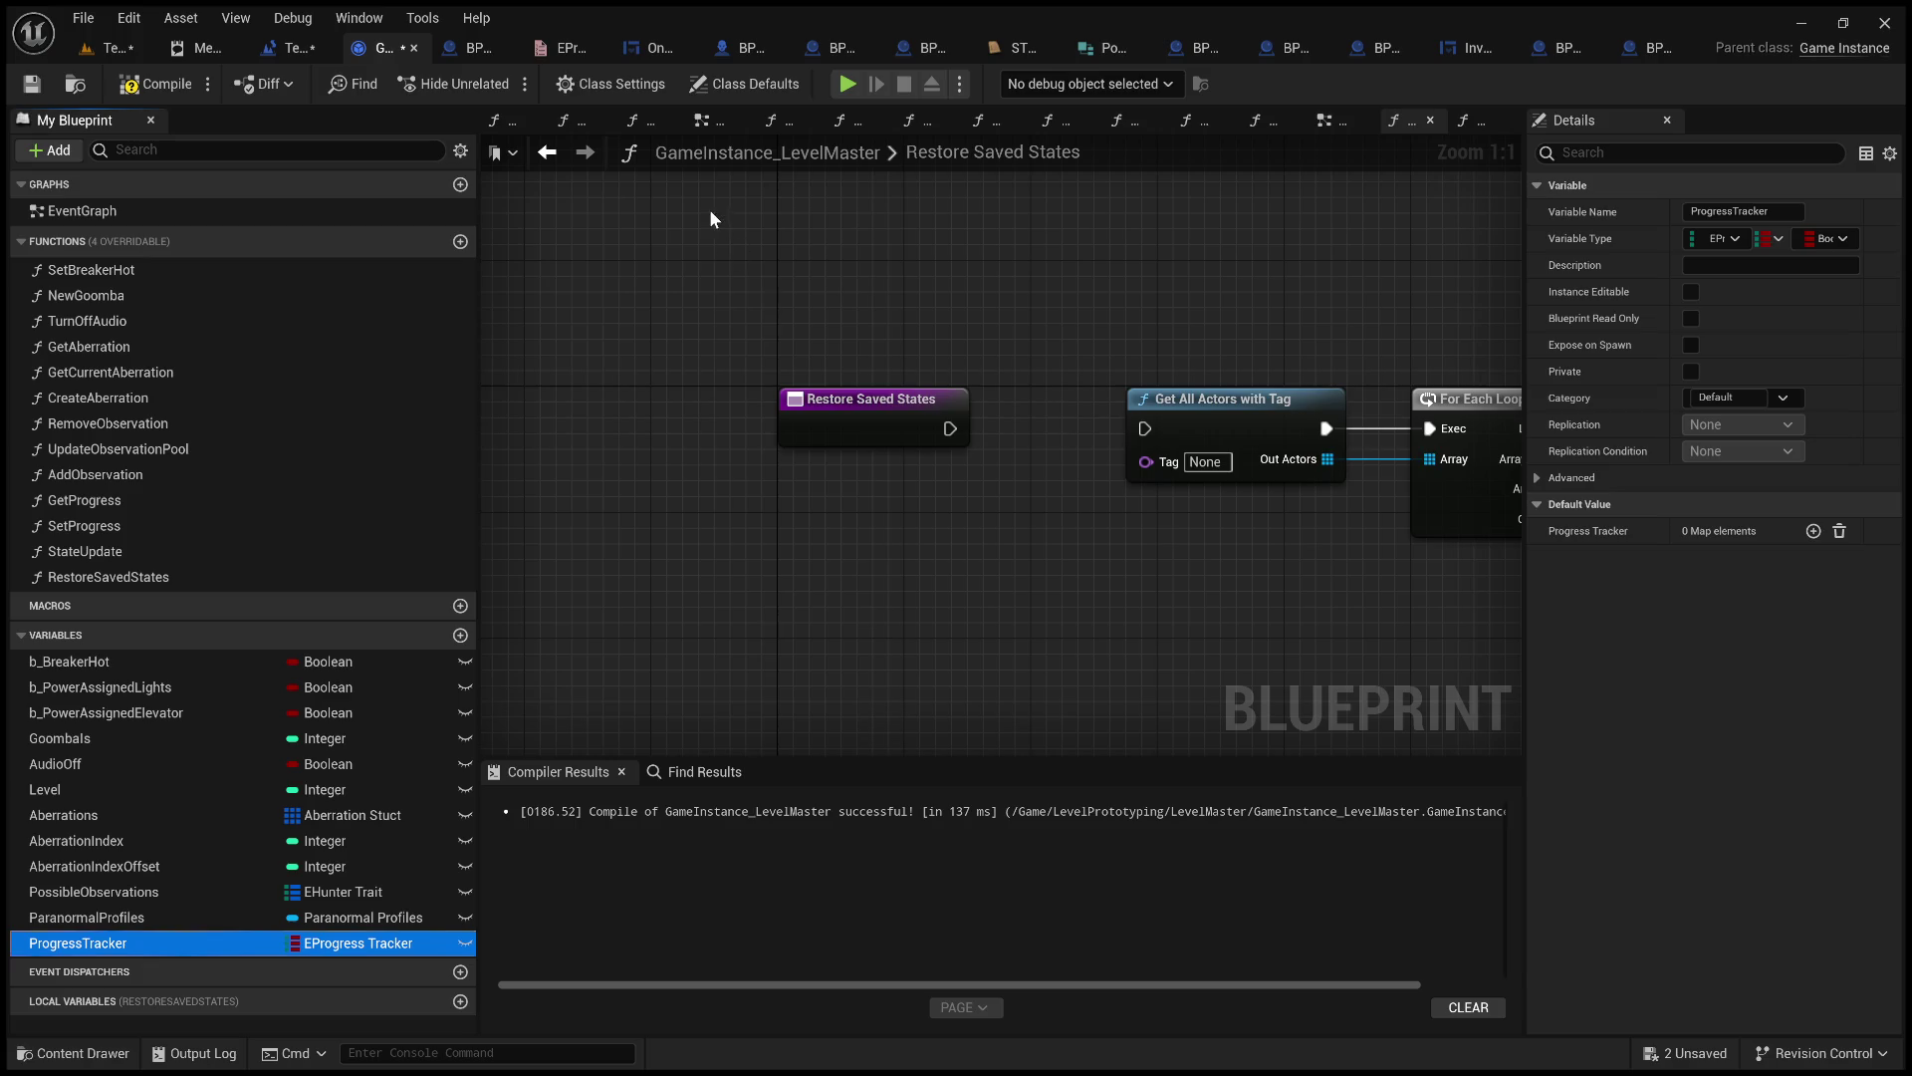
mouse_move(96, 943)
left_mouse_down()
mouse_move(827, 216)
mouse_move(994, 243)
left_mouse_up()
left_click(1100, 369)
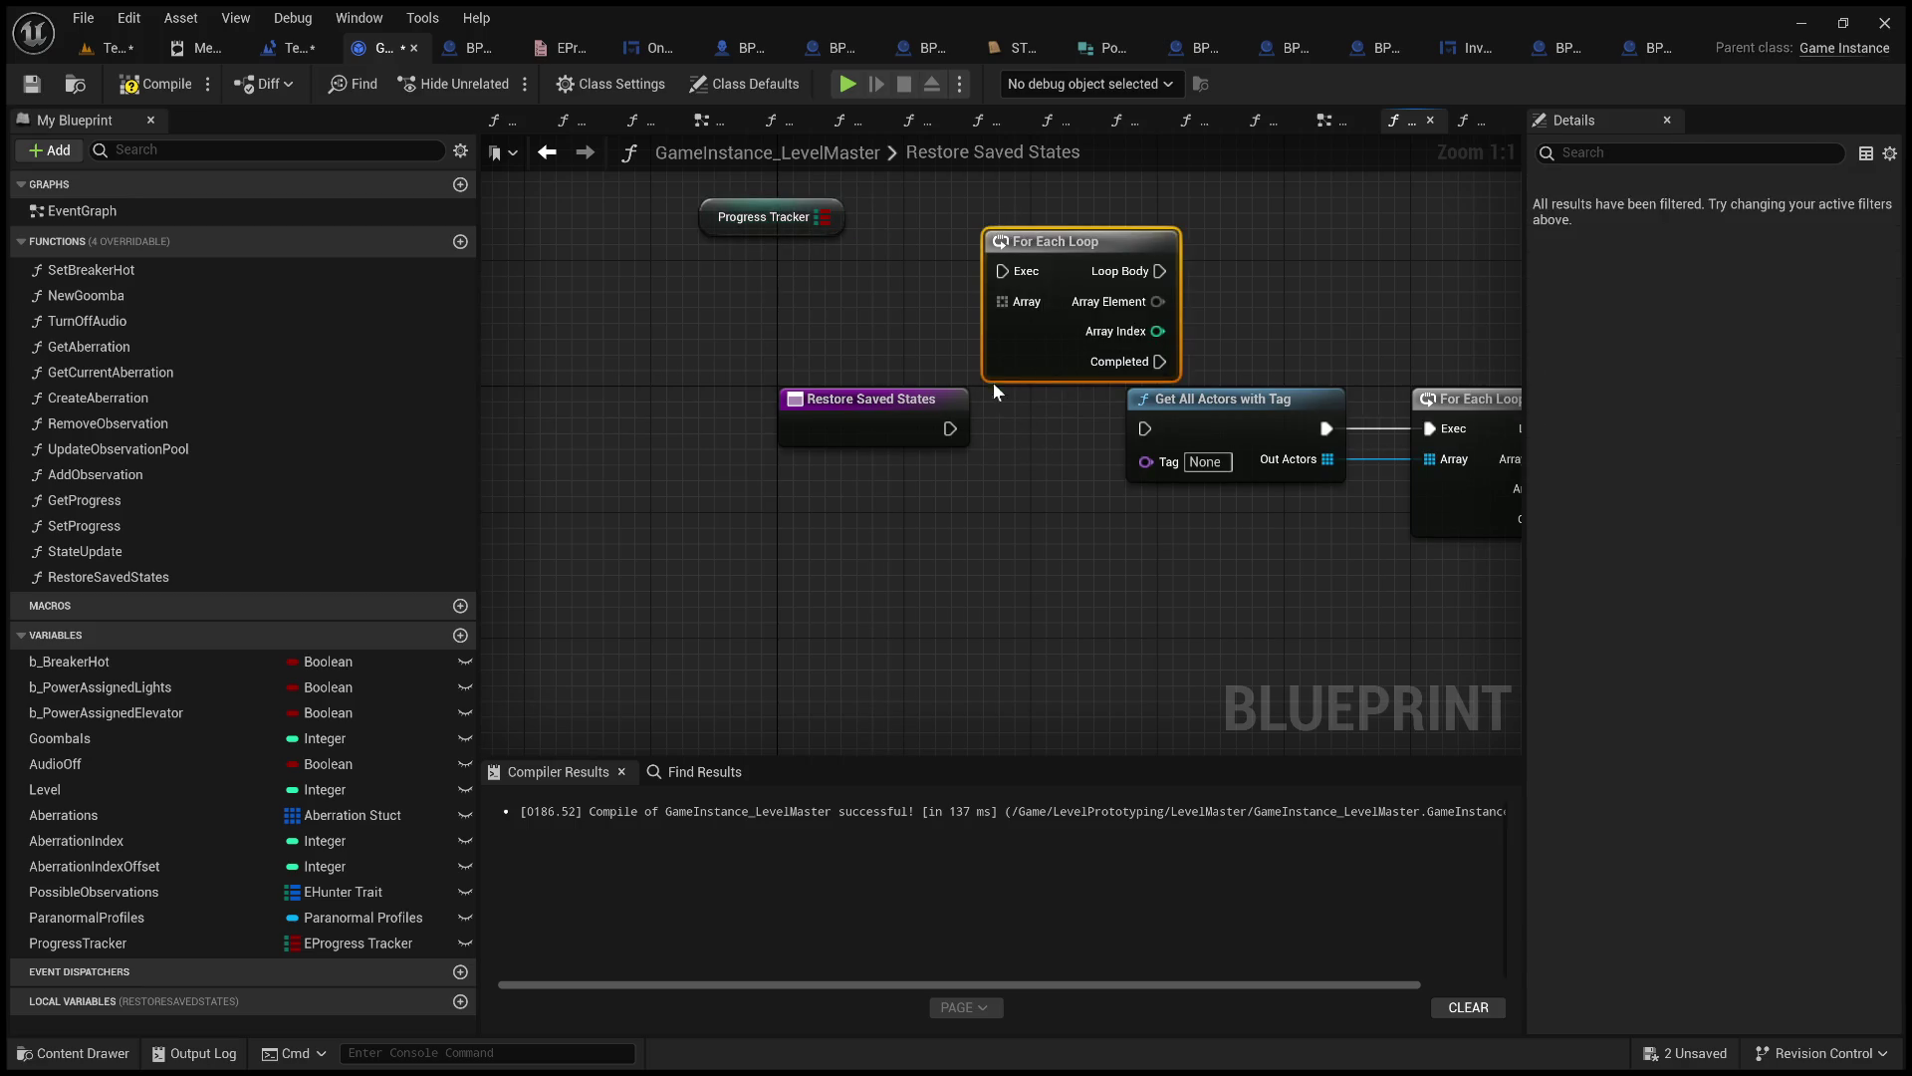
mouse_move(826, 216)
left_mouse_down()
mouse_move(936, 284)
mouse_move(1026, 303)
mouse_move(897, 313)
left_mouse_up()
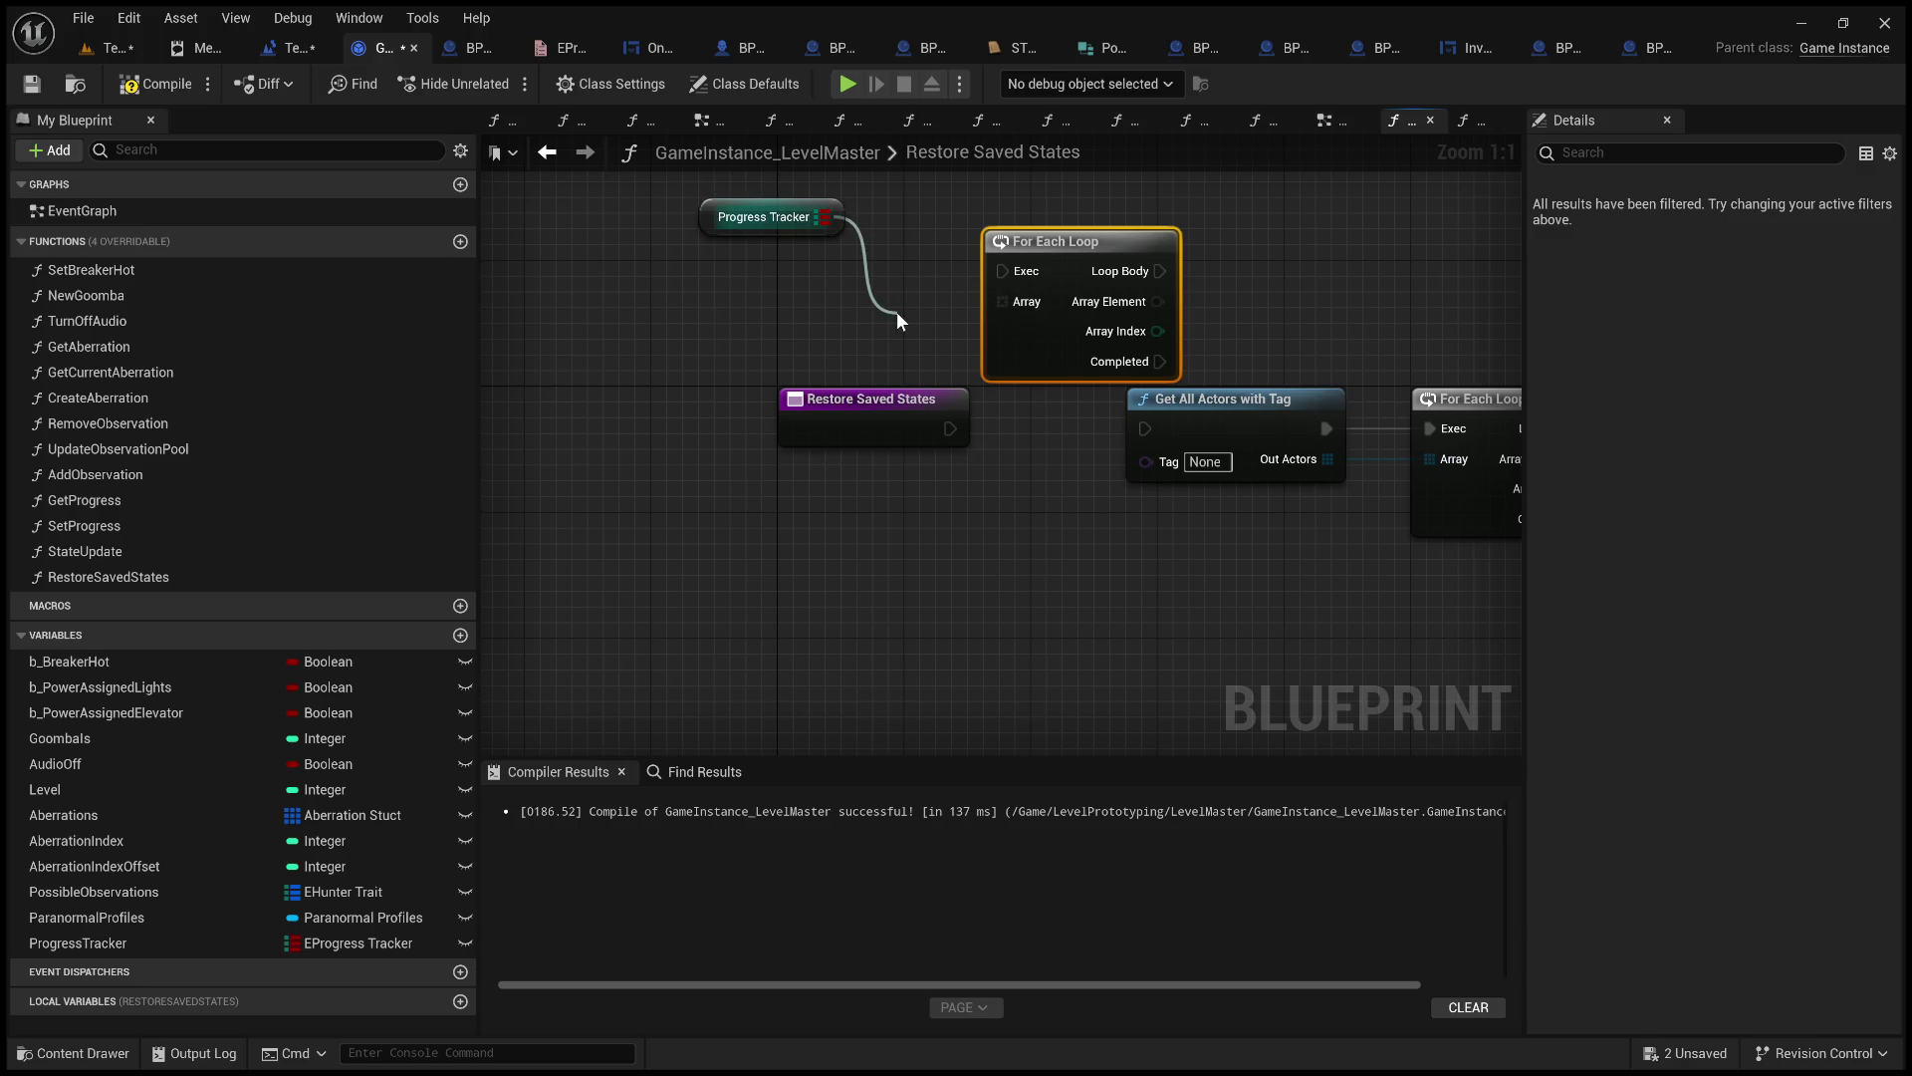
left_click_drag(896, 313, 897, 313)
left_click(660, 592)
left_click(1146, 245)
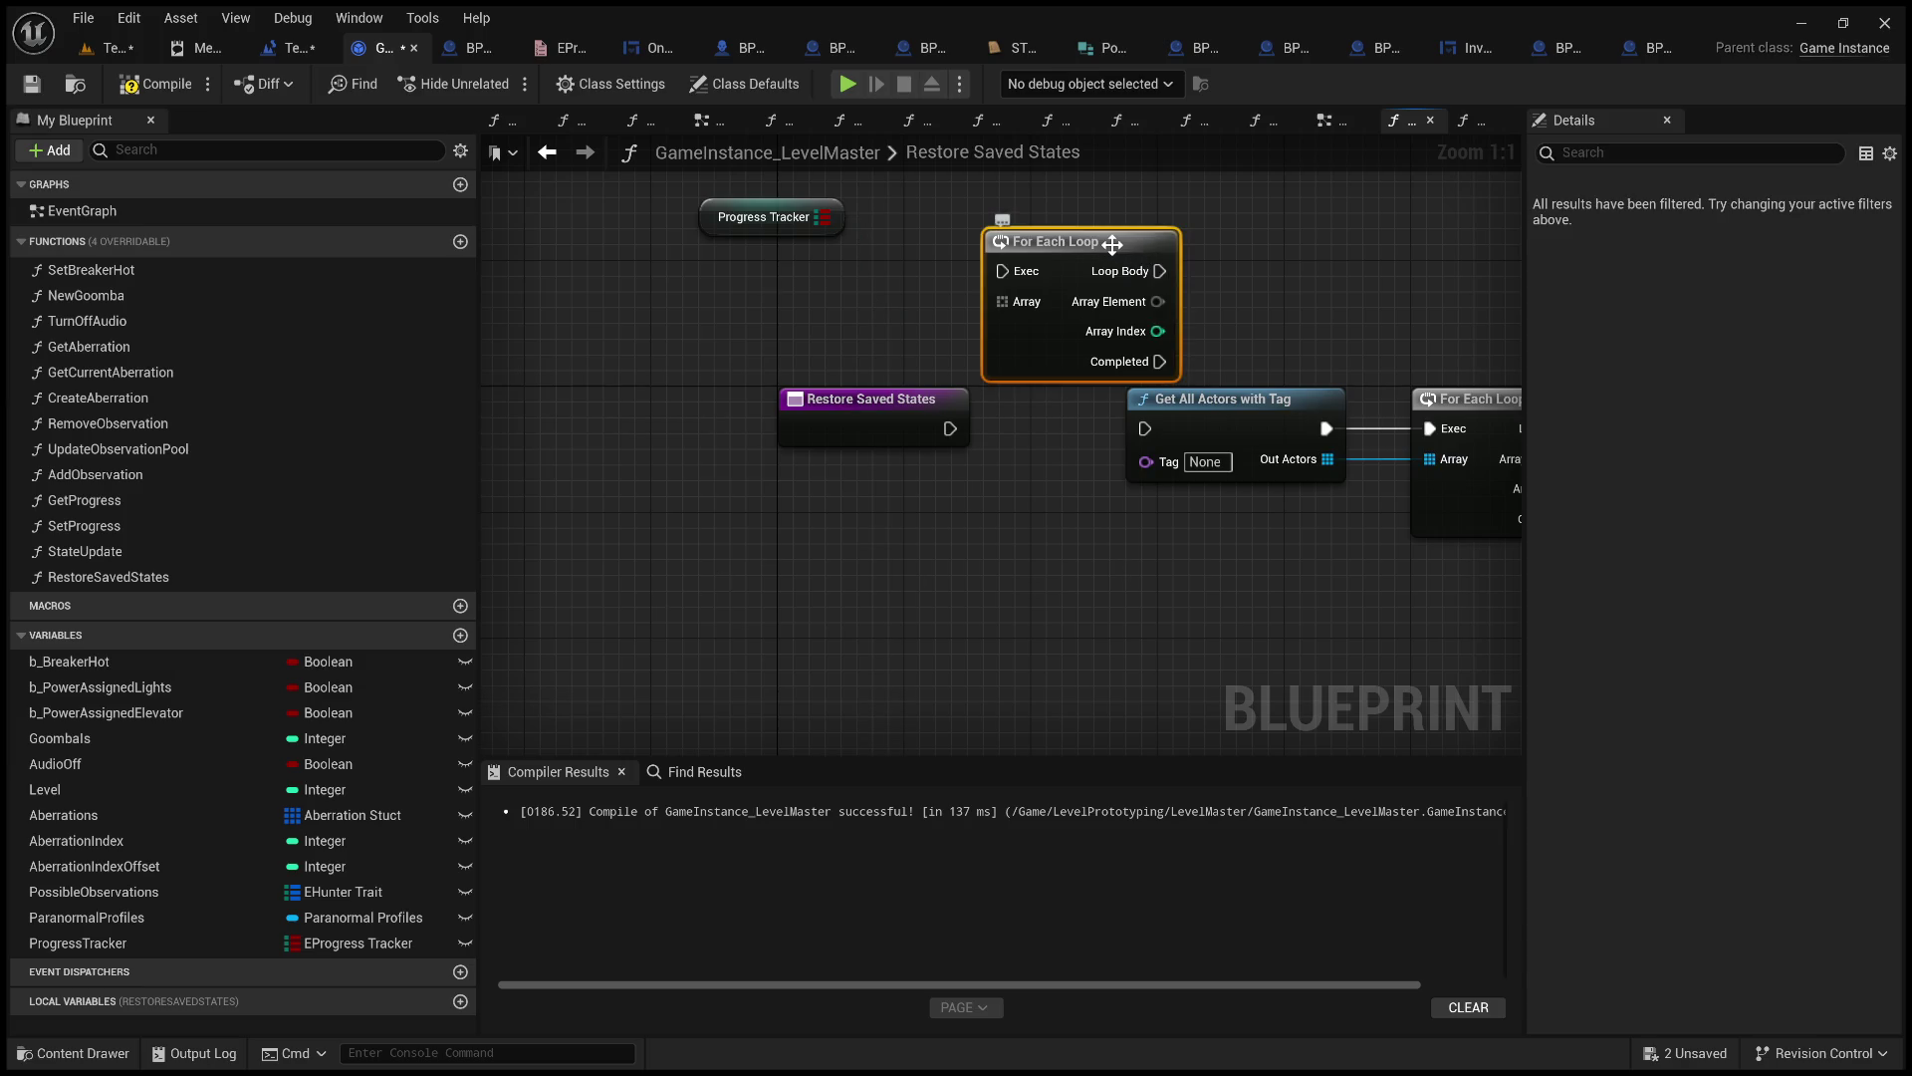
key("Delete")
Add a FIND node from the Progress Tracker map output.
left_click_drag(823, 216, 1012, 259)
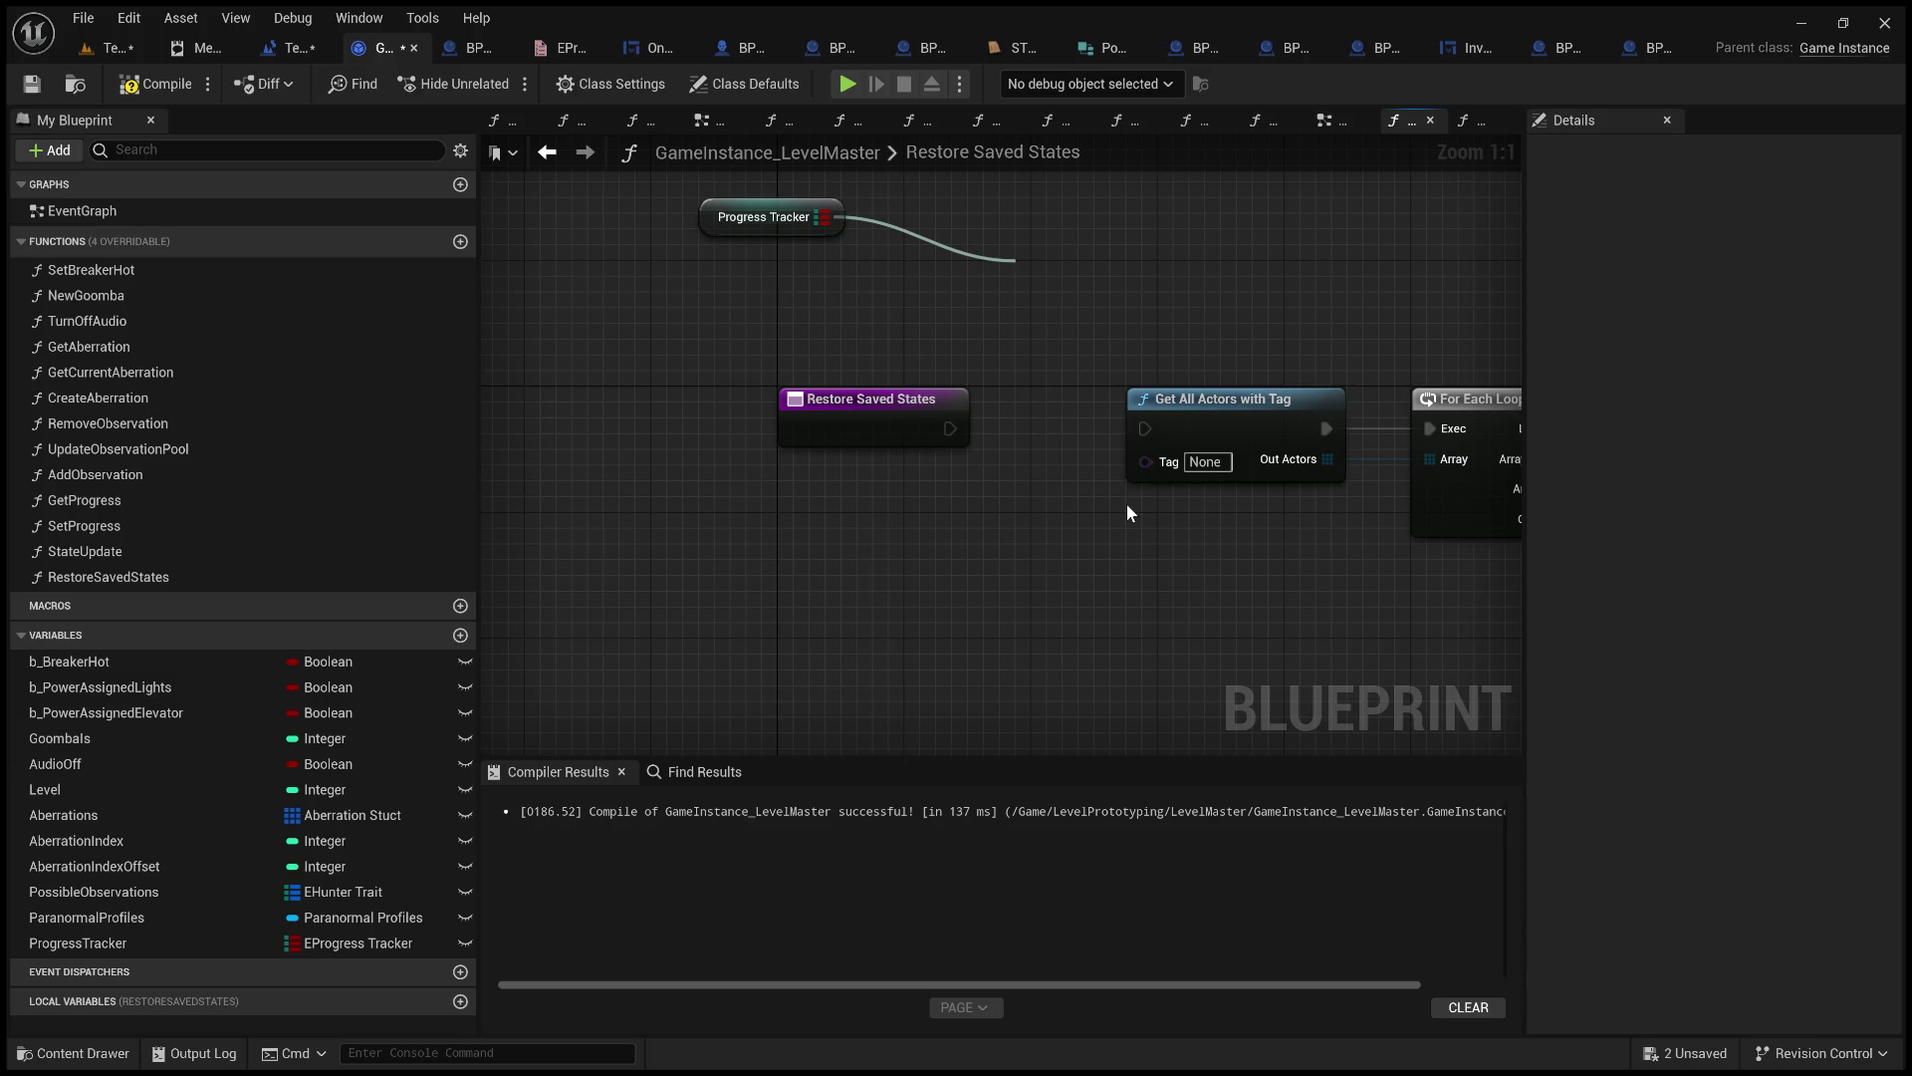
key("ctrl+z")
mouse_move(1112, 504)
left_mouse_down()
mouse_move(986, 652)
mouse_move(1024, 734)
mouse_move(1041, 663)
left_mouse_up()
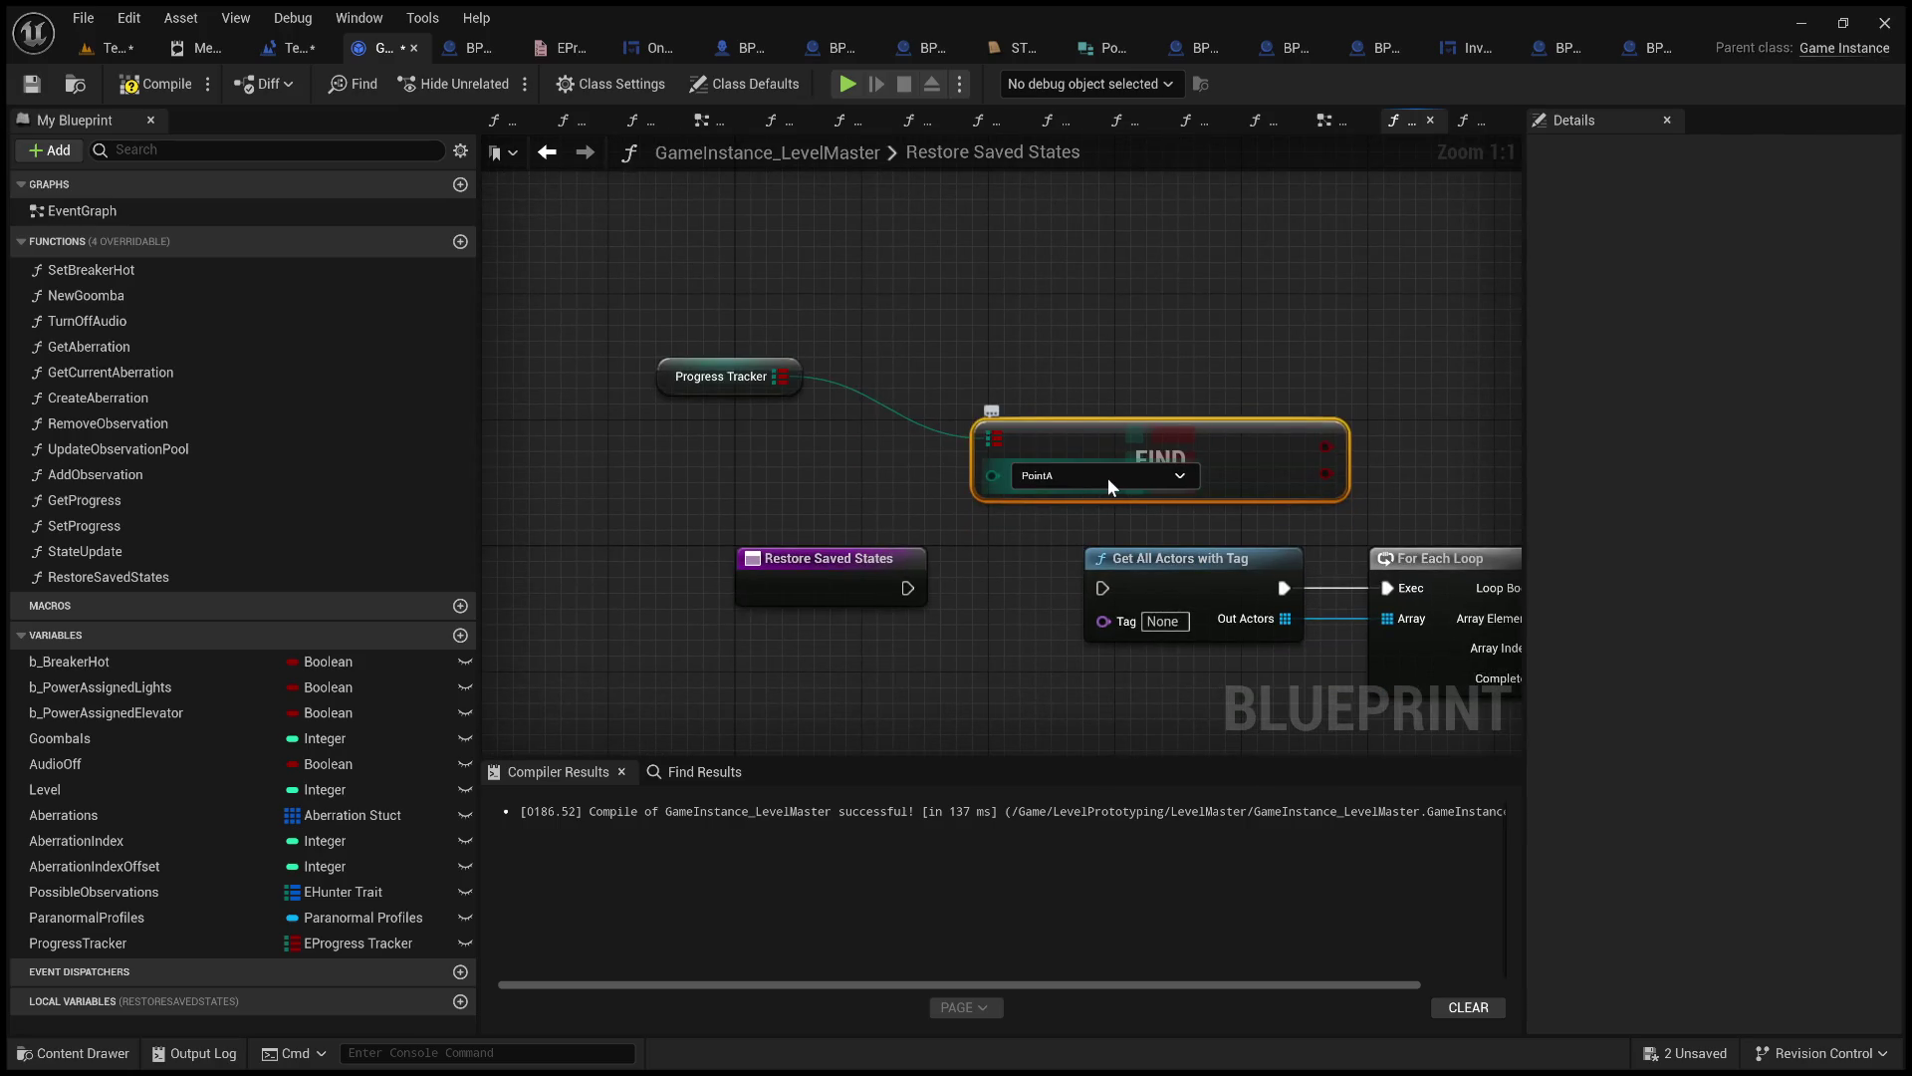
left_click(885, 479)
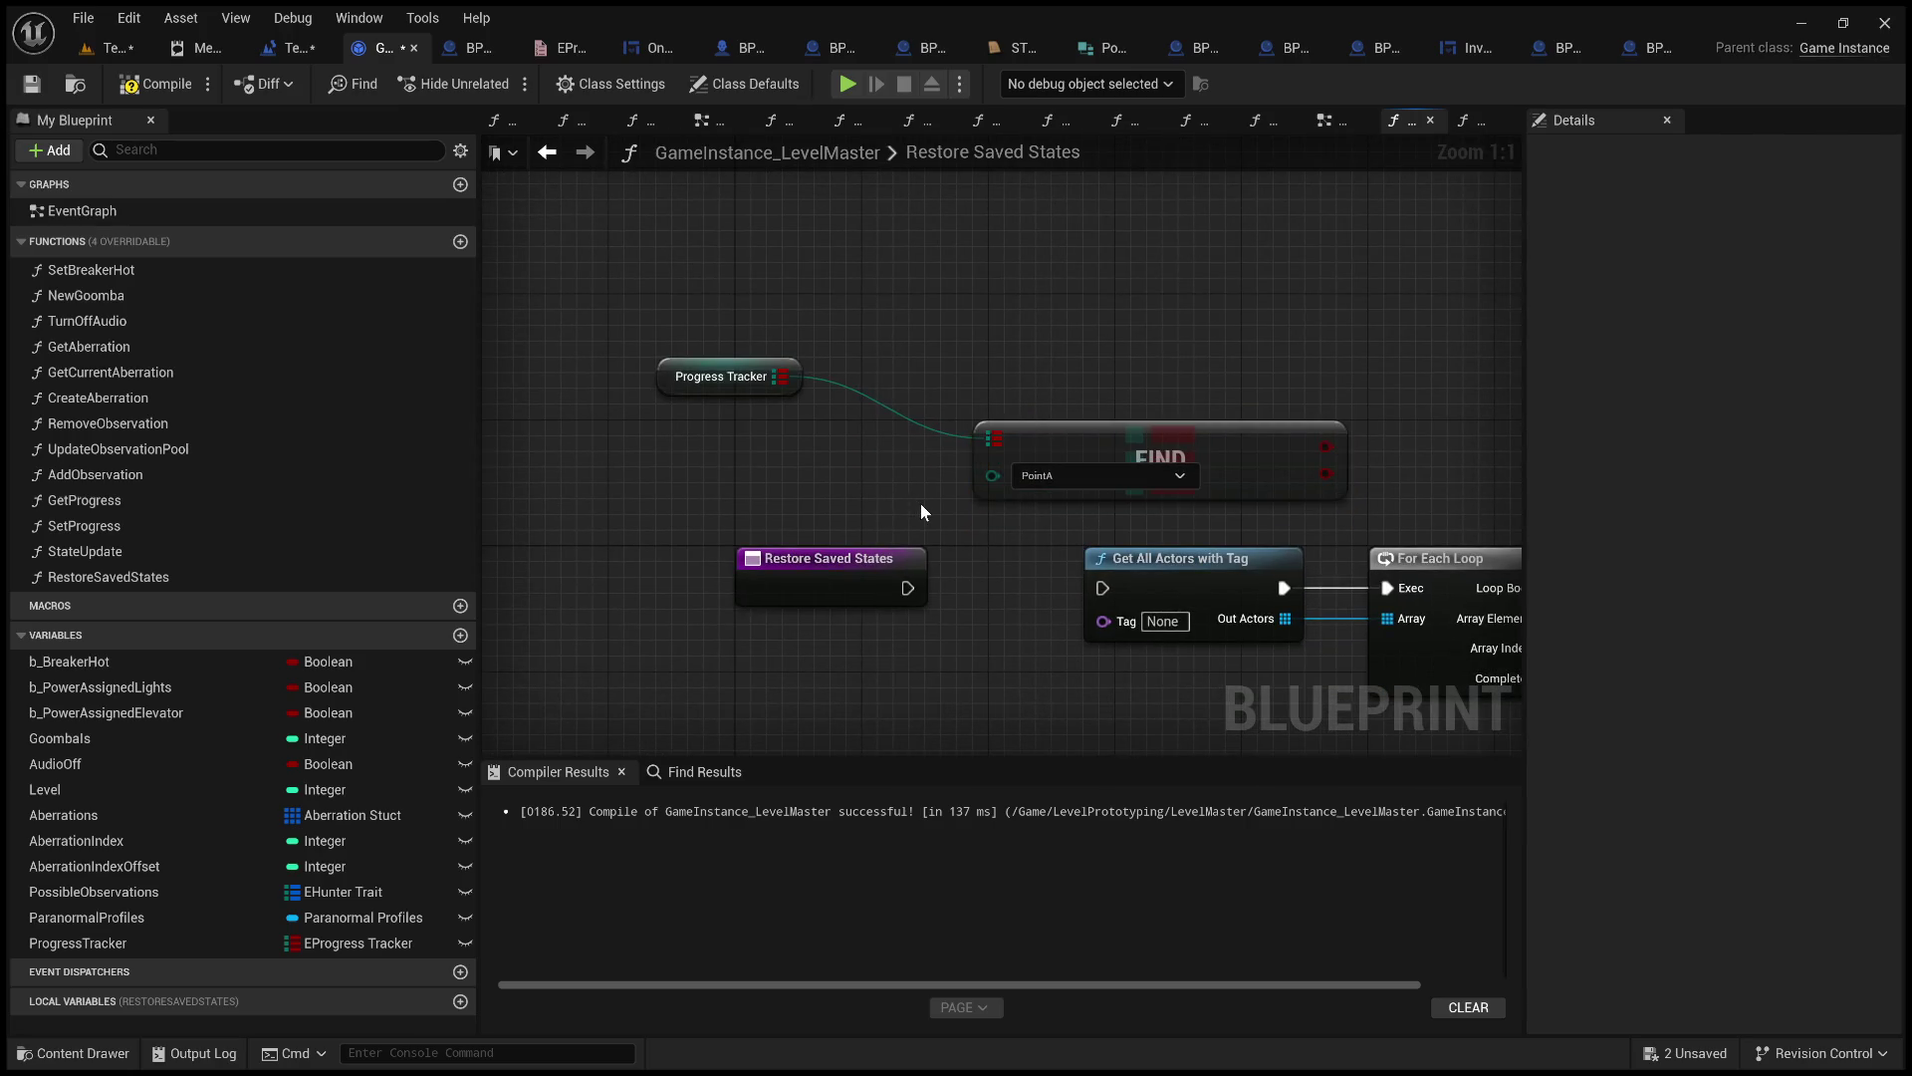
scroll(940, 512, "down", 1)
mouse_move(940, 512)
left_mouse_down()
mouse_move(1139, 491)
mouse_move(1032, 503)
mouse_move(1020, 581)
left_mouse_up()
Move all the Restore Saved States nodes up and to the left to make room.
mouse_move(763, 378)
left_mouse_down()
mouse_move(1347, 571)
mouse_move(1401, 572)
mouse_move(971, 396)
left_mouse_up()
scroll(971, 396, "down", 5)
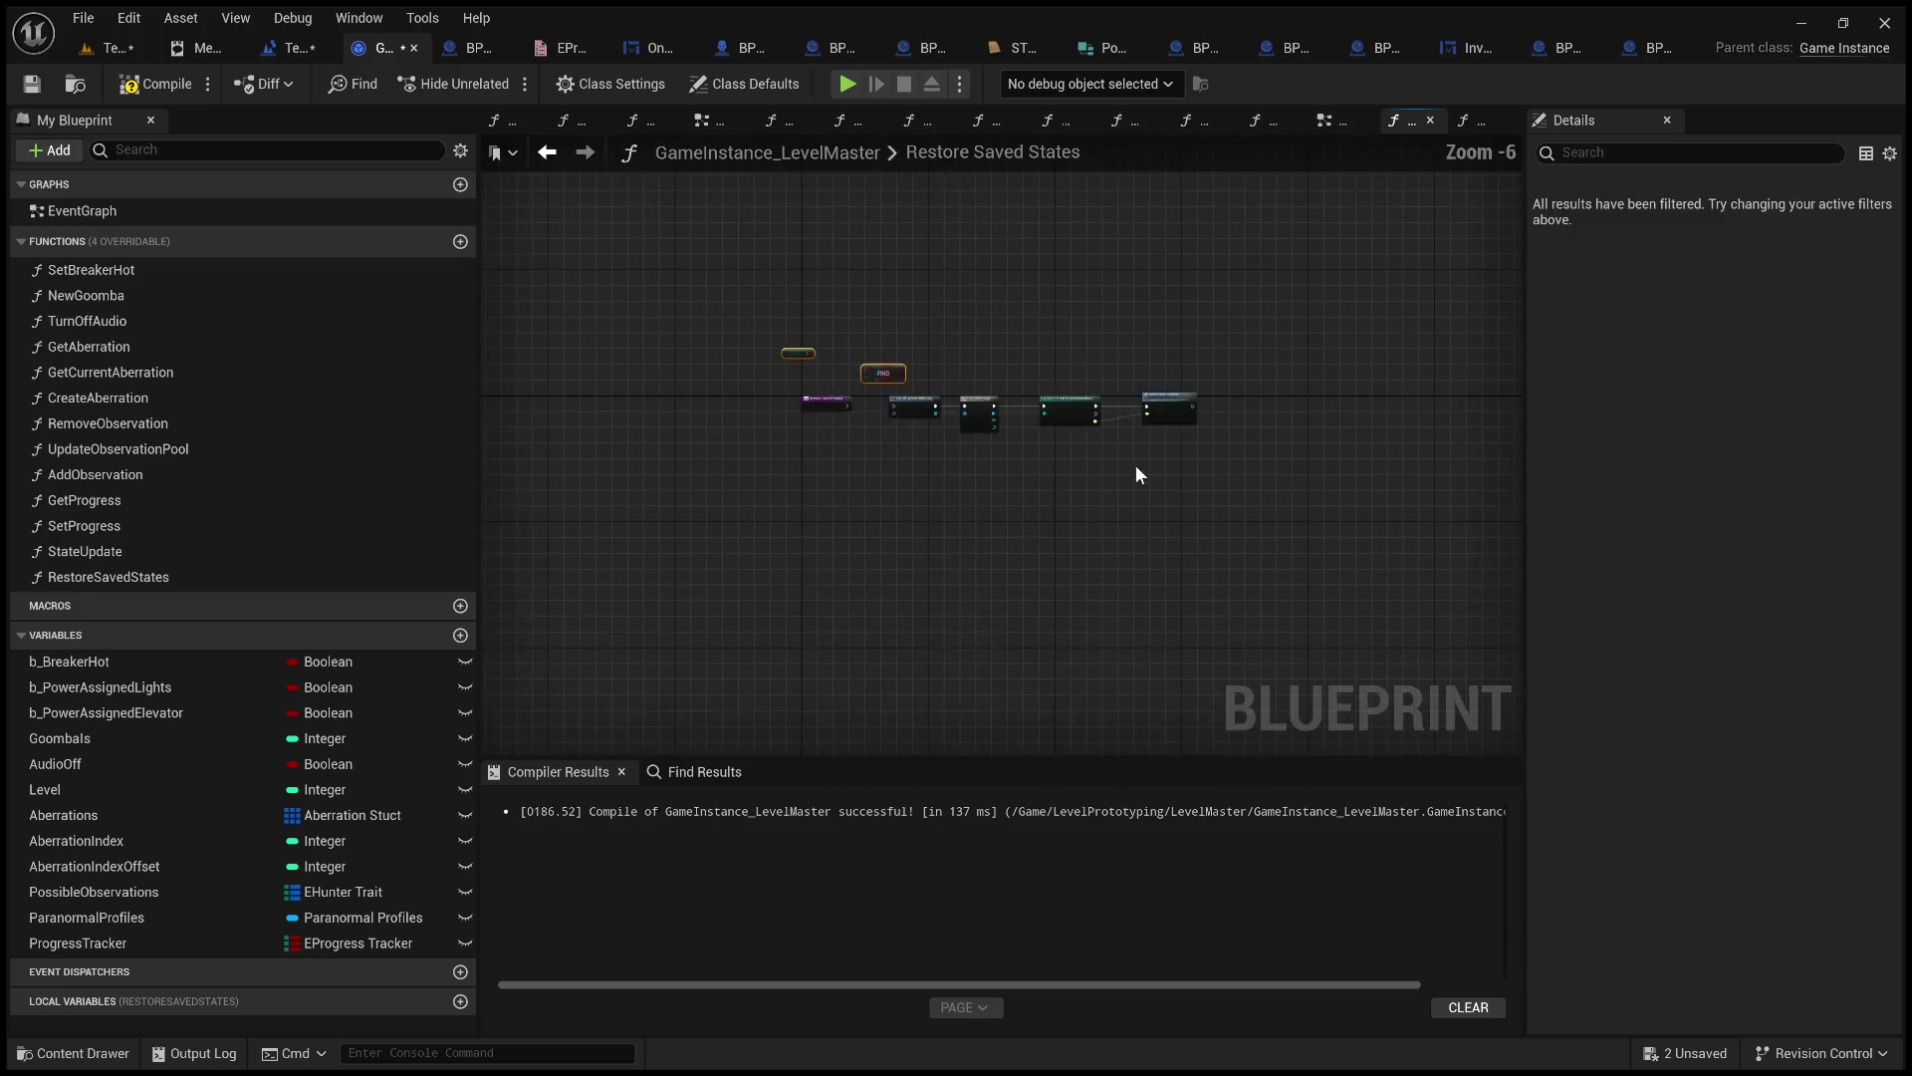
left_click_drag(1241, 494, 777, 339)
left_click_drag(909, 405, 1072, 410)
scroll(892, 405, "up", 4)
left_click_drag(1336, 336, 1137, 308)
left_click(942, 418)
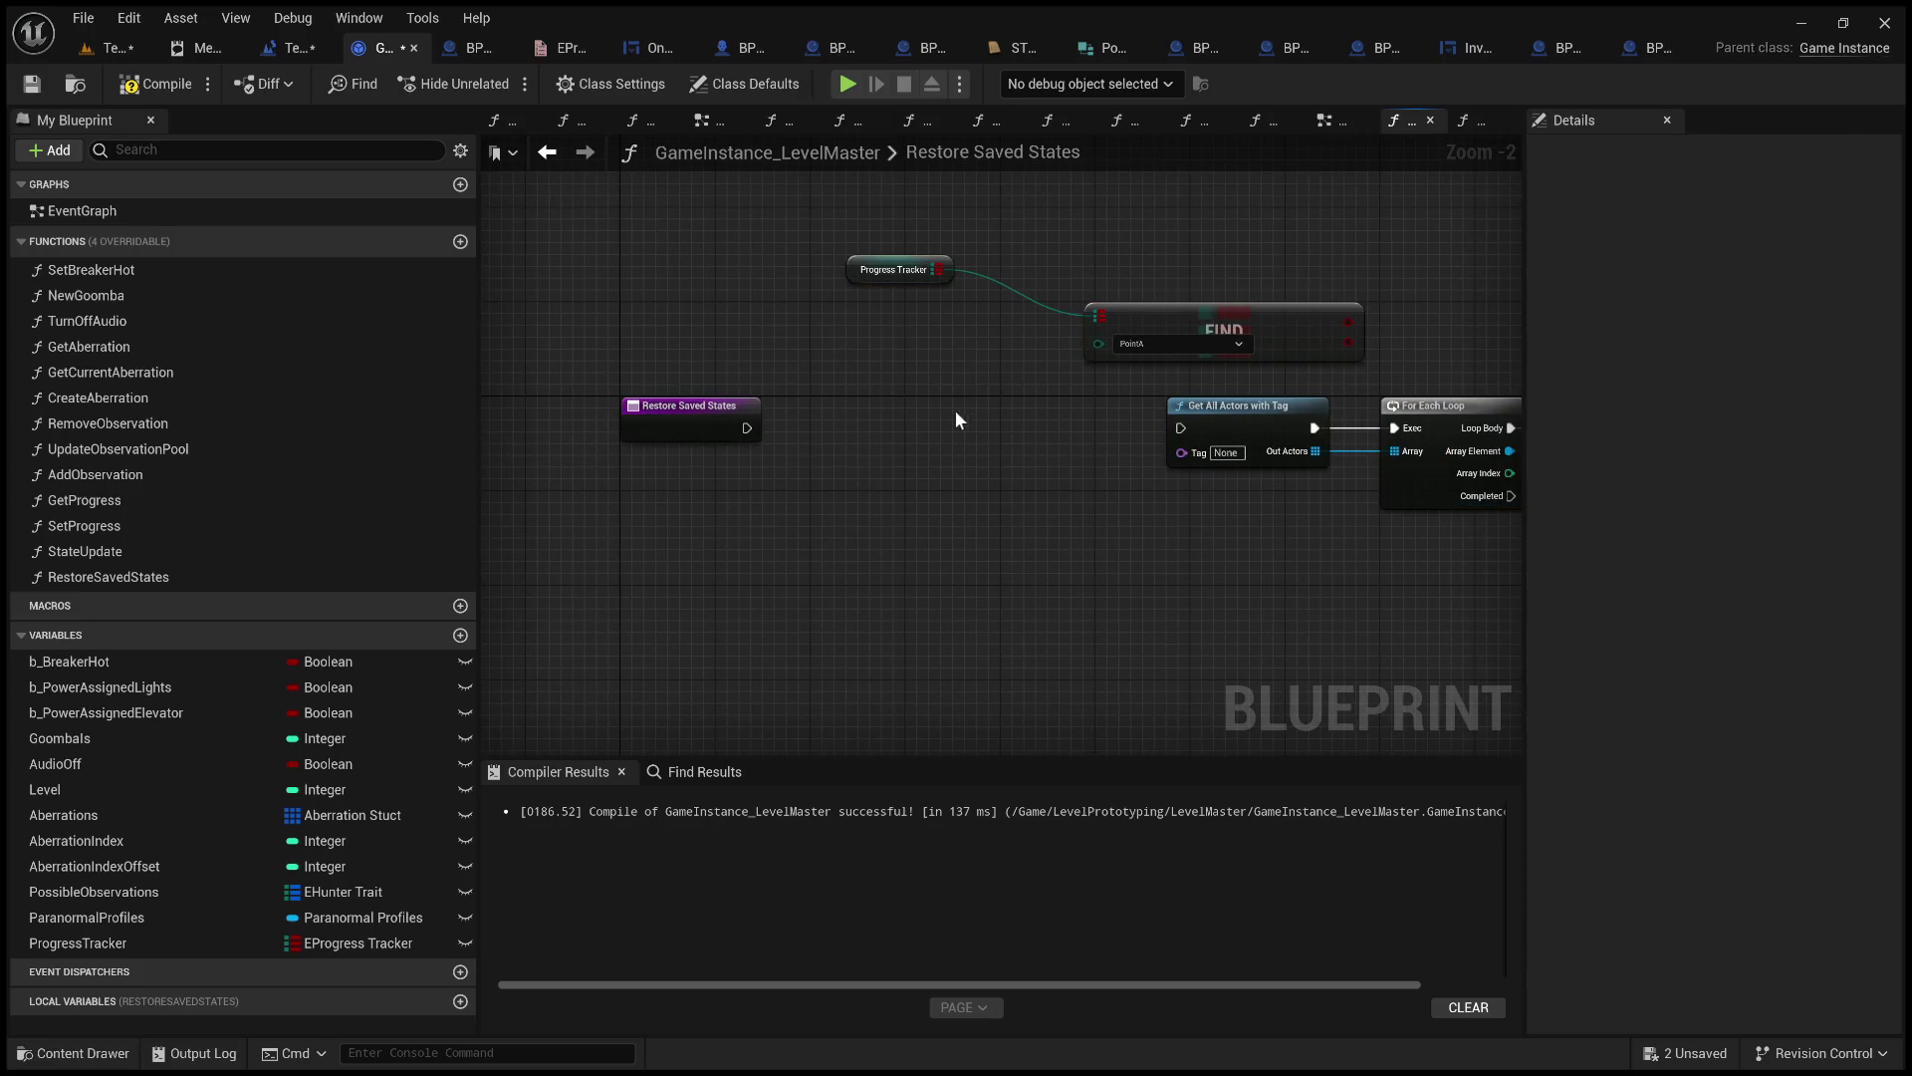
left_click_drag(953, 388, 988, 473)
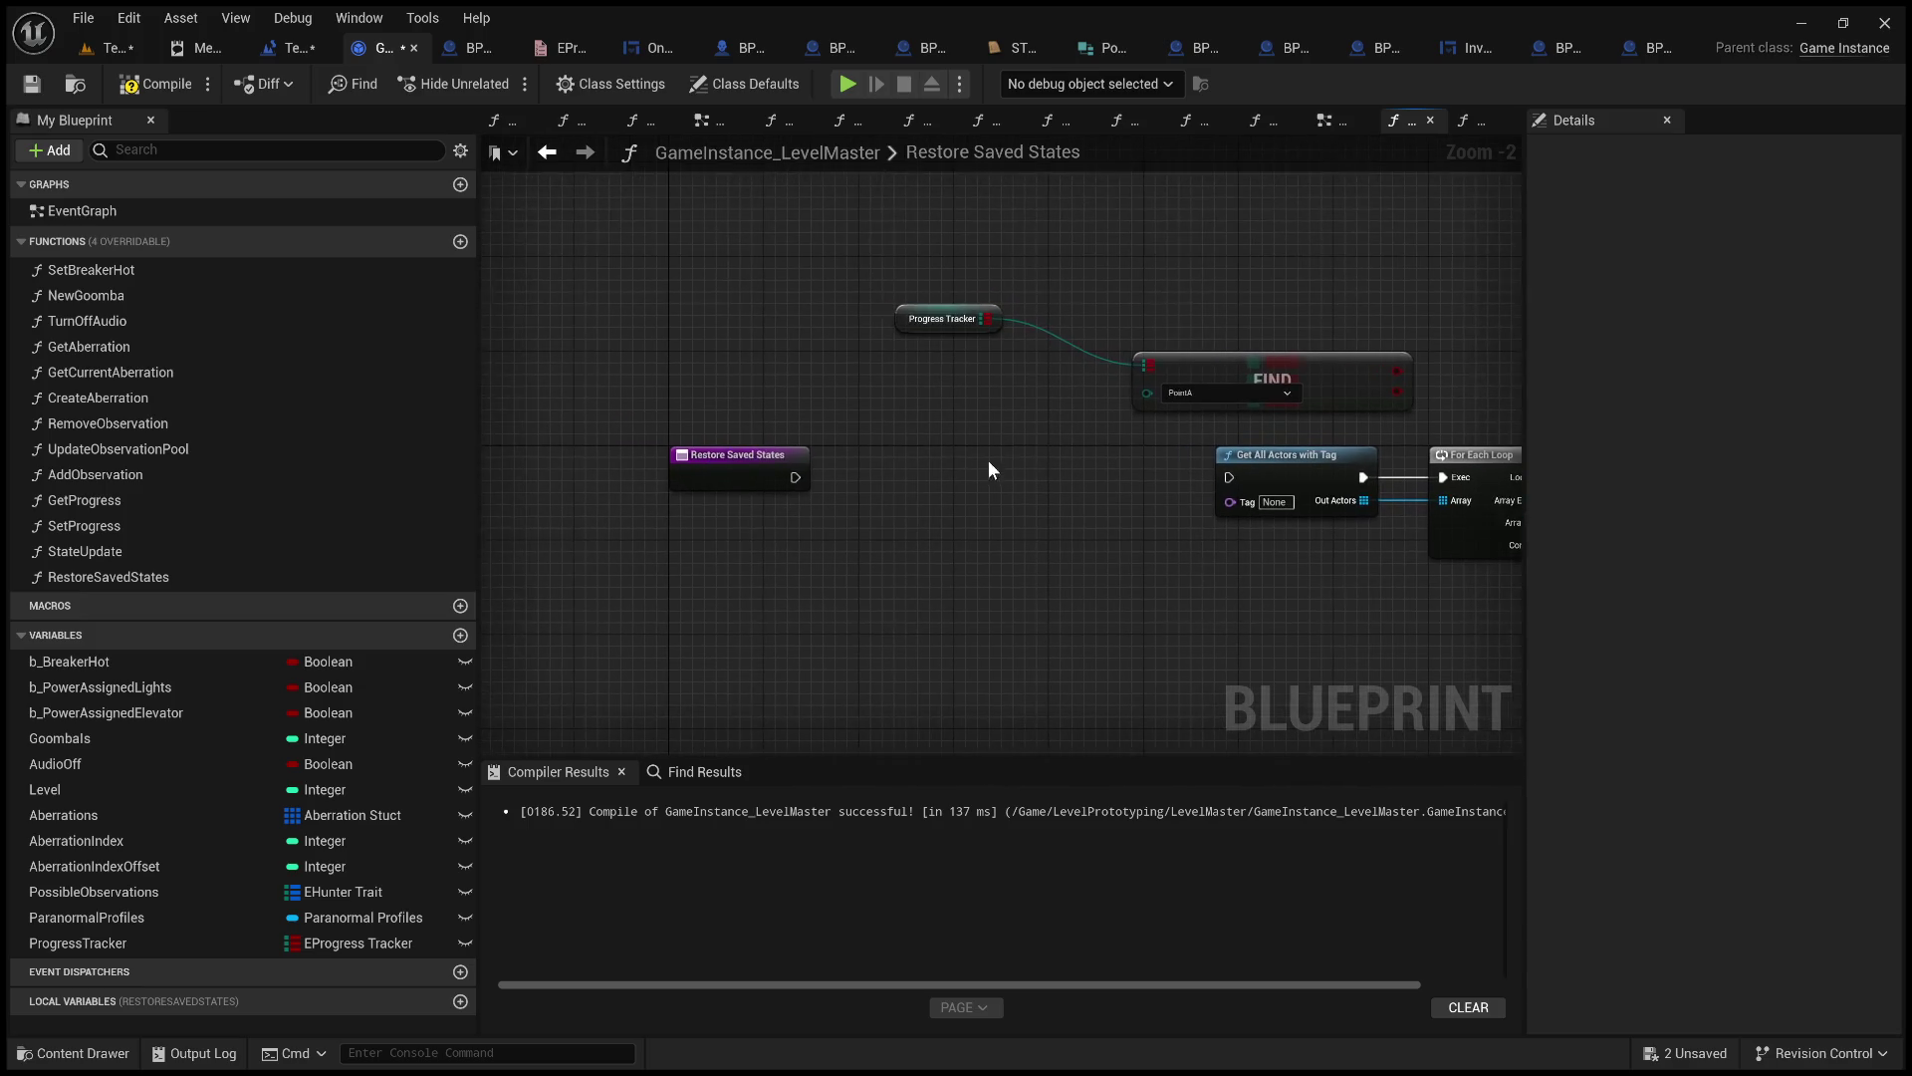
Replace the FIND and VALUES nodes with a KEYS node from Progress Tracker.
mouse_move(992, 321)
left_mouse_down()
mouse_move(1144, 309)
mouse_move(1192, 397)
mouse_move(1171, 492)
left_mouse_up()
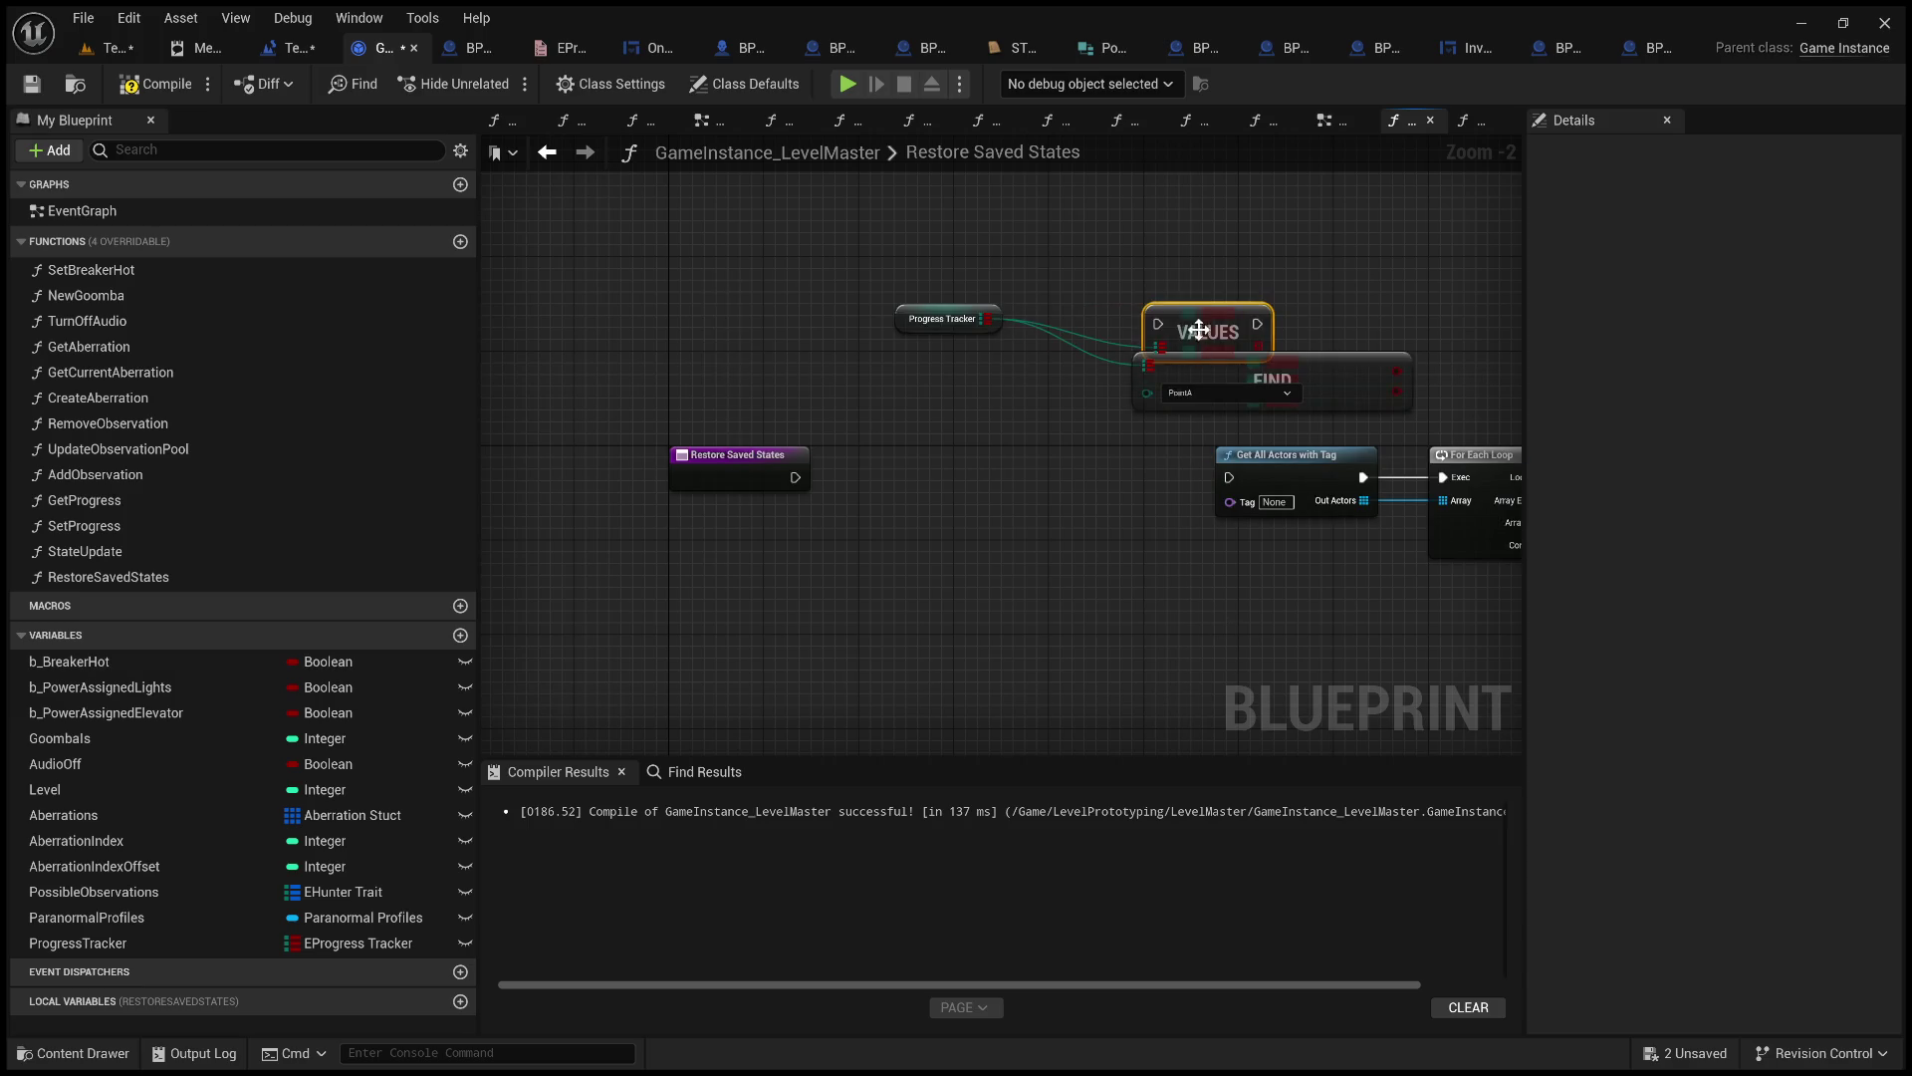
left_click_drag(1194, 319, 1026, 433)
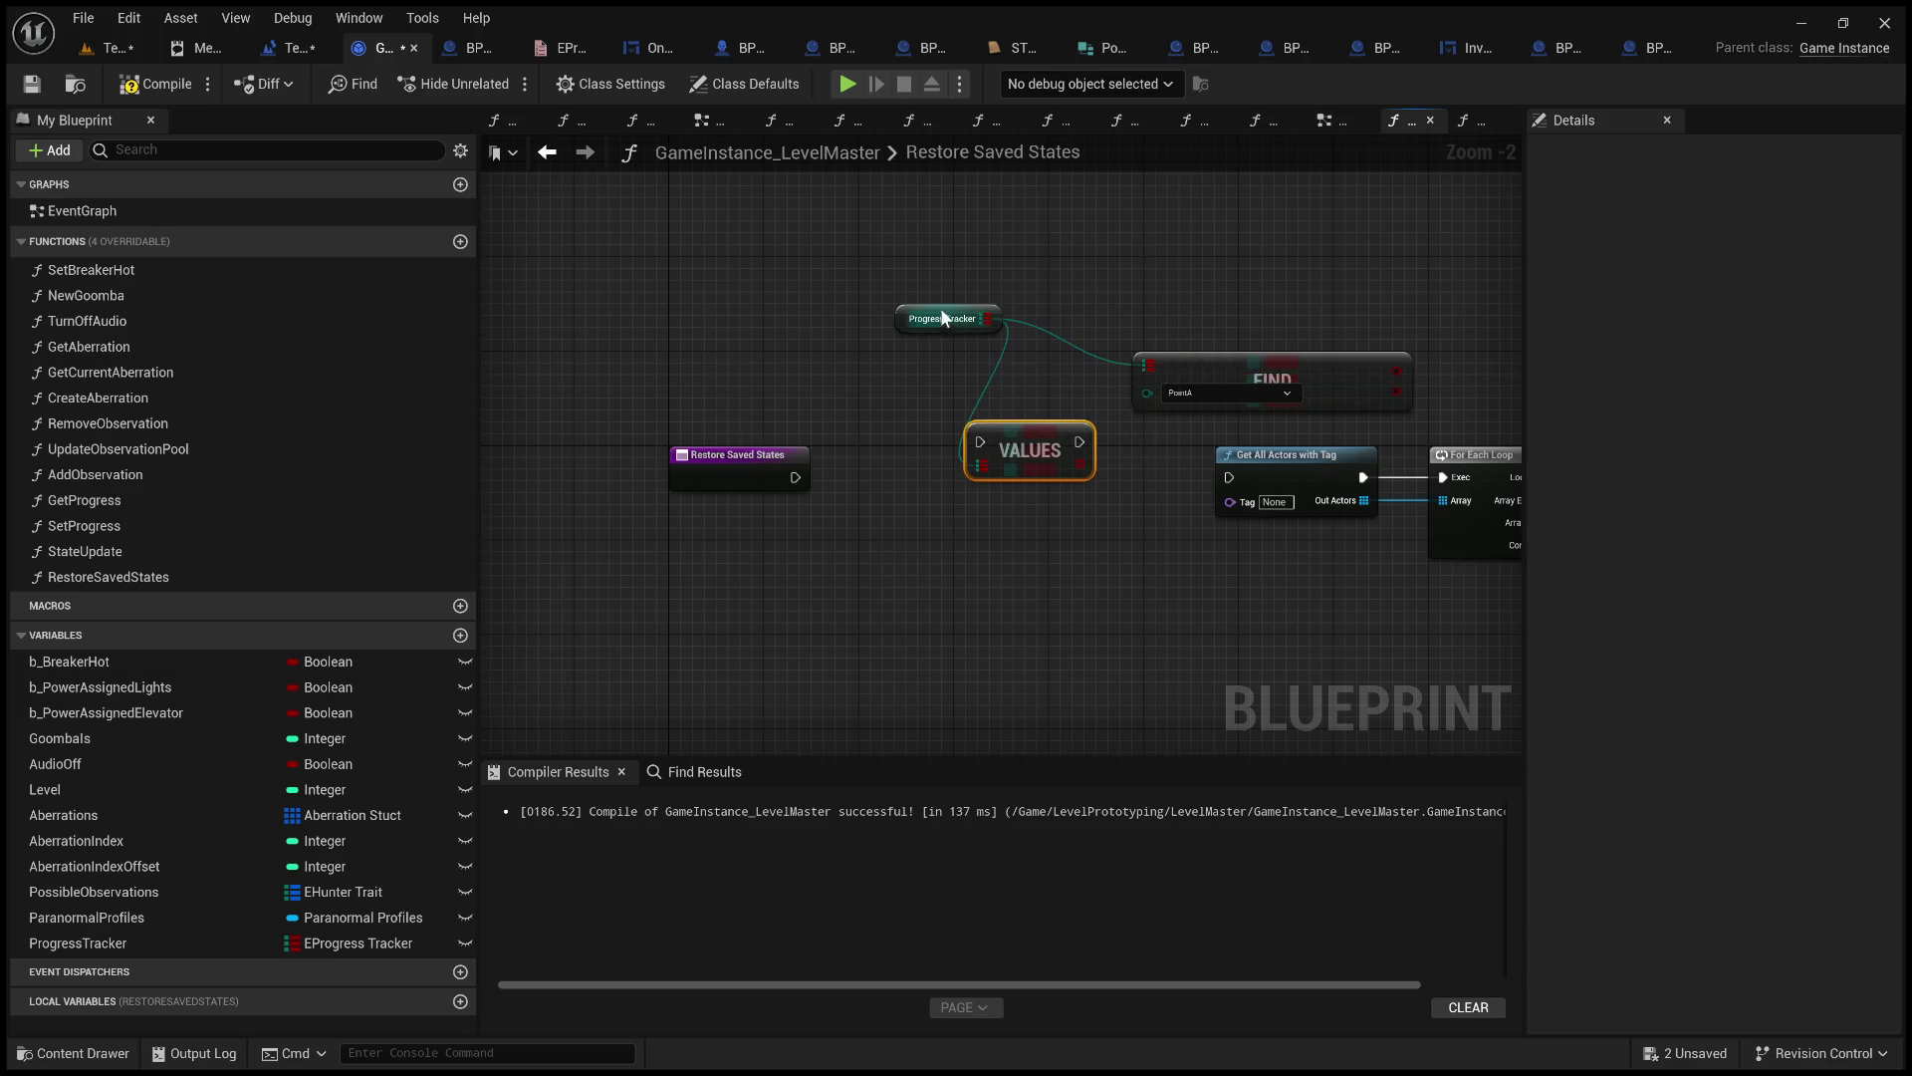
left_click_drag(943, 317, 768, 321)
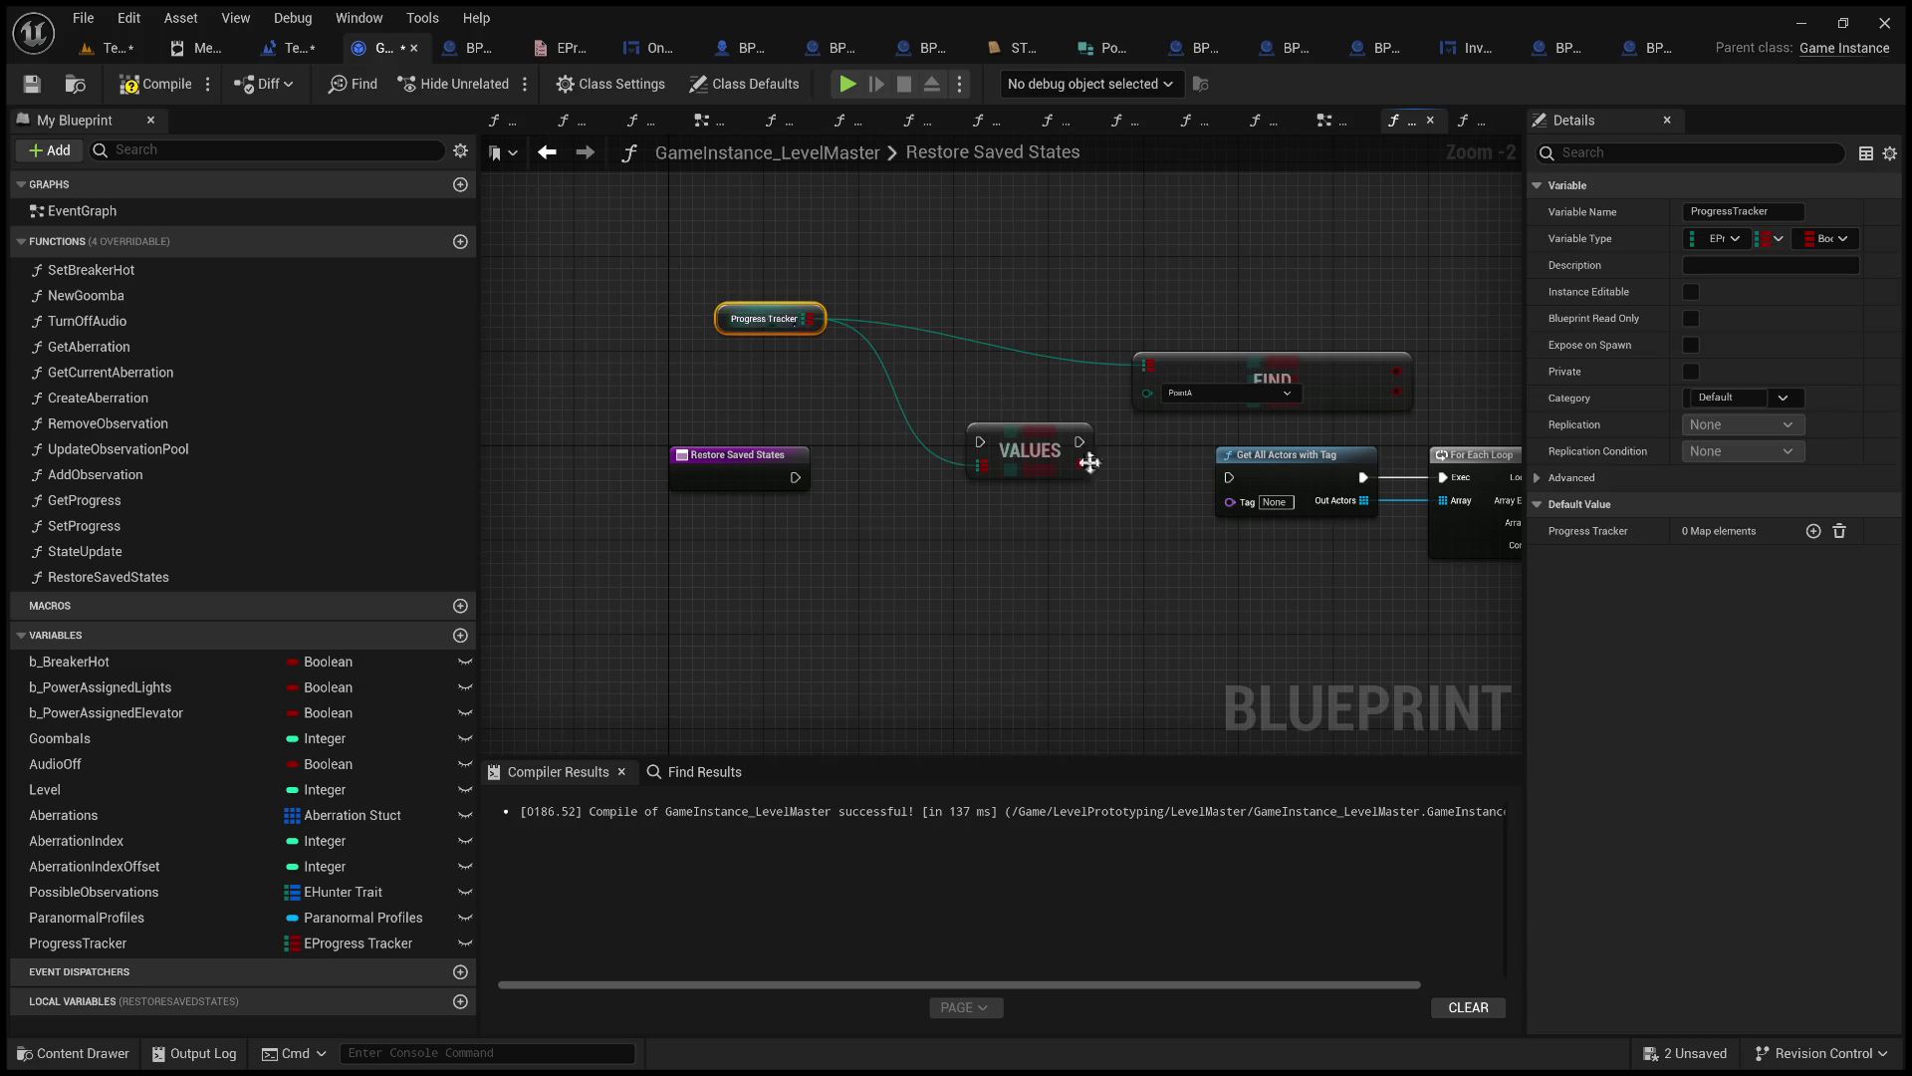
scroll(1092, 457, "up", 2)
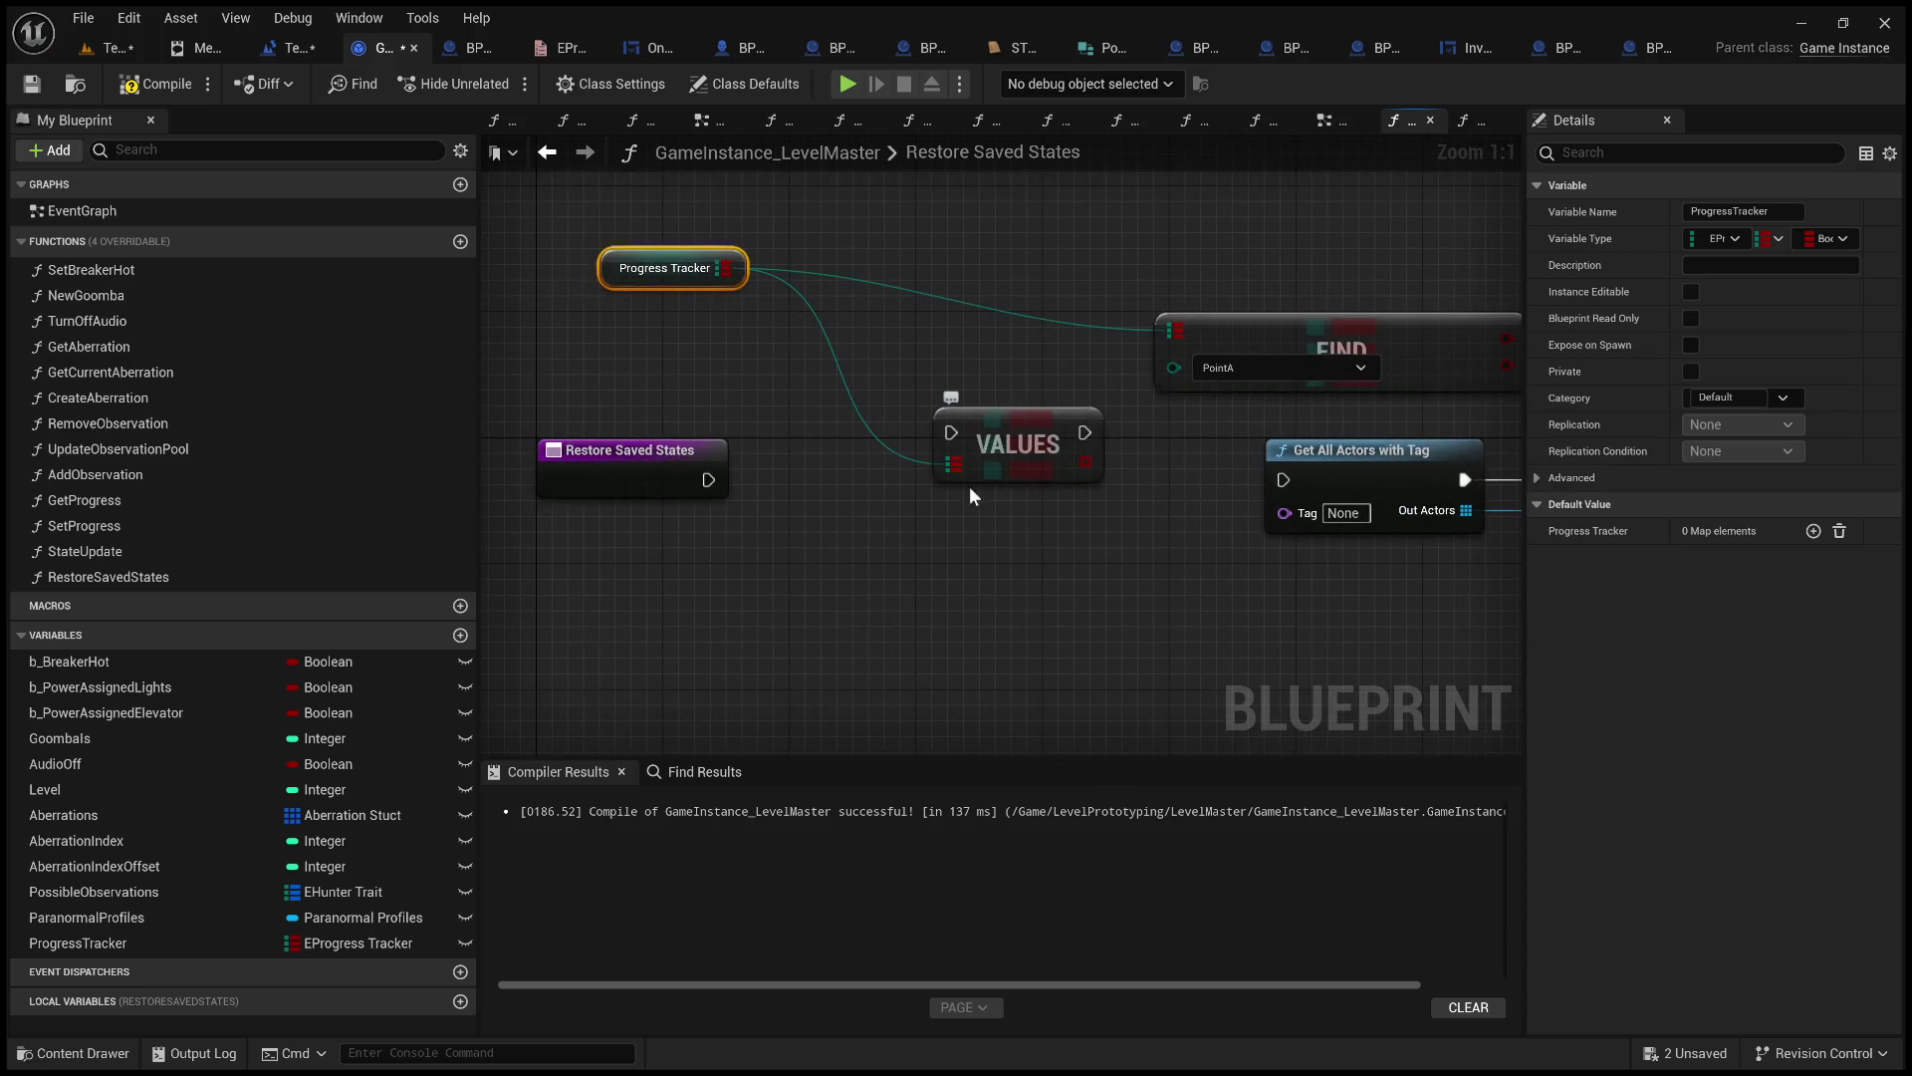
mouse_move(1084, 564)
left_mouse_down()
mouse_move(1124, 586)
mouse_move(1010, 612)
mouse_move(1213, 647)
mouse_move(1118, 694)
left_mouse_up()
left_click_drag(709, 395, 1021, 317)
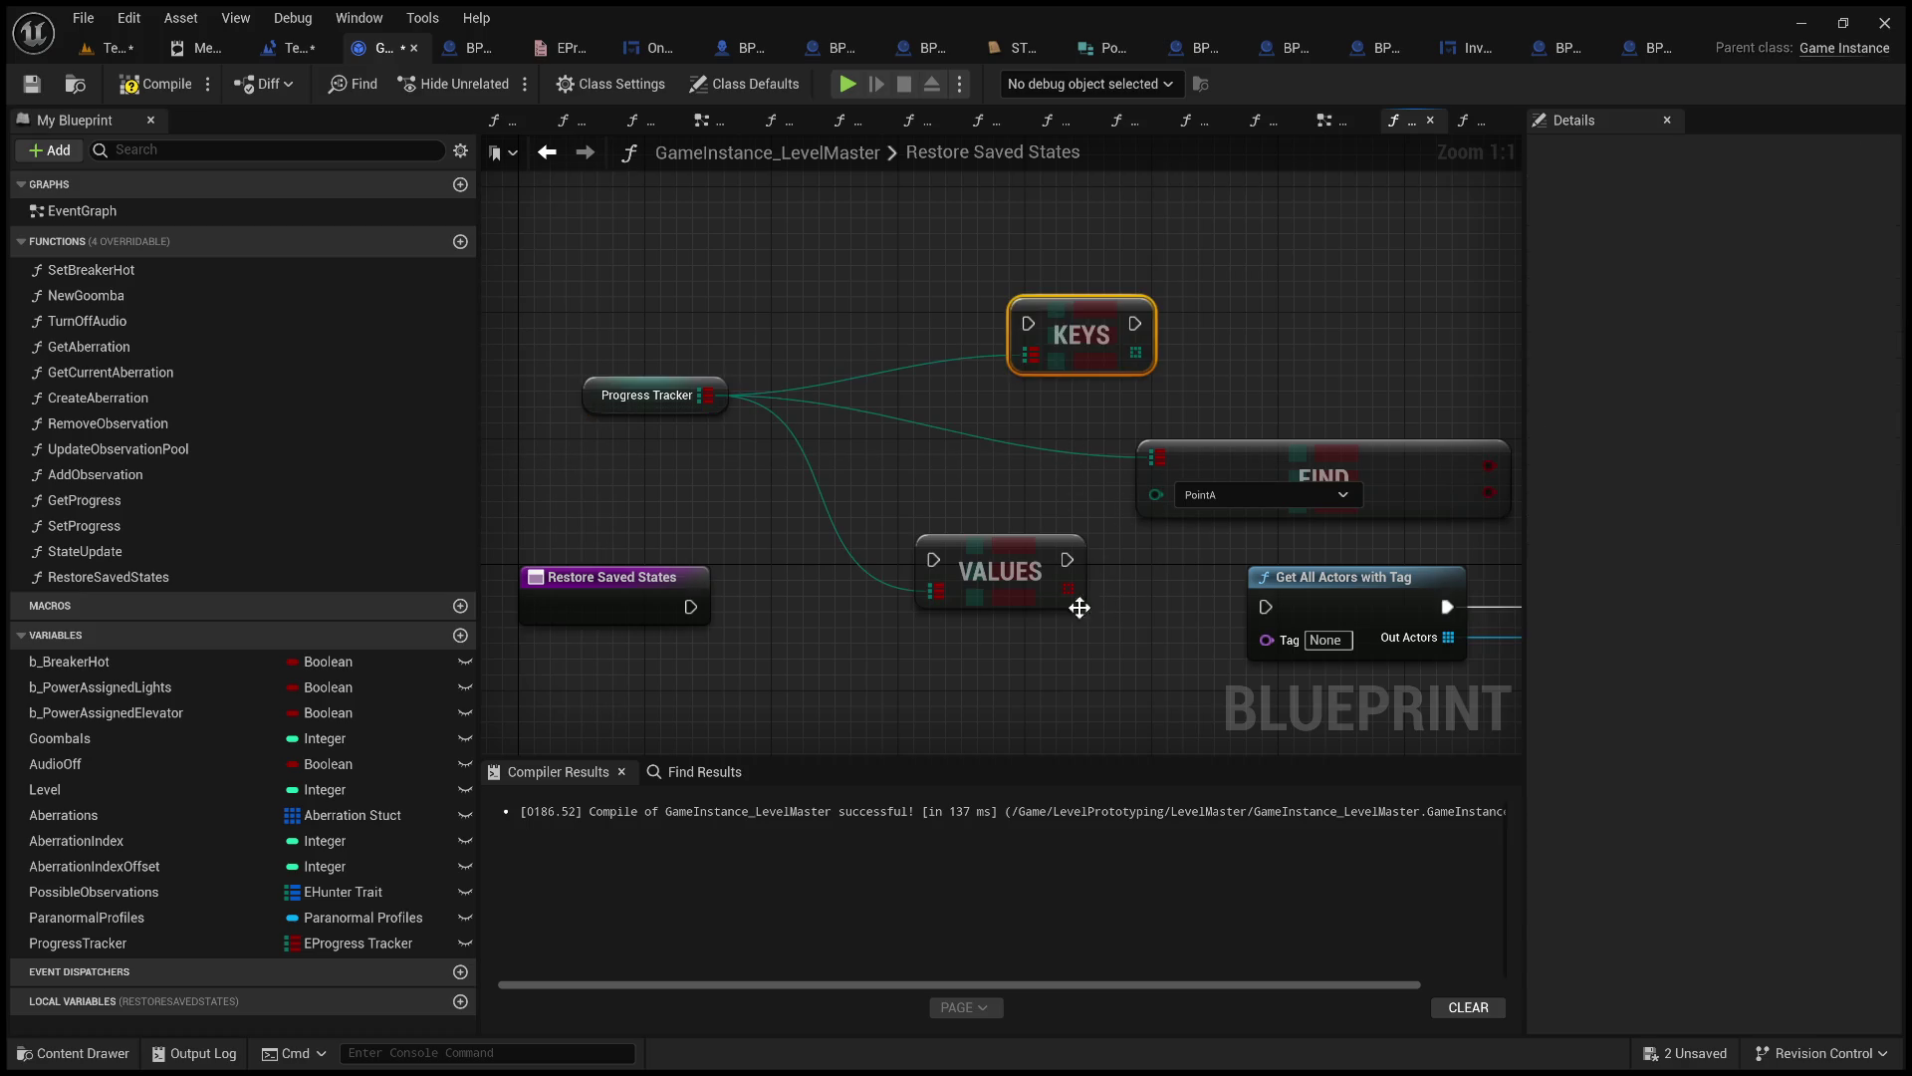
key("Delete")
left_click_drag(1135, 352, 1330, 357)
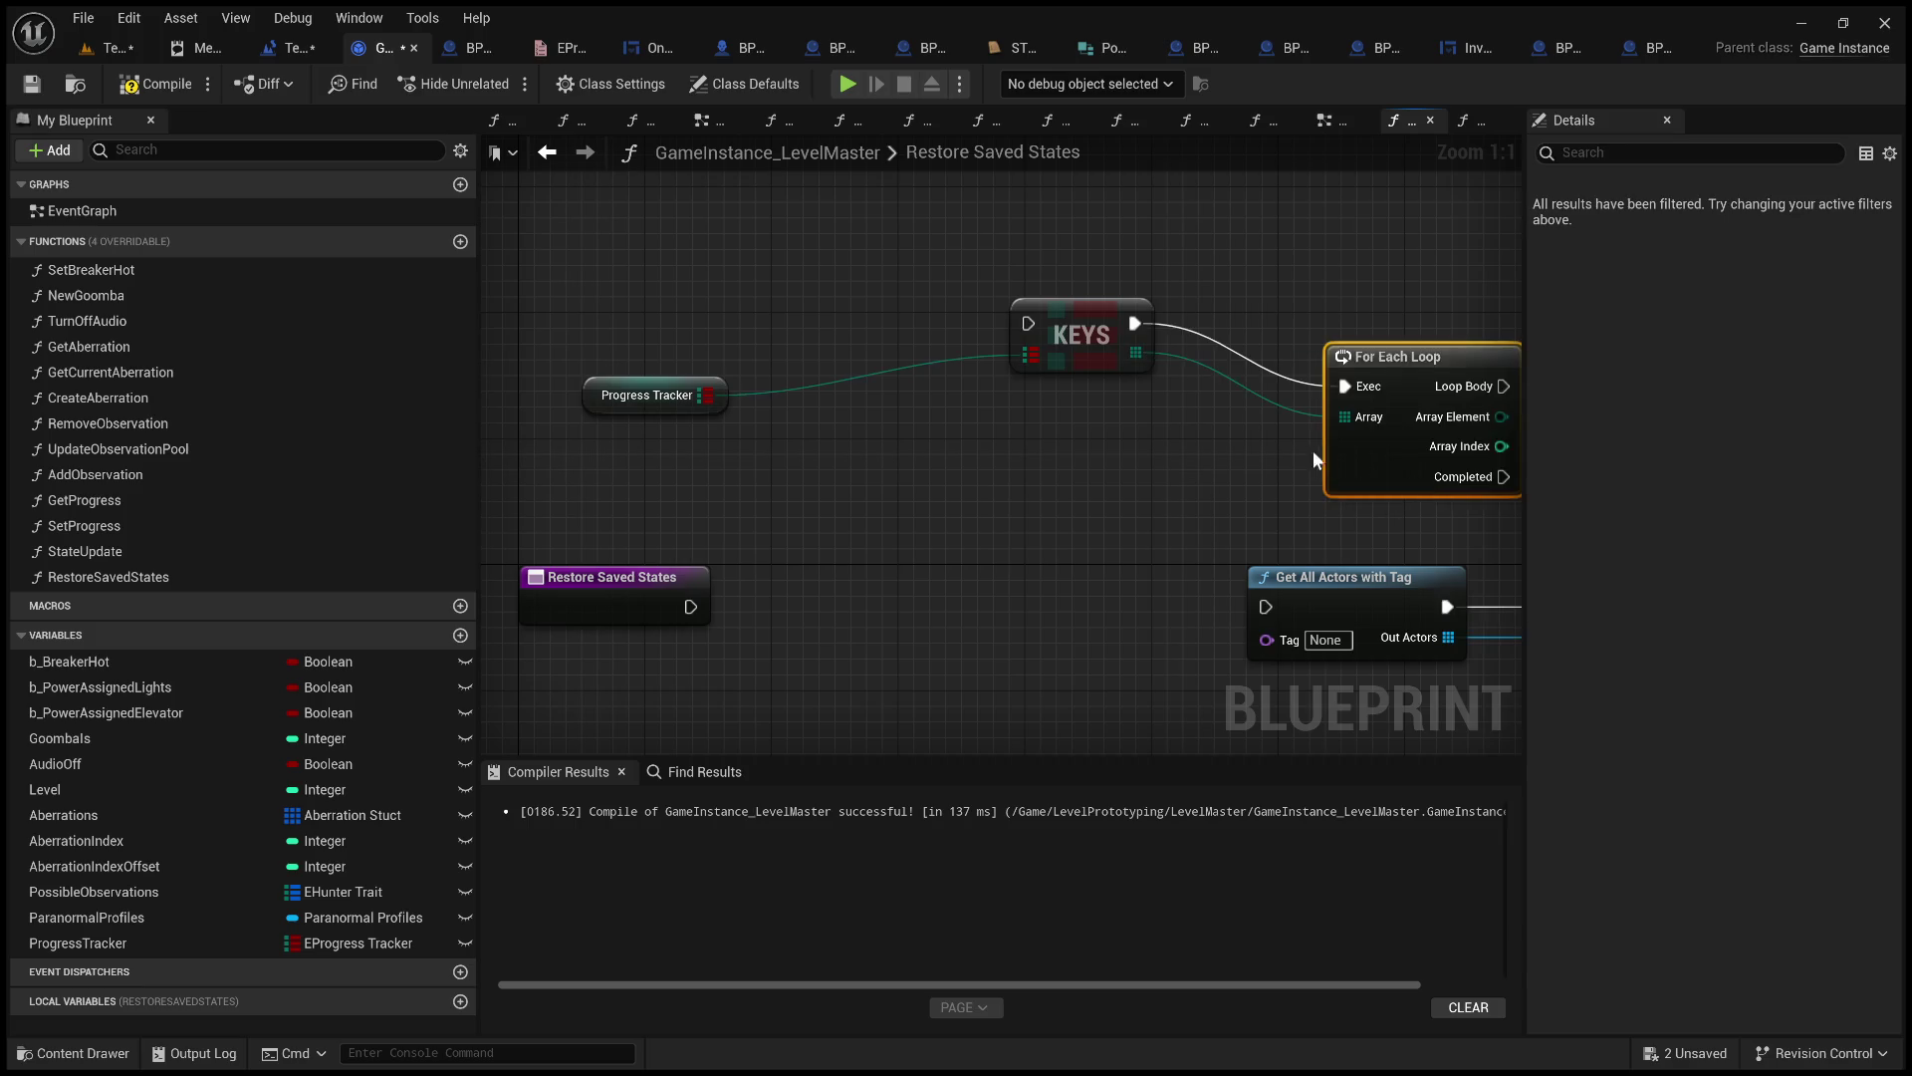
Run Restore Saved States into KEYS and the For Each Loop, feeding Array Element to Tag.
mouse_move(1075, 334)
left_mouse_down()
mouse_move(896, 586)
mouse_move(840, 617)
left_mouse_up()
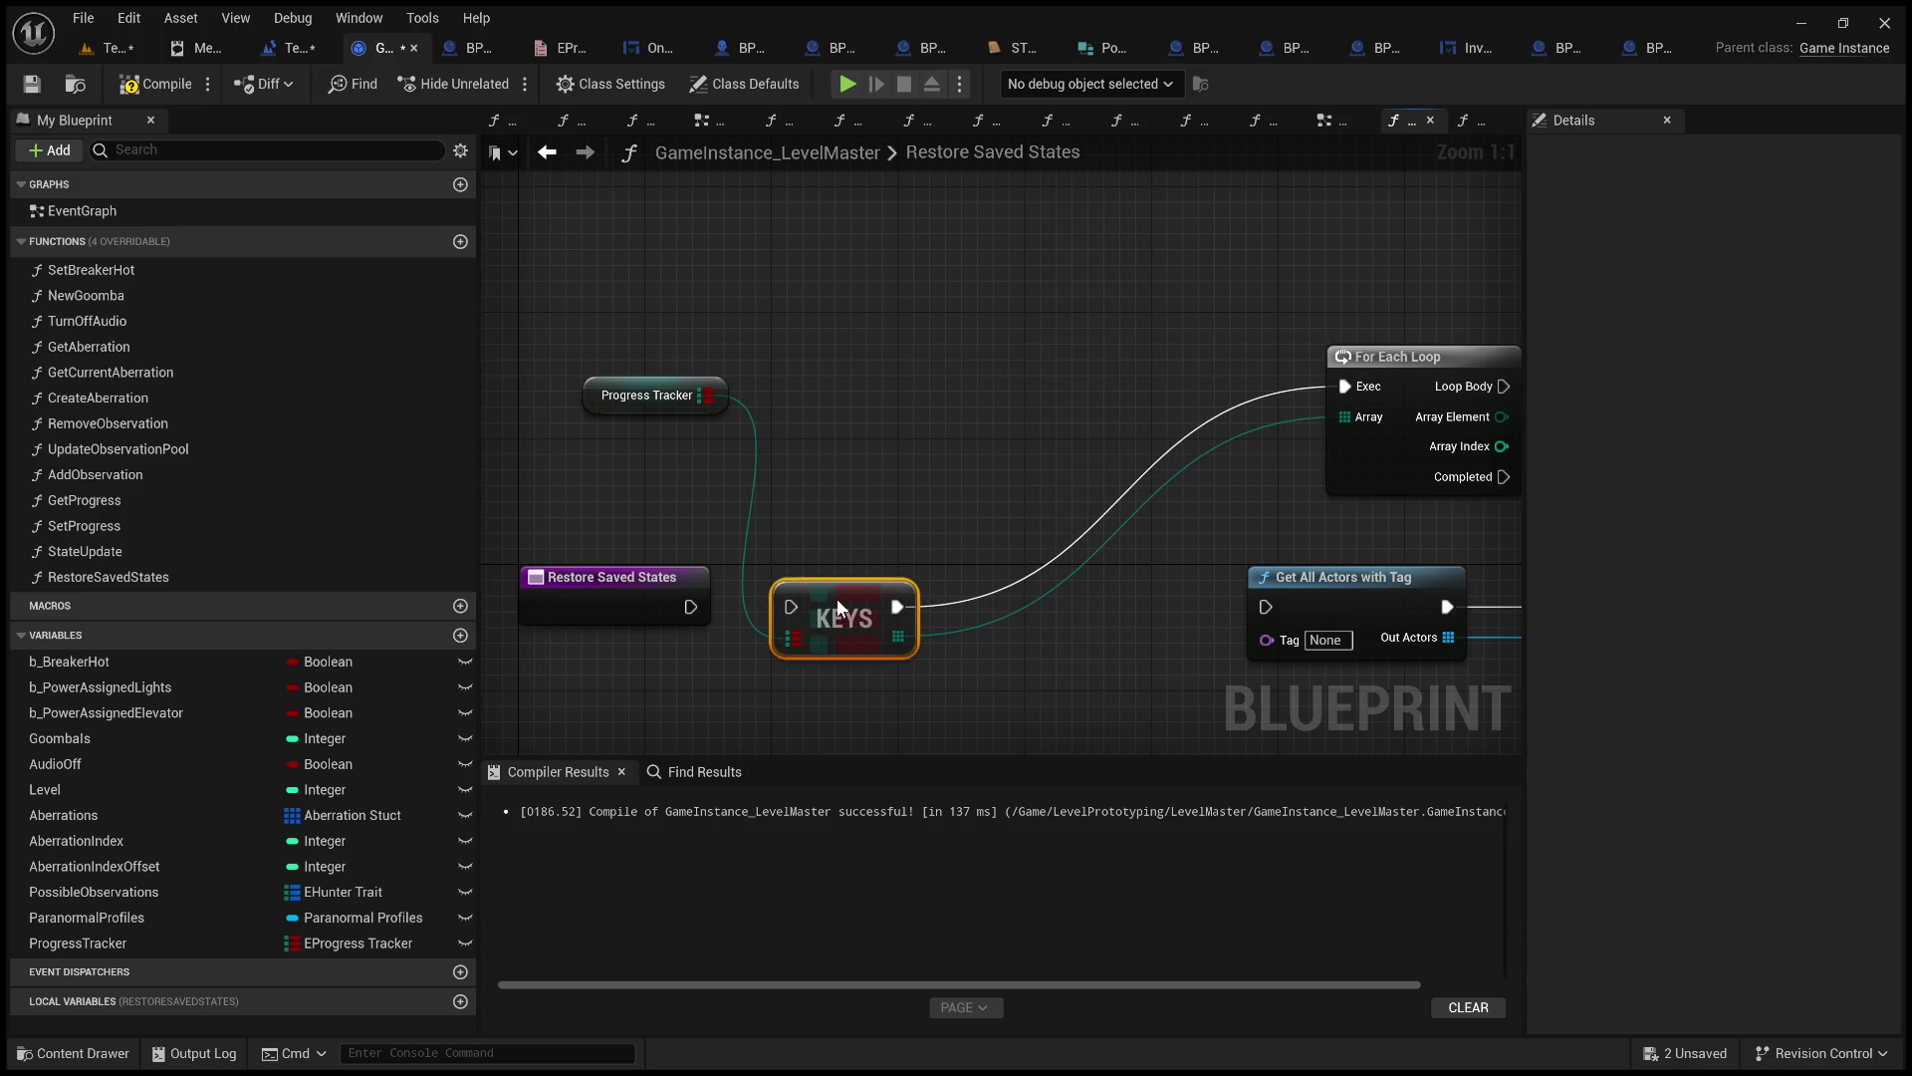
left_click_drag(701, 607, 792, 612)
mouse_move(1387, 369)
left_mouse_down()
mouse_move(1198, 512)
mouse_move(1009, 590)
left_mouse_up()
mouse_move(1133, 614)
left_mouse_down()
mouse_move(922, 421)
mouse_move(1055, 413)
left_mouse_up()
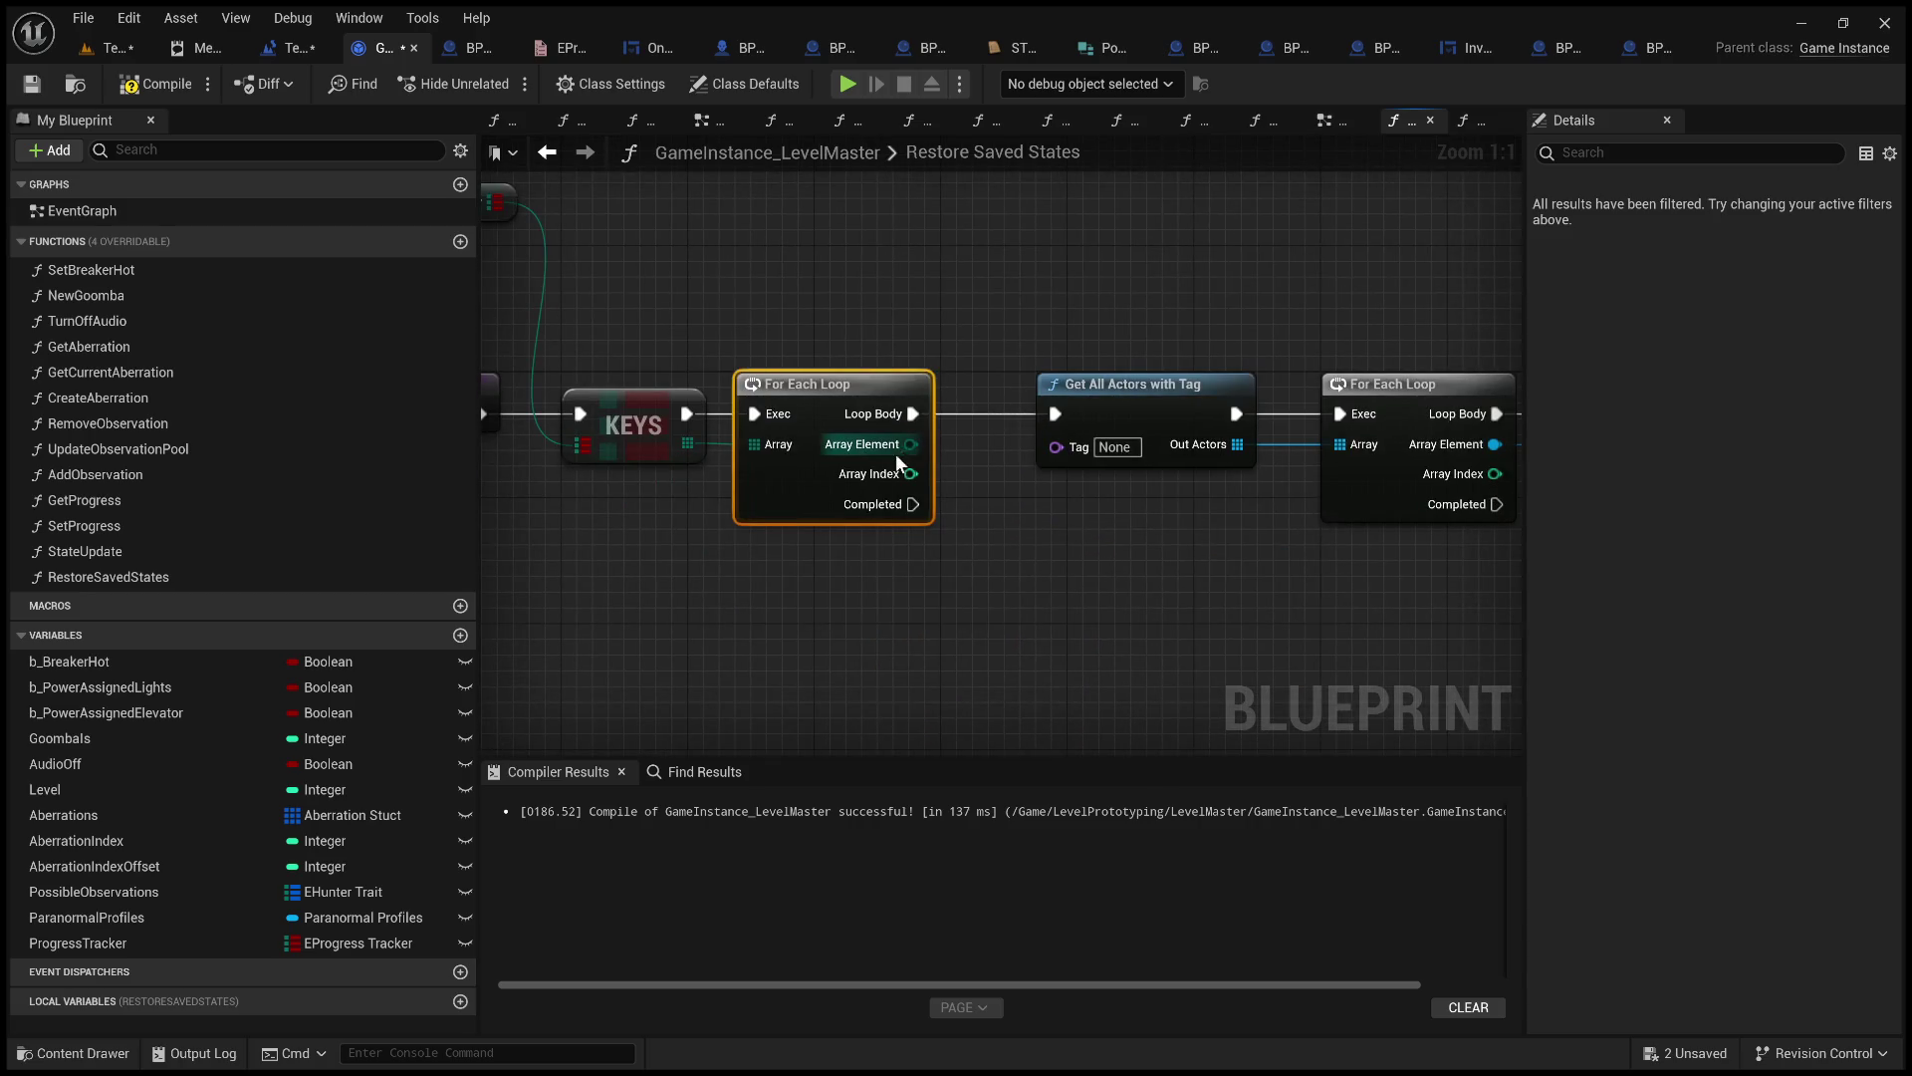
left_click_drag(912, 444, 1060, 451)
left_click_drag(1123, 521, 1012, 462)
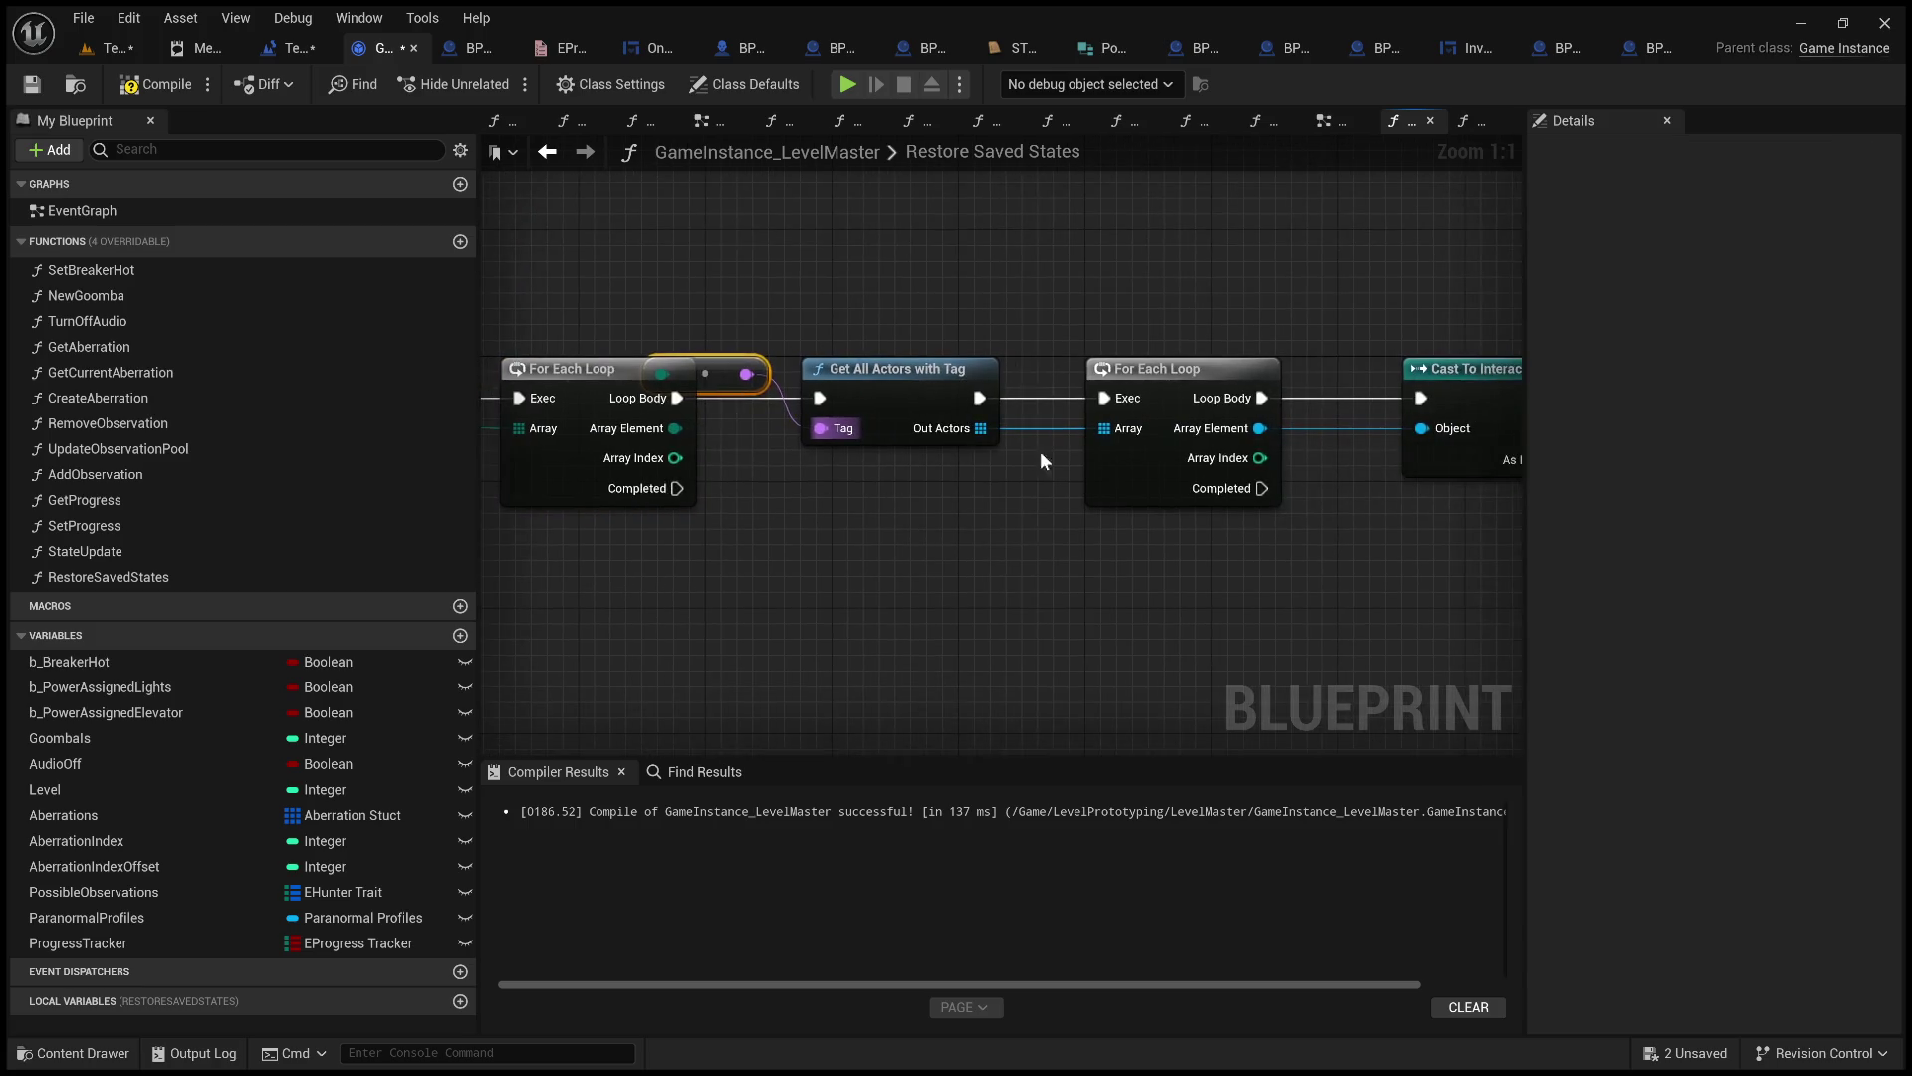
Position the conversion node between the loop and Get All Actors with Tag, tidying the loops.
left_click_drag(913, 366, 993, 368)
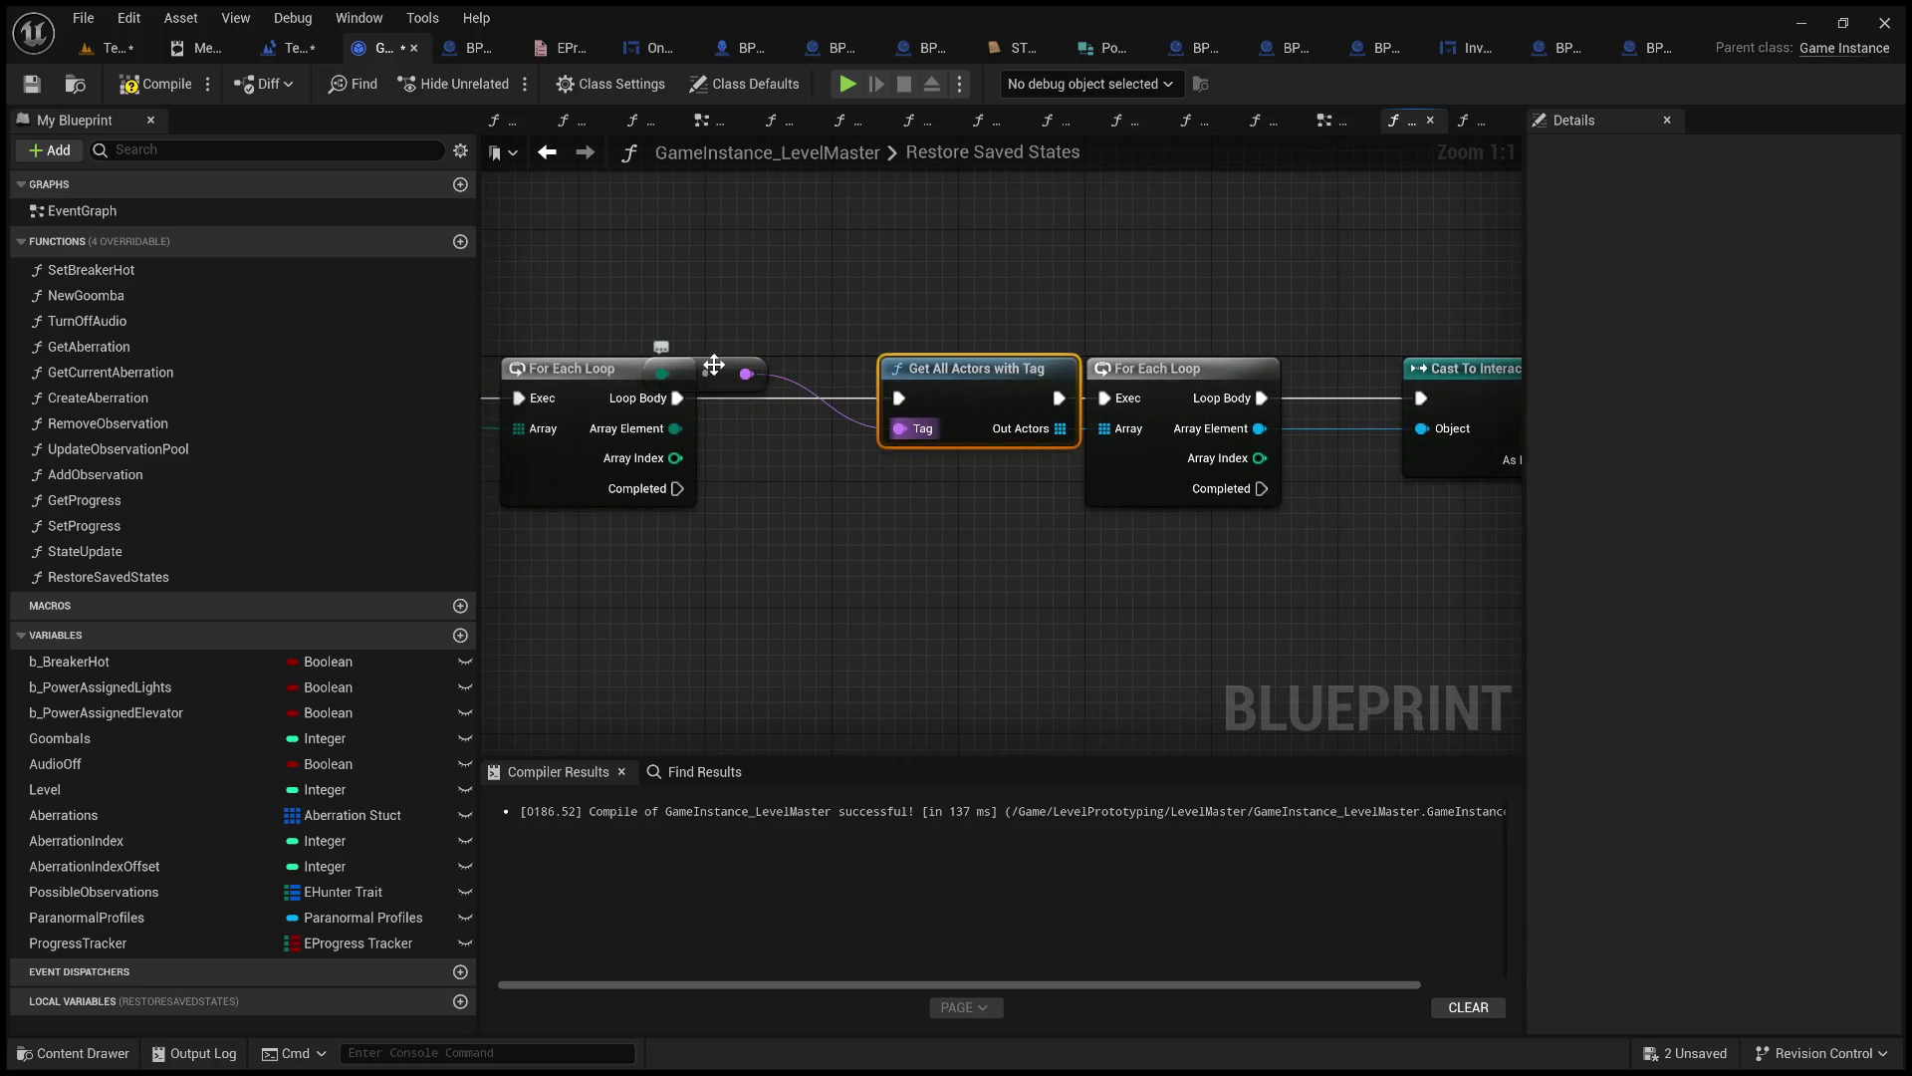
left_click_drag(727, 367, 805, 431)
left_click(984, 522)
left_click_drag(985, 522, 735, 522)
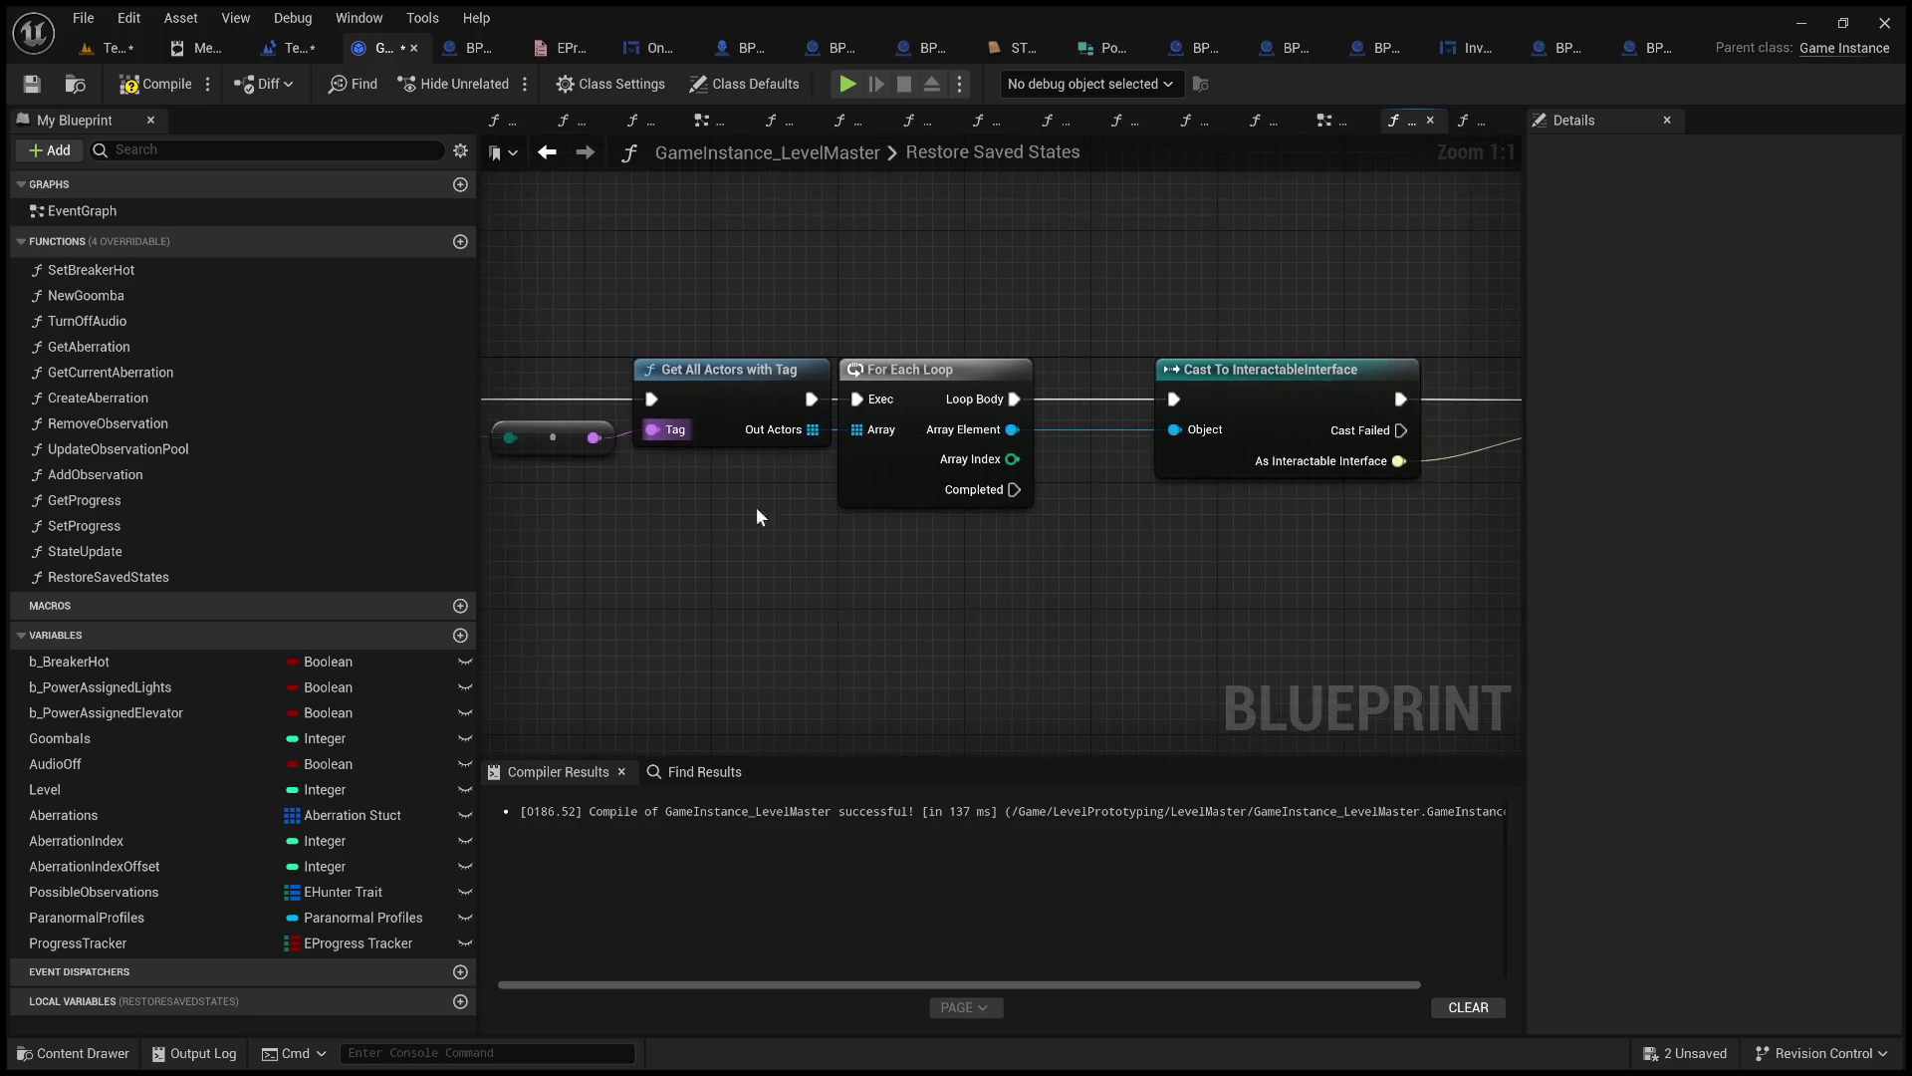
left_click(936, 375)
left_click_drag(937, 376, 984, 376)
left_click(1159, 314)
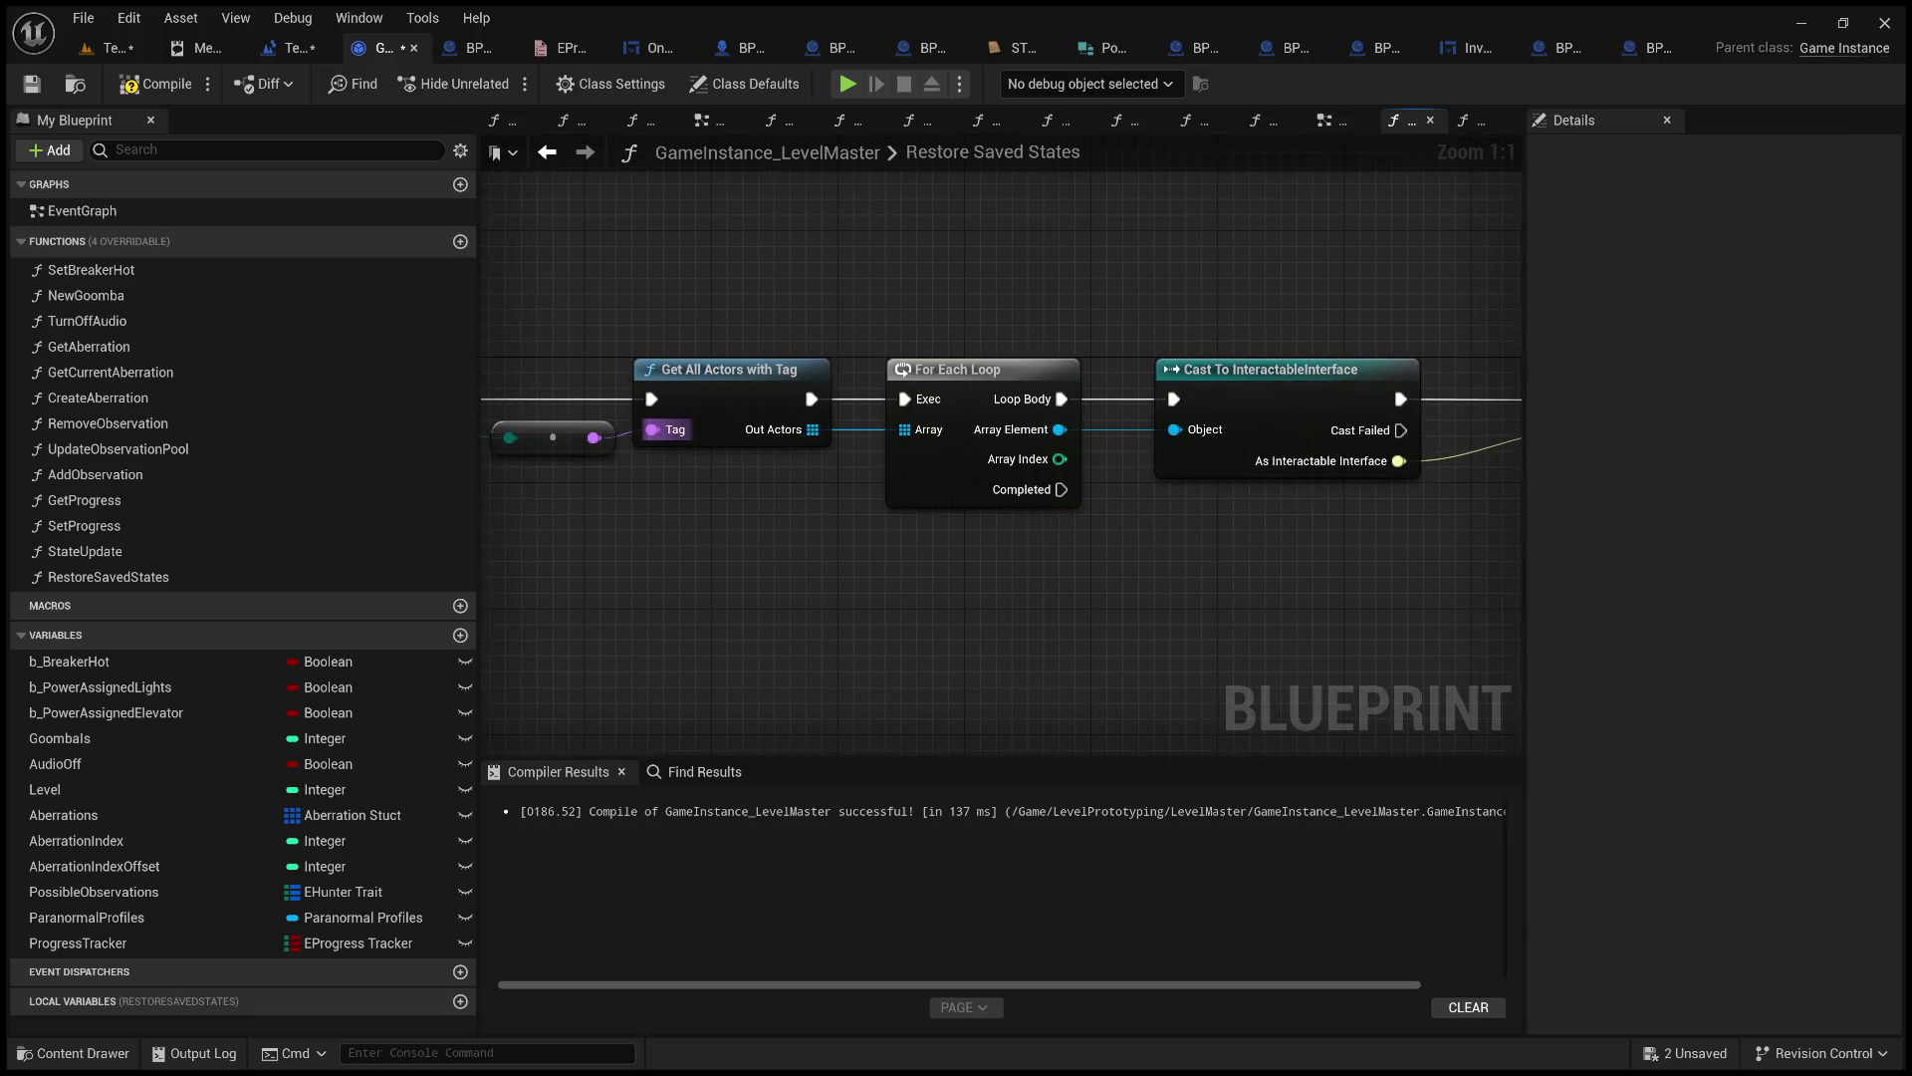
left_click_drag(1343, 291, 790, 328)
Compile the GameInstance_LevelMaster Blueprint and save the level.
left_click(154, 83)
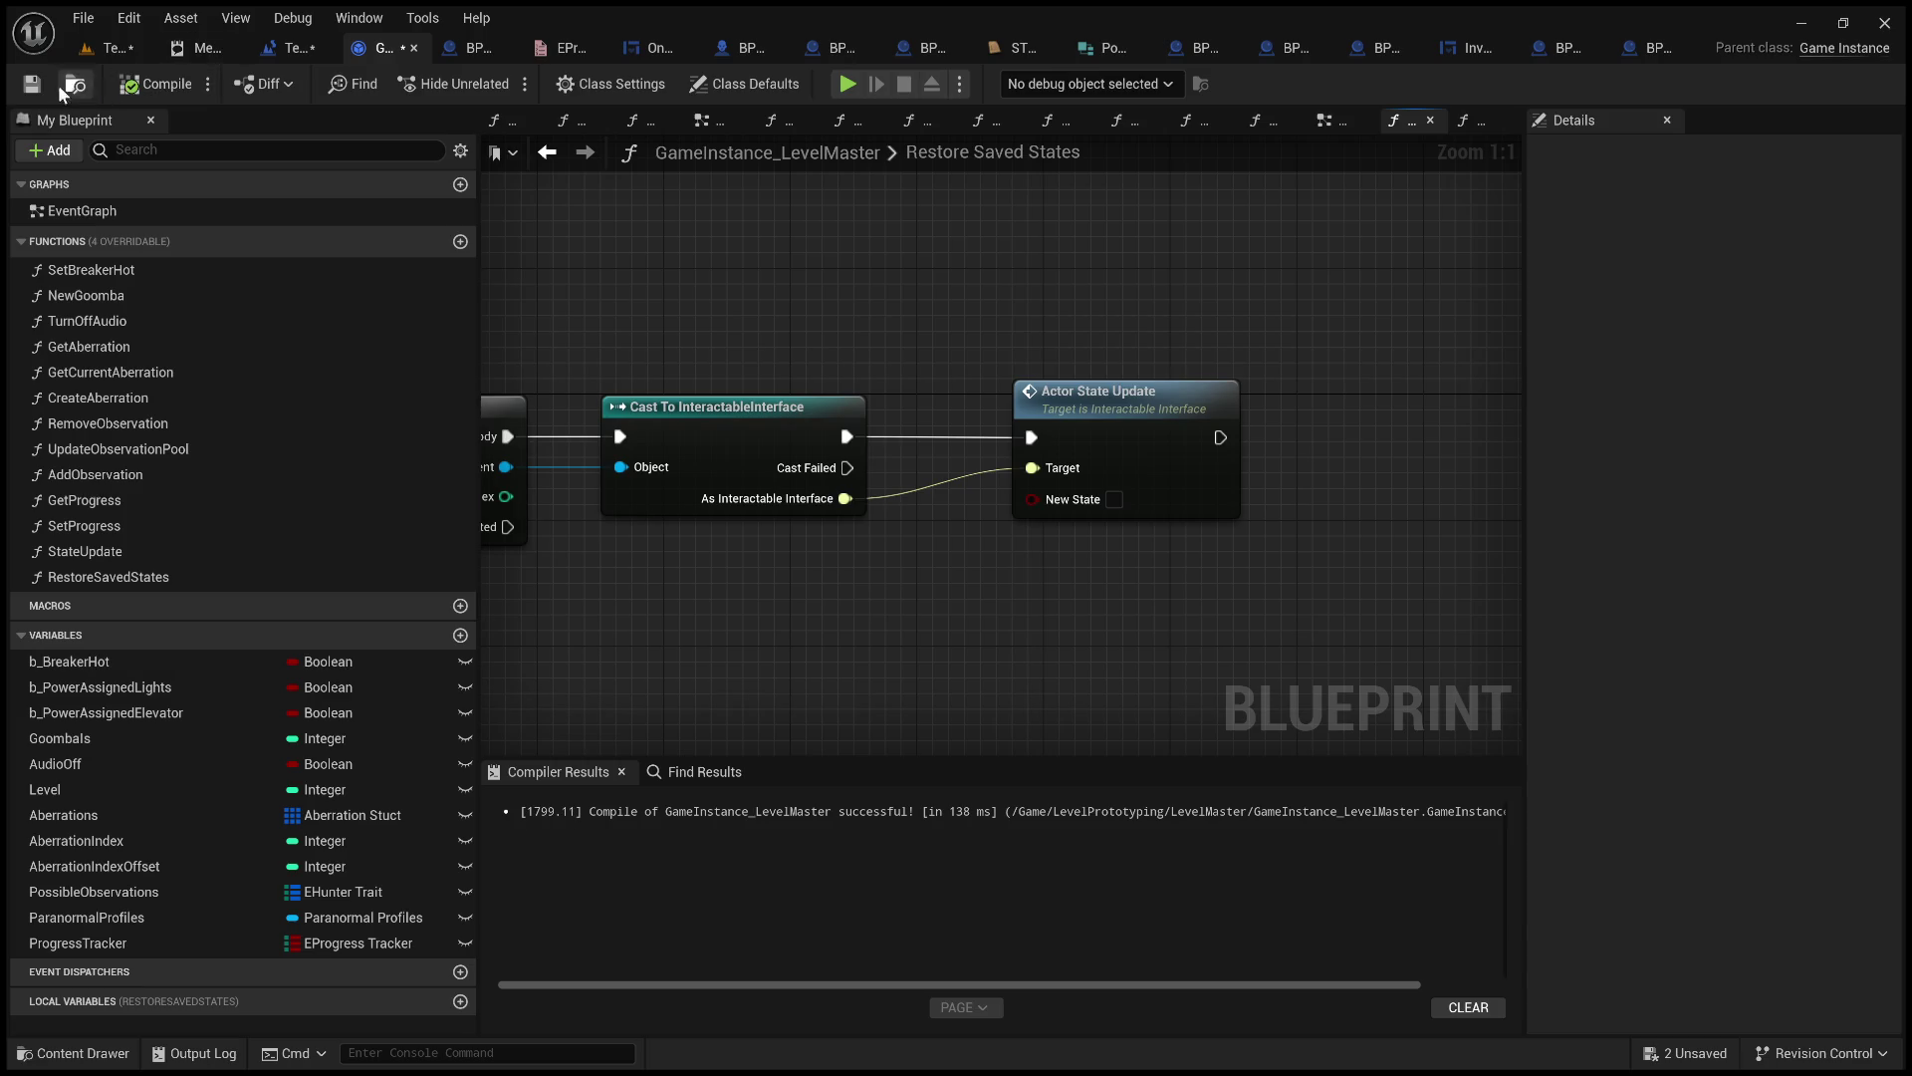
left_click(122, 51)
left_click(33, 88)
Create a StateOnly folder inside LevelPrototyping's Interactables folder.
left_click_drag(925, 762, 925, 354)
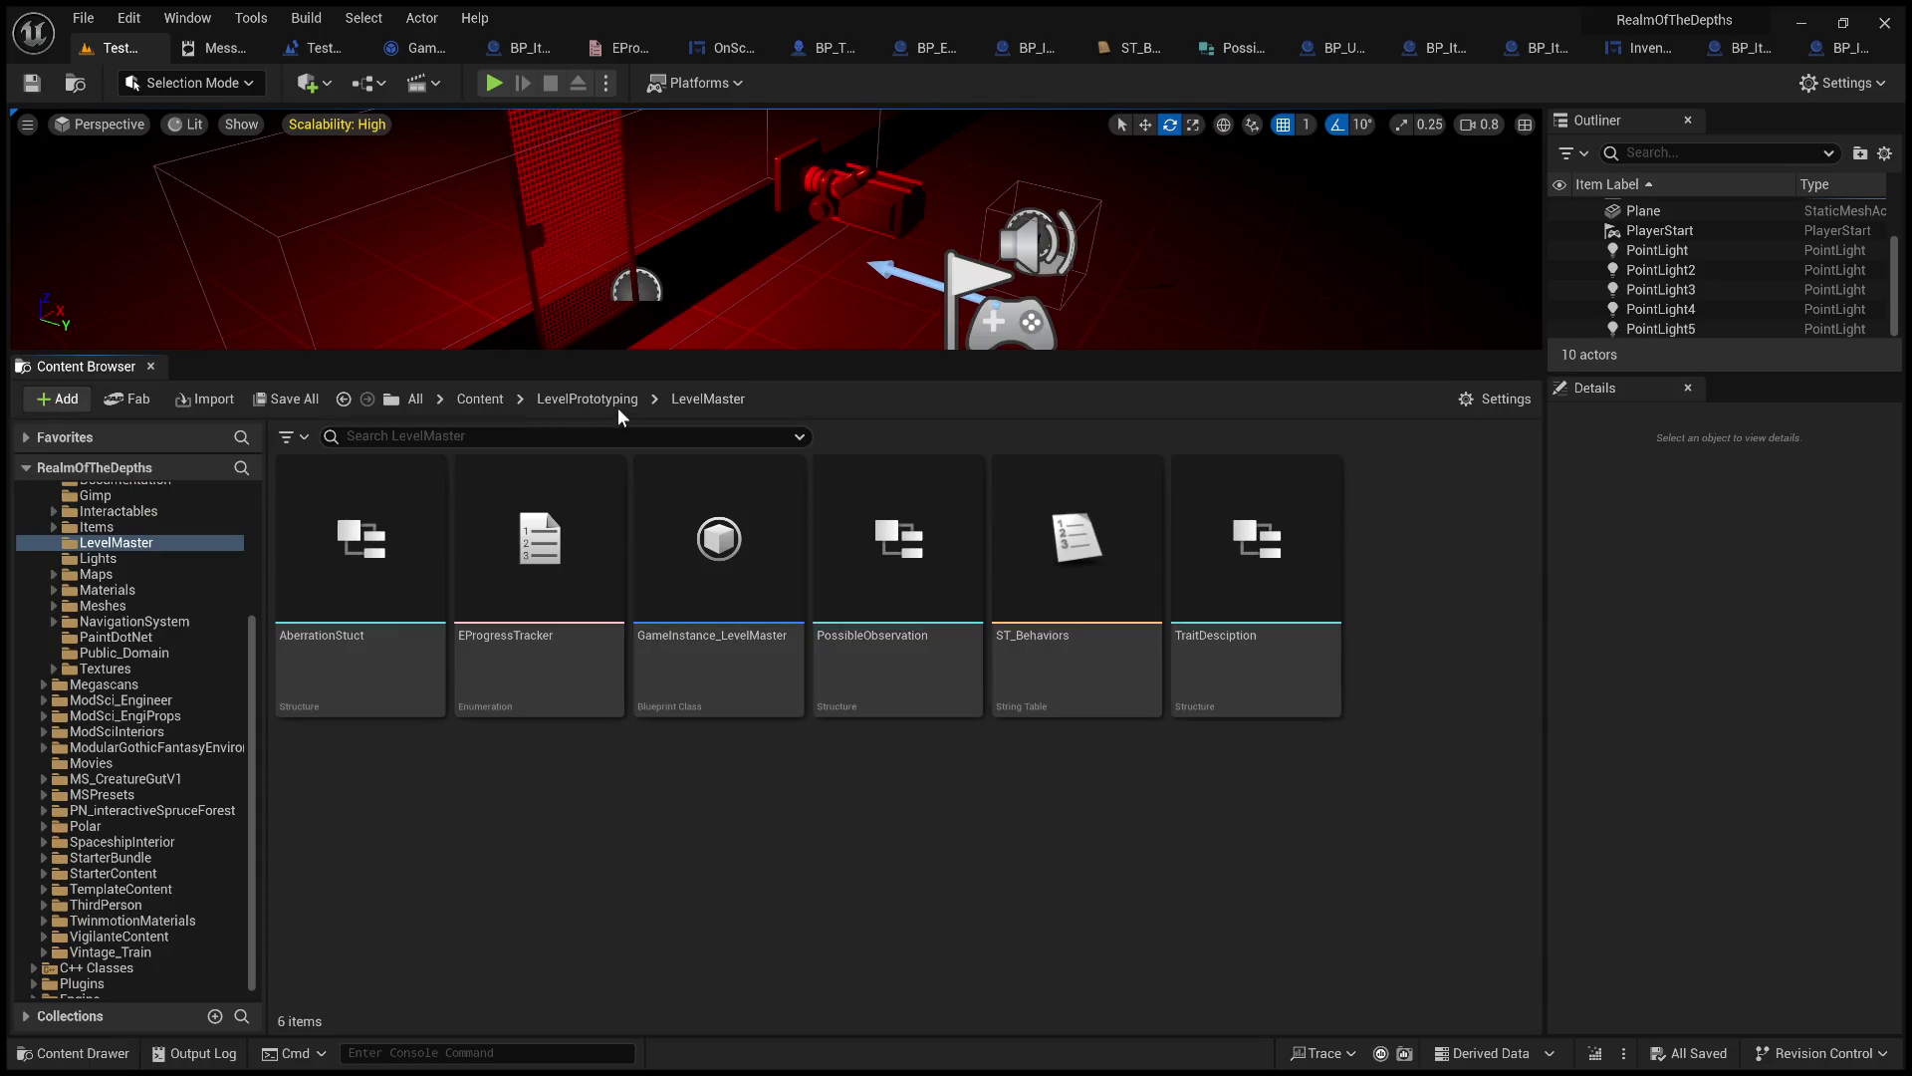
left_click(593, 400)
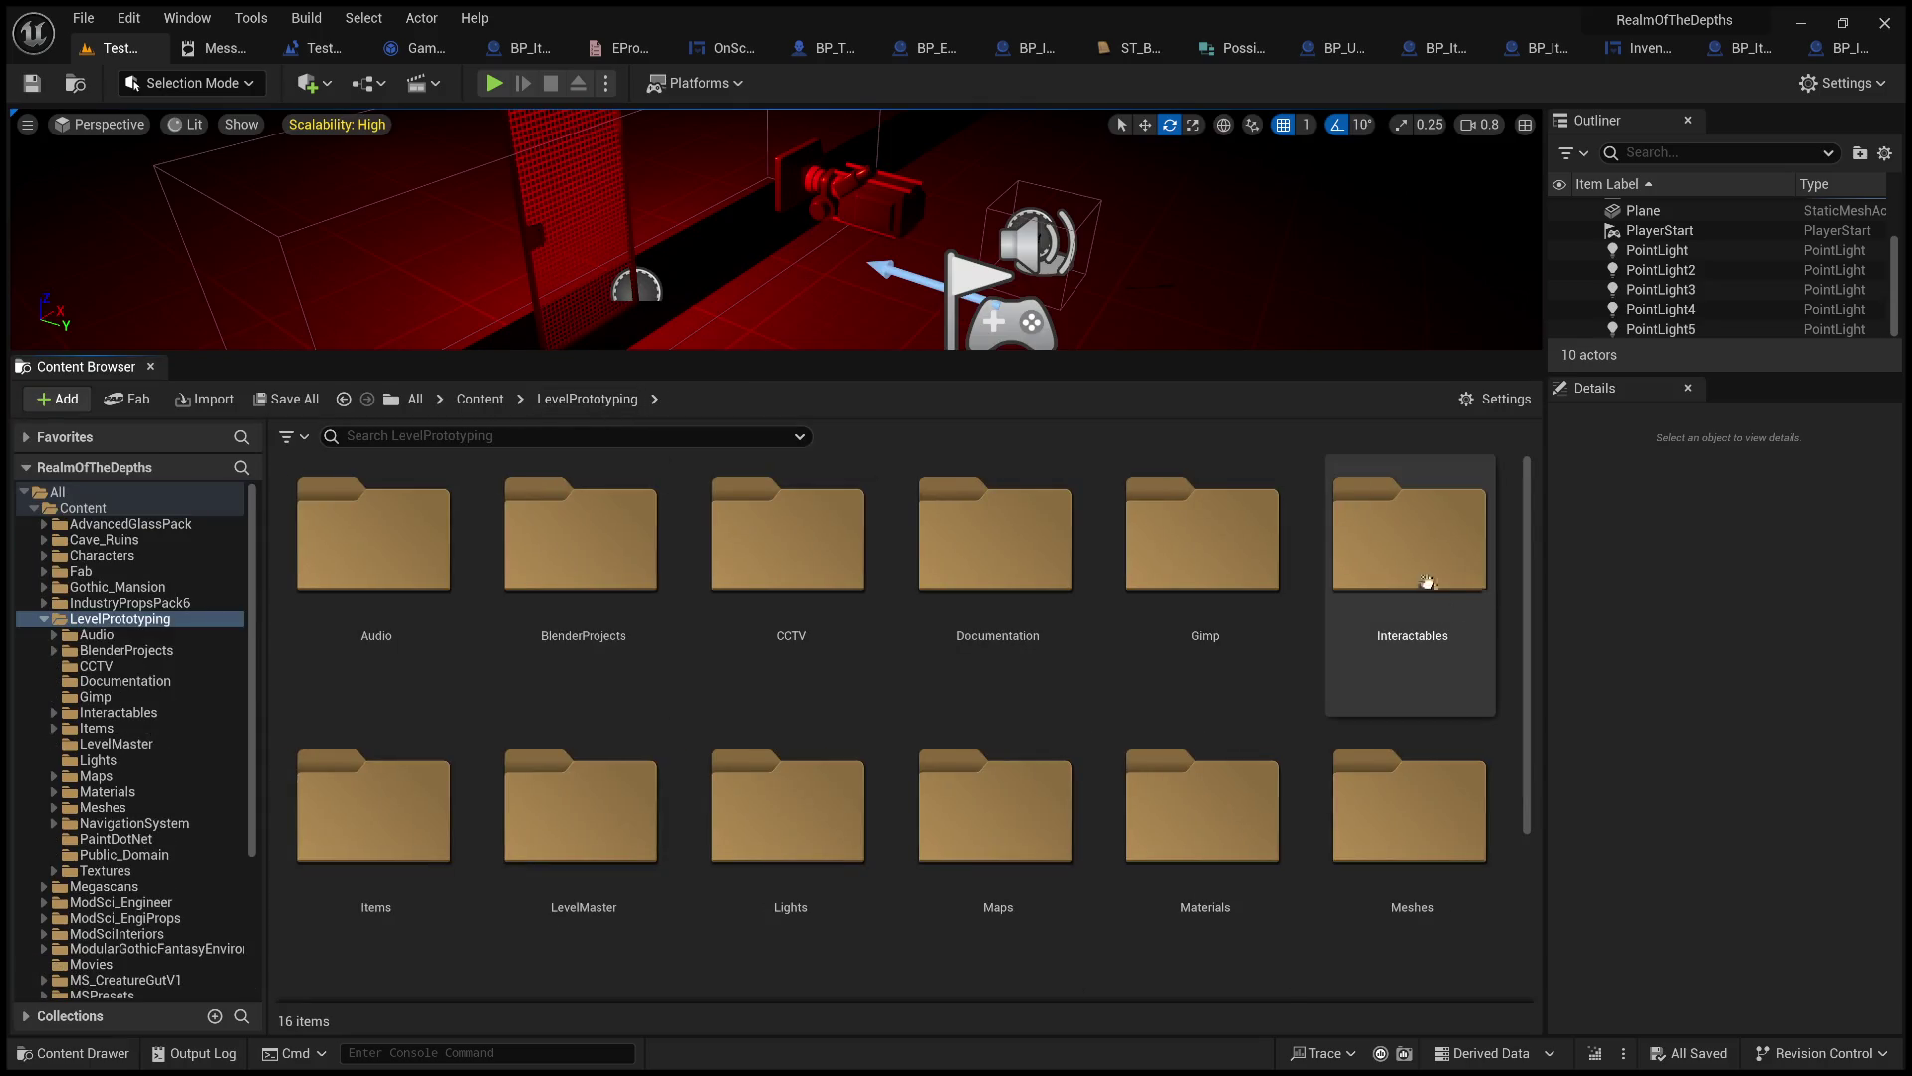
double_click(1427, 583)
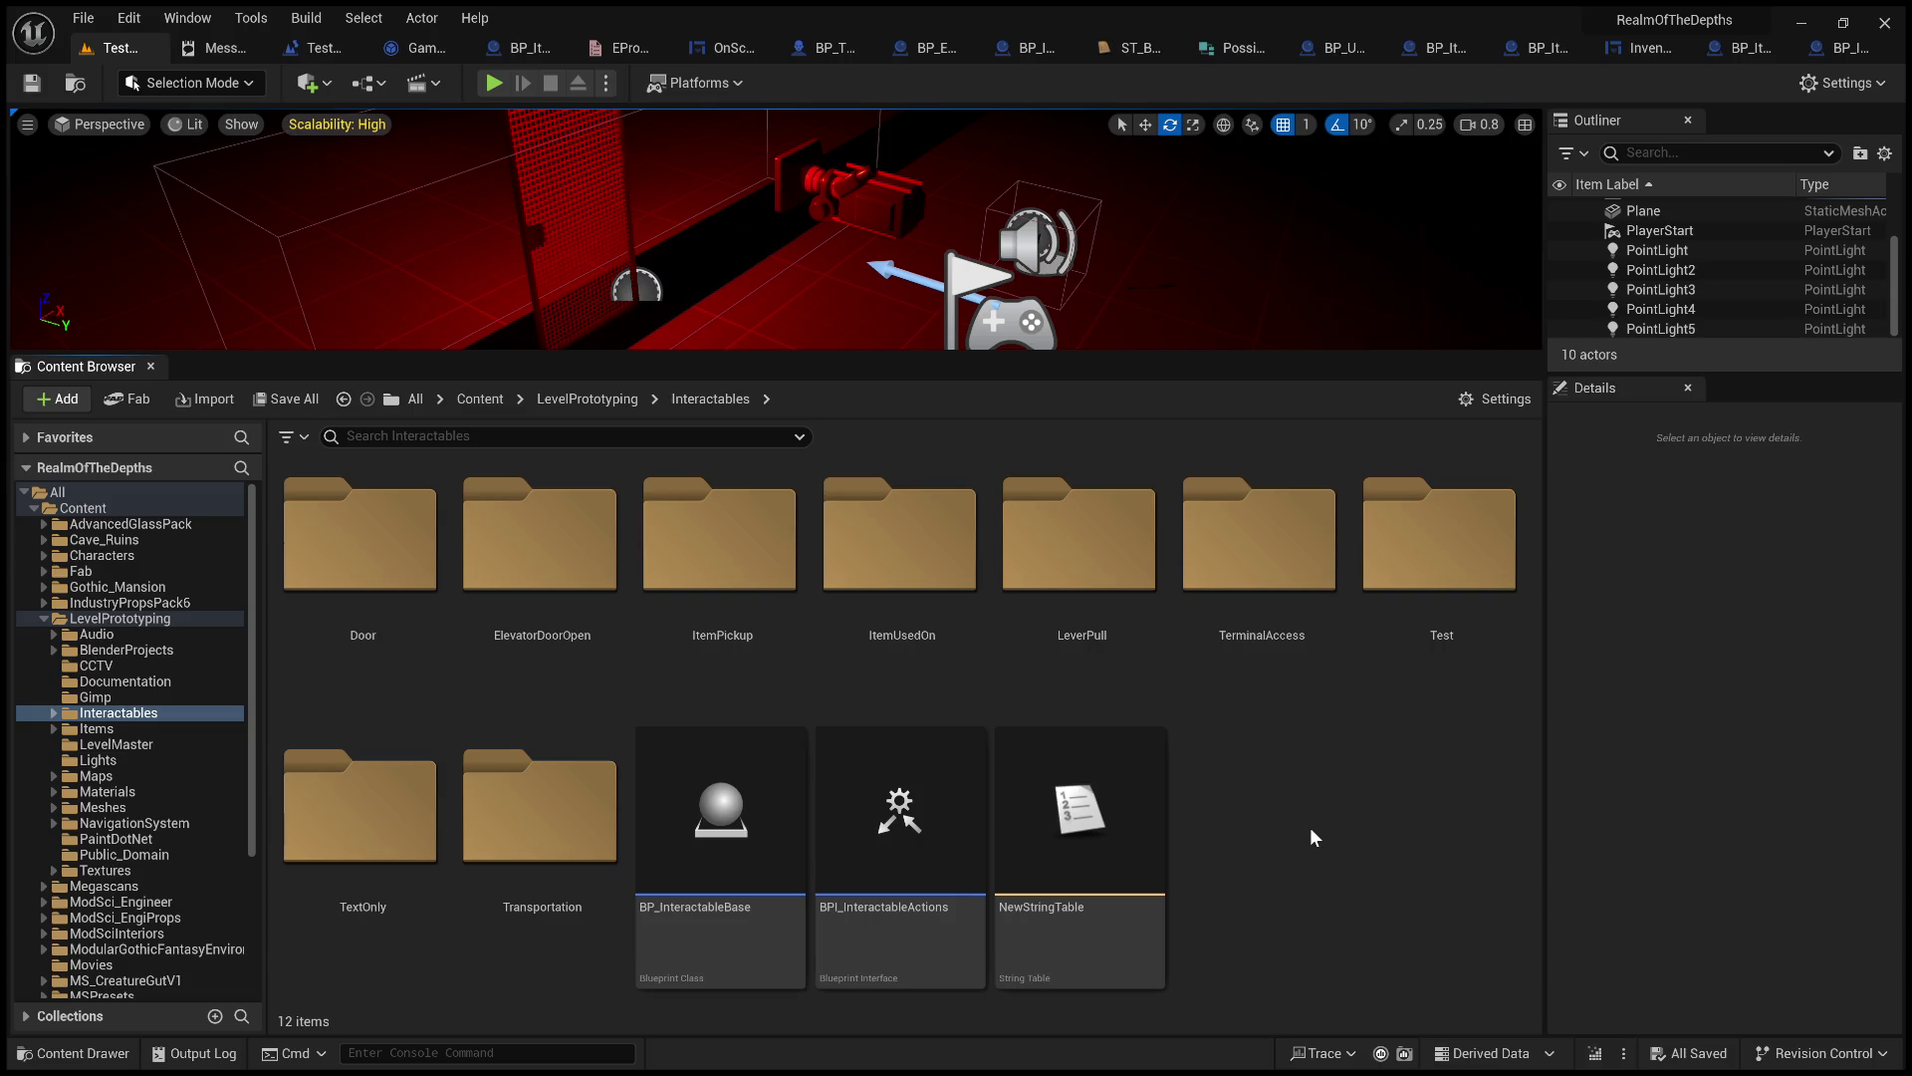
key("ctrl+shift+n")
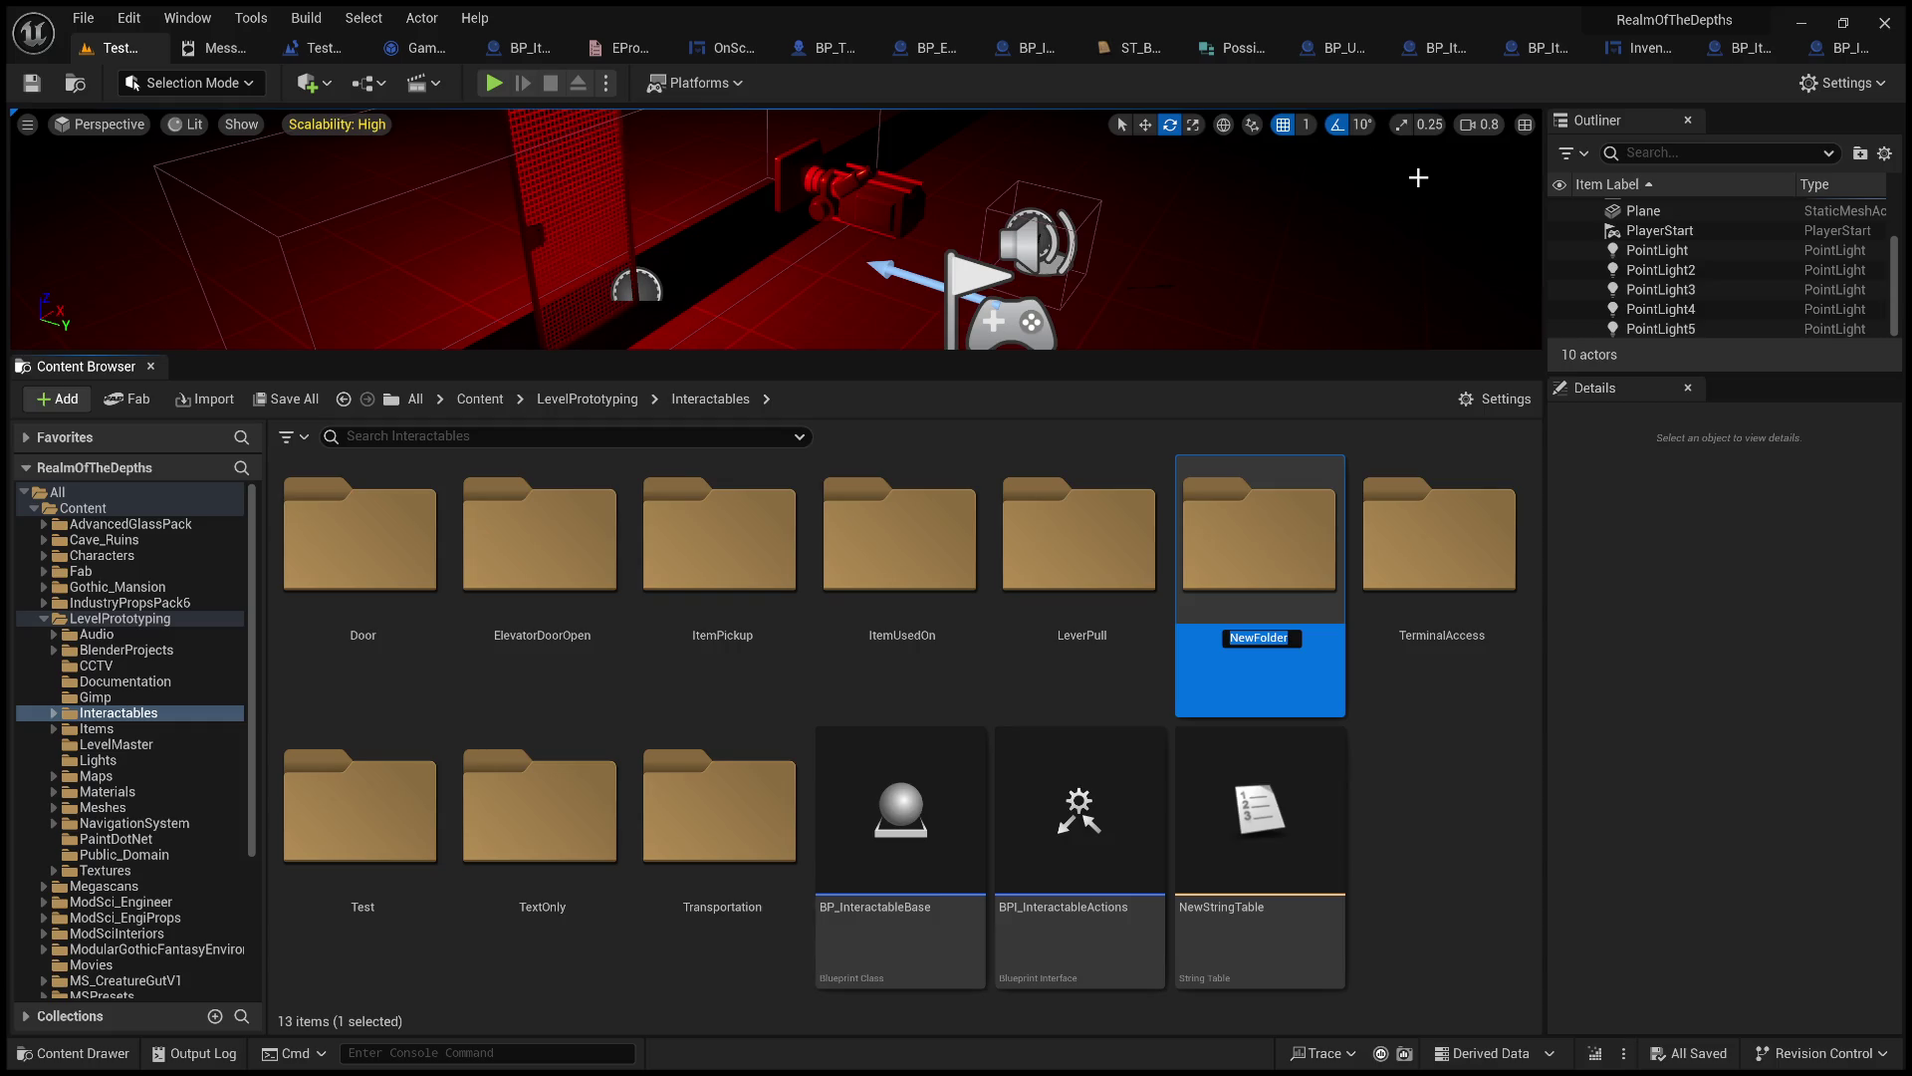
type("StateOnly")
key("Return")
Create a Blueprint named BP_IS_Lights in the StateOnly folder.
double_click(1258, 542)
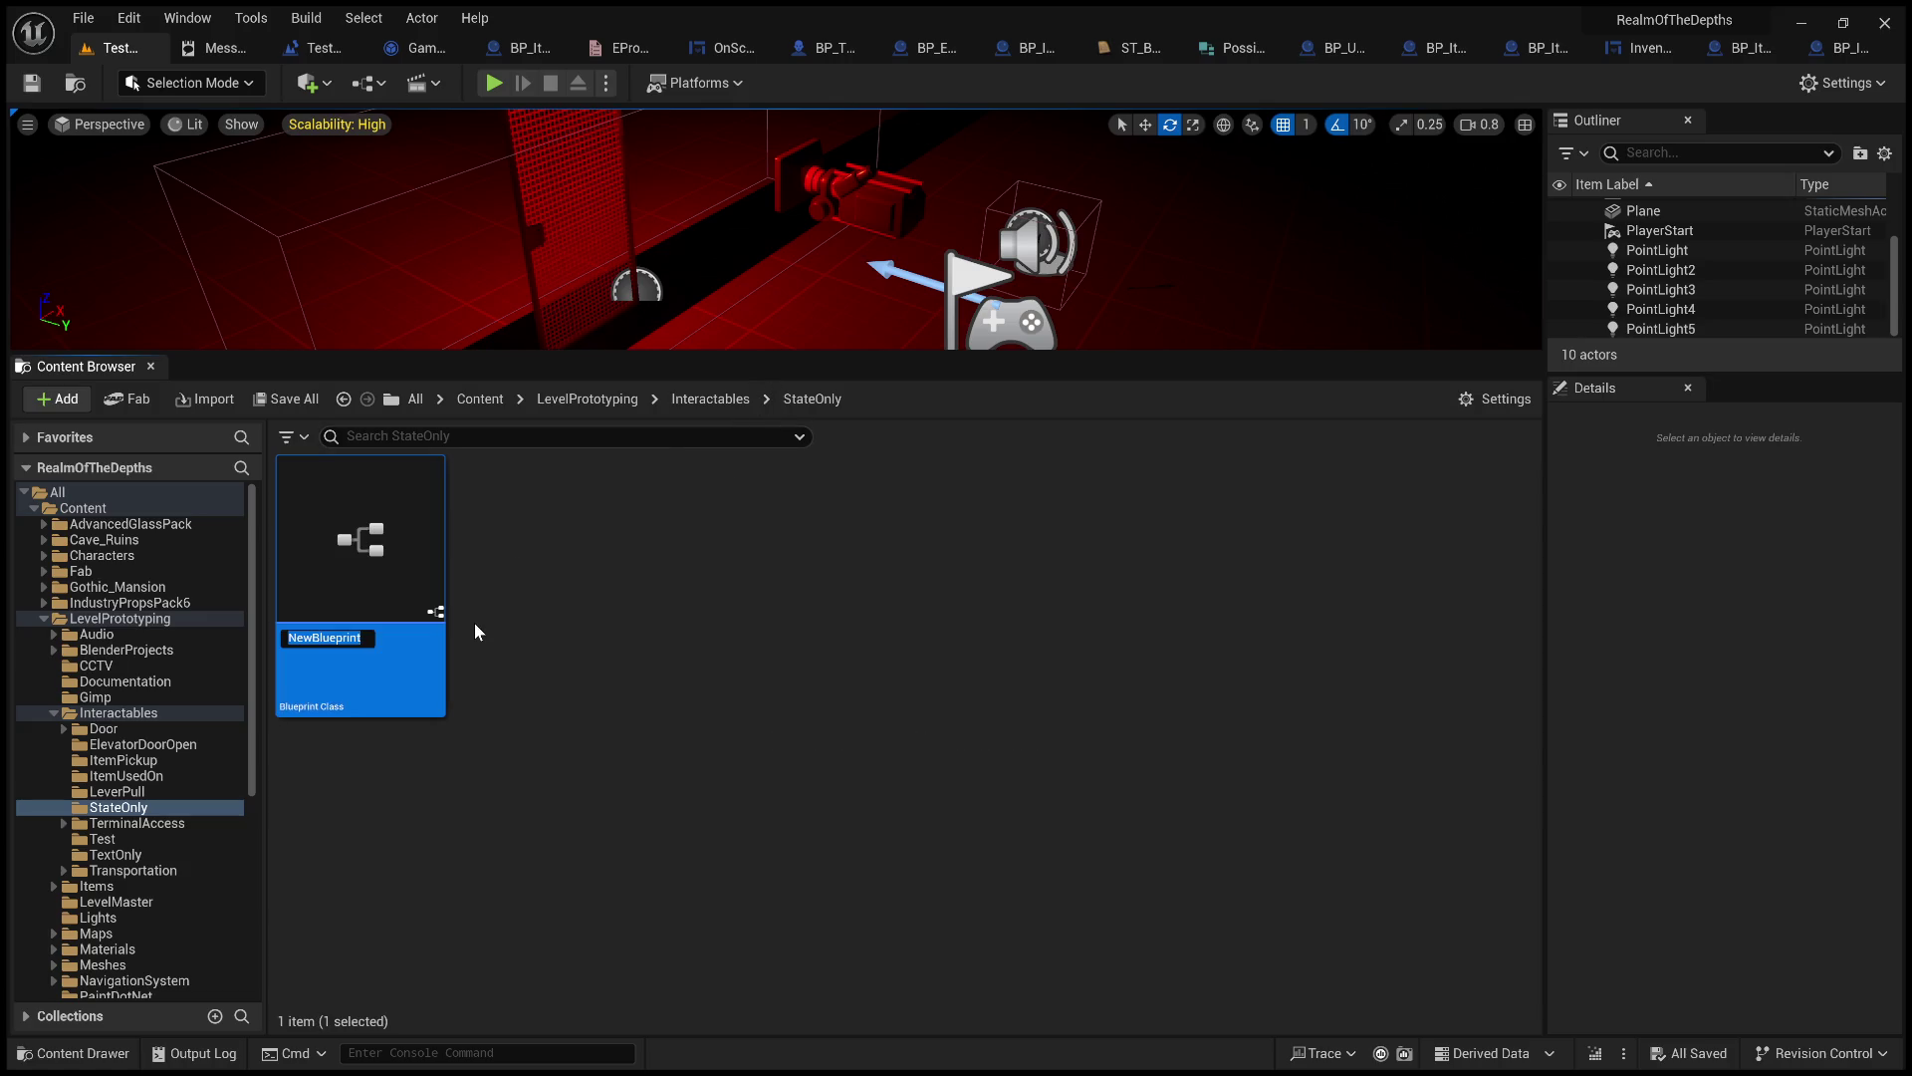
type("BP_")
type("Li")
key("BackSpace")
key("BackSpace")
type("Sta")
key("BackSpace")
key("BackSpace")
key("BackSpace")
type("Inter")
type("actabl")
key("BackSpace")
key("BackSpace")
key("BackSpace")
type("S_Lighh")
type("ts")
key("Left")
key("Left")
key("BackSpace")
key("Return")
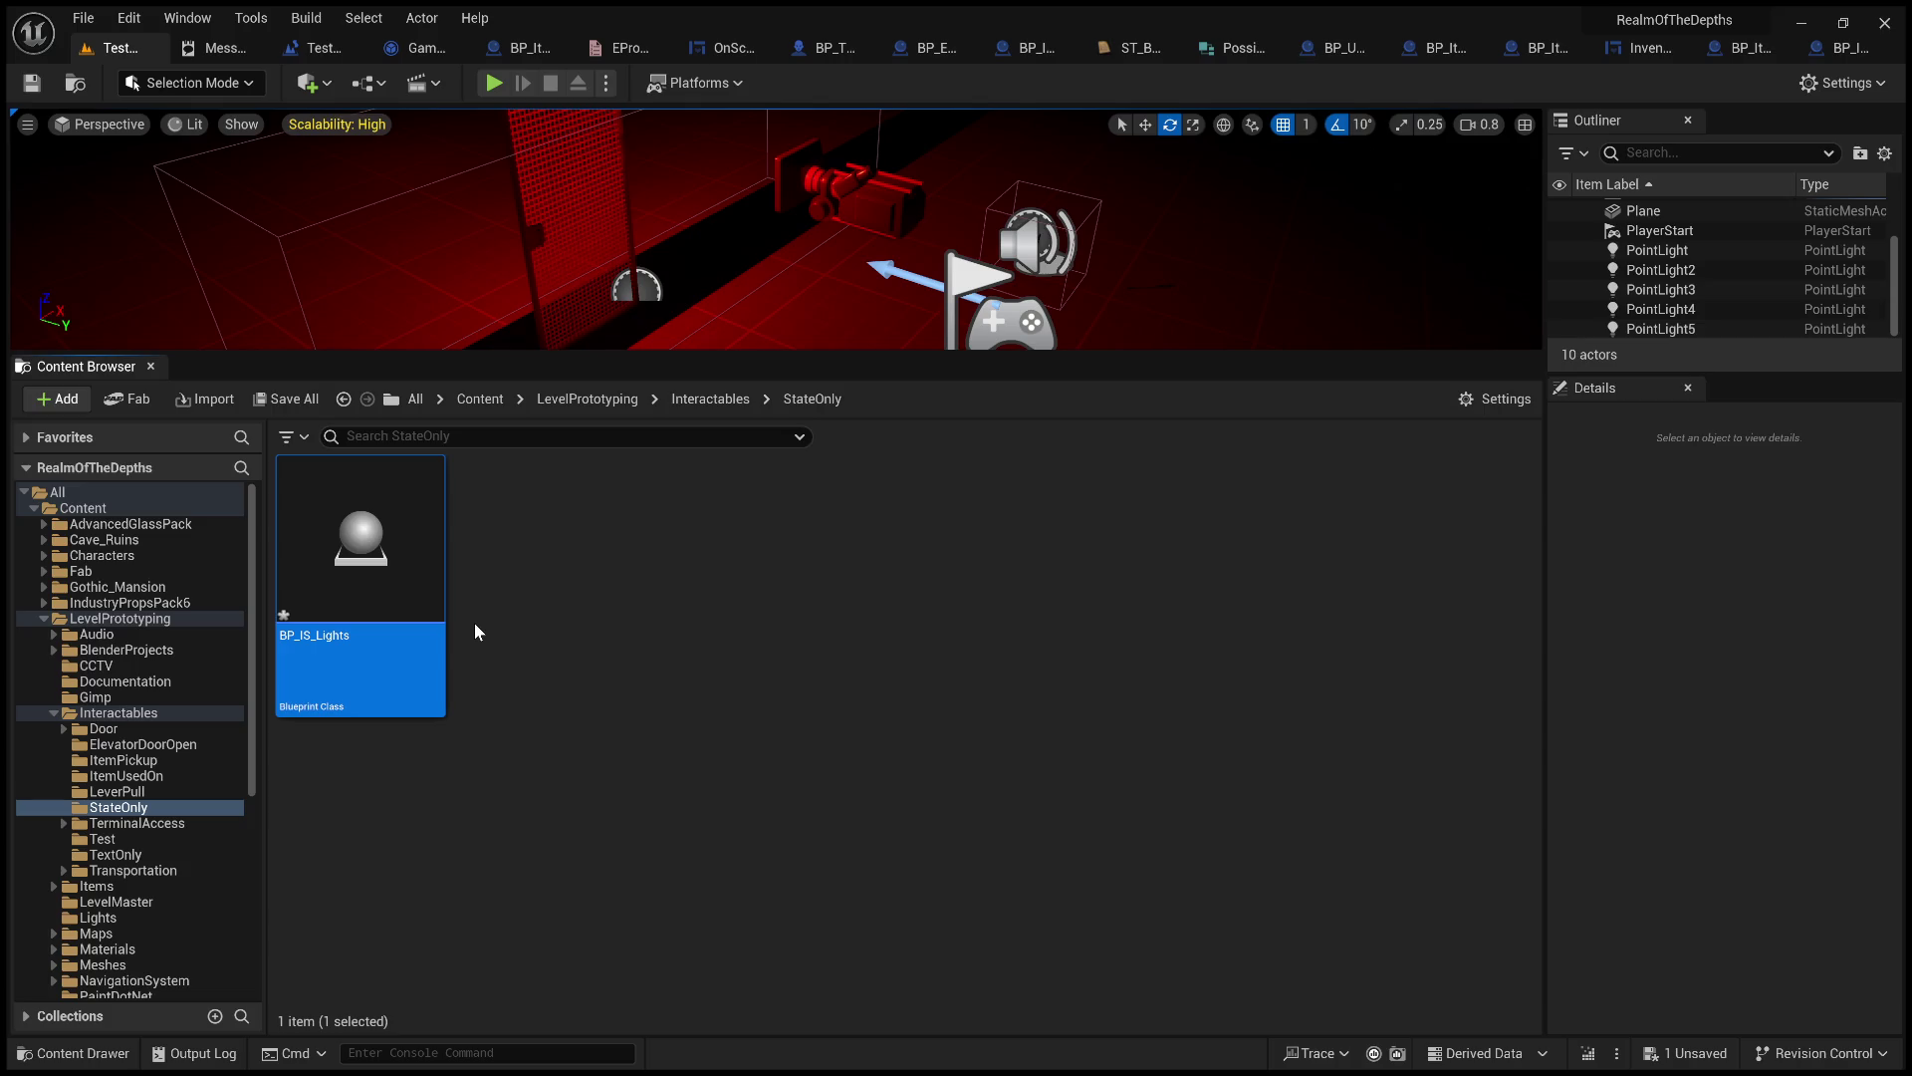
Rename BP_IS_Lights to BP_IS_Light.
left_click(376, 578)
key("F2")
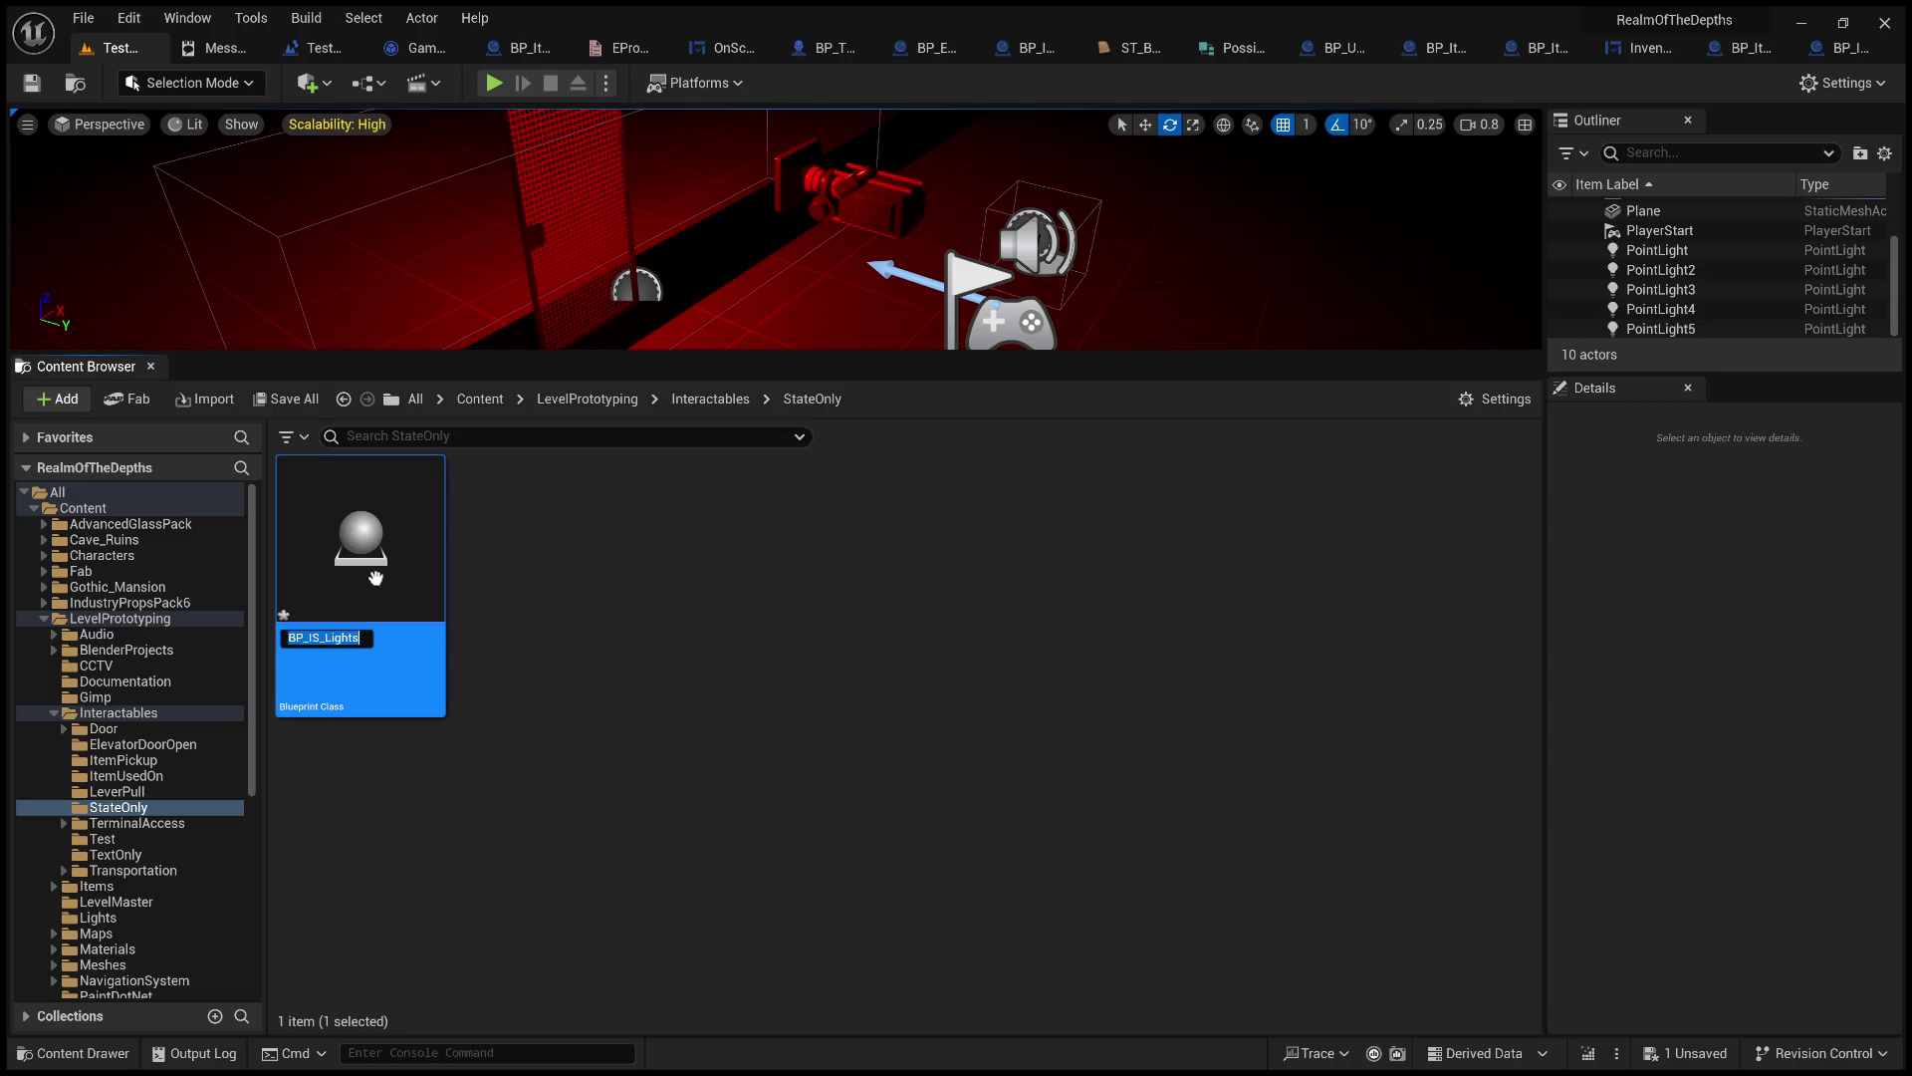
key("BackSpace")
key("Return")
Add the Interactable Interface to BP_IS_Light's implemented interfaces in Class Settings.
double_click(375, 578)
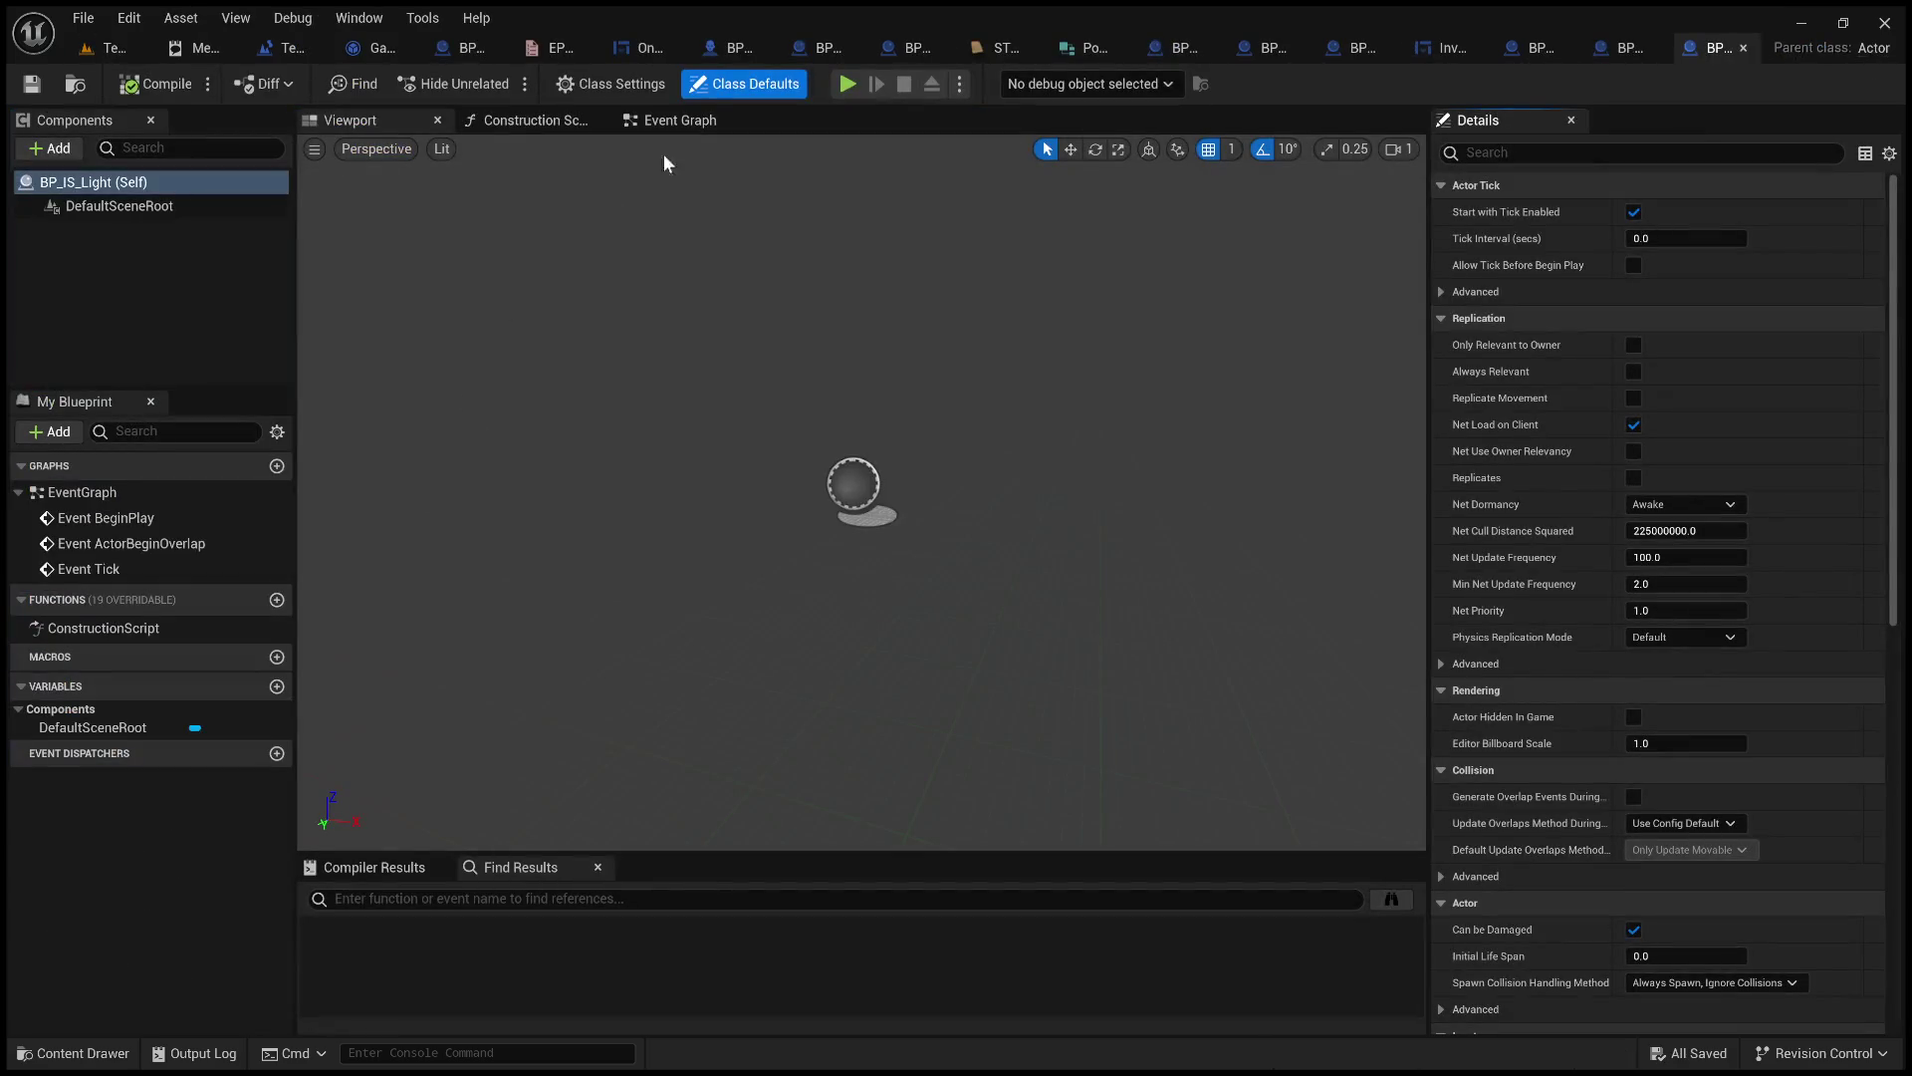
left_click(681, 121)
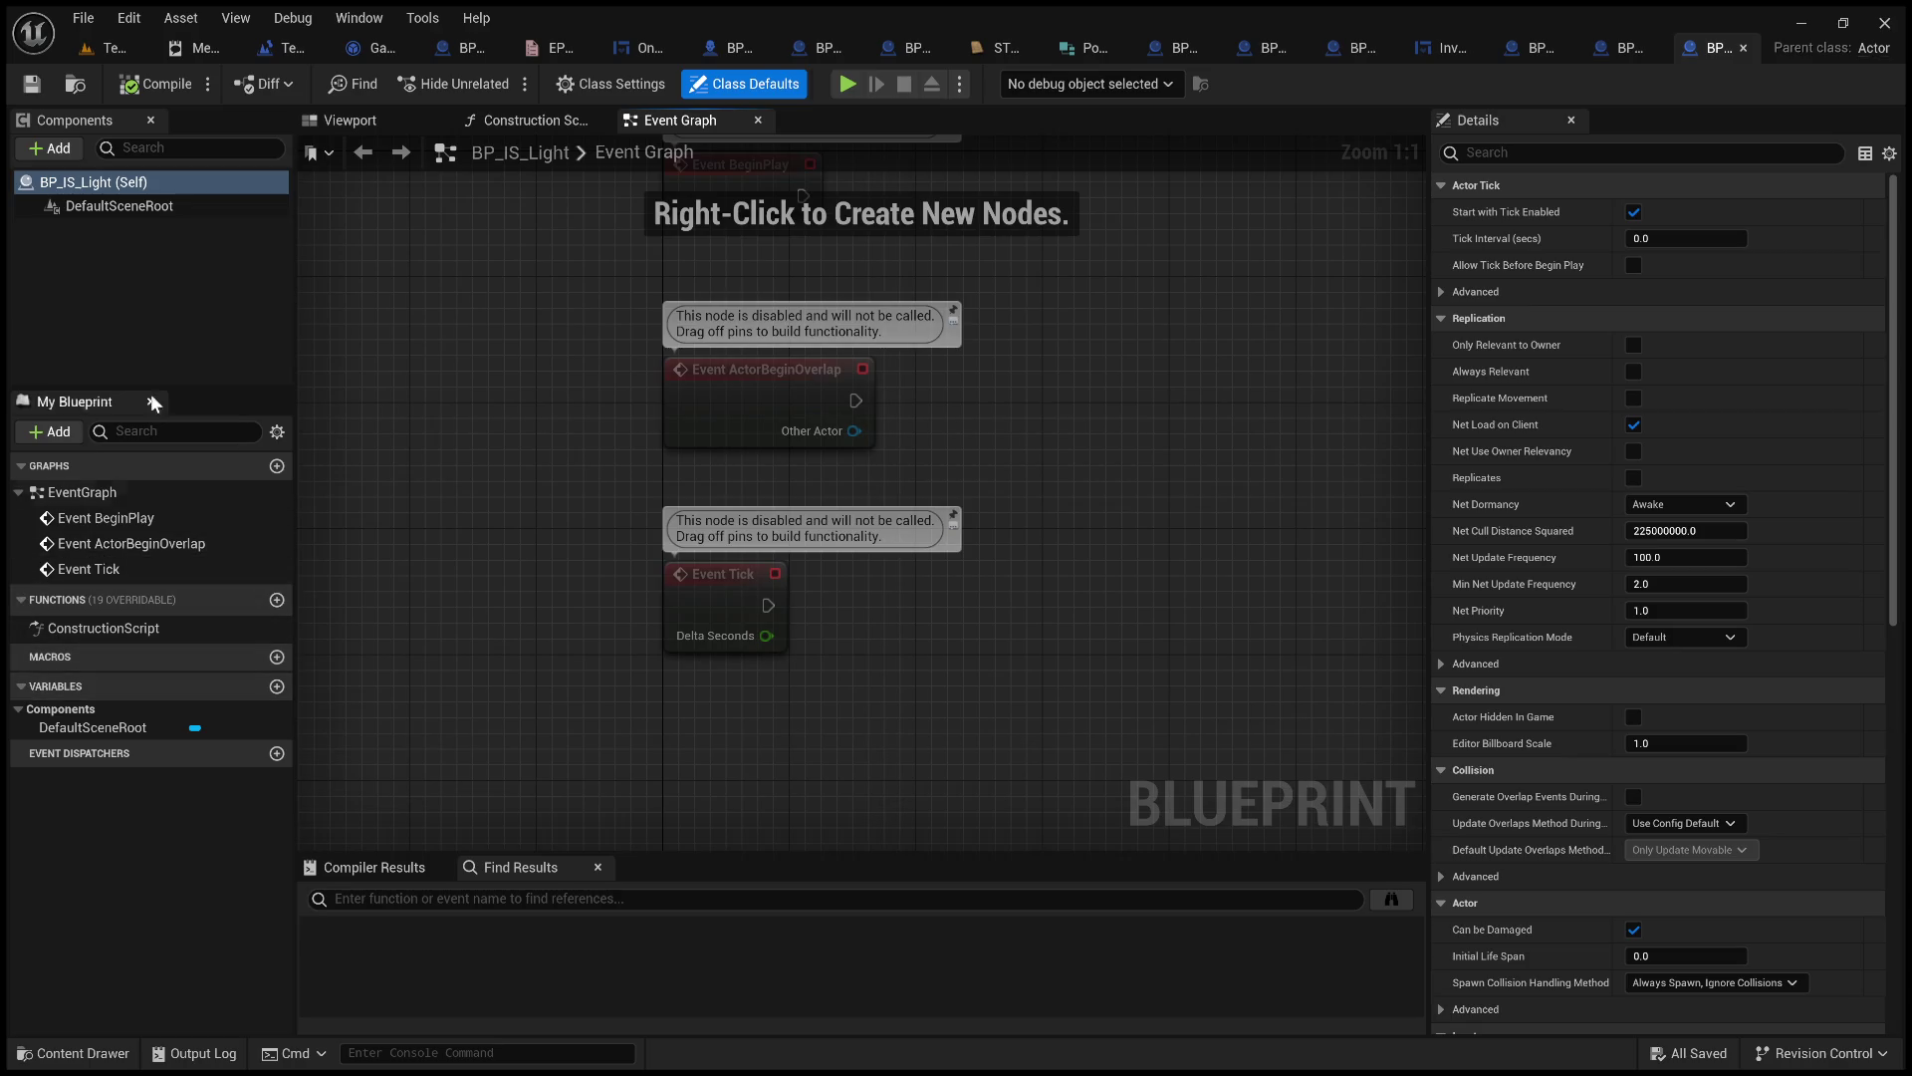
left_click(610, 84)
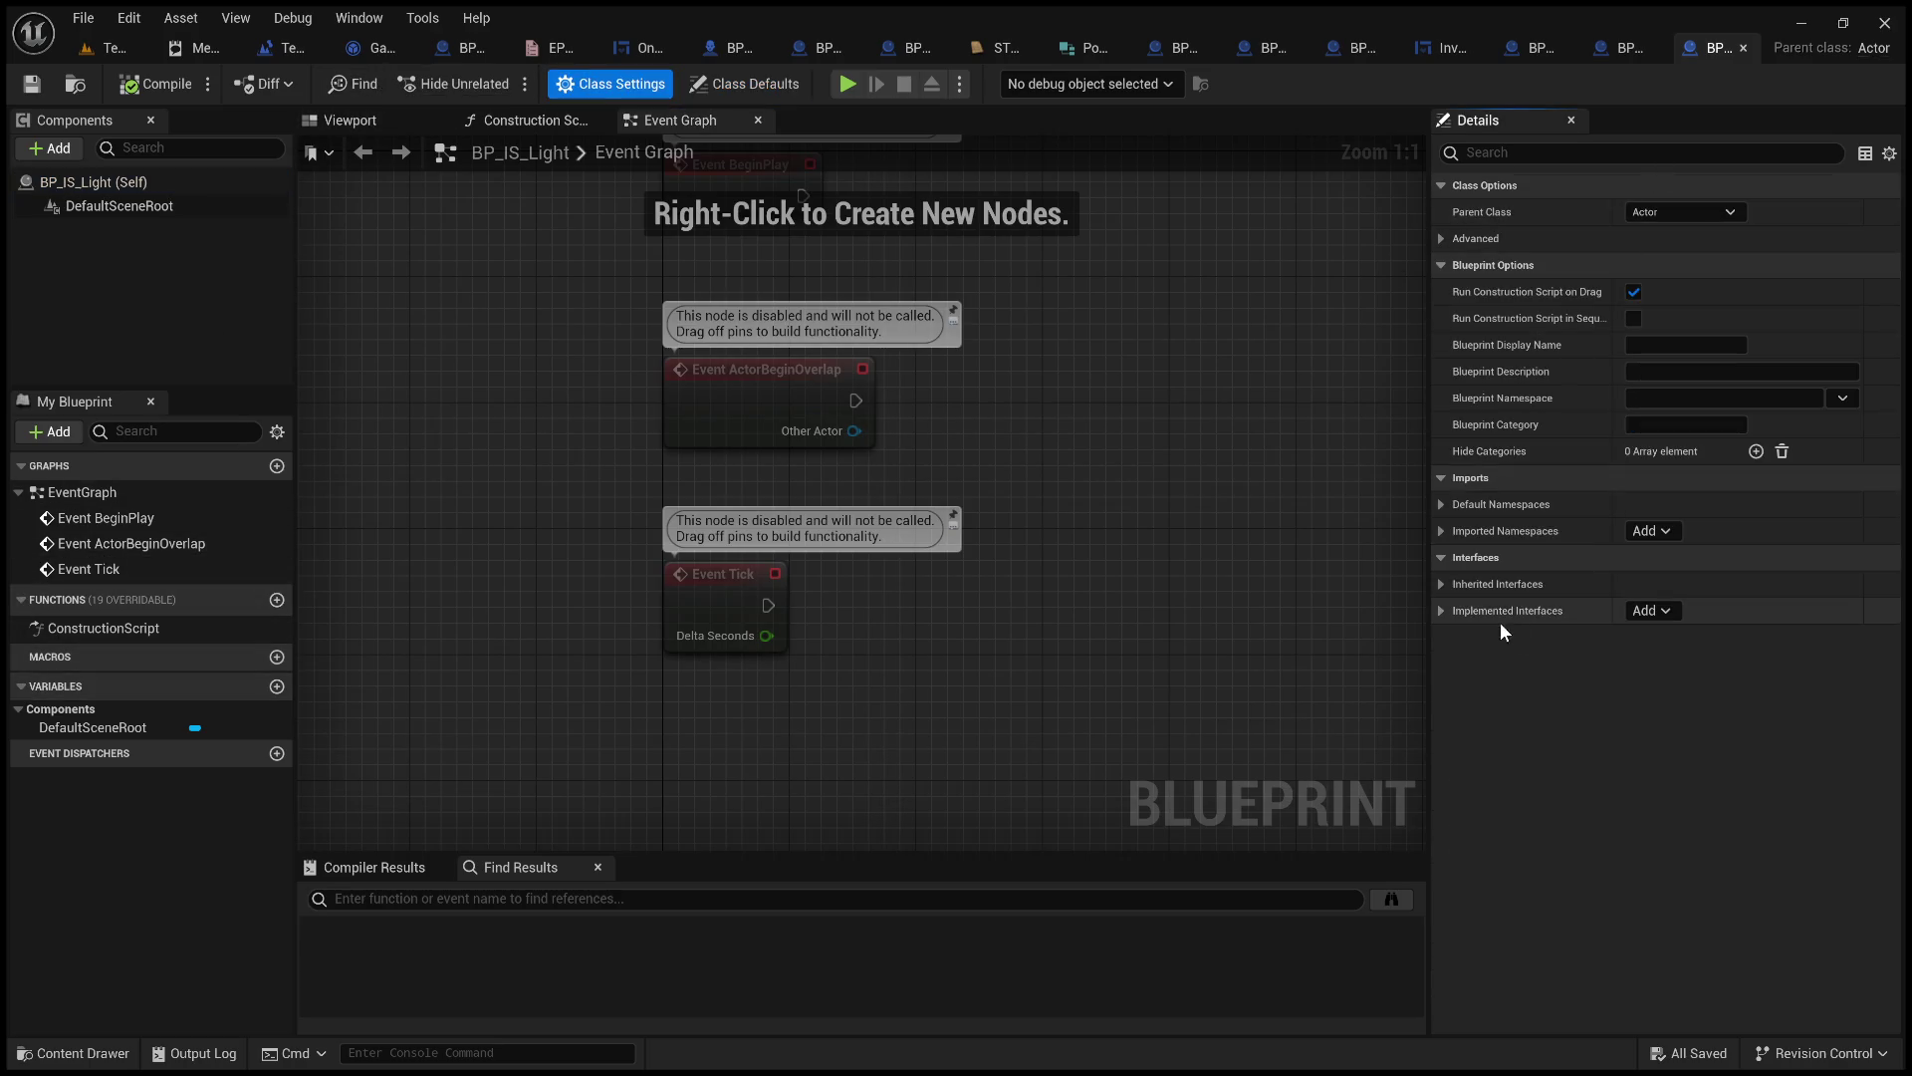
left_click(1442, 611)
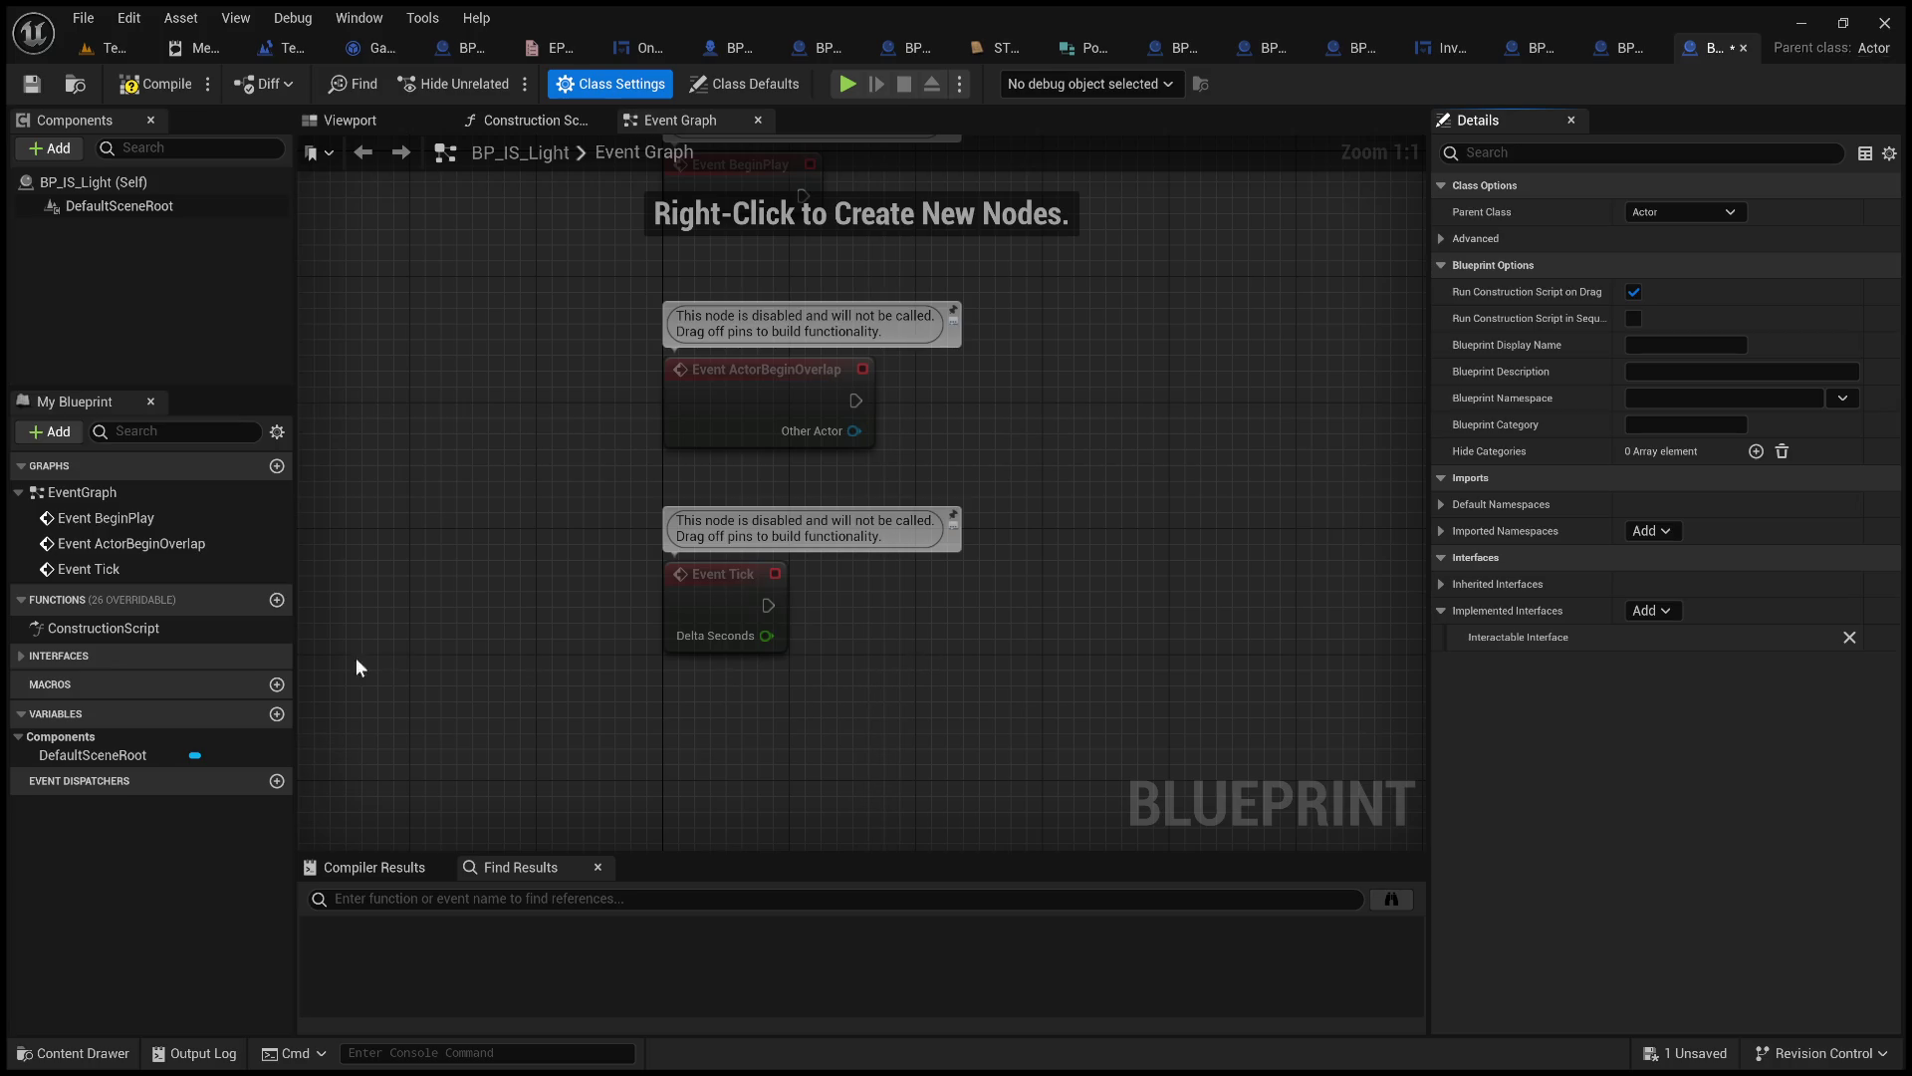
Add an Event Actor State Update node from the interface functions to the Event Graph.
left_click(18, 653)
left_click(21, 677)
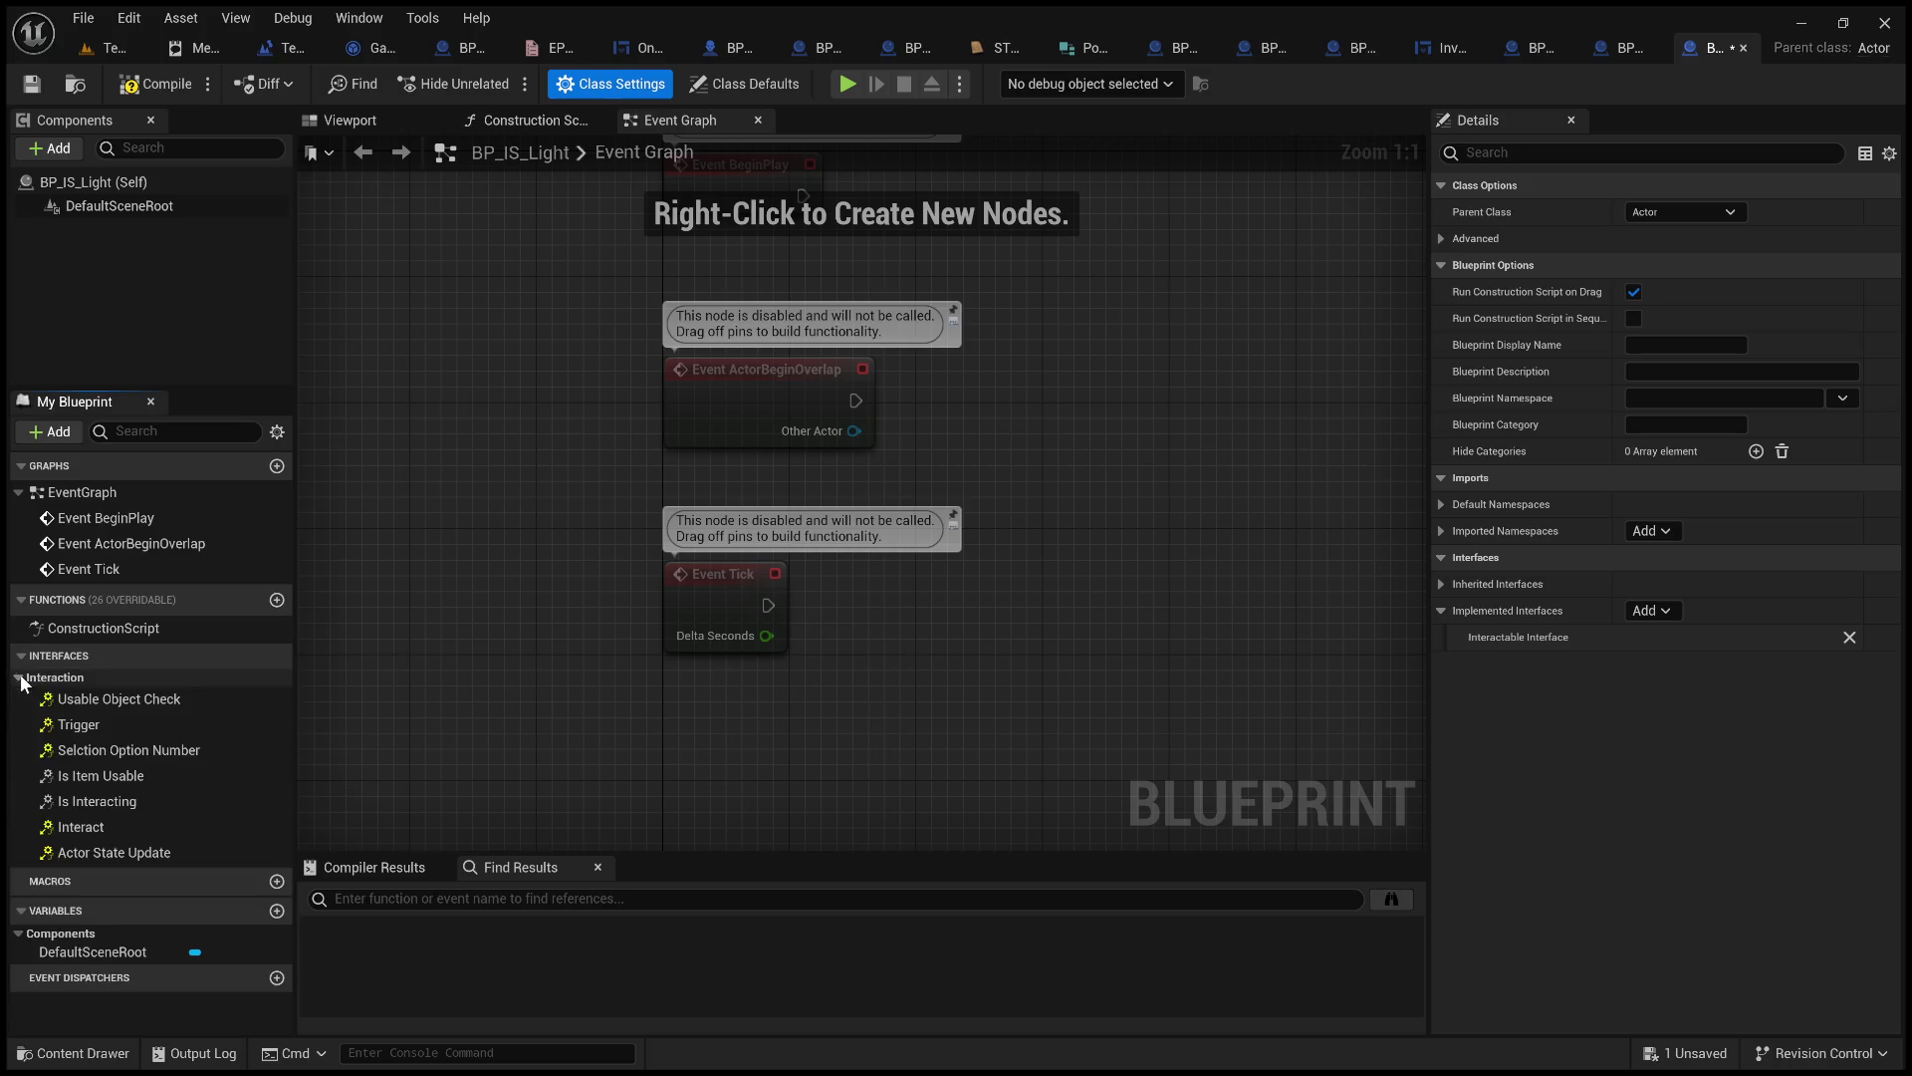
double_click(128, 857)
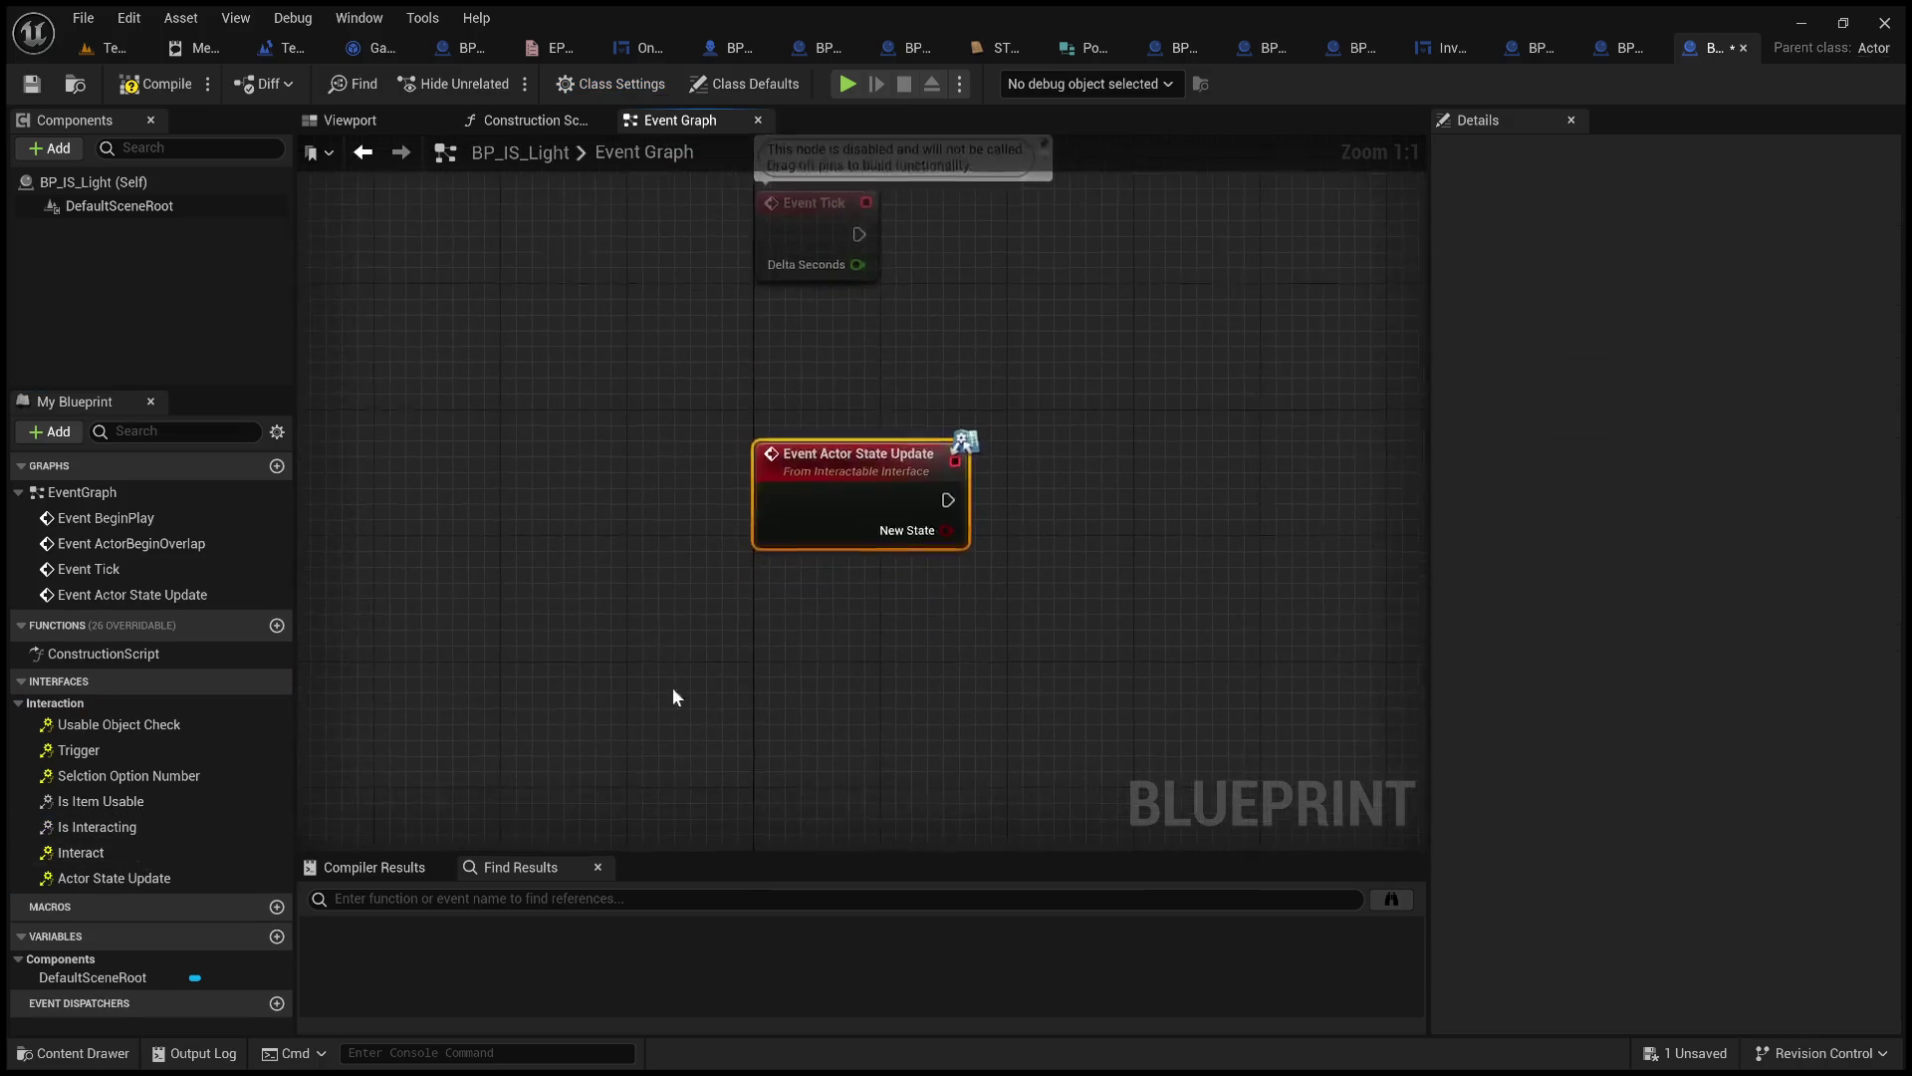
Compile and save BP_IS_Light with its new Actor State Update event.
left_click_drag(827, 655, 646, 678)
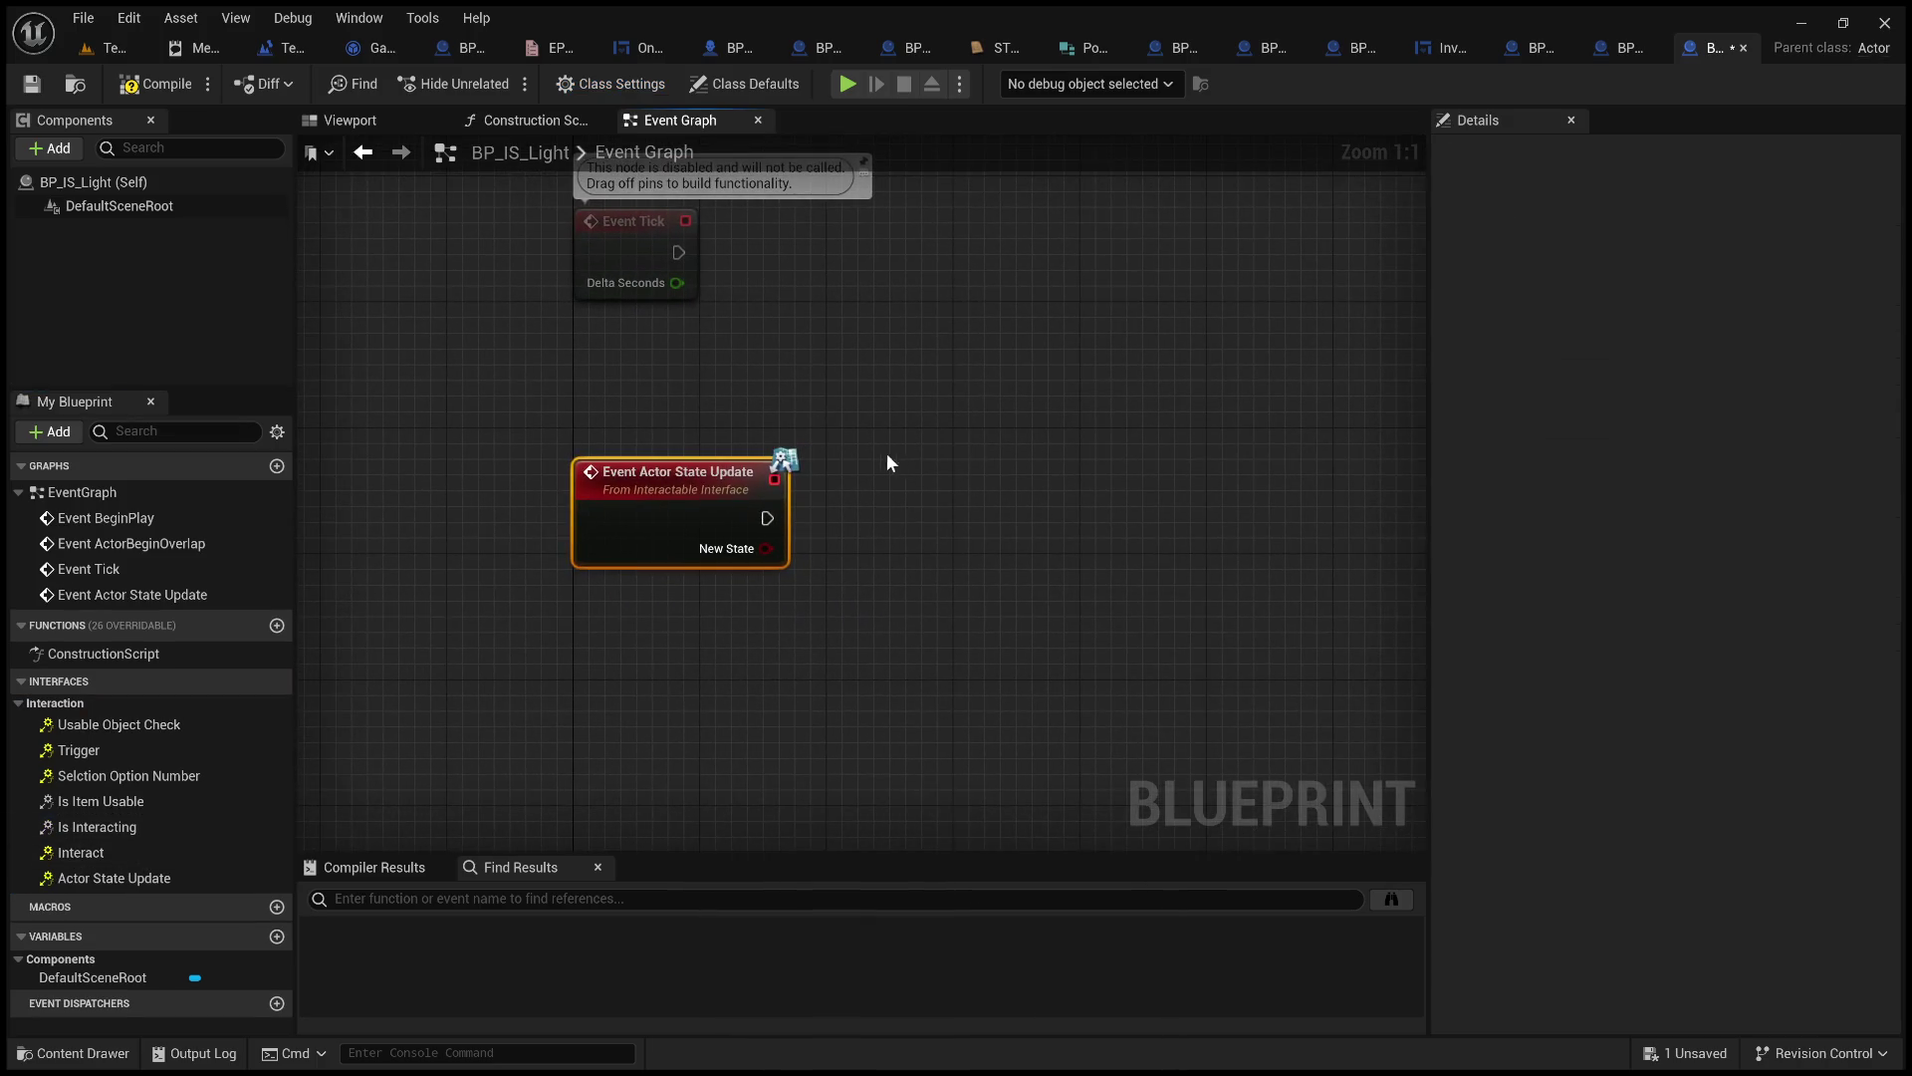
left_click(122, 90)
left_click(33, 86)
Add a PointLight component to BP_IS_Light and place a reference to it in the graph.
key("ctrl+v")
left_click(158, 289)
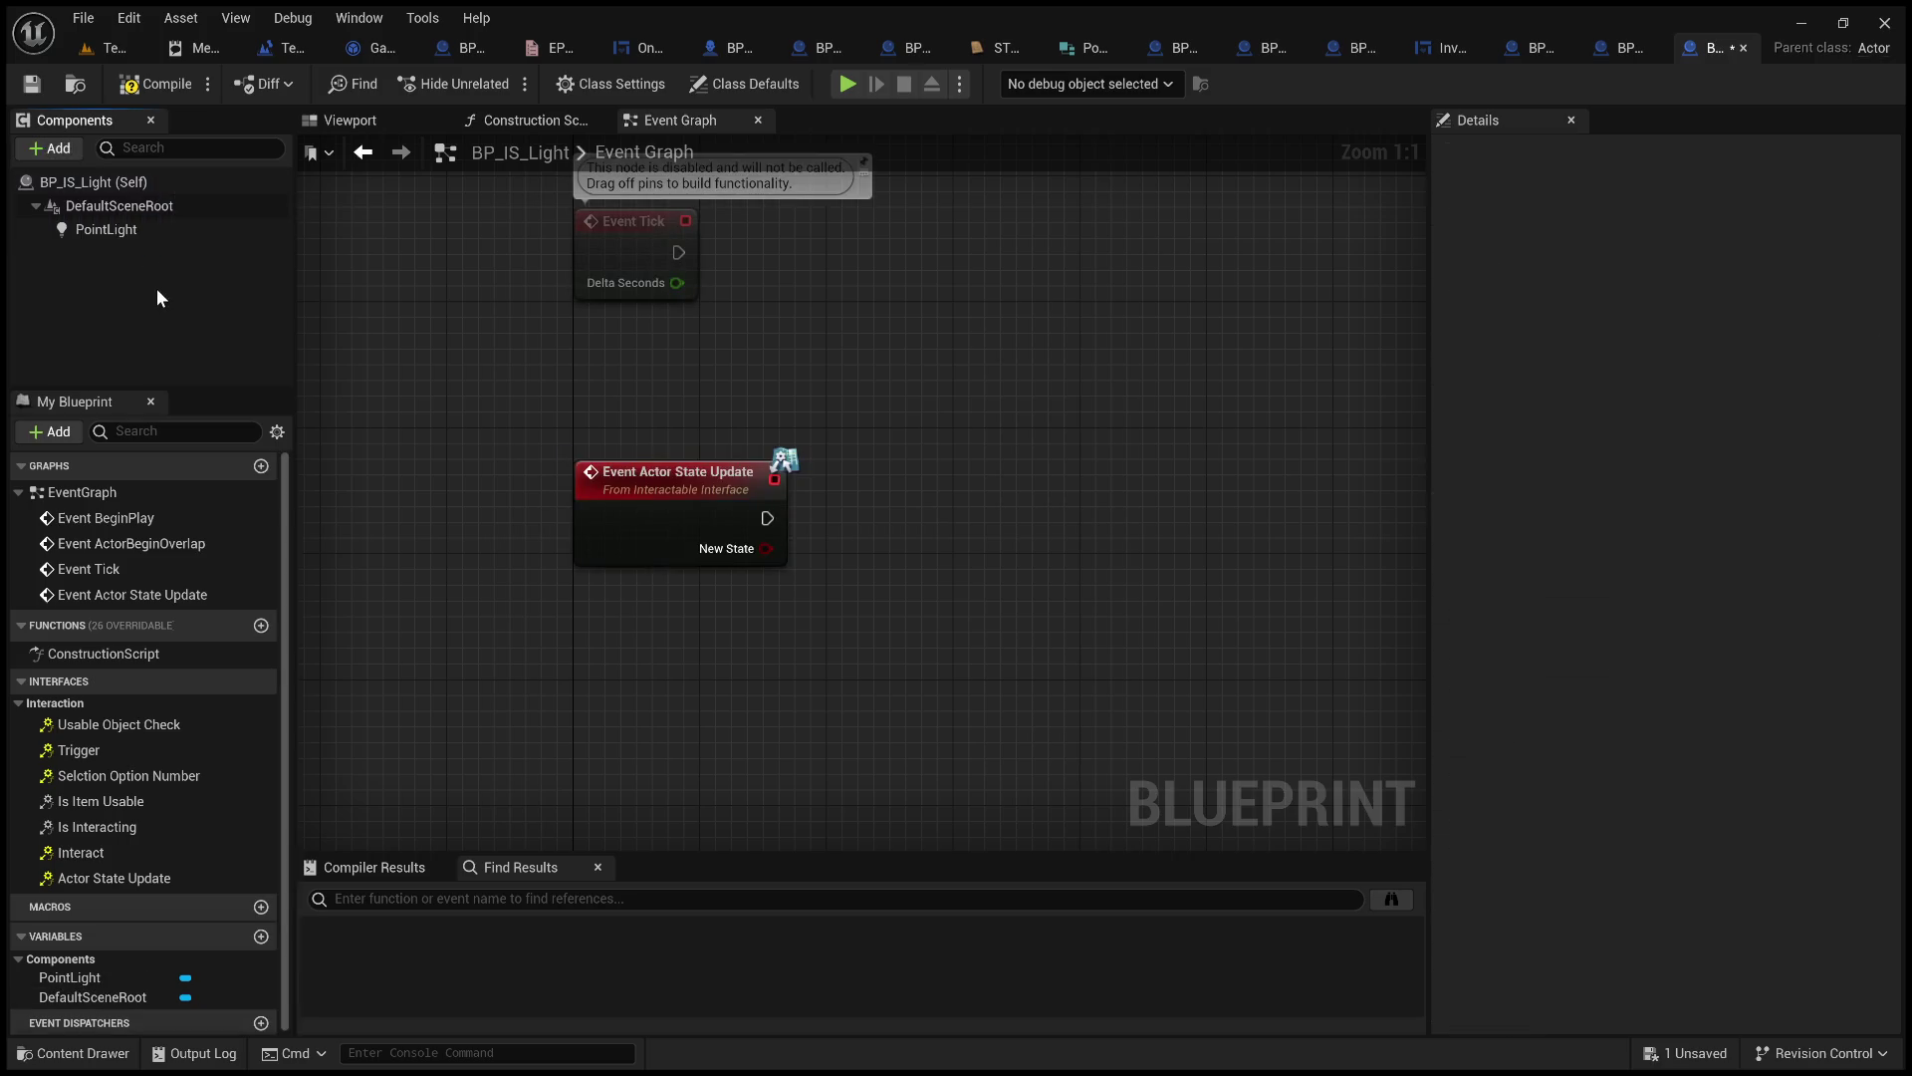
left_click(164, 236)
mouse_move(970, 522)
left_mouse_down()
mouse_move(971, 458)
mouse_move(1120, 476)
mouse_move(1080, 465)
left_mouse_up()
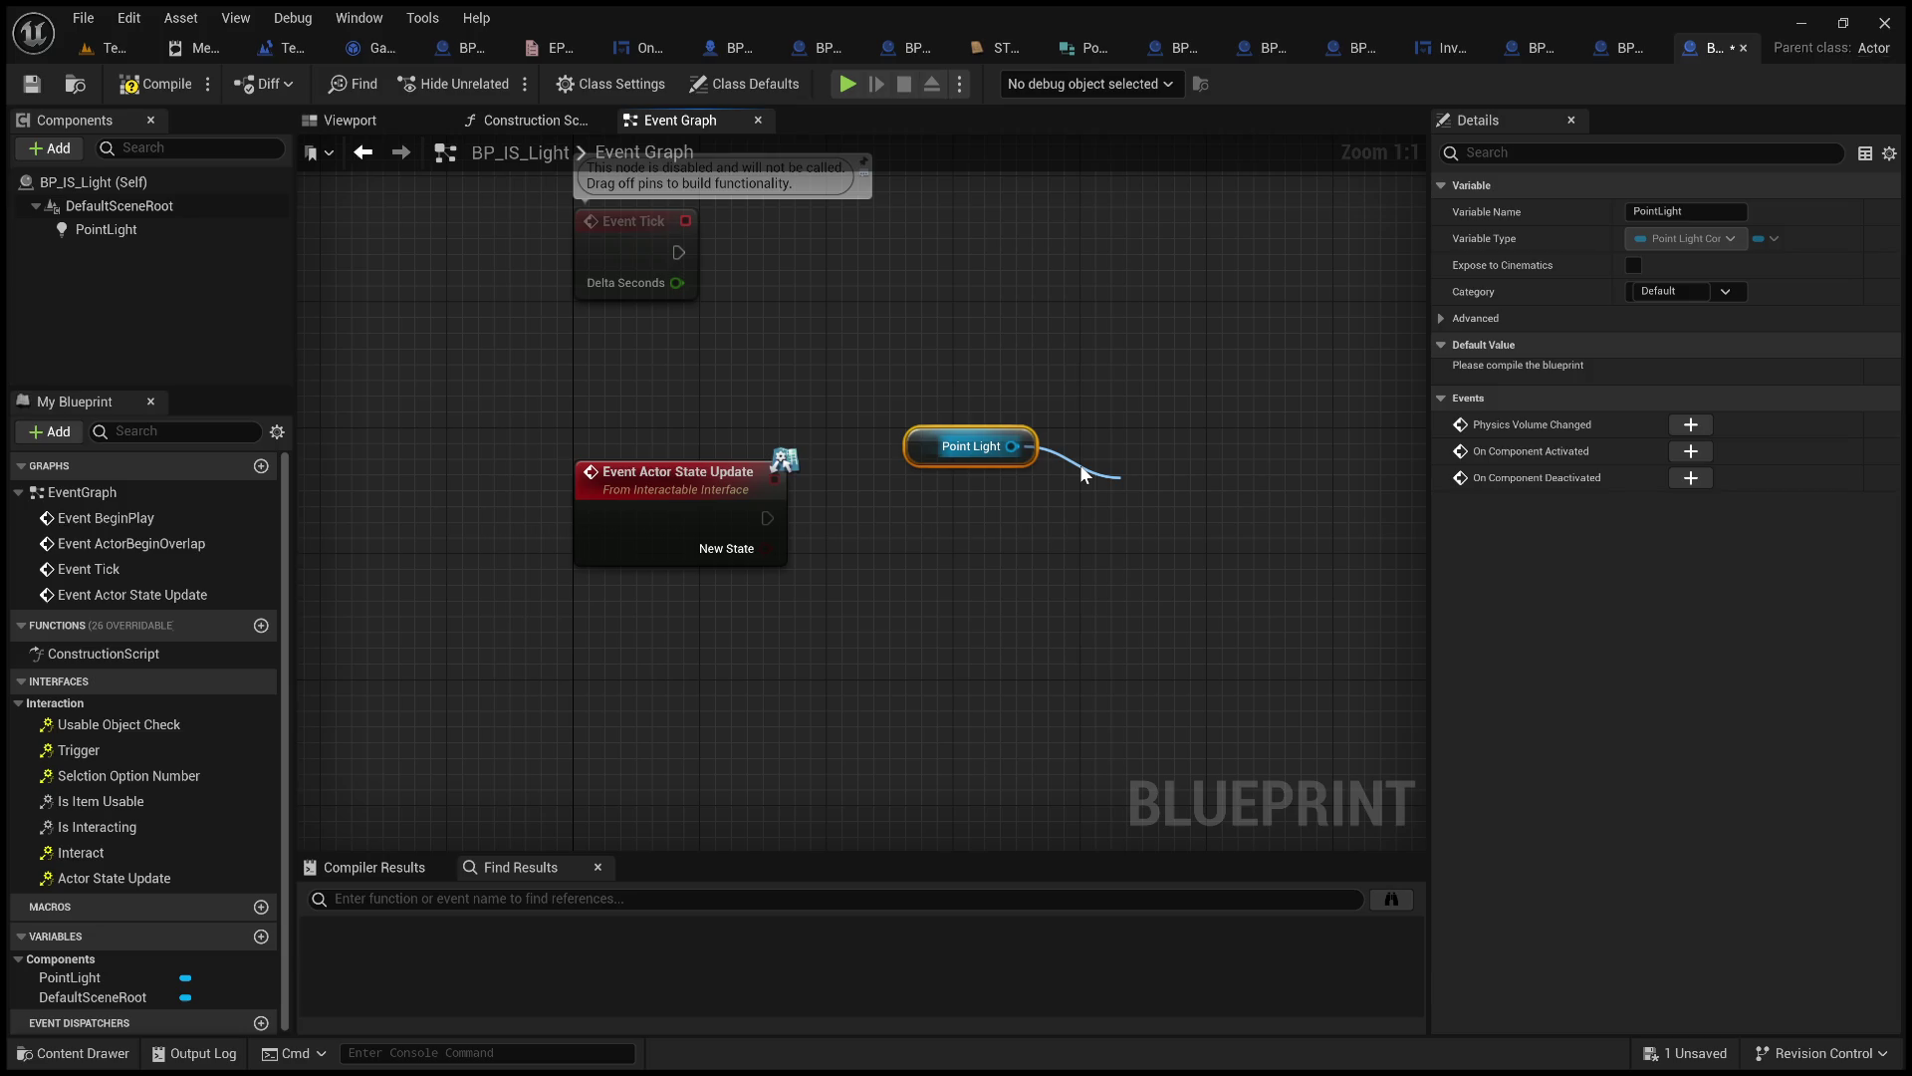
Drive the PointLight's Set Visibility from Actor State Update using New State, then compile and save.
left_click(1228, 584)
mouse_move(775, 516)
left_mouse_down()
mouse_move(1145, 546)
mouse_move(1132, 534)
left_mouse_up()
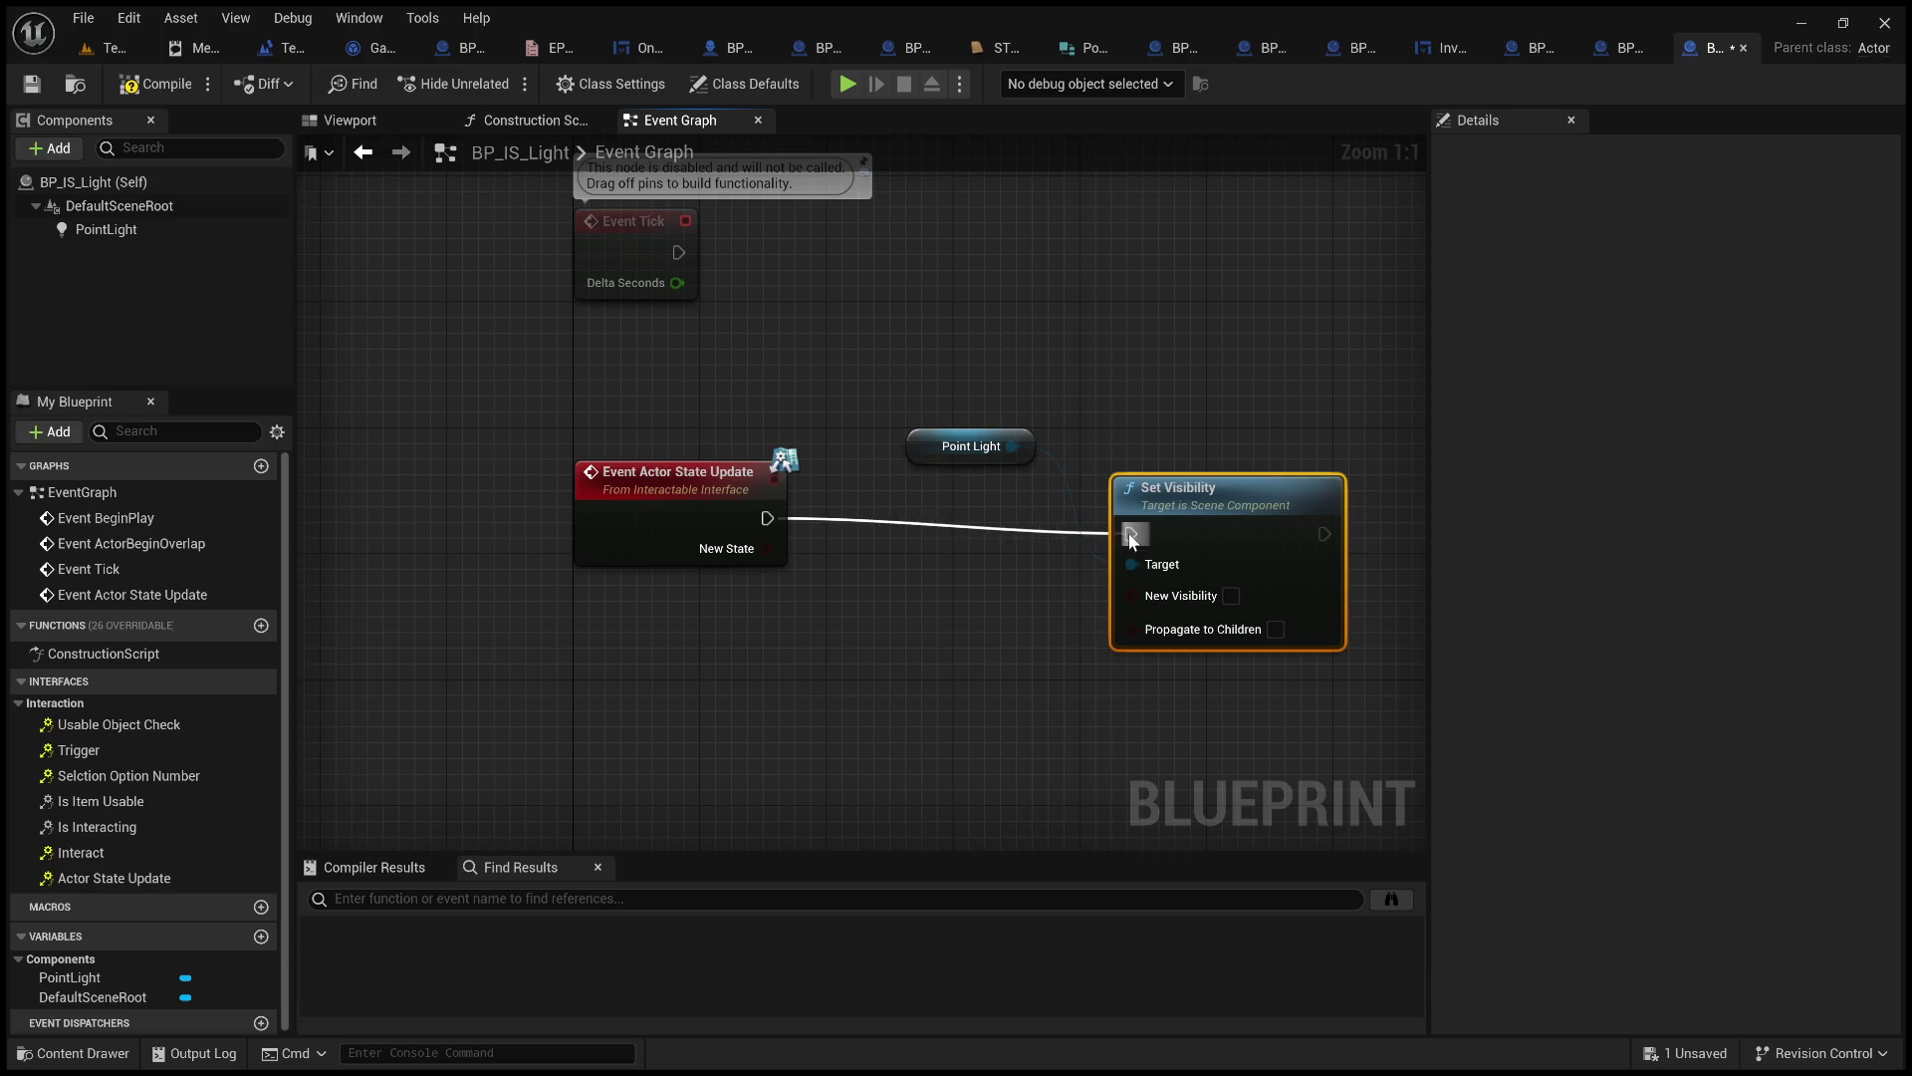
left_click_drag(1010, 434, 805, 387)
mouse_move(1156, 504)
left_mouse_down()
mouse_move(1014, 469)
mouse_move(981, 488)
left_mouse_up()
left_click_drag(766, 549, 962, 582)
left_click(905, 360)
left_click(149, 84)
left_click(33, 83)
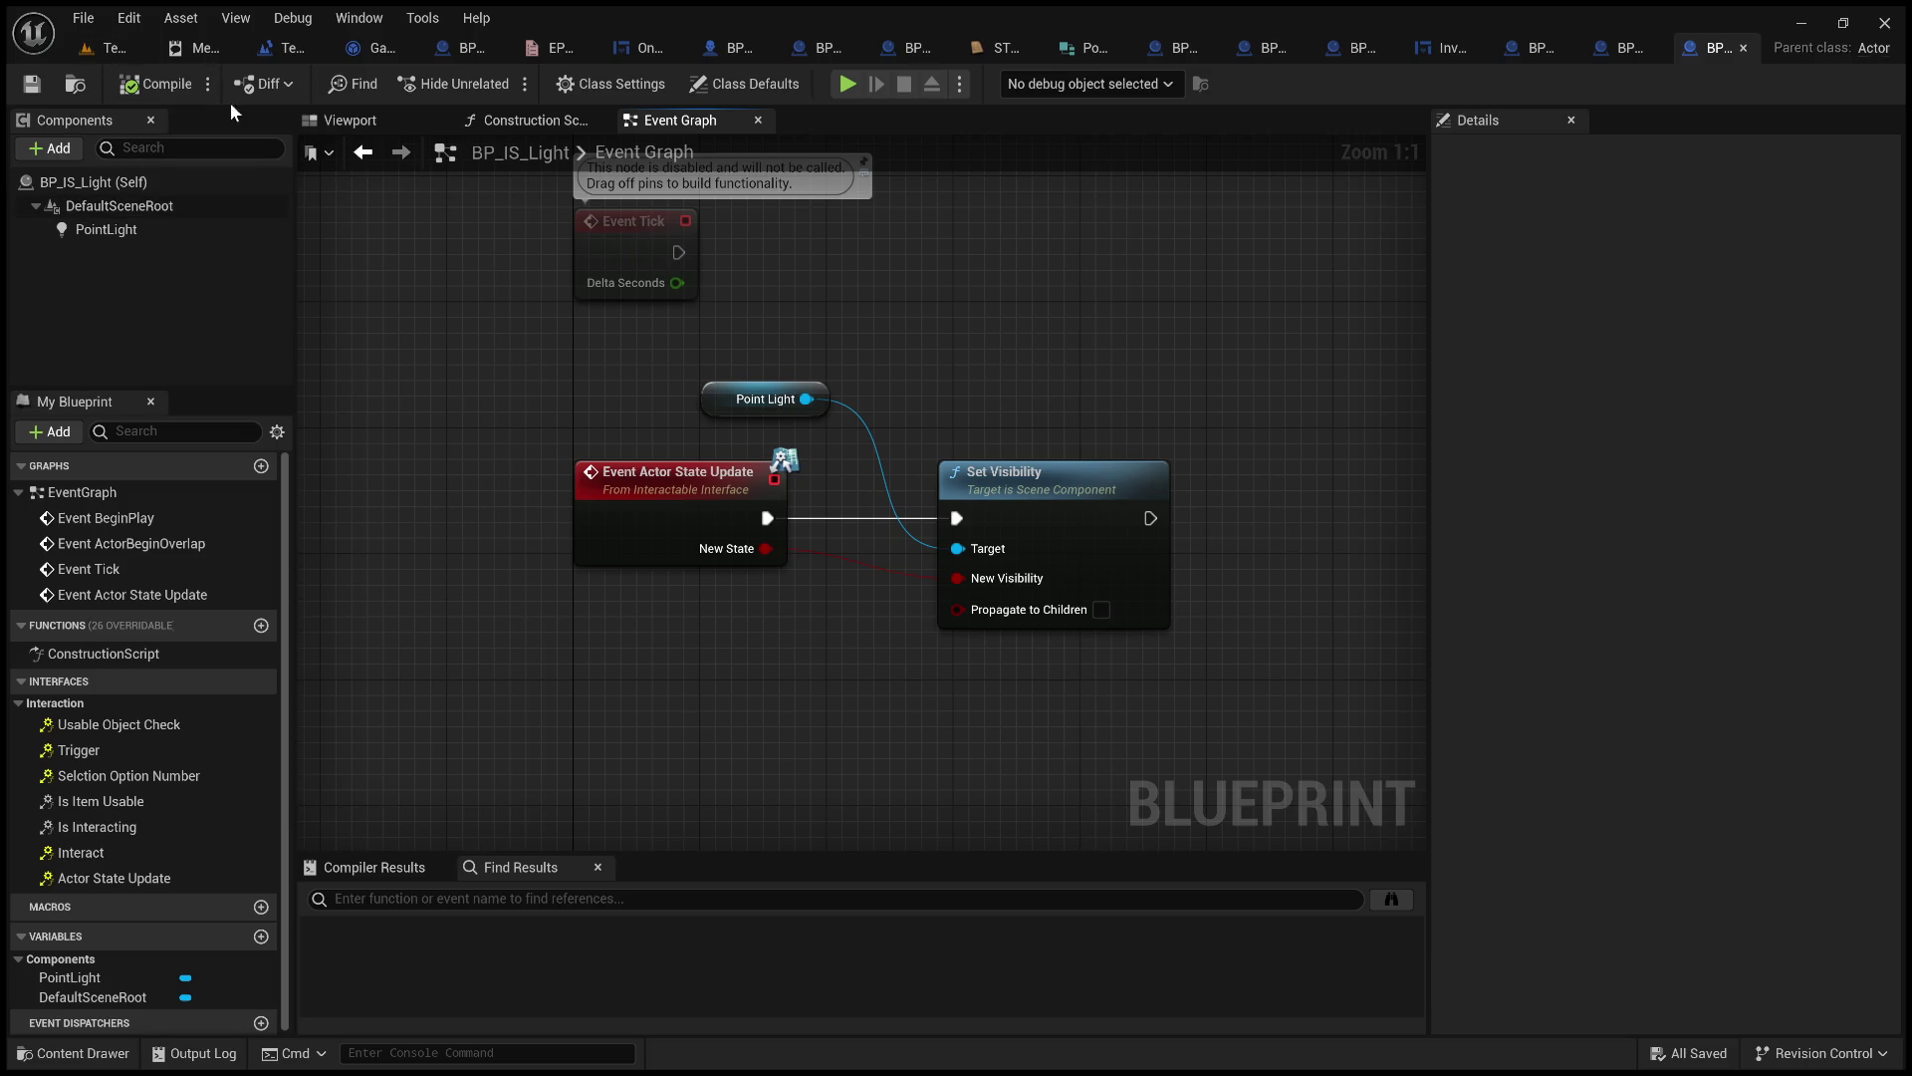
left_click(108, 47)
In BP_ItemUsedOn, disconnect BeginPlay from the game-instance cast.
left_click_drag(888, 351, 892, 336)
left_click(504, 48)
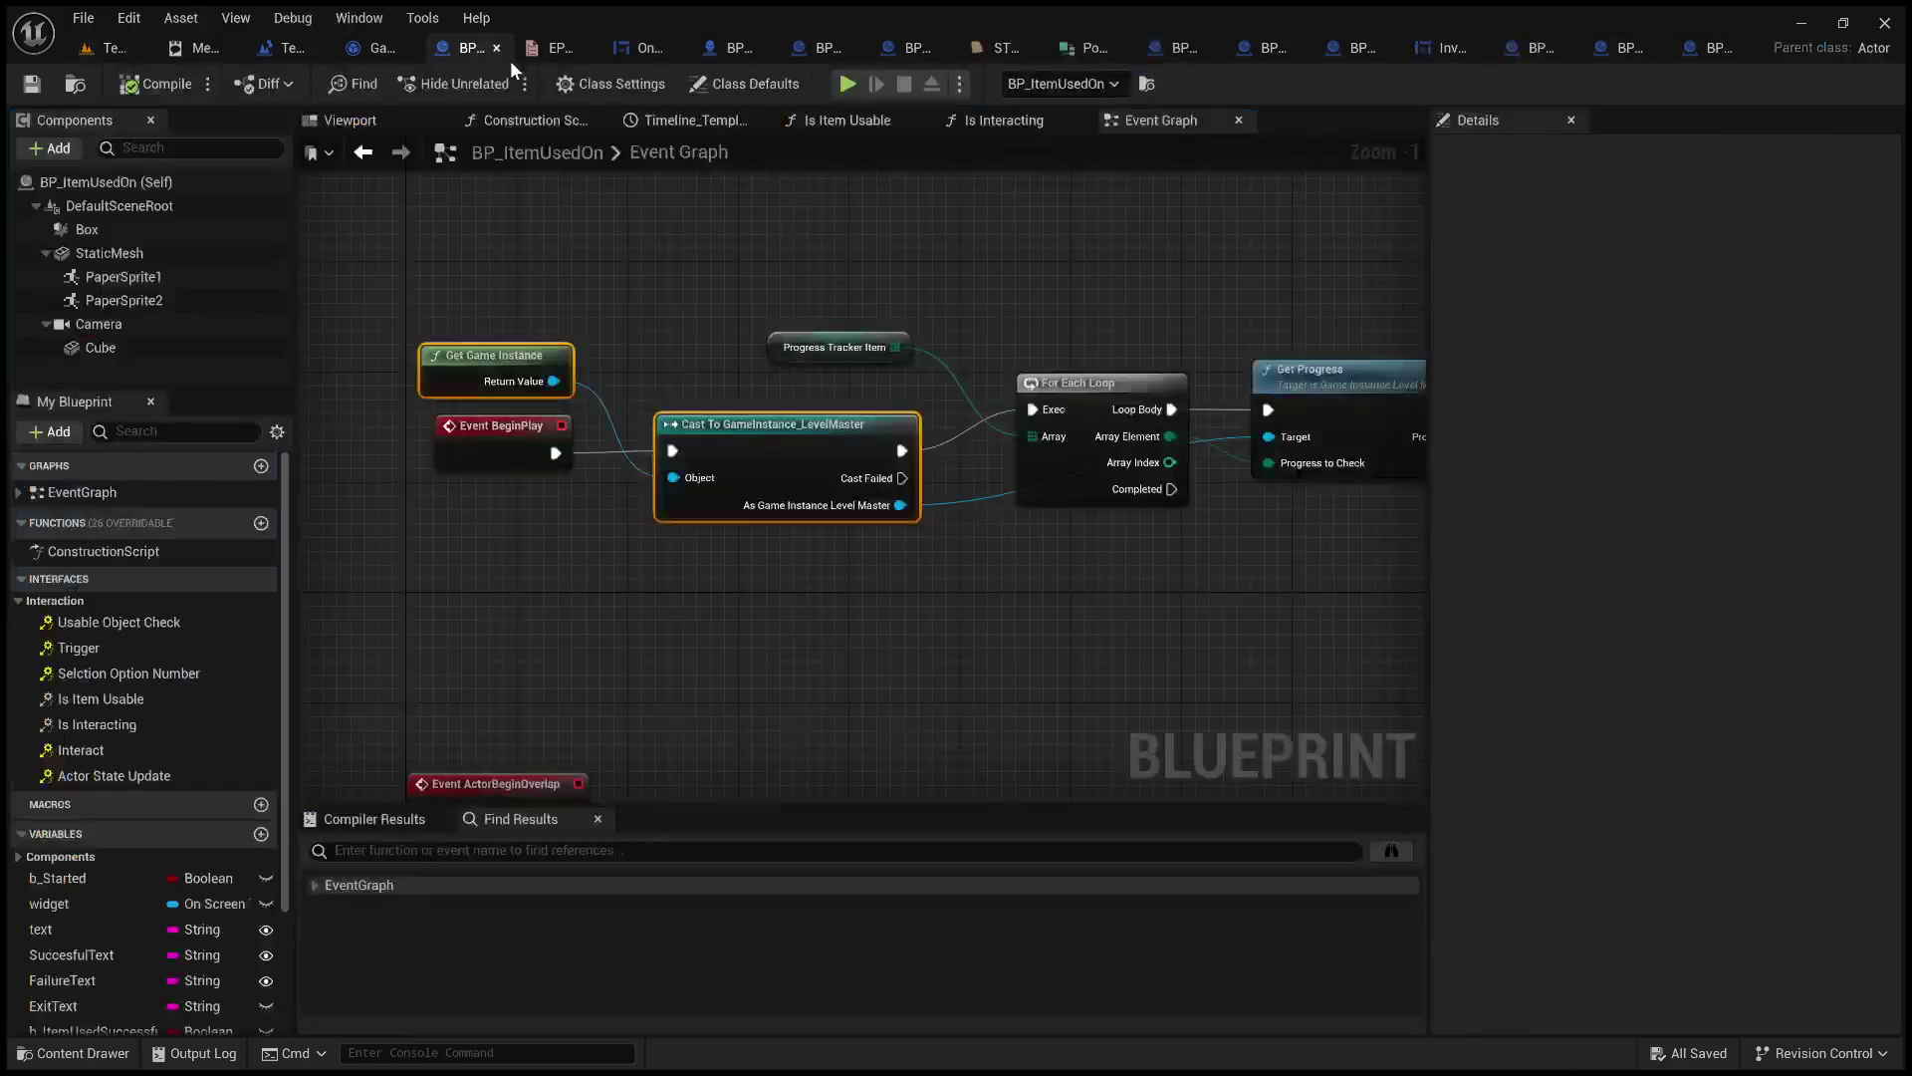
scroll(677, 342, "down", 1)
mouse_move(677, 342)
left_mouse_down()
mouse_move(544, 322)
mouse_move(458, 364)
left_mouse_up()
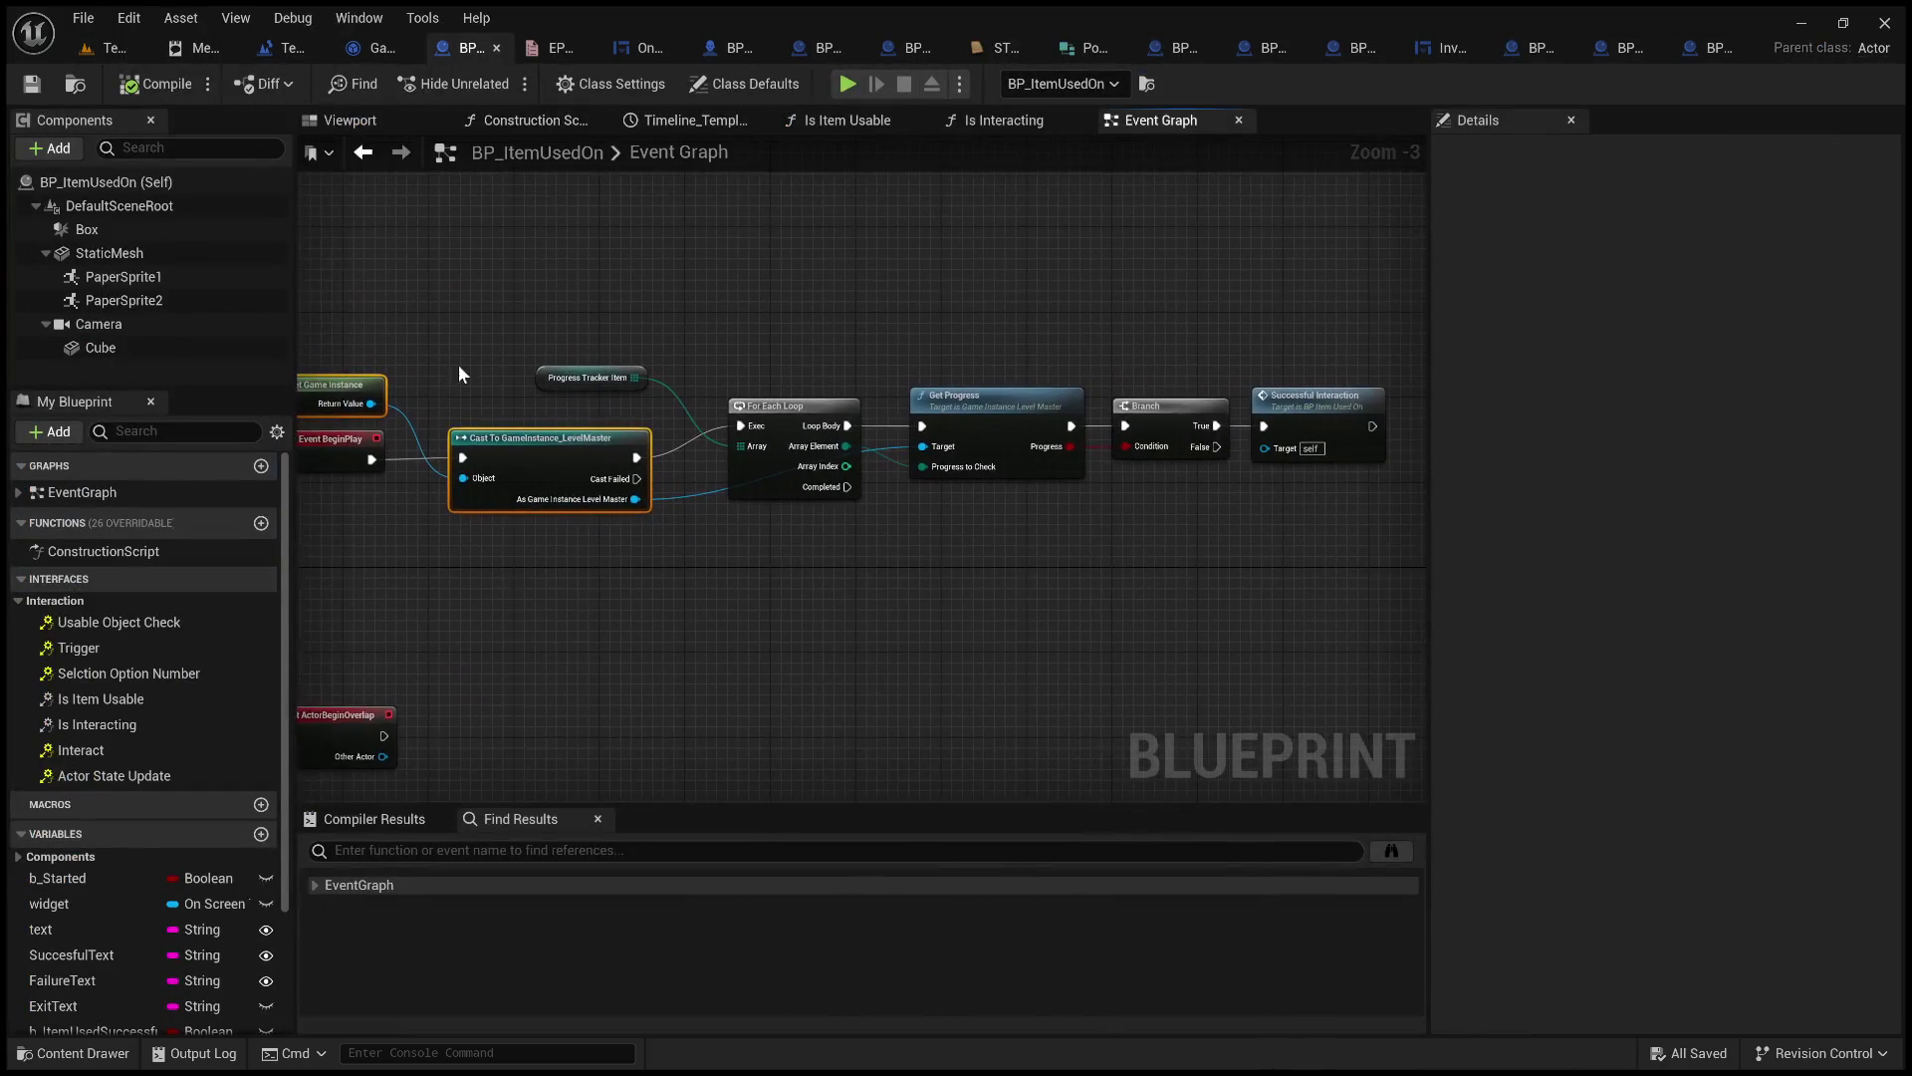
left_click(410, 456)
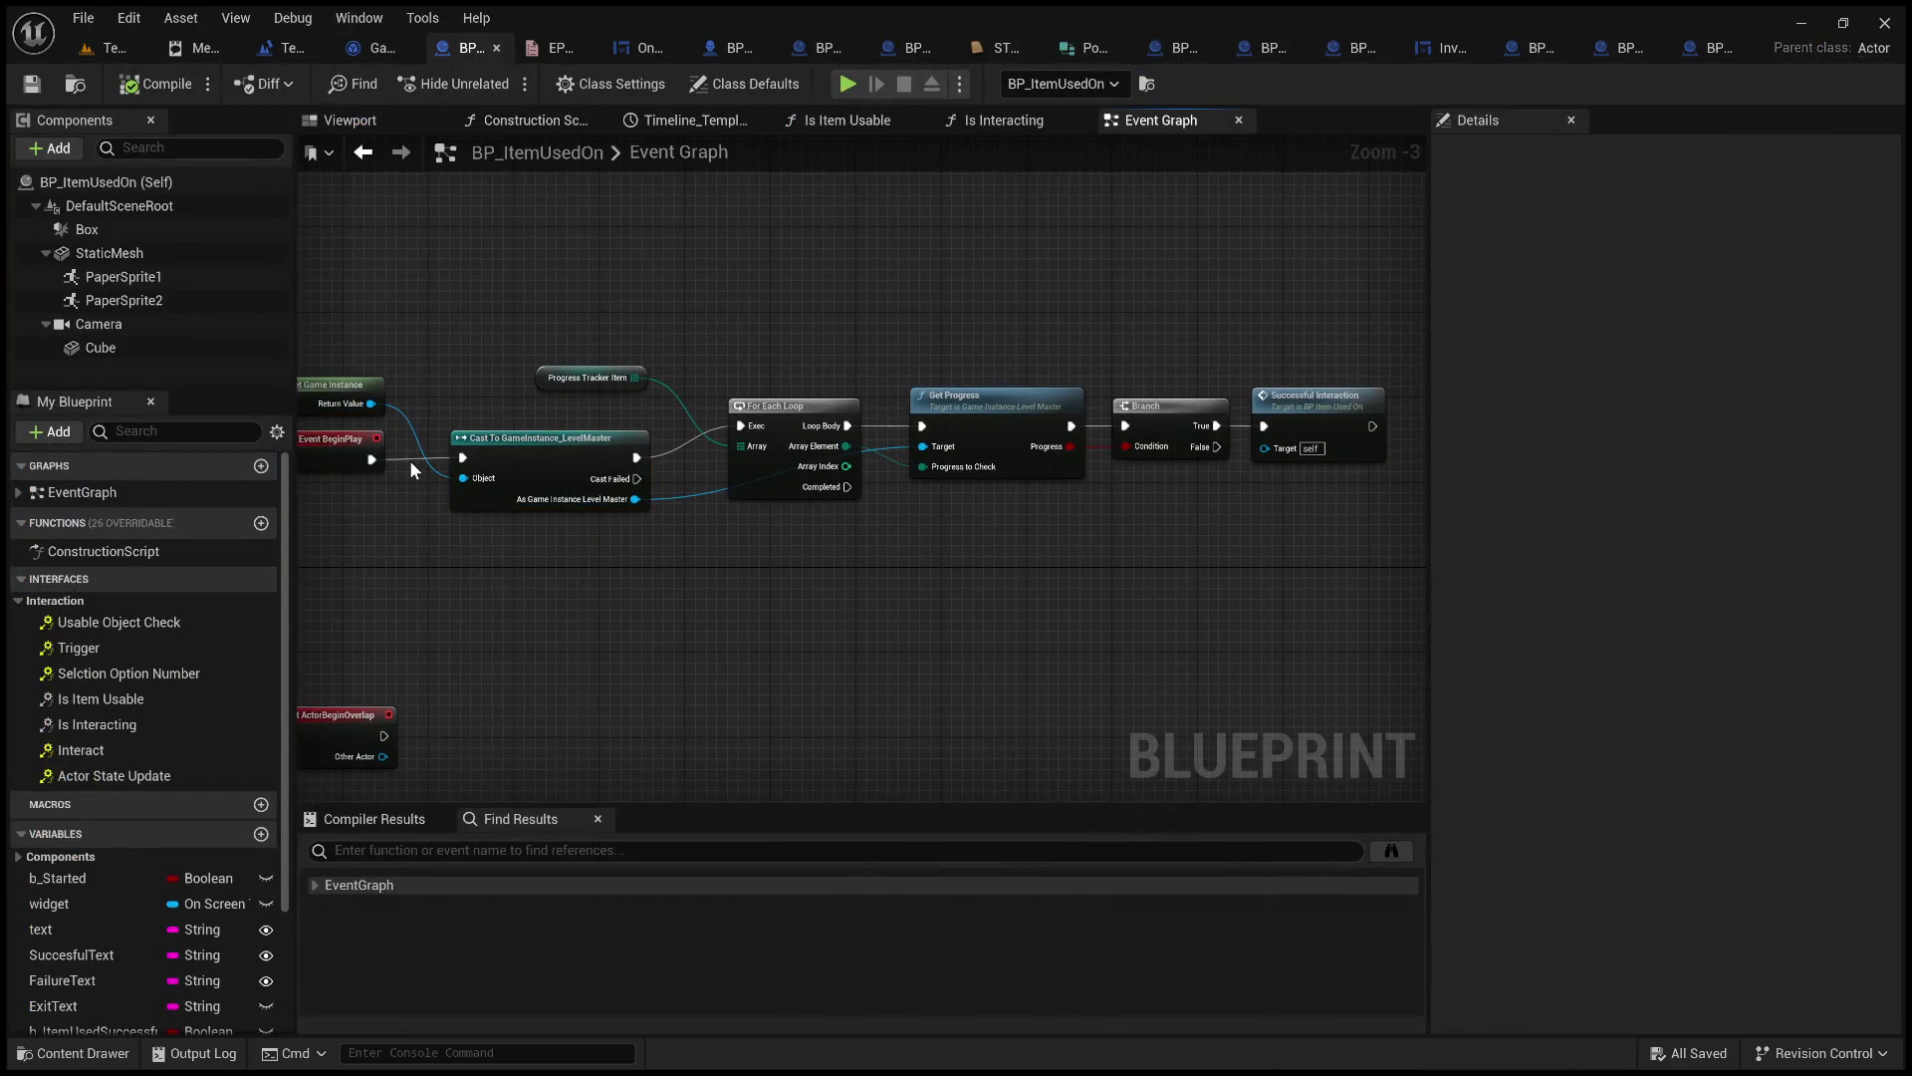
left_click(414, 459, "alt")
mouse_move(905, 286)
left_mouse_down()
mouse_move(1047, 659)
mouse_move(1352, 580)
left_mouse_up()
left_click(1328, 552)
Pan the Event Graph across the Timeline and Set Progress chain to find the light loop.
scroll(1150, 524, "down", 2)
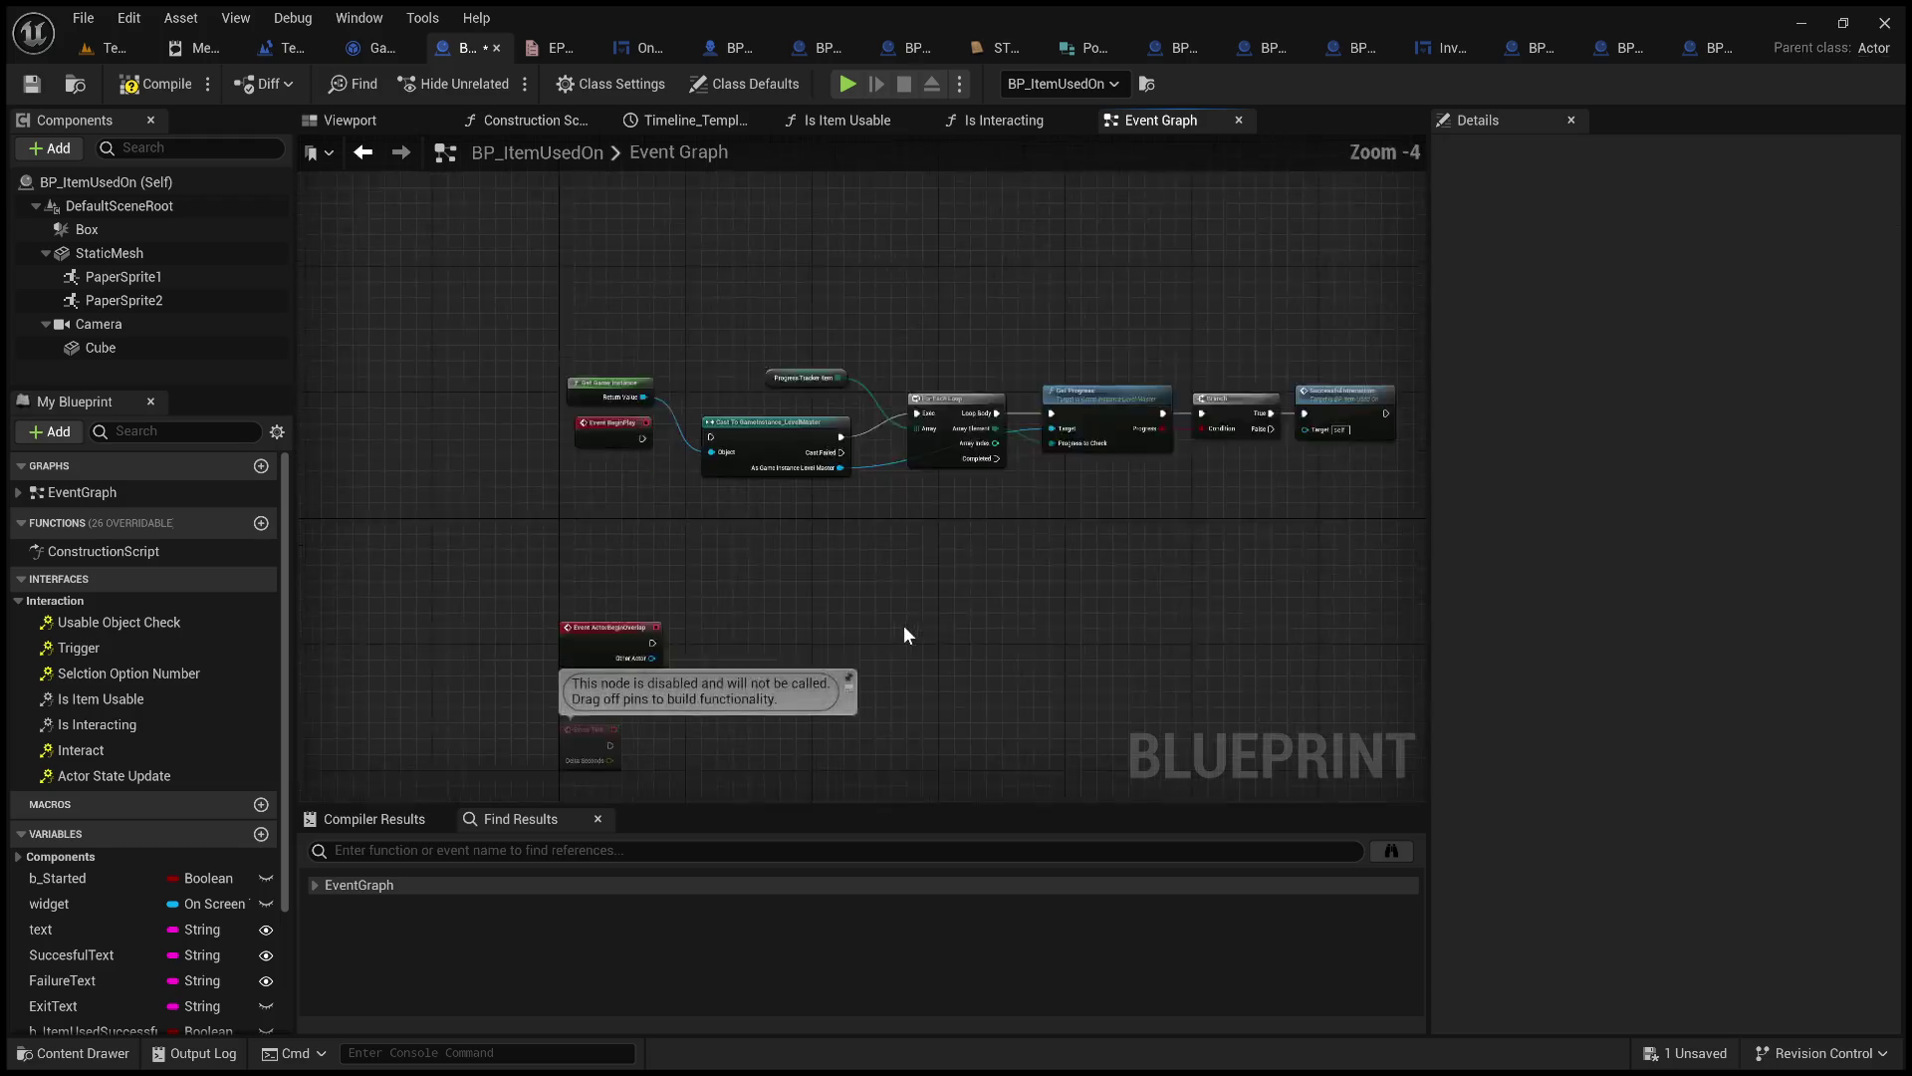
scroll(1073, 484, "down", 1)
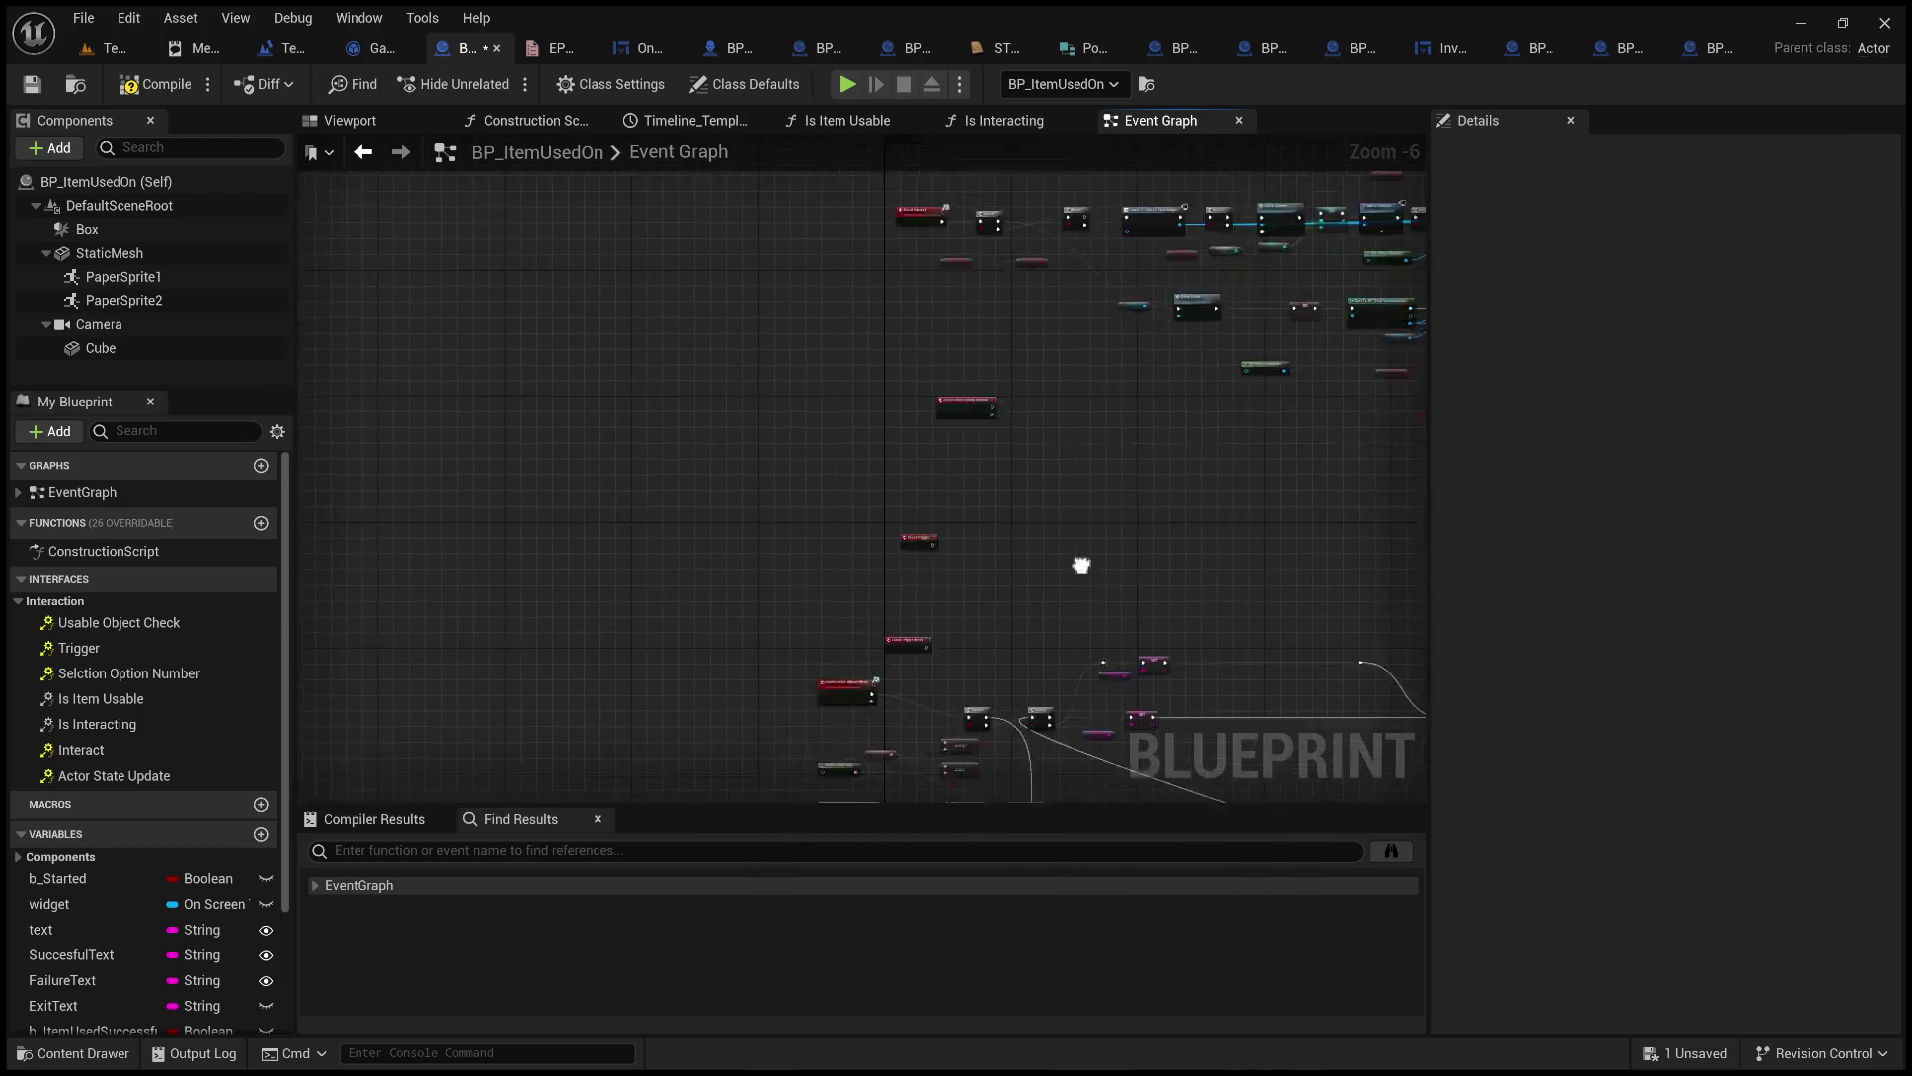
scroll(815, 518, "up", 4)
mouse_move(735, 393)
left_mouse_down()
mouse_move(829, 325)
mouse_move(922, 320)
mouse_move(346, 555)
mouse_move(154, 560)
mouse_move(835, 383)
left_mouse_up()
mouse_move(999, 362)
left_mouse_down()
mouse_move(1047, 358)
mouse_move(1034, 409)
mouse_move(1158, 398)
mouse_move(861, 588)
mouse_move(371, 598)
mouse_move(397, 576)
left_mouse_up()
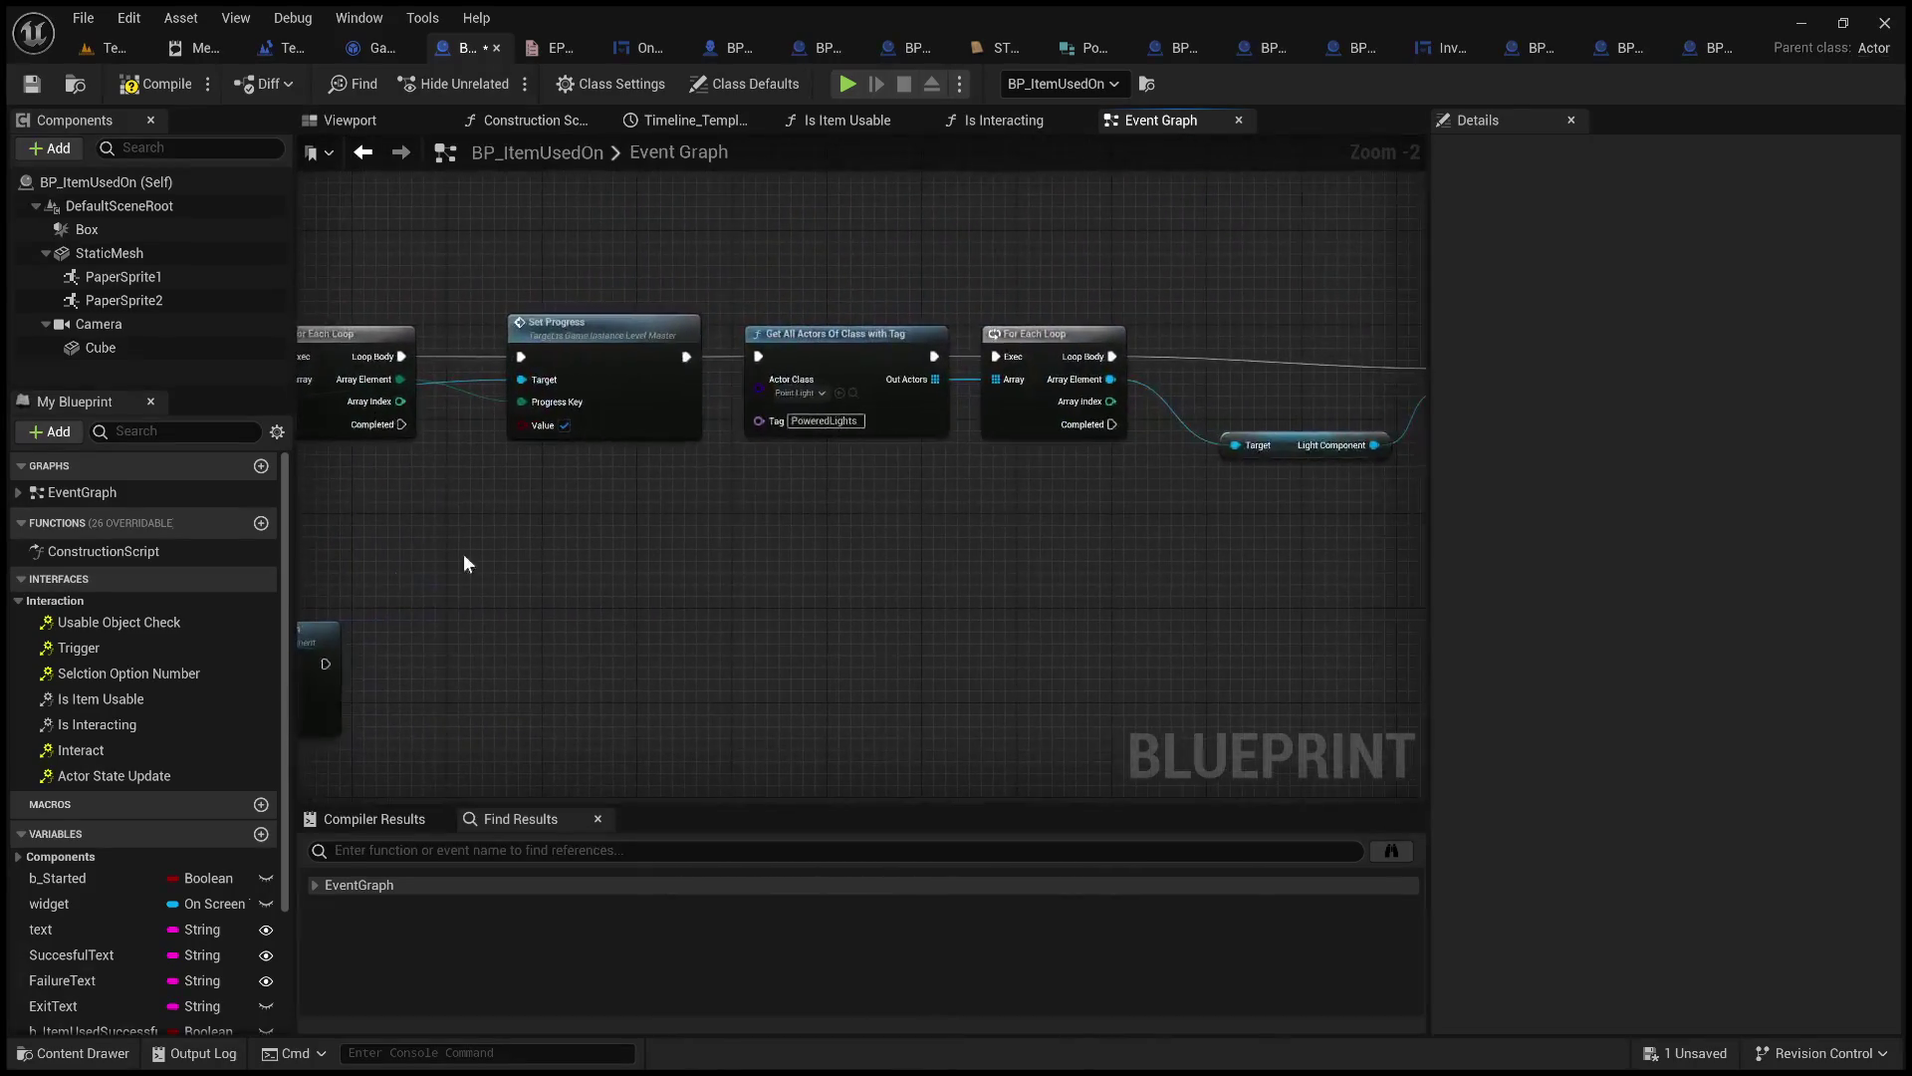
mouse_move(918, 478)
left_mouse_down()
mouse_move(802, 470)
mouse_move(836, 493)
left_mouse_up()
left_click_drag(1008, 526, 1030, 524)
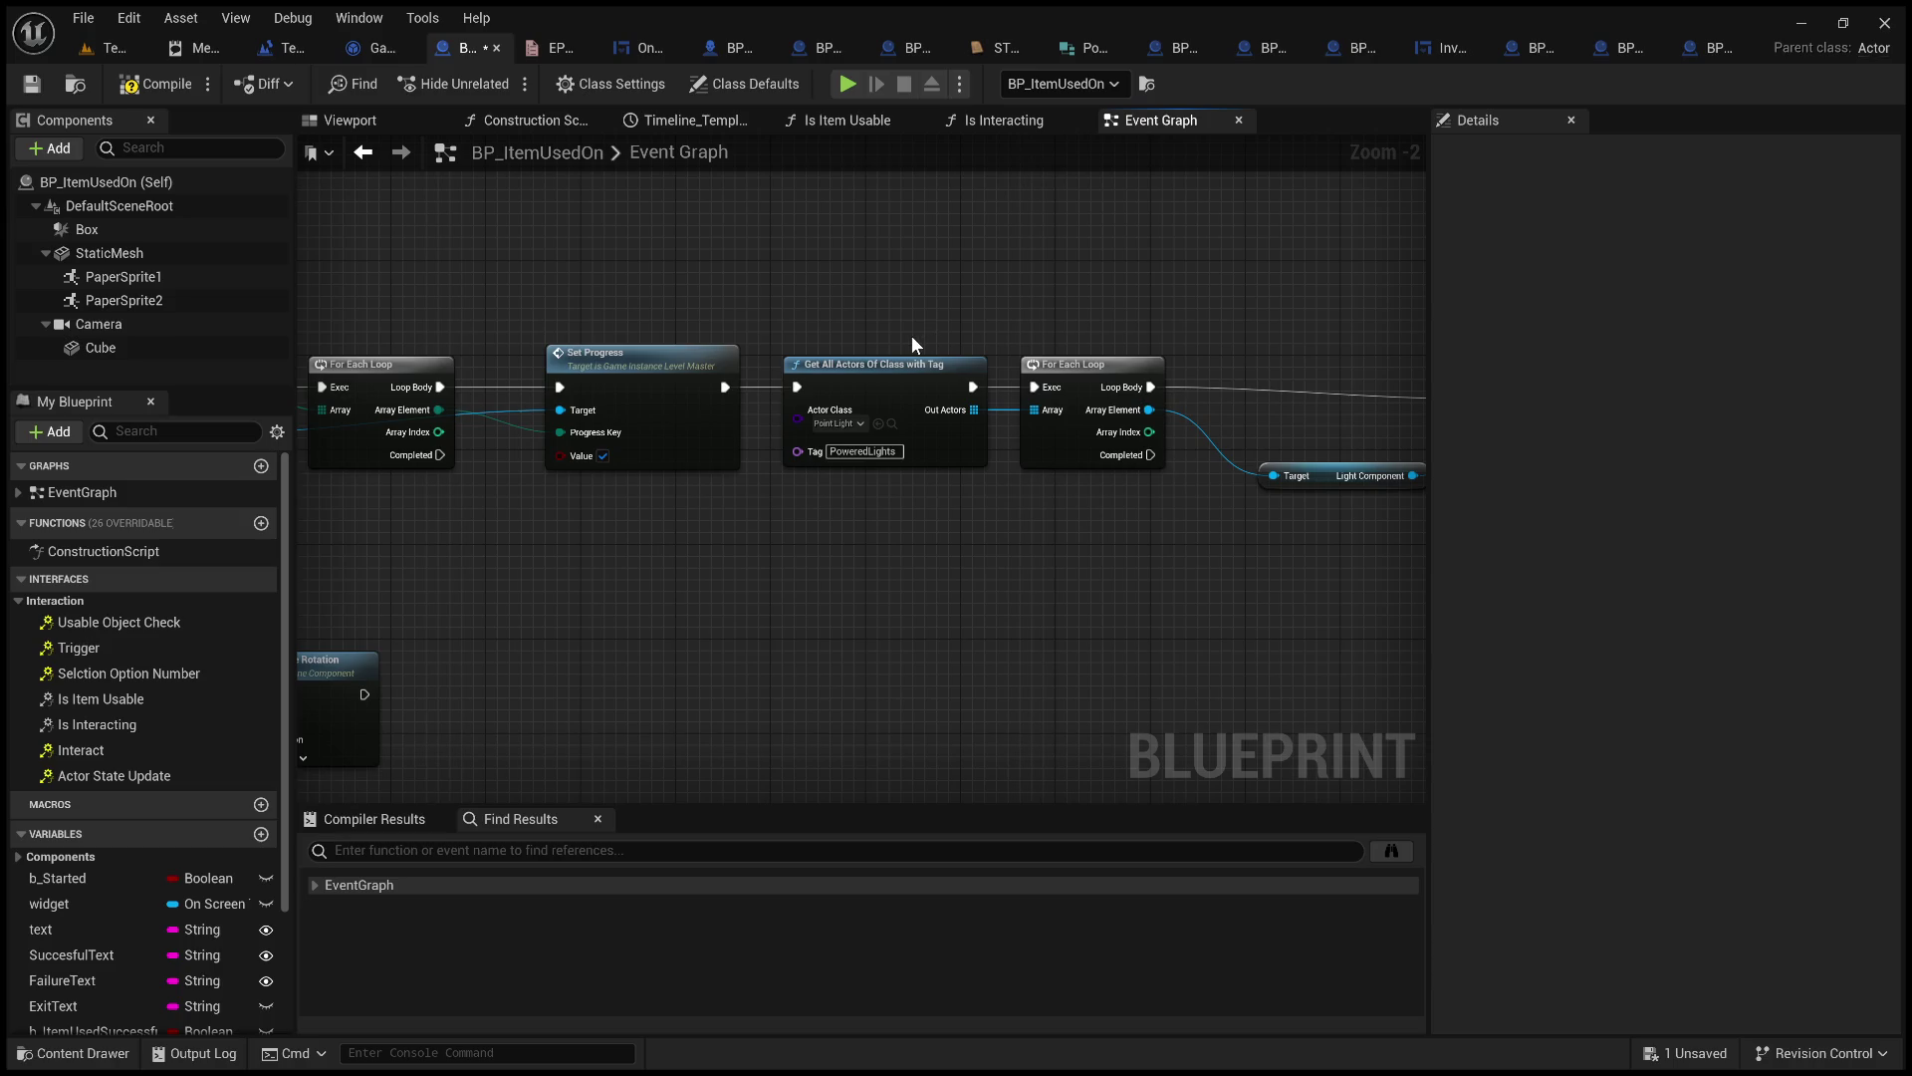
left_click_drag(874, 307, 1224, 267)
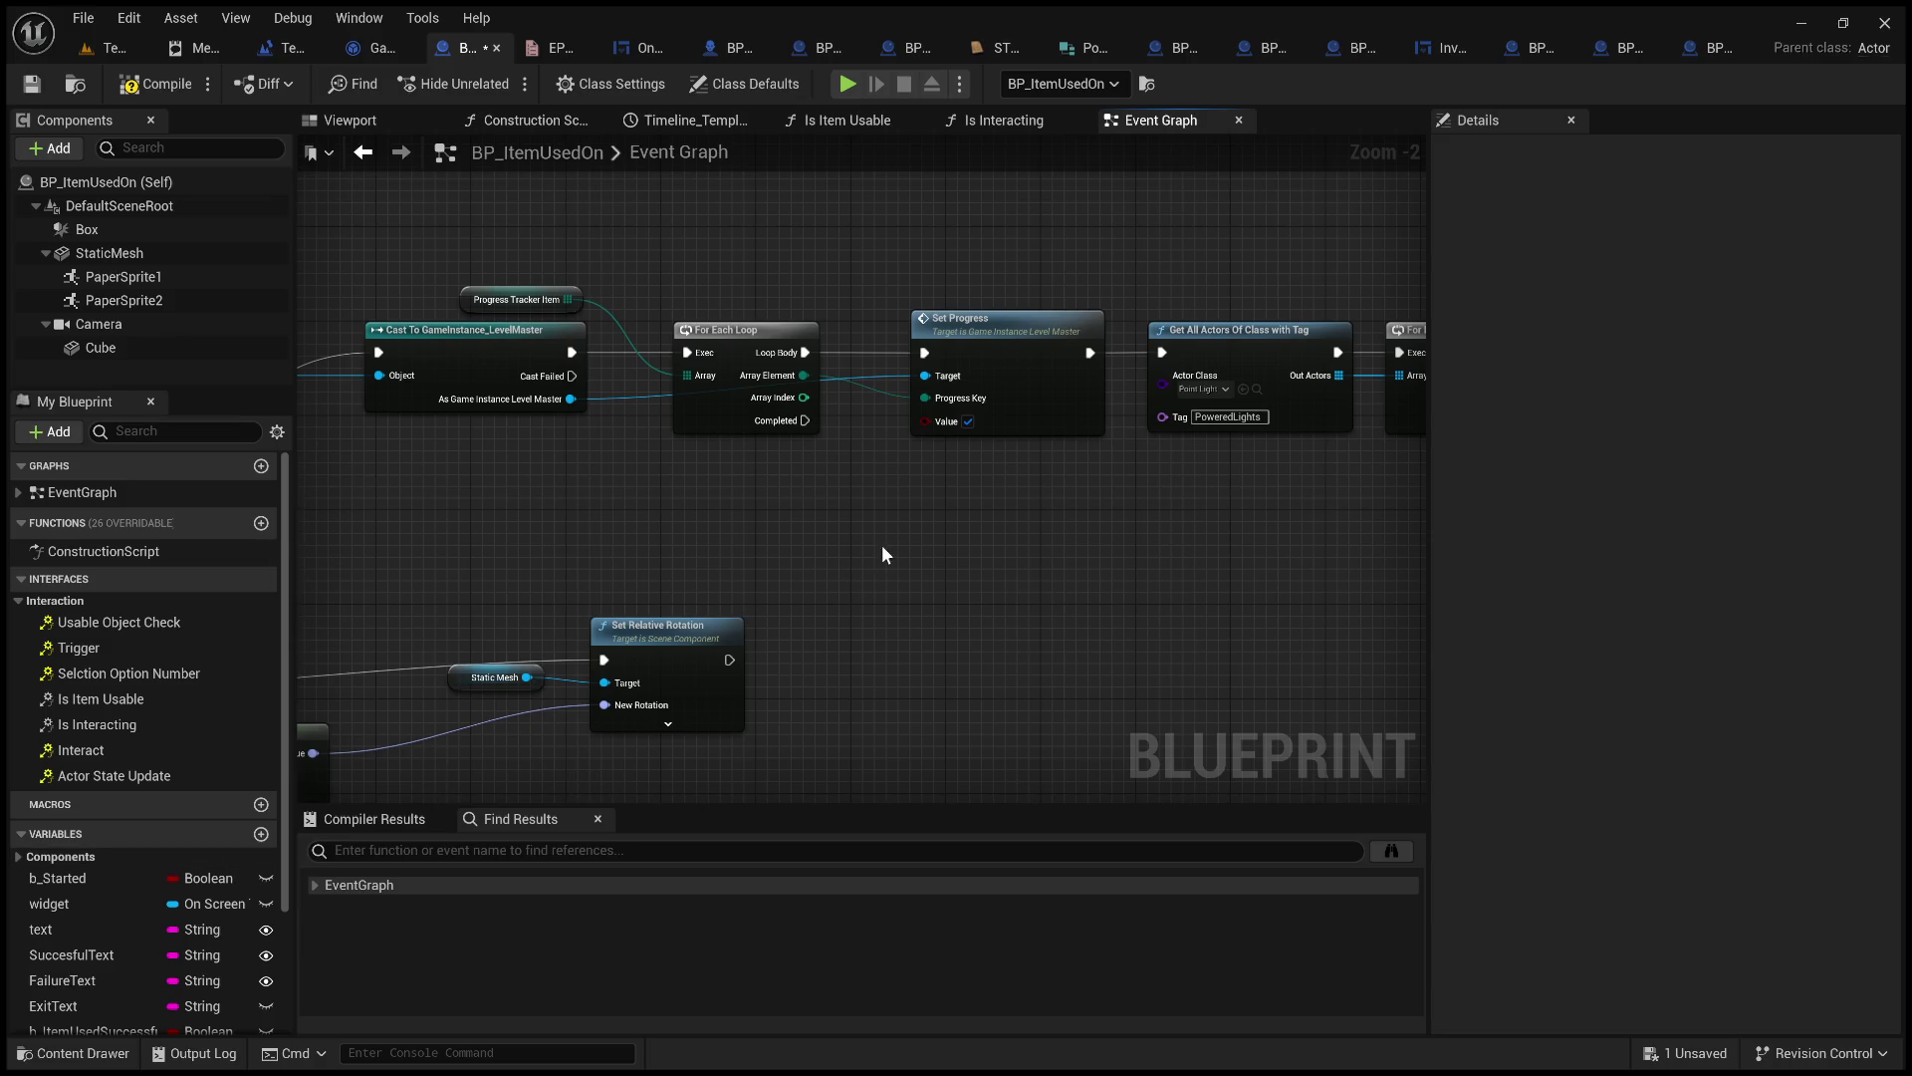
mouse_move(926, 534)
left_mouse_down()
mouse_move(933, 552)
mouse_move(807, 538)
left_mouse_up()
Delete the Get All Actors Of Class with Tag node and the light loop, getter and Set Visibility nodes.
left_click(1075, 344)
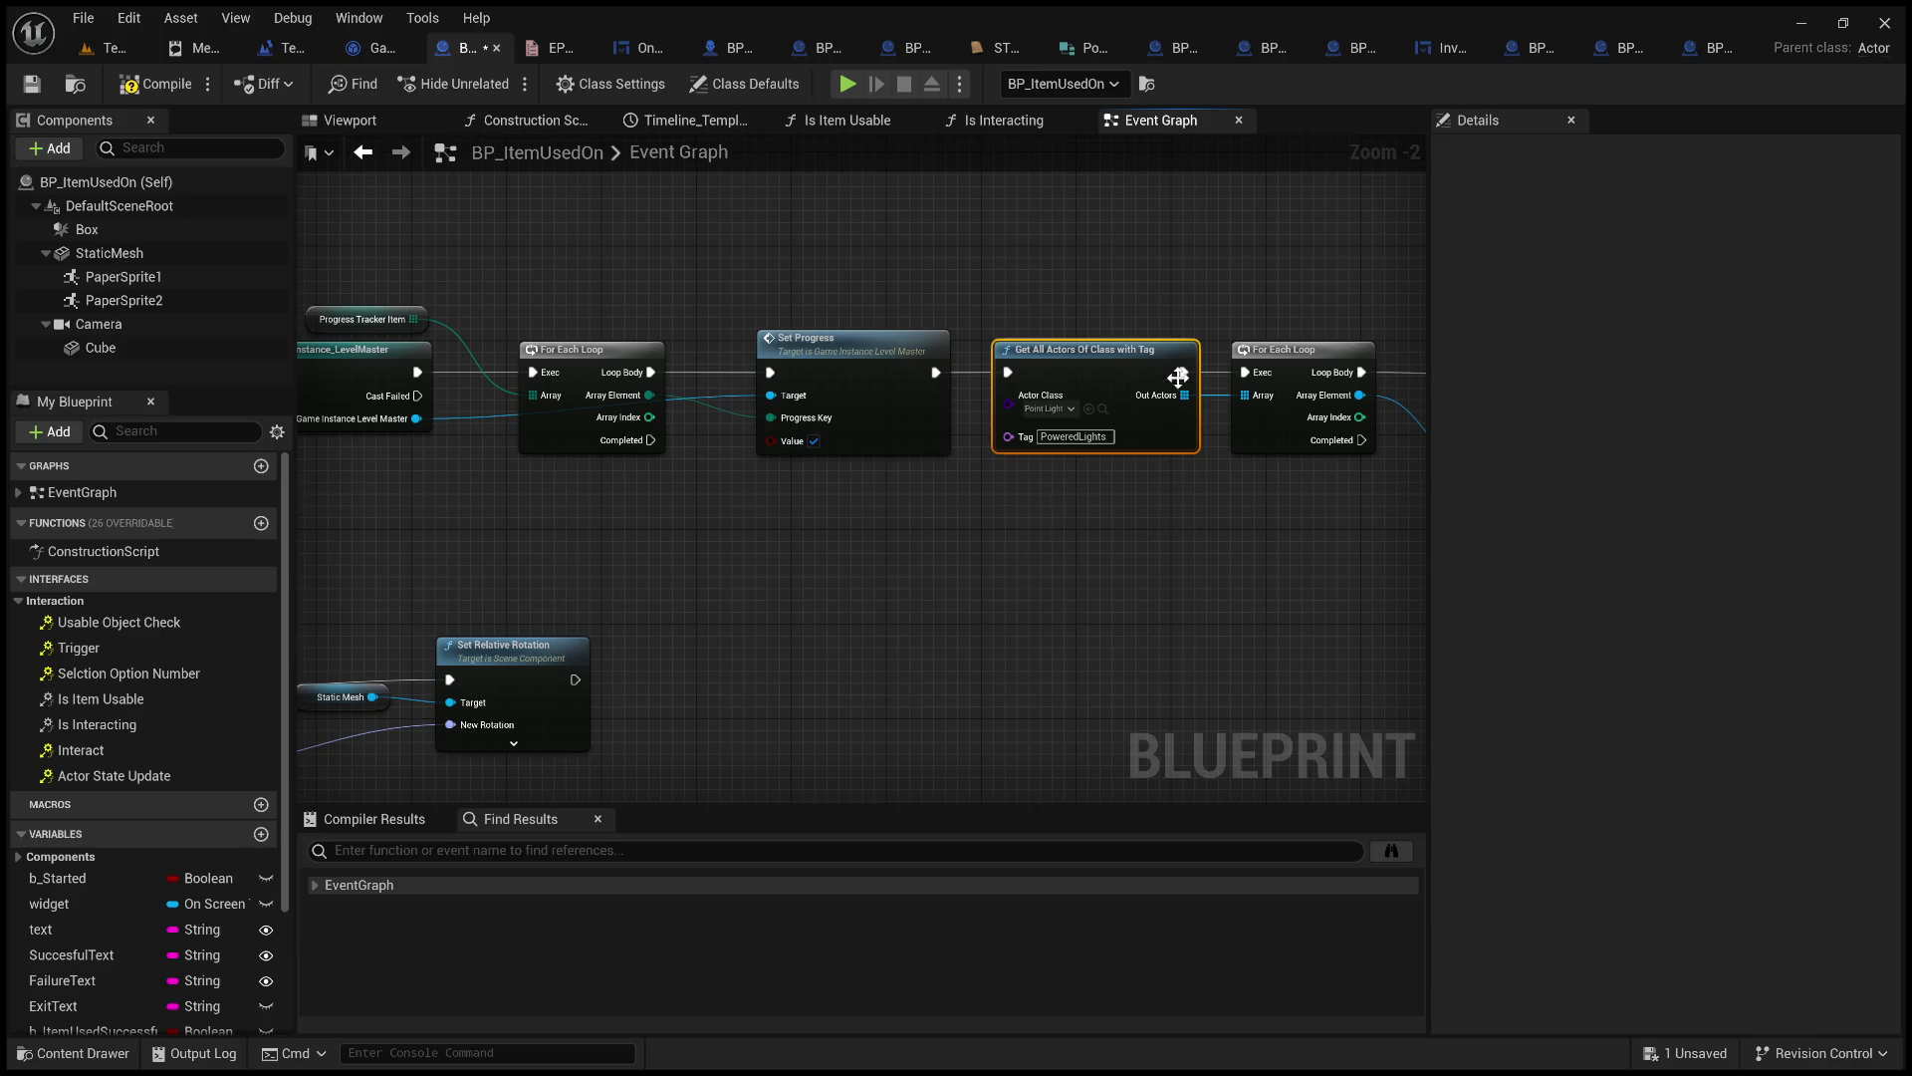
mouse_move(1186, 544)
left_mouse_down()
mouse_move(926, 600)
mouse_move(1015, 589)
mouse_move(983, 461)
left_mouse_up()
key("Delete")
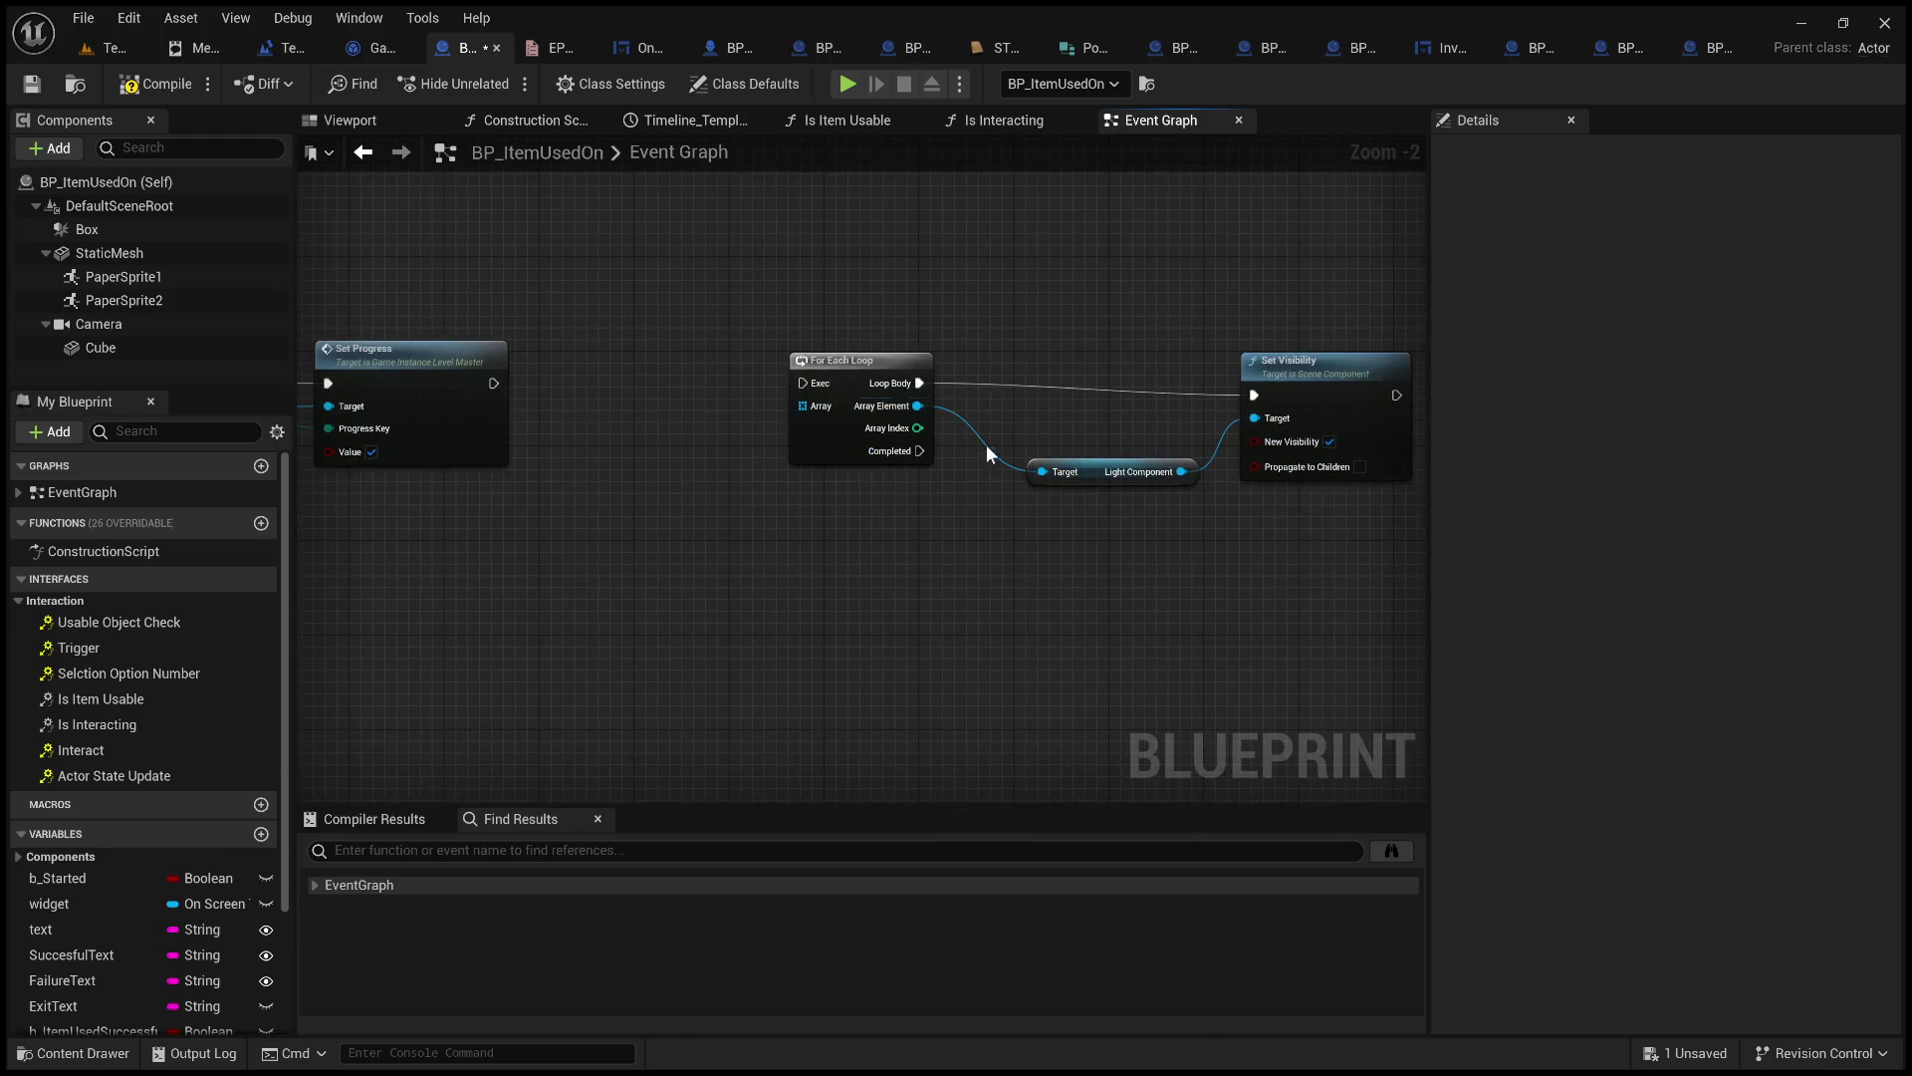
left_click_drag(909, 324, 841, 325)
left_click_drag(717, 295, 1293, 572)
key("Delete")
left_click_drag(864, 543, 1245, 550)
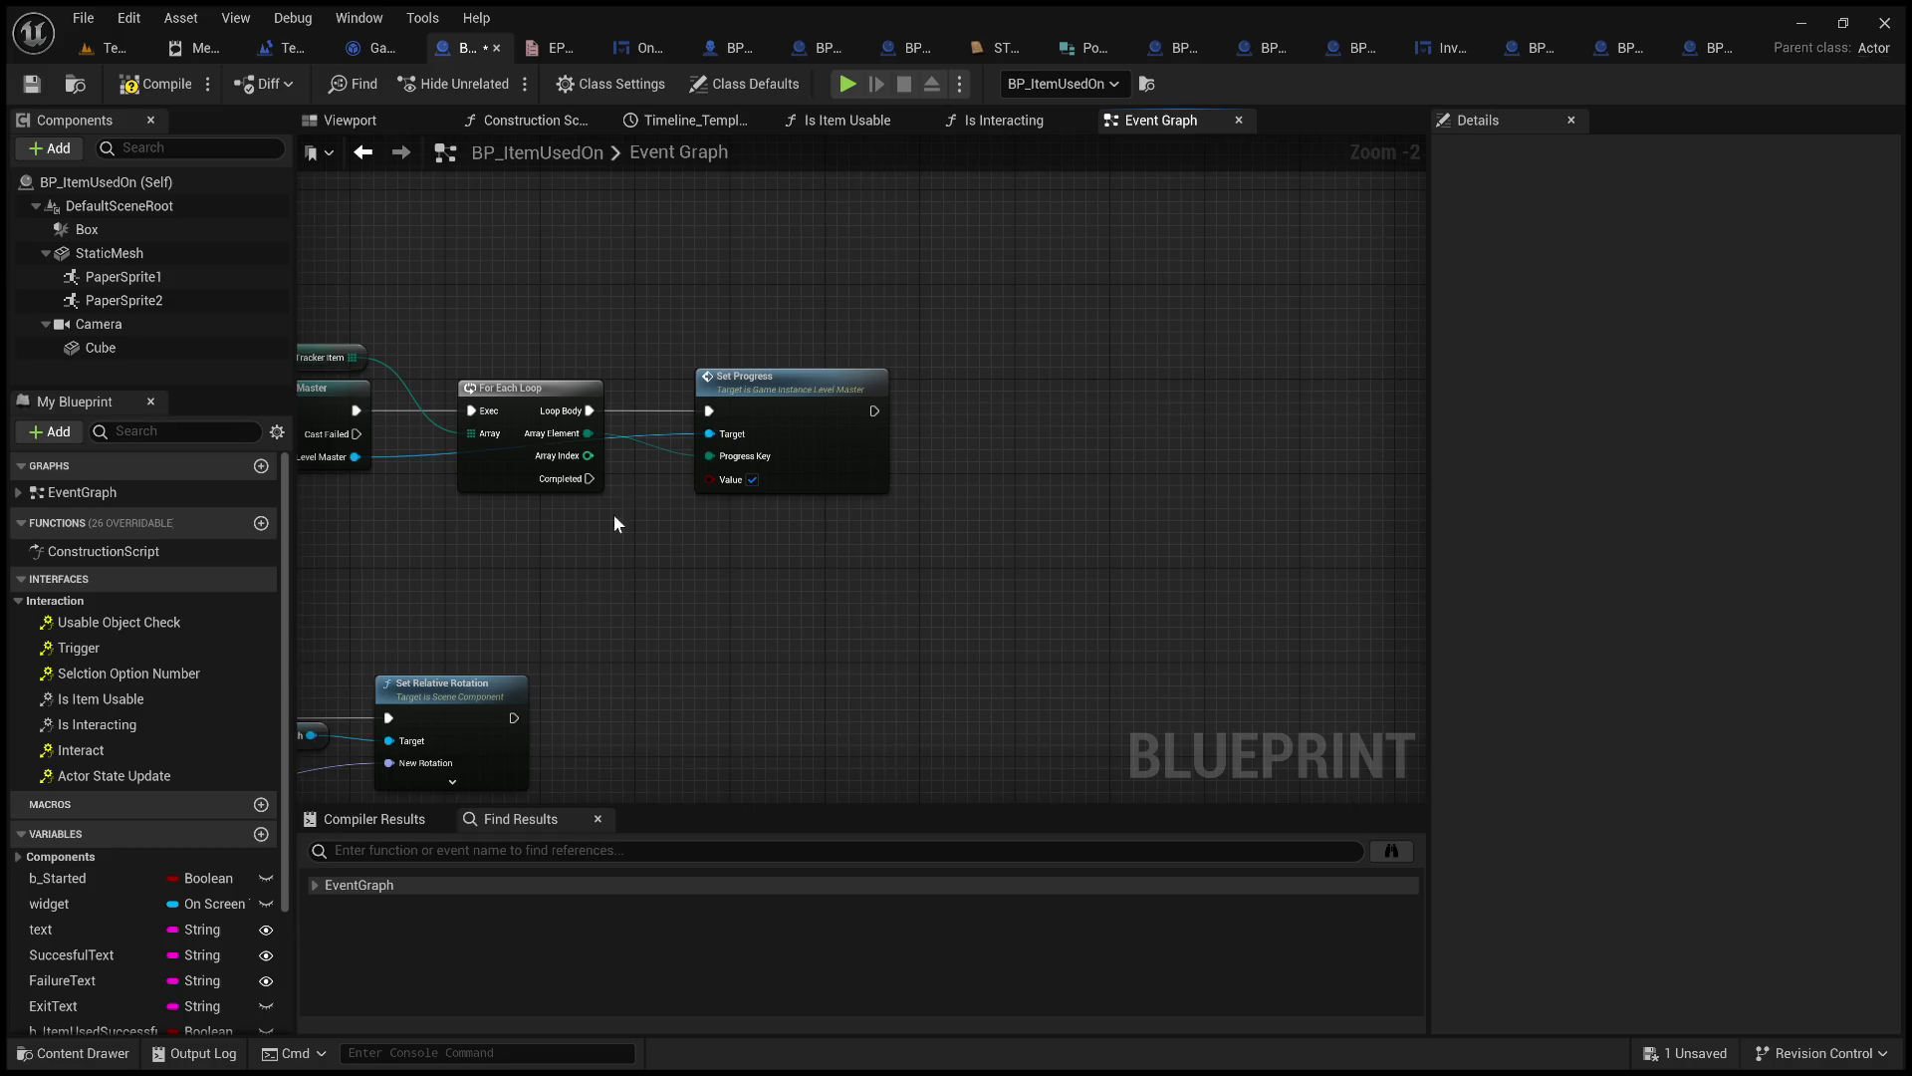
left_click_drag(618, 499, 787, 497)
left_click_drag(806, 332, 966, 321)
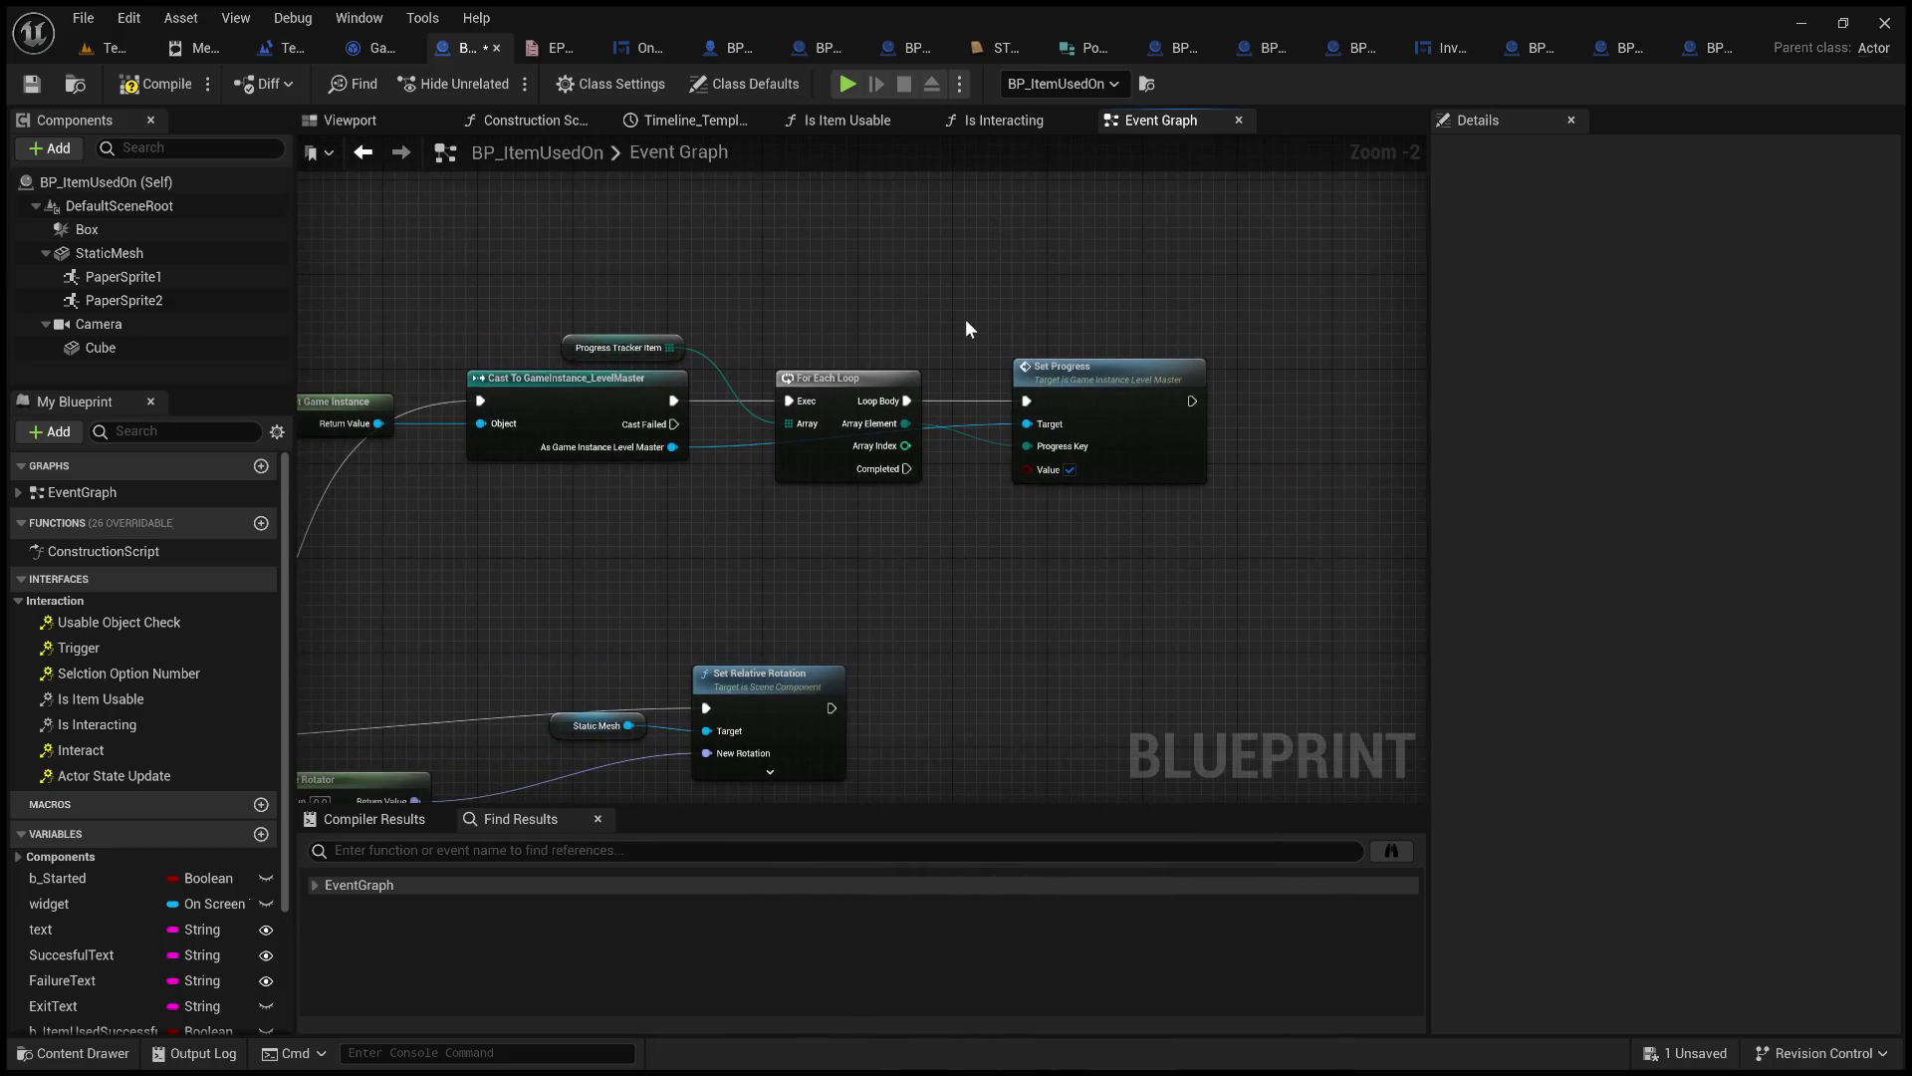
Inspect the GameInstance_LevelMaster StateUpdate function graph.
left_click(368, 48)
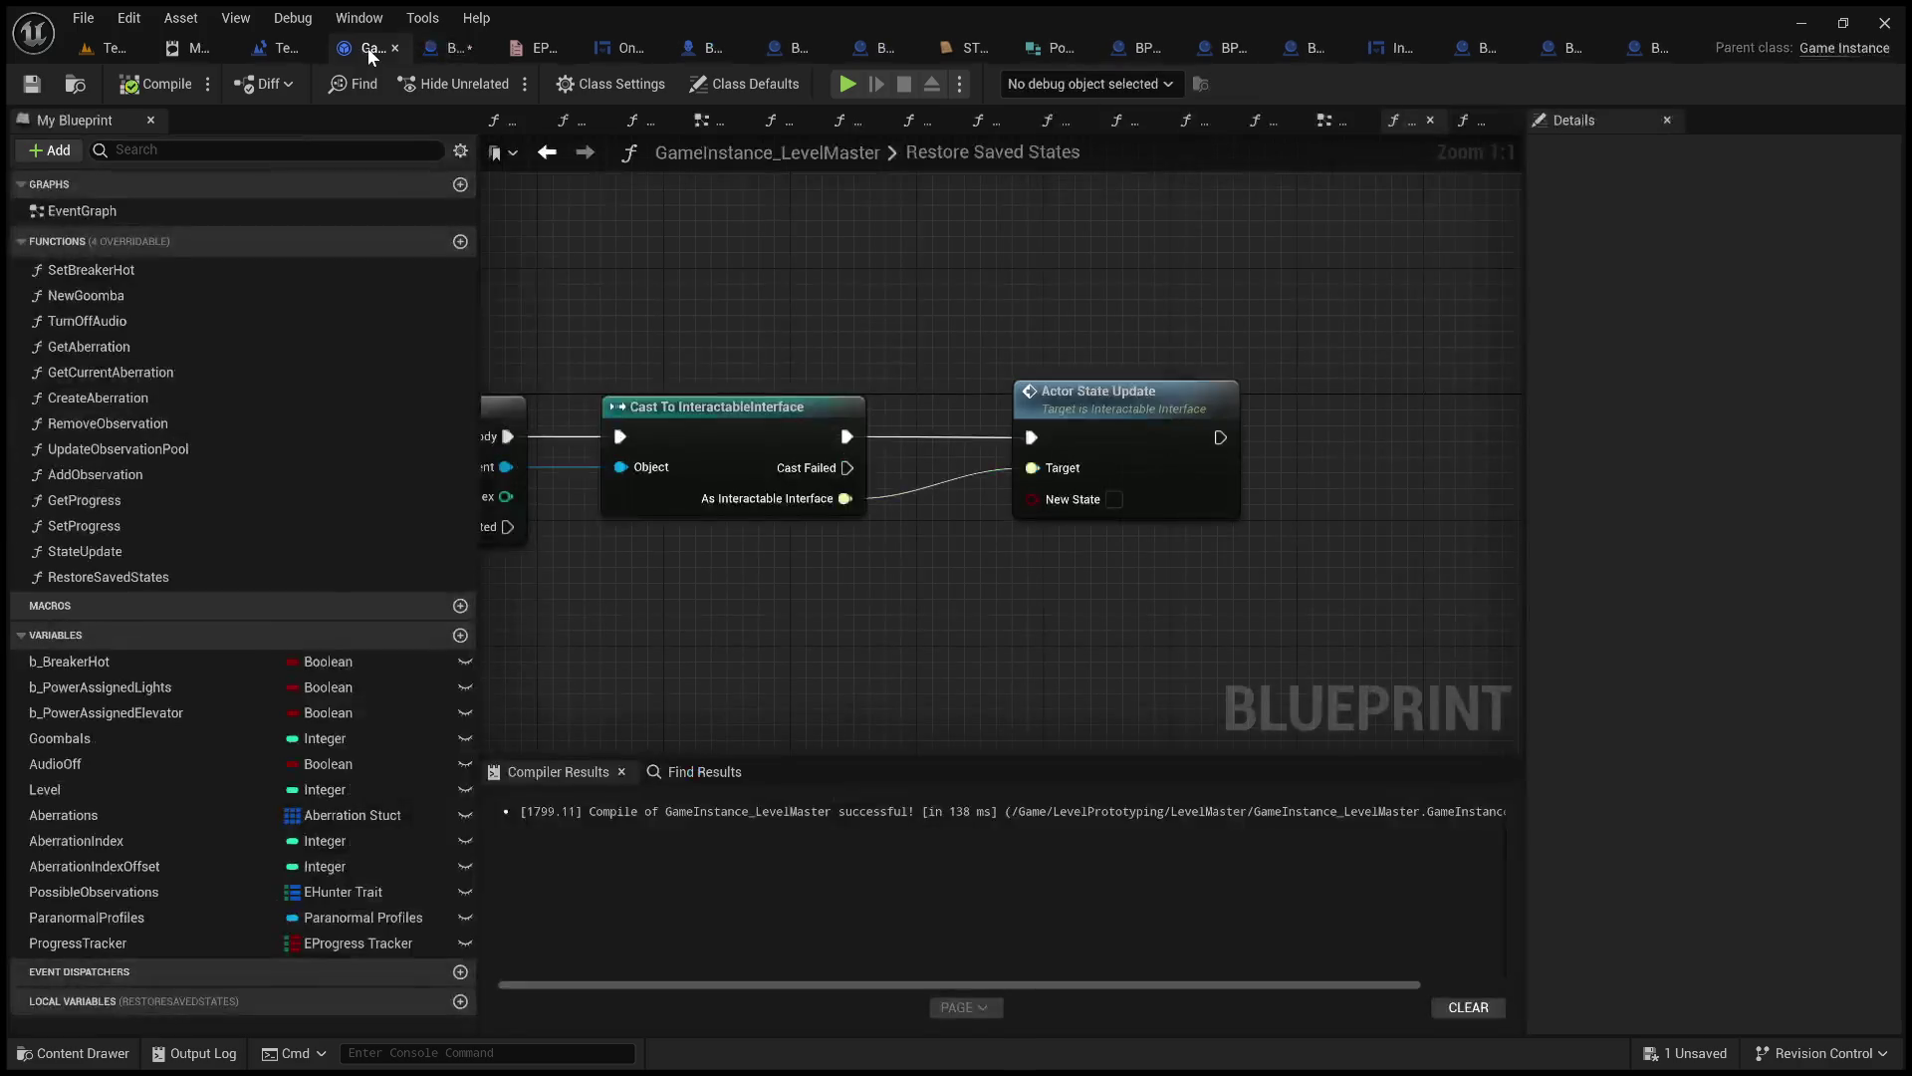
double_click(236, 552)
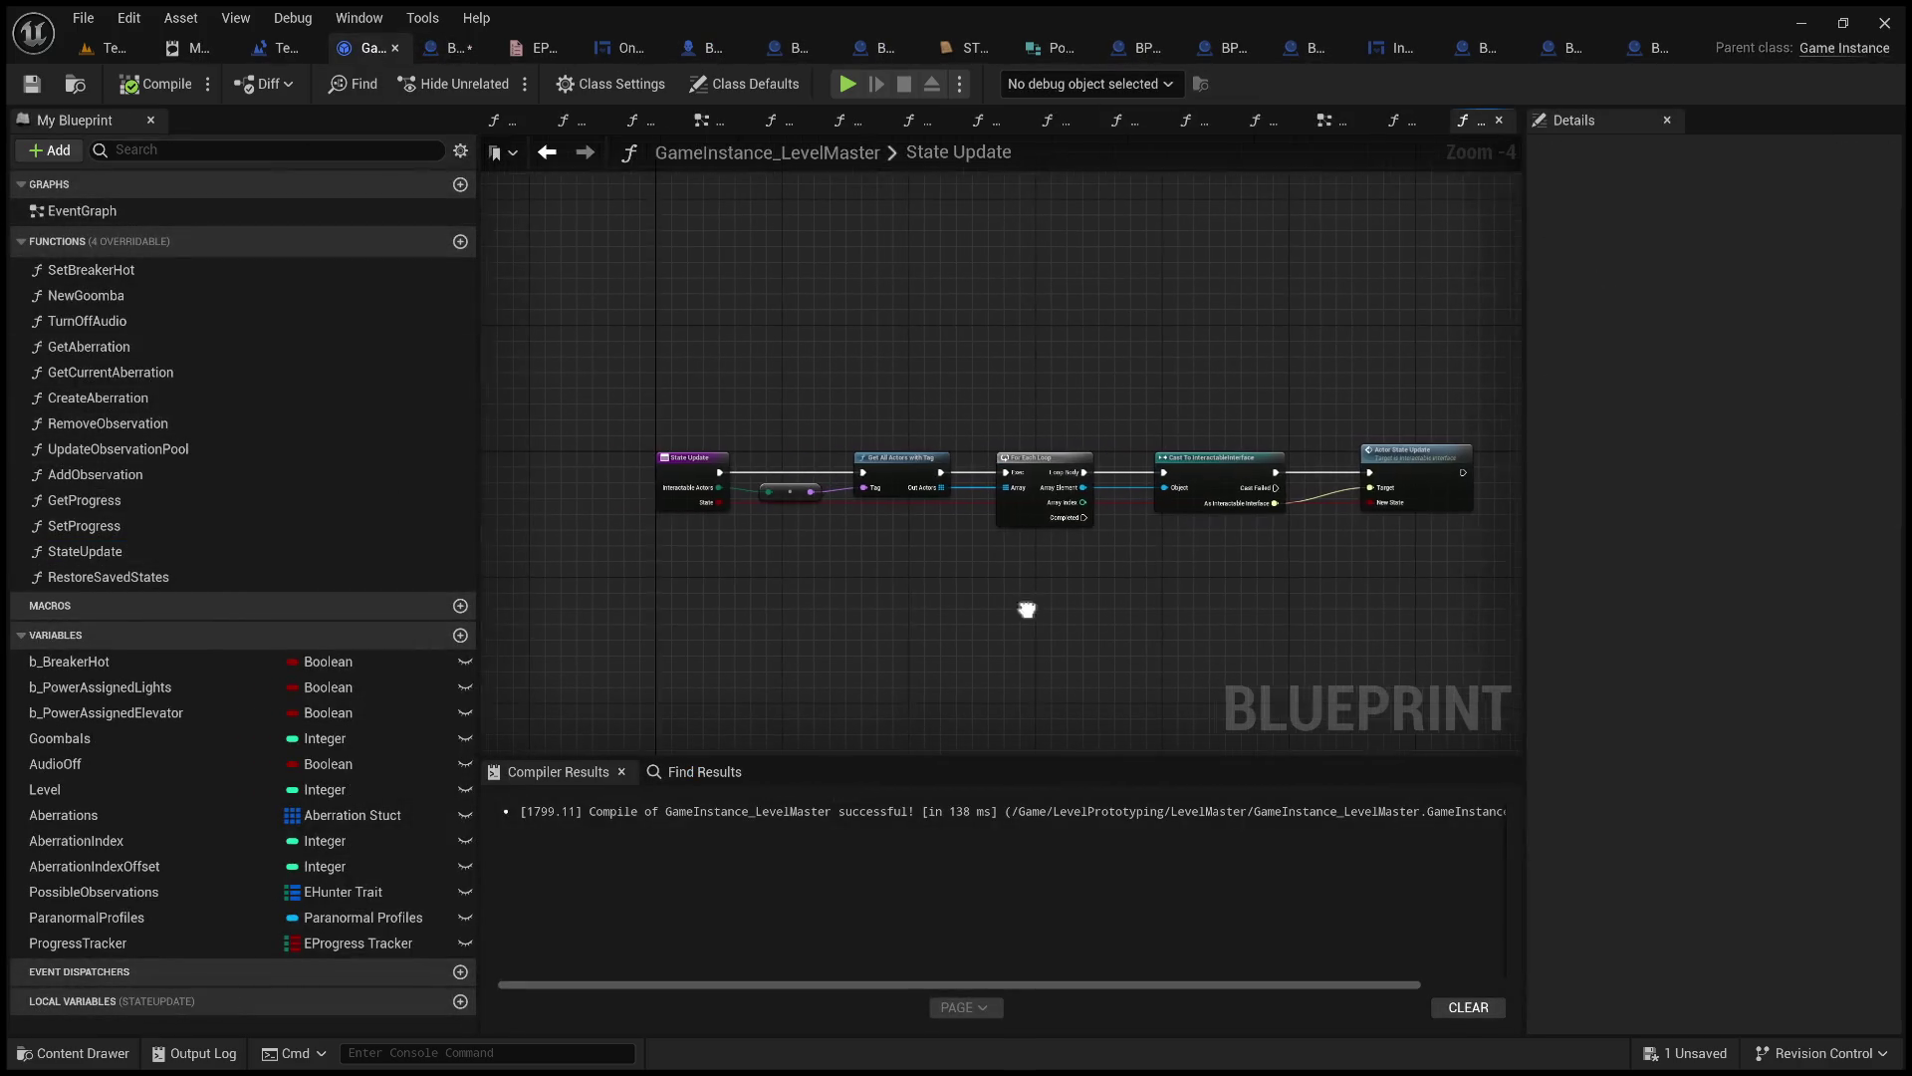
scroll(801, 522, "up", 2)
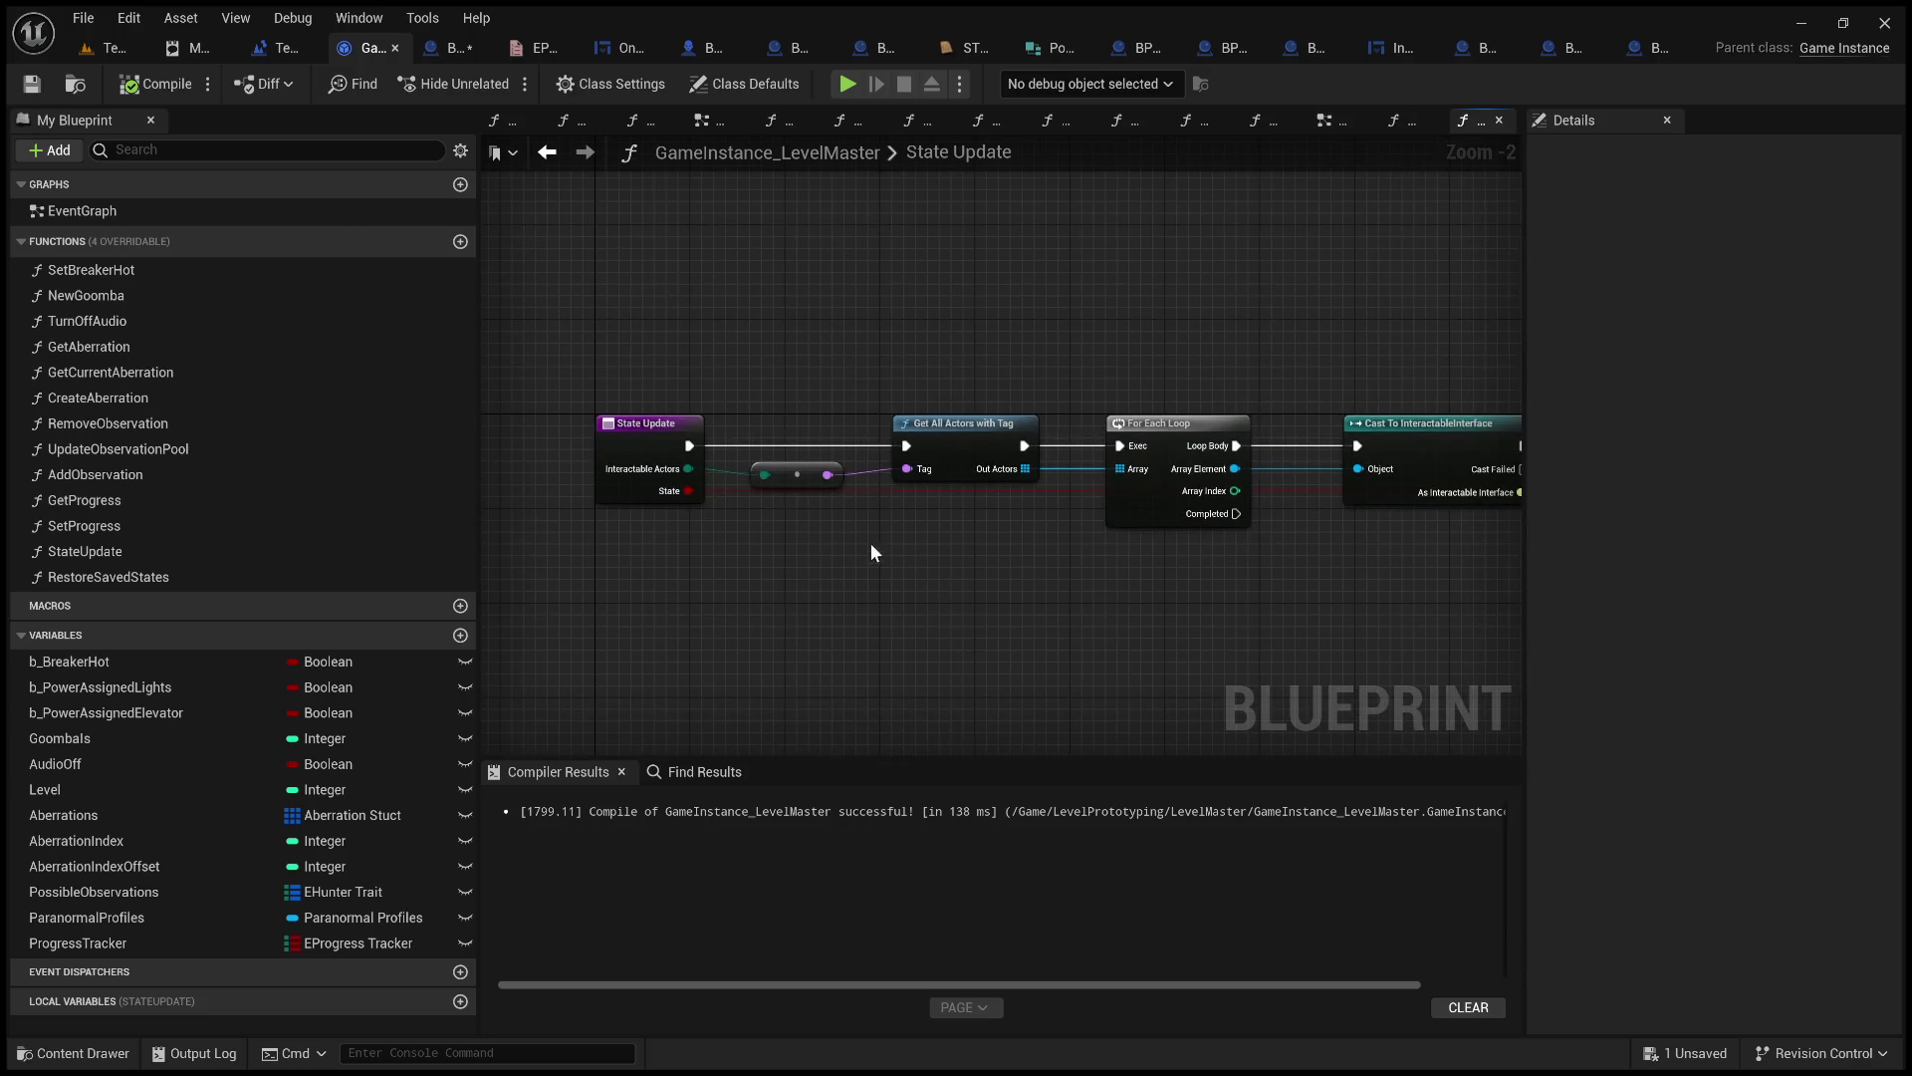
left_click(434, 52)
Place a State Update call directly after Set Progress and wire its execution.
left_click_drag(913, 471, 1132, 624)
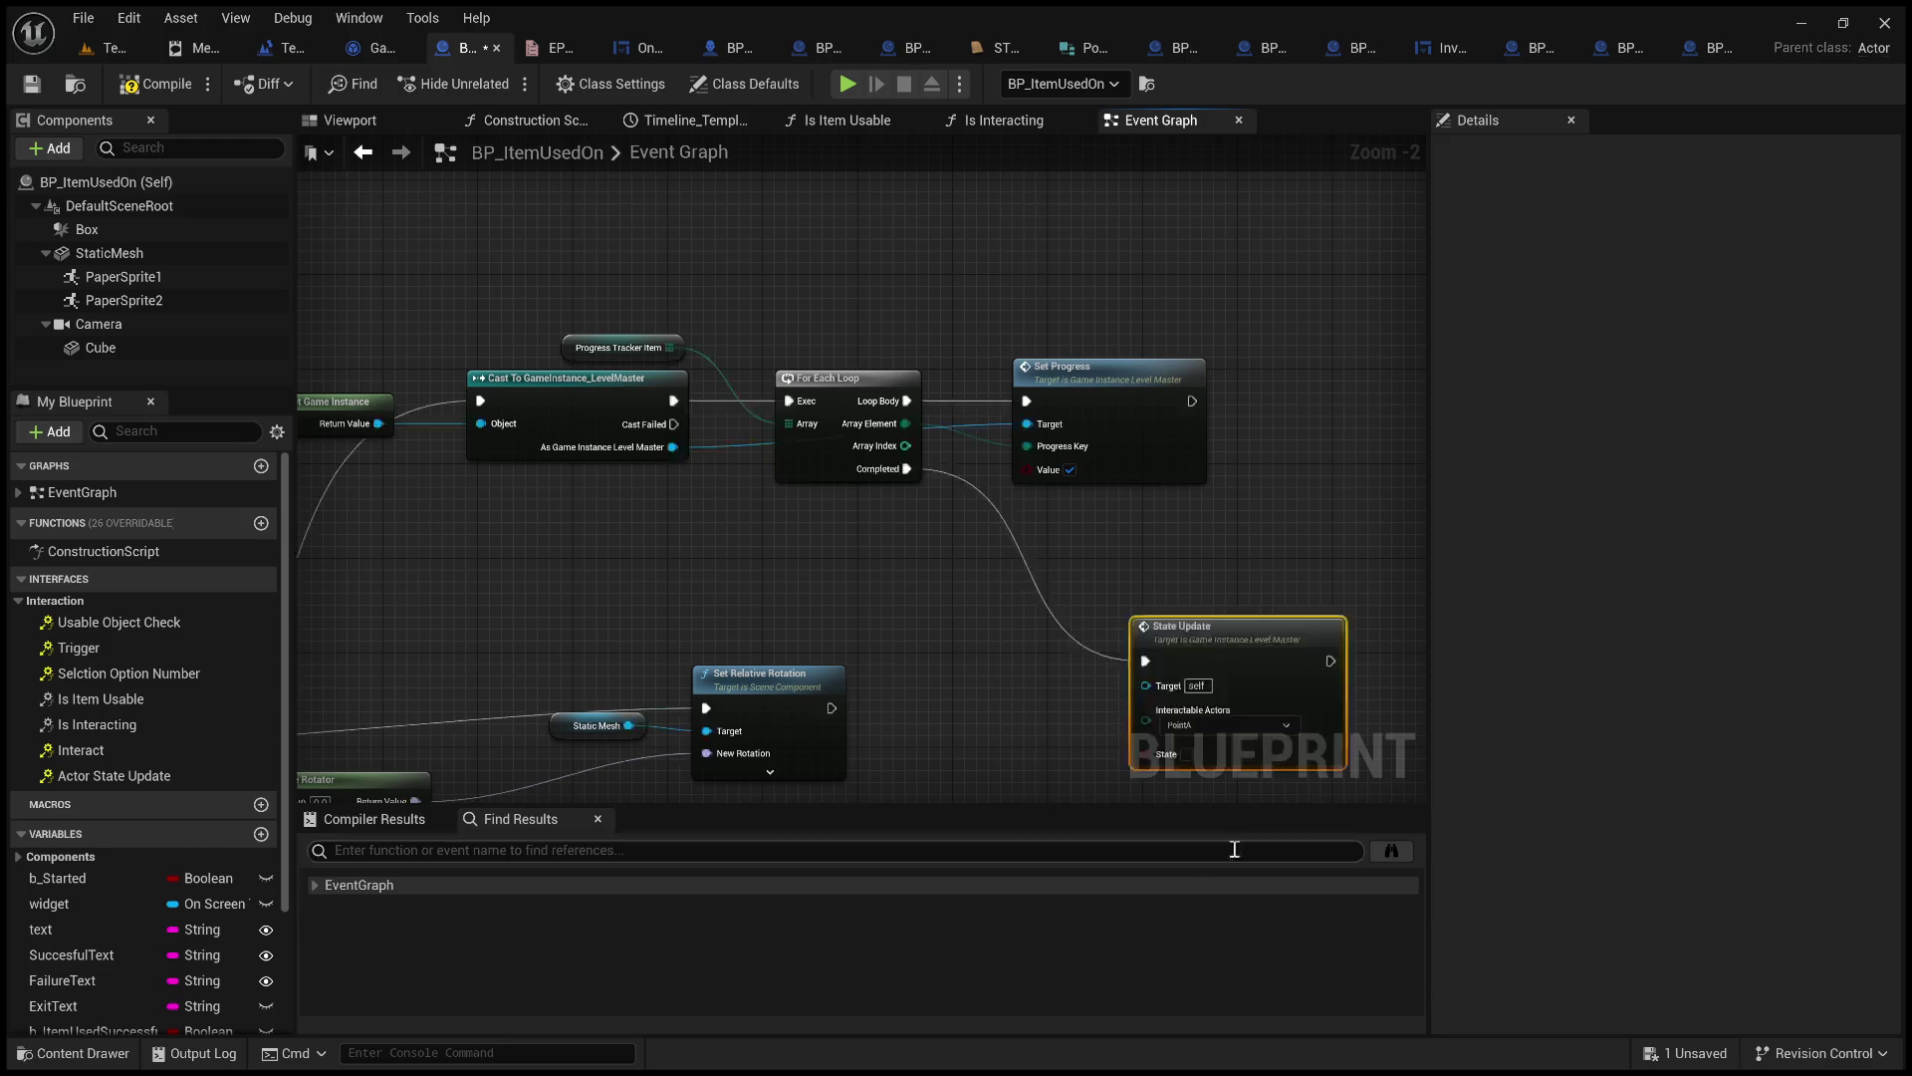
scroll(827, 523, "up", 2)
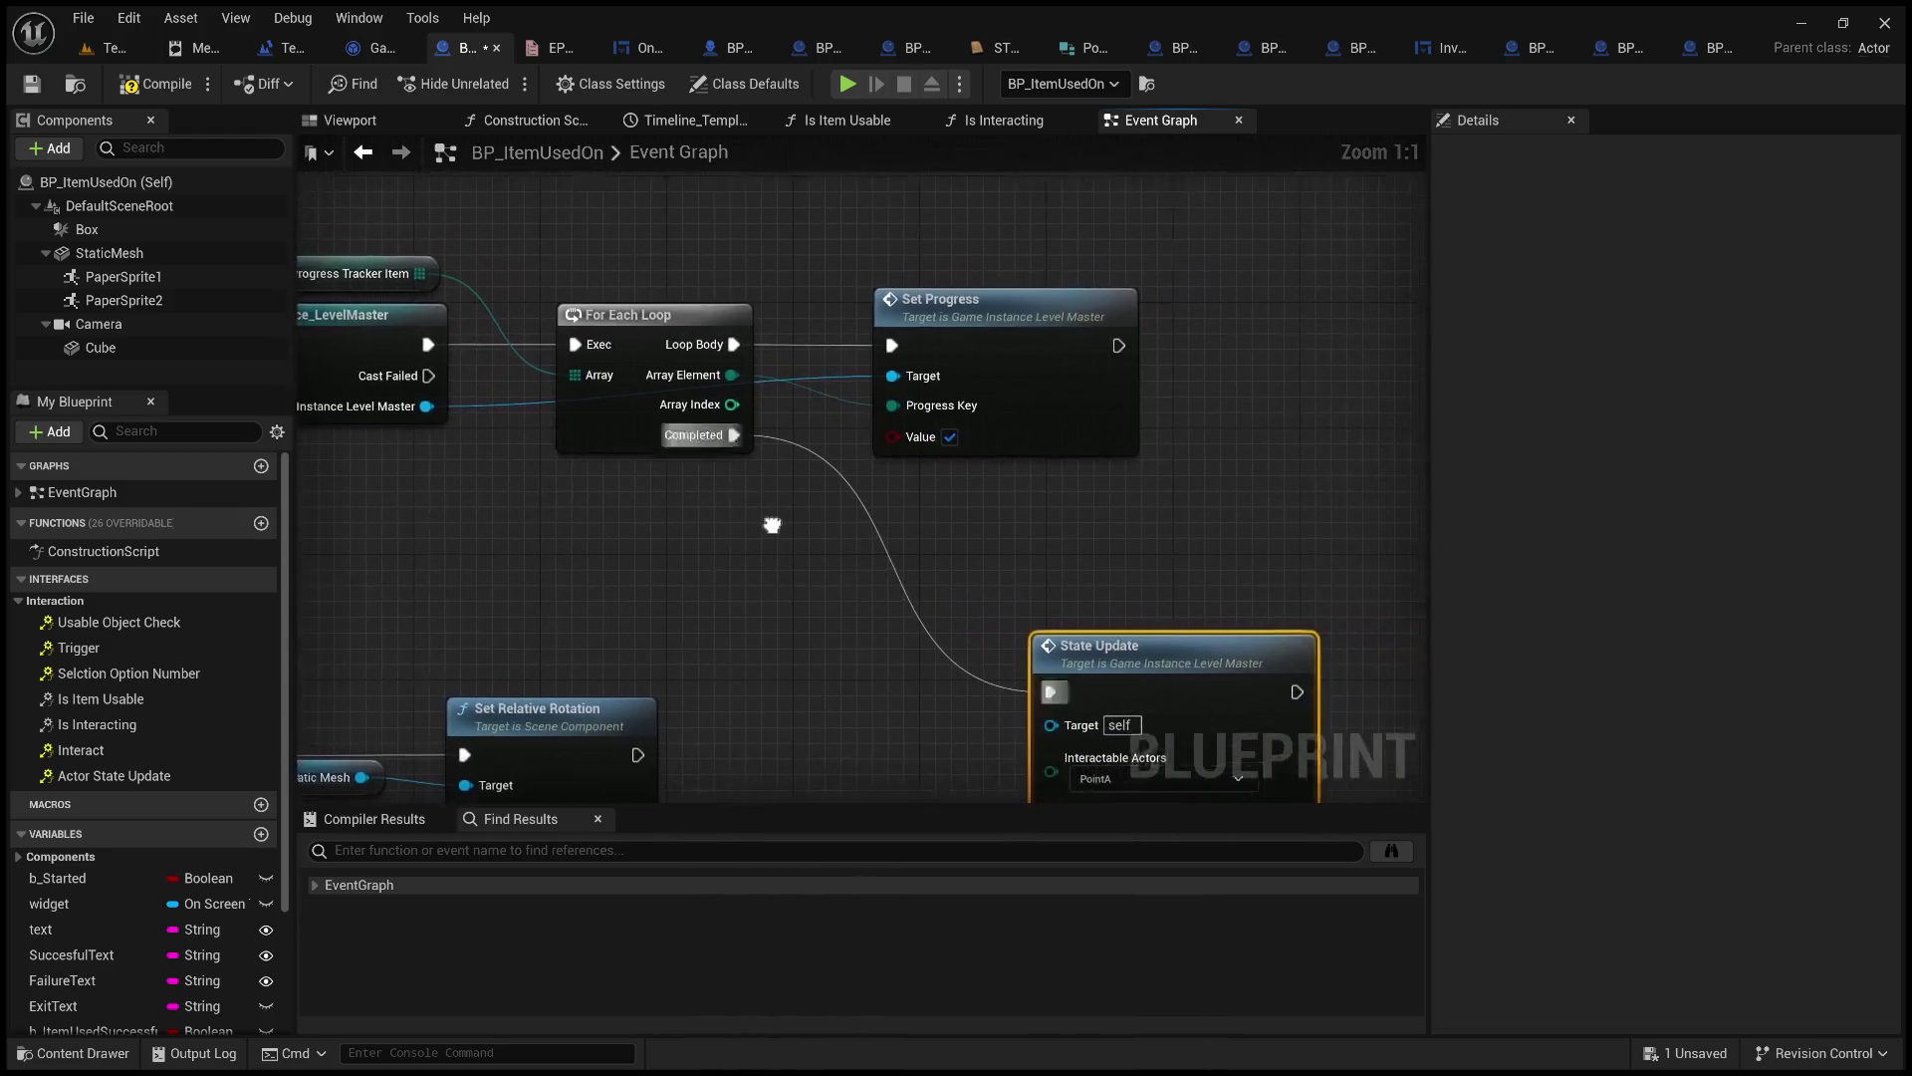
double_click(862, 540)
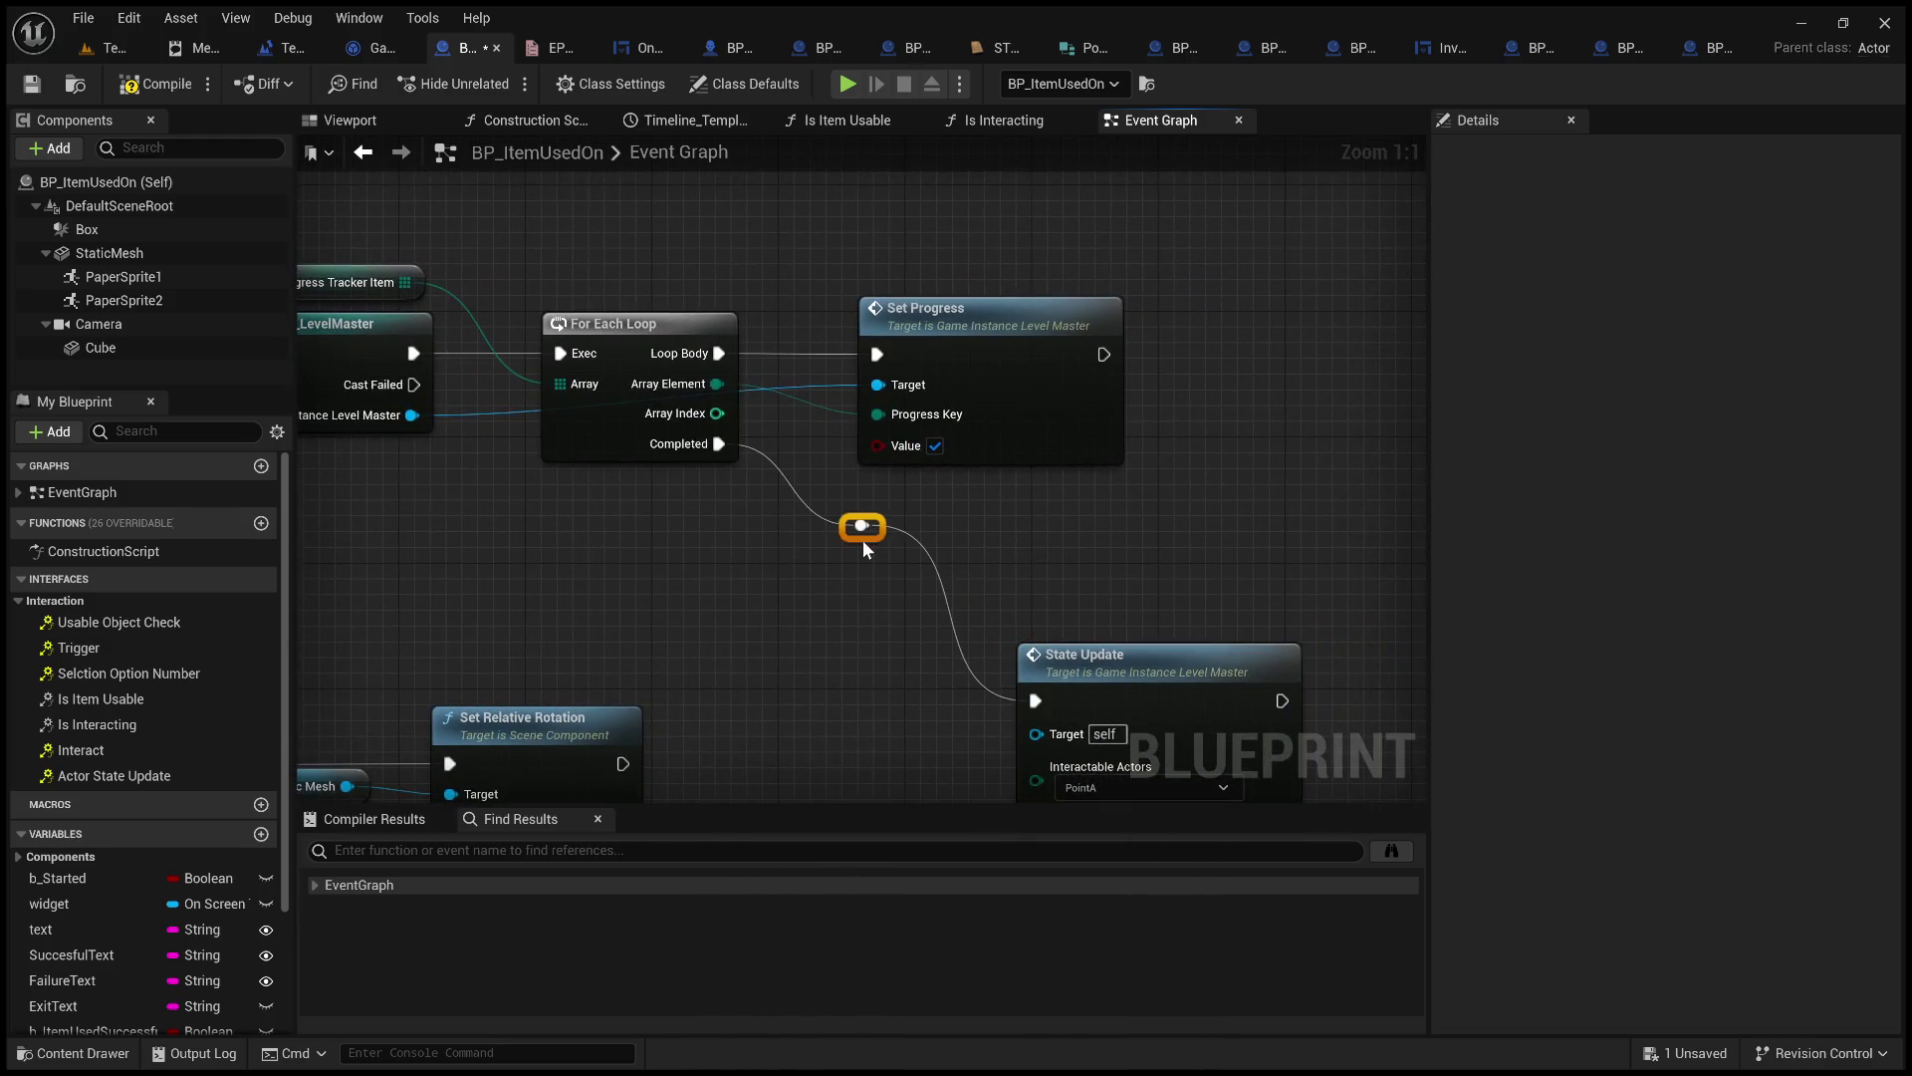
key("Delete")
mouse_move(1105, 662)
left_mouse_down()
mouse_move(1343, 366)
mouse_move(1313, 307)
left_mouse_up()
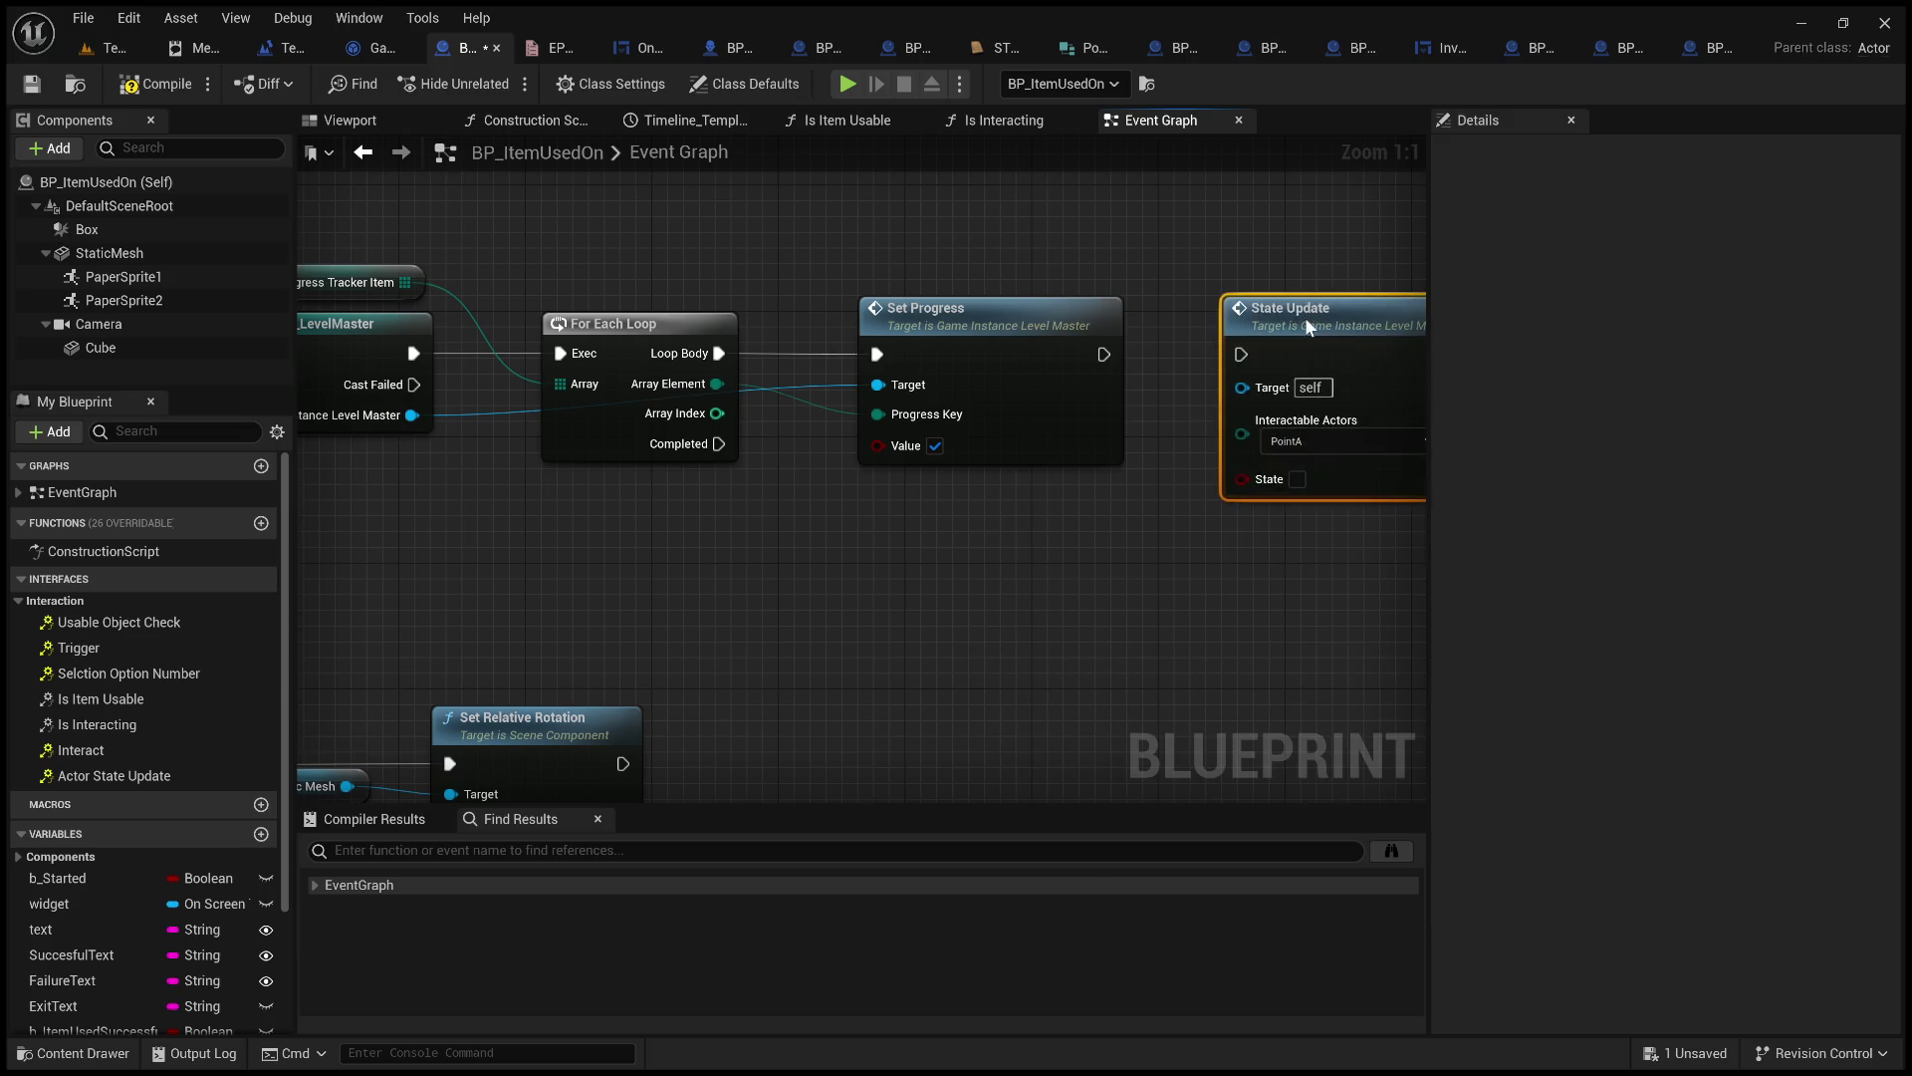
left_click_drag(1103, 353, 1241, 354)
Feed each Array Element into Interactable Actors, tick State, and compile.
mouse_move(645, 385)
left_mouse_down()
mouse_move(1002, 438)
mouse_move(1171, 436)
left_mouse_up()
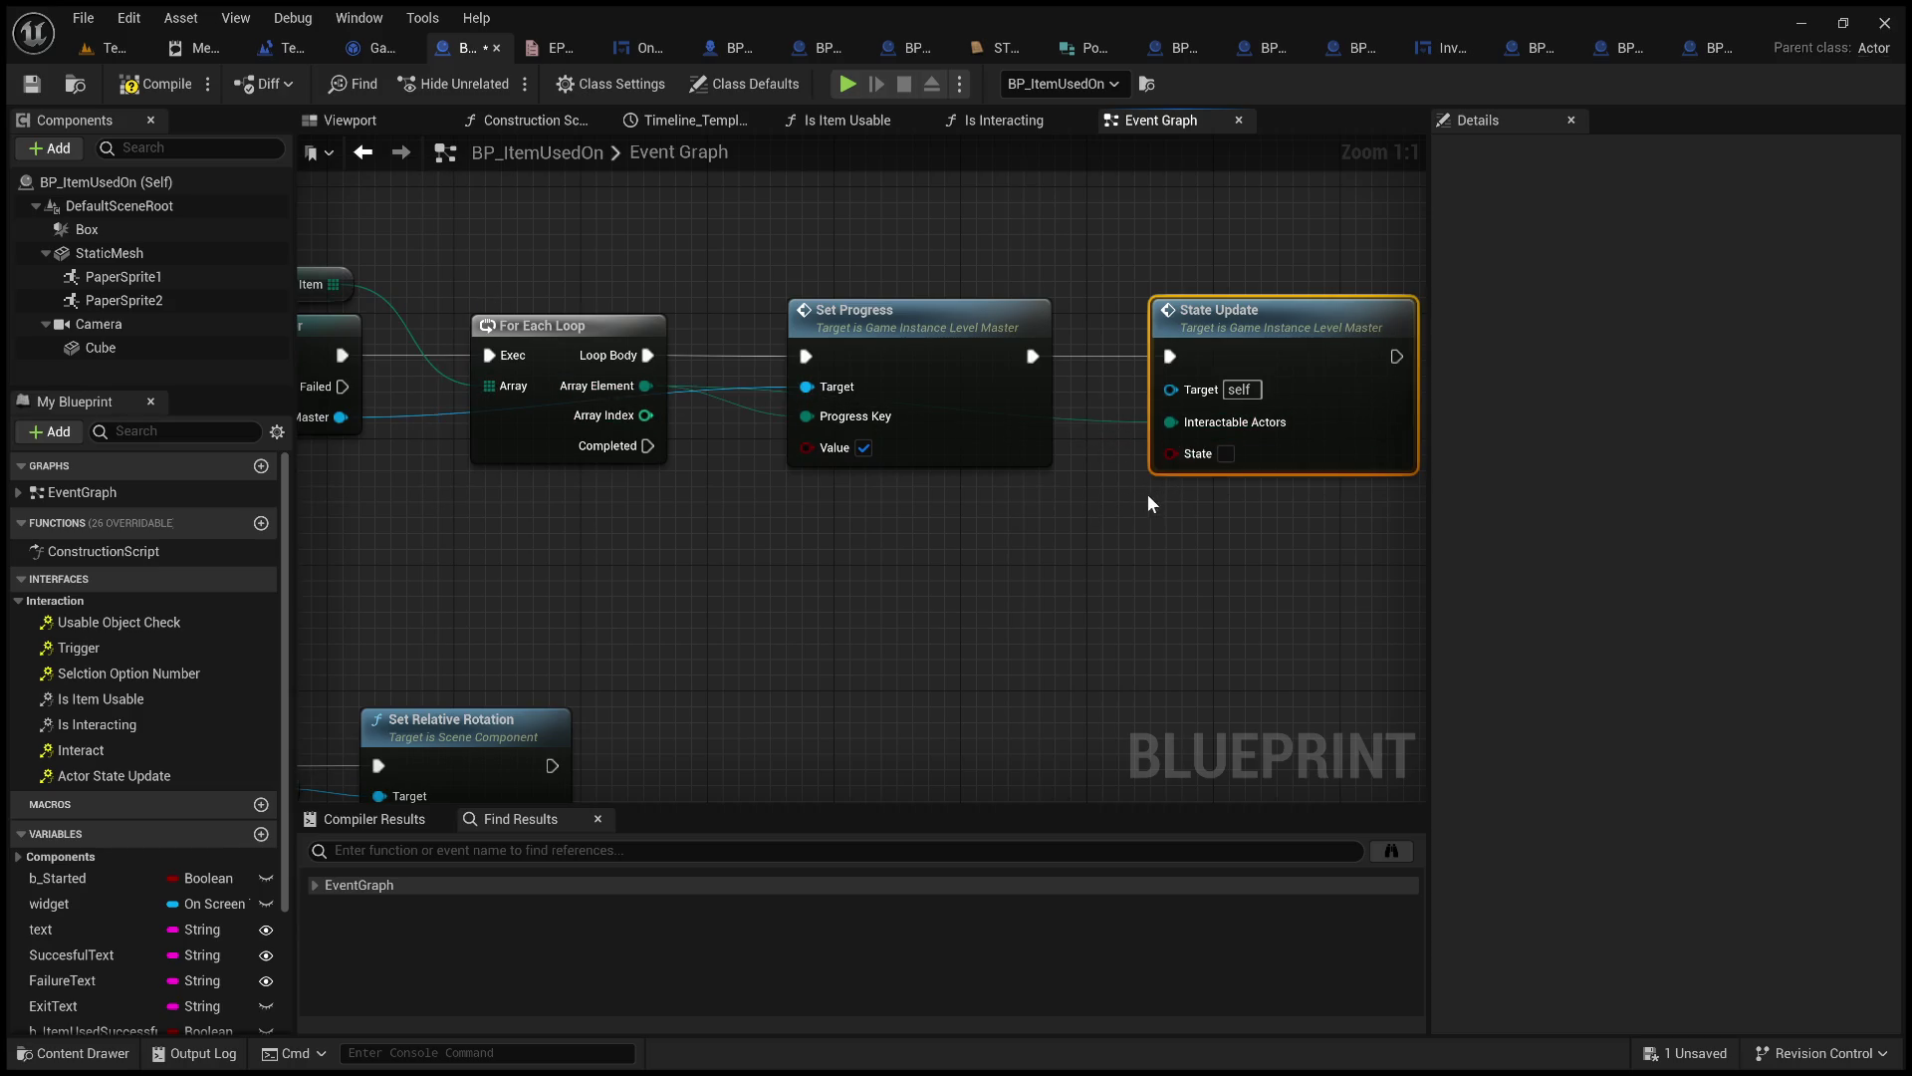
left_click(1224, 454)
left_click(1112, 518)
left_click(124, 87)
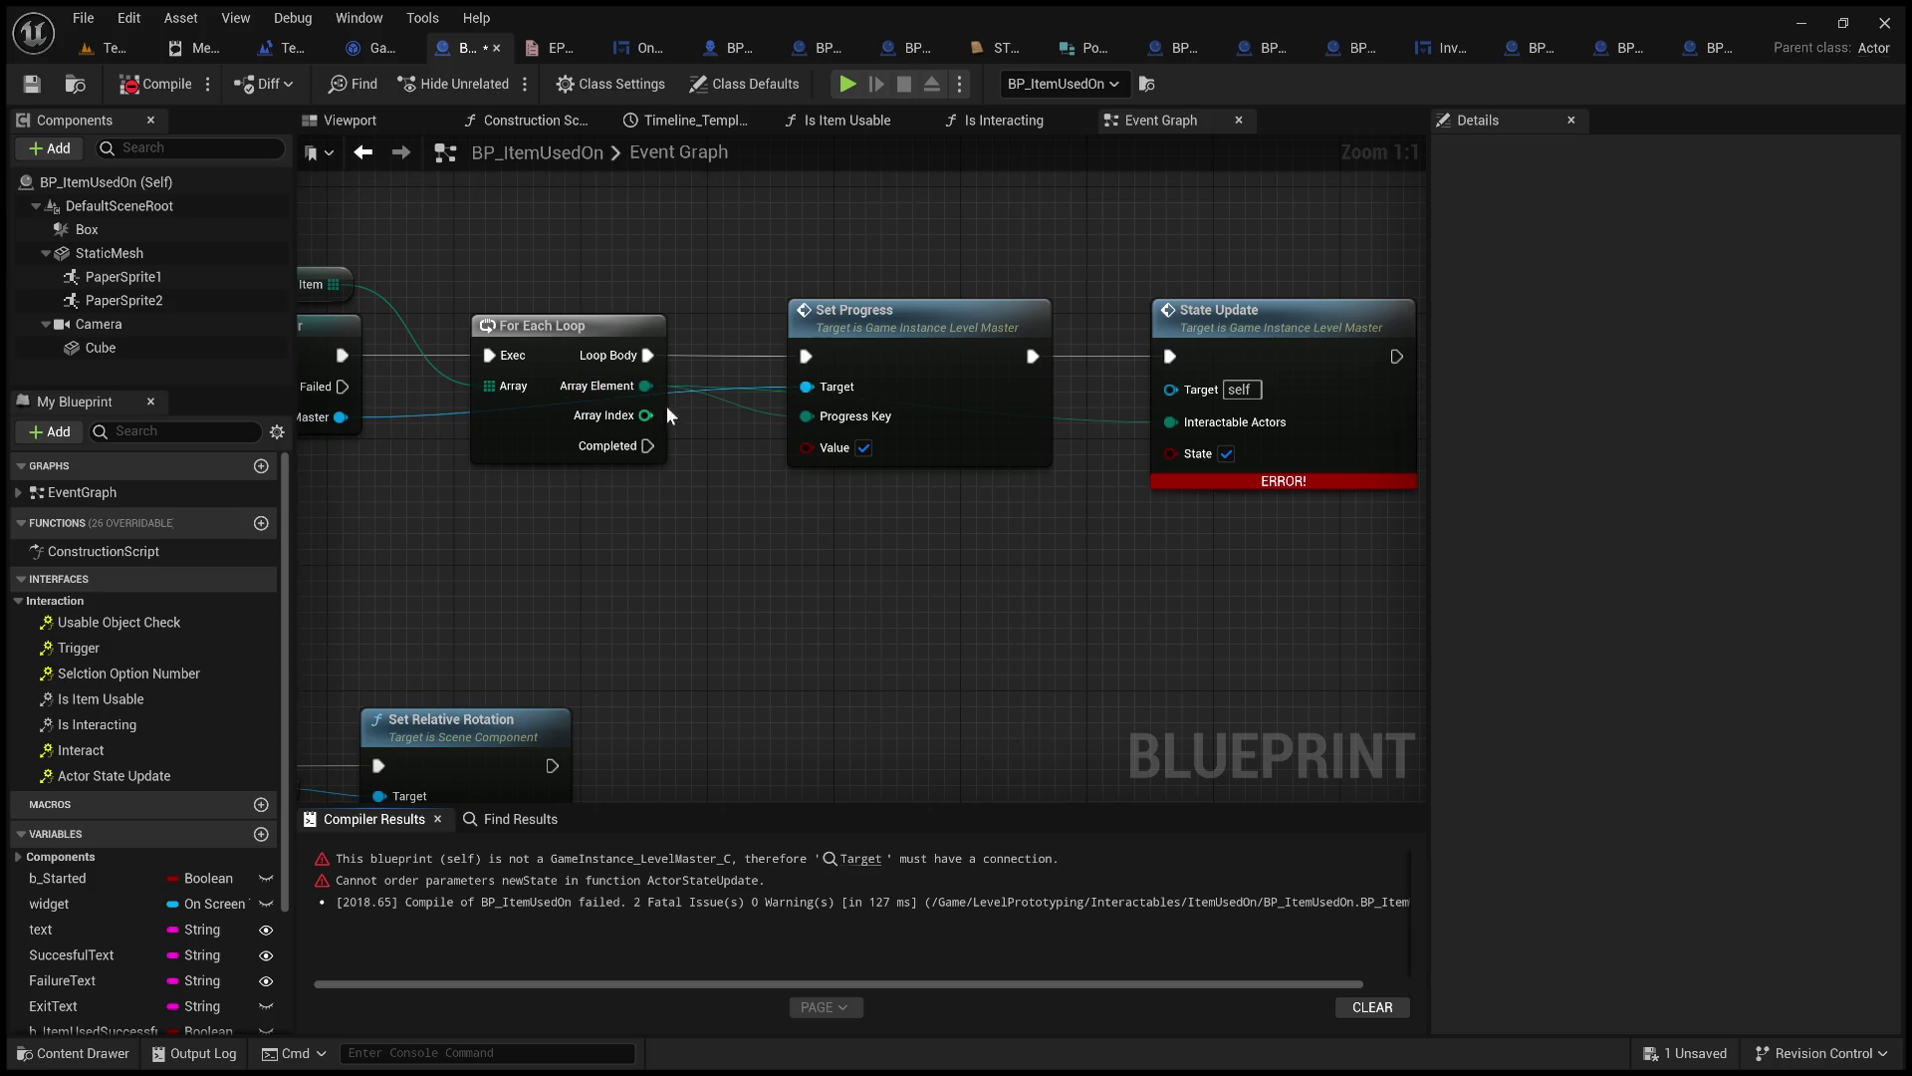
Wire the cast's As Game Instance Level Master output to State Update's Target and recompile.
scroll(557, 447, "down", 3)
left_click_drag(536, 435, 1100, 416)
left_click(151, 84)
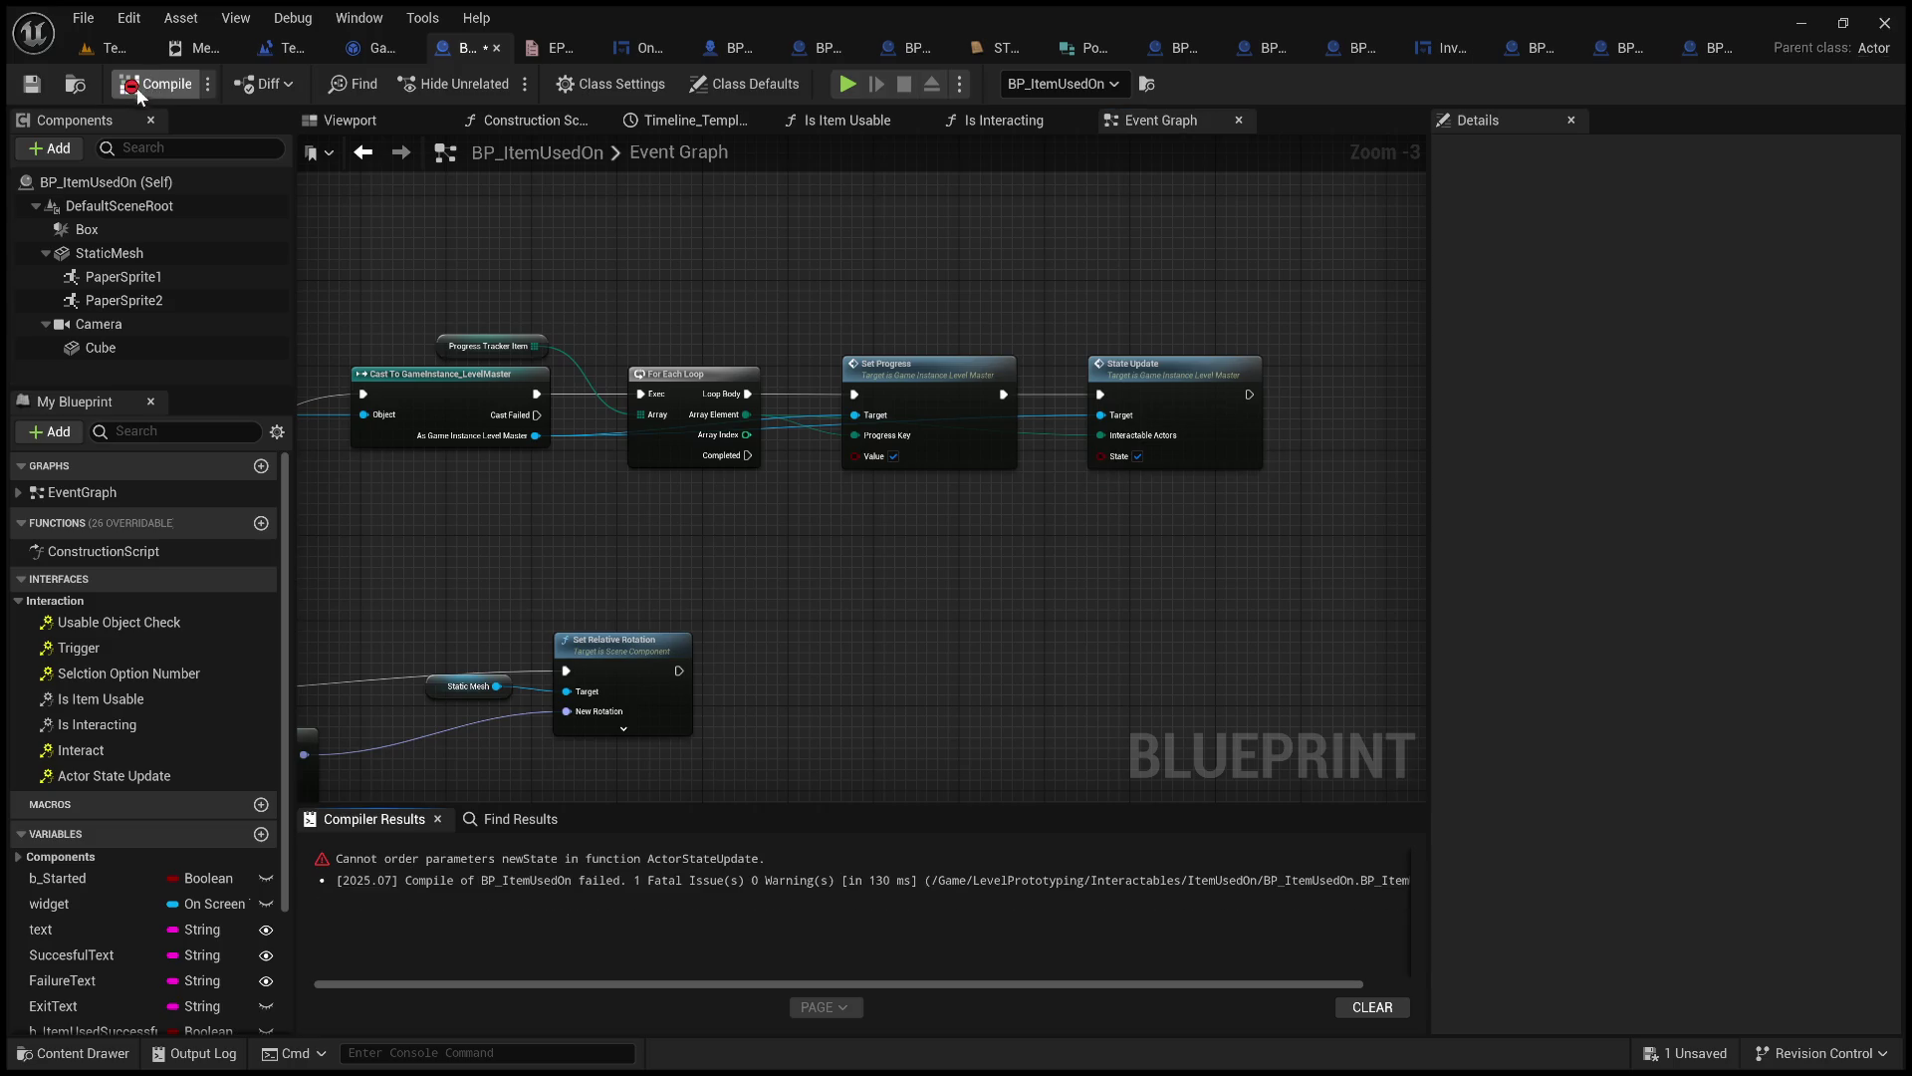
scroll(1189, 464, "up", 2)
scroll(1189, 465, "down", 3)
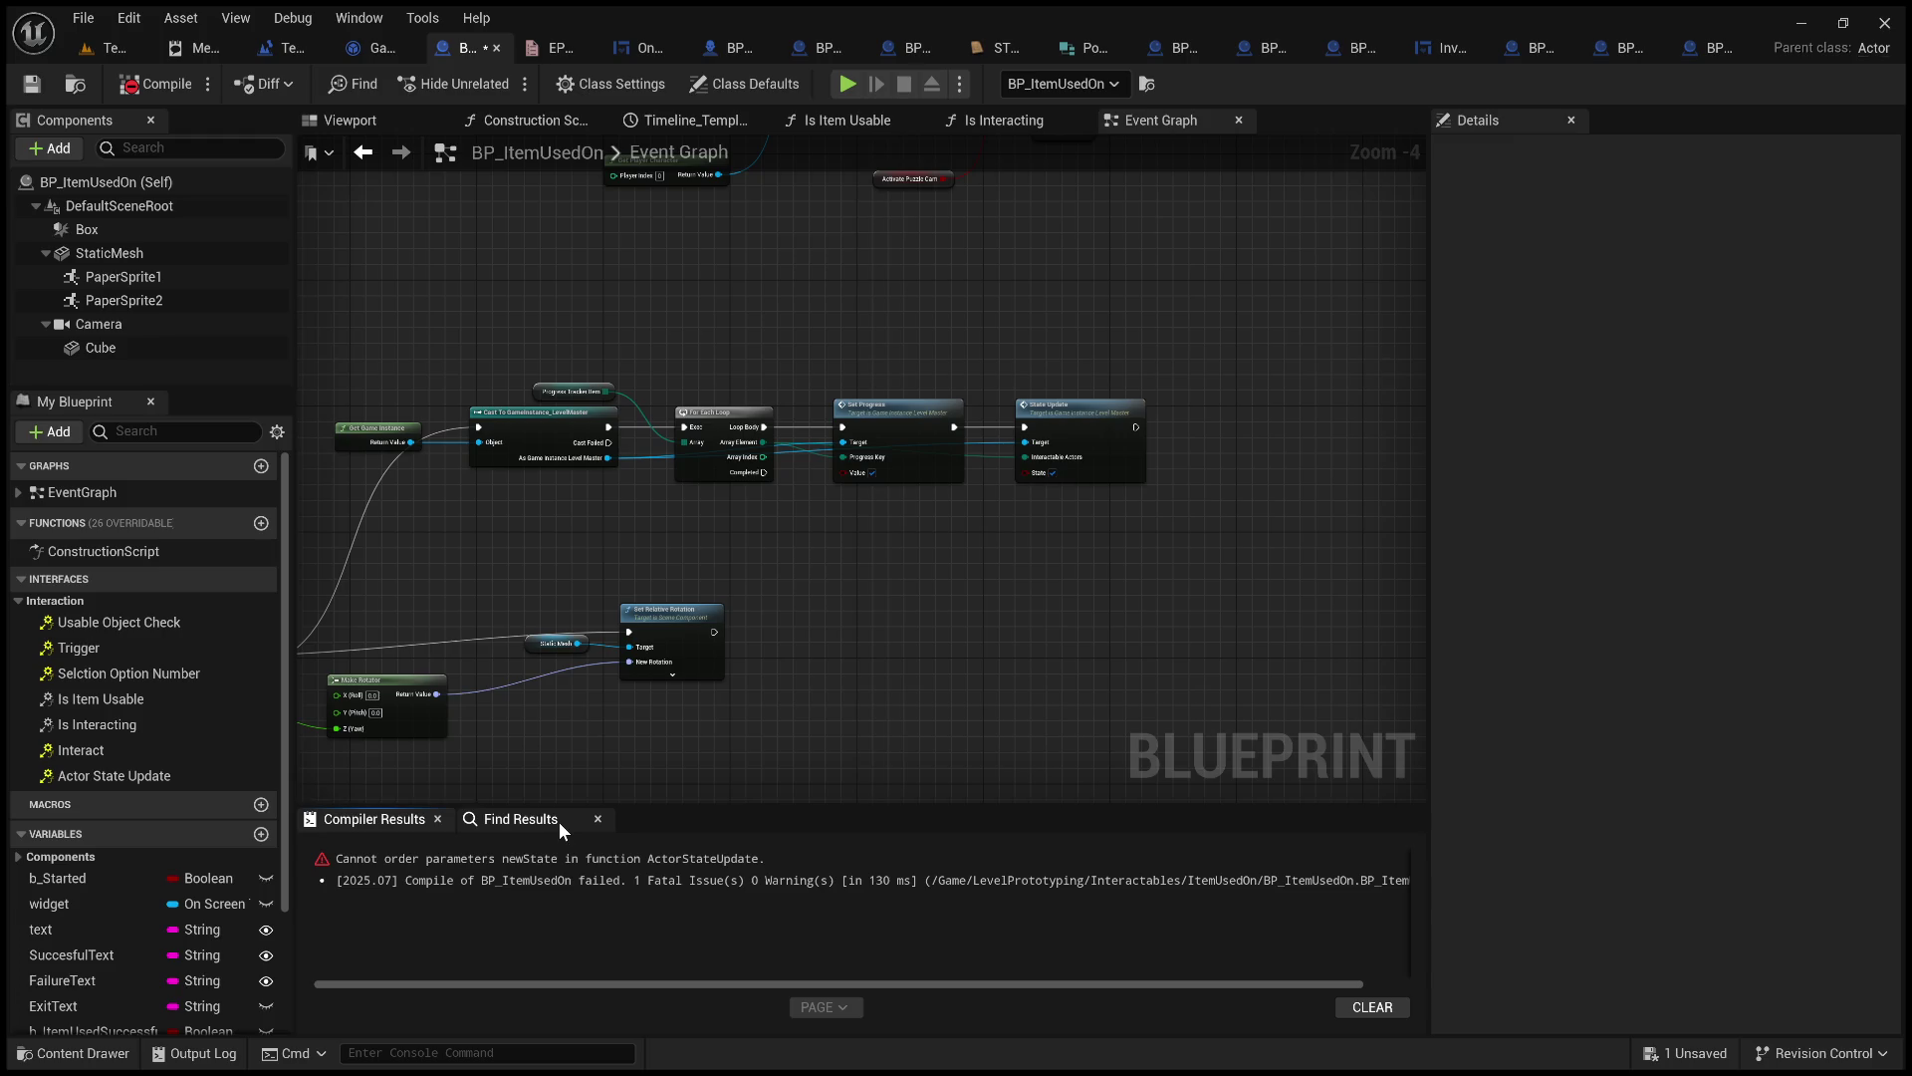
scroll(865, 738, "up", 3)
left_click_drag(881, 623, 827, 762)
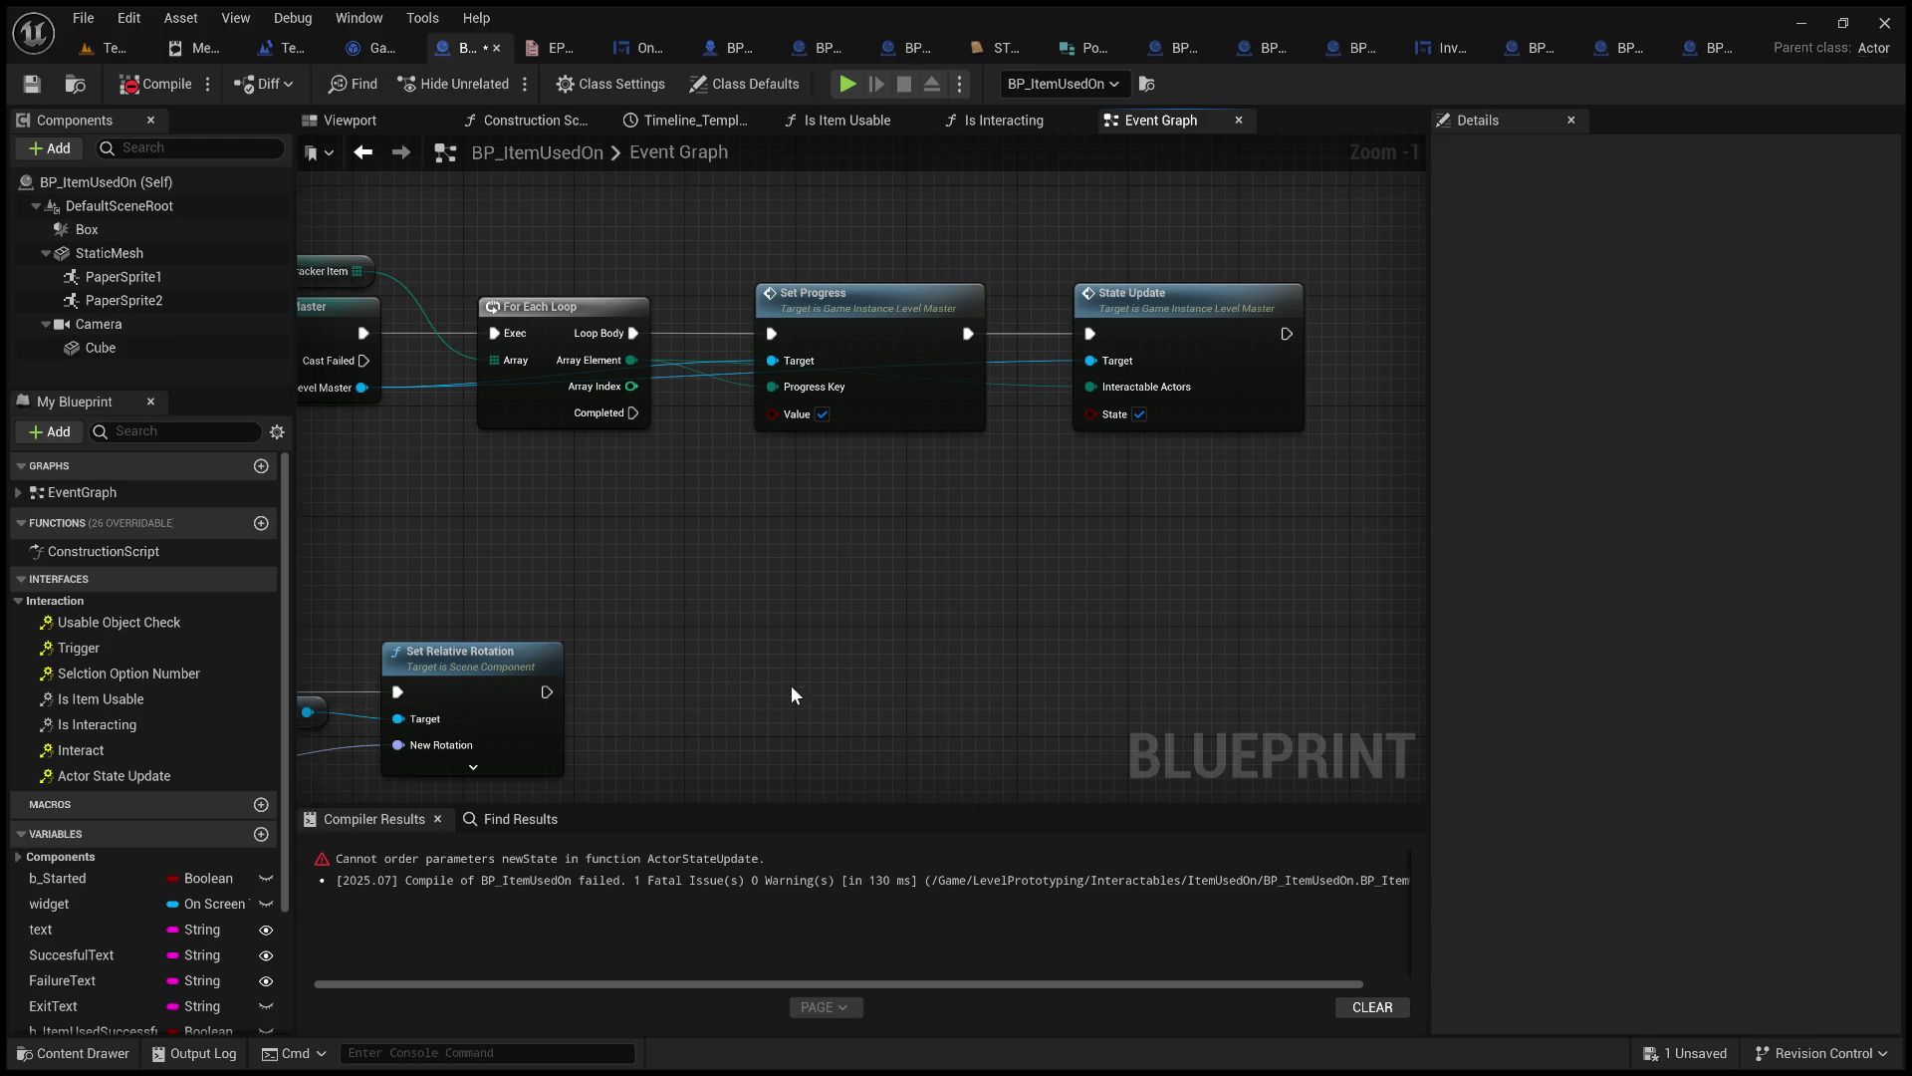
Untick State on State Update, recompile, and view GameInstance_LevelMaster's State Update function.
left_click(162, 98)
left_click(704, 862)
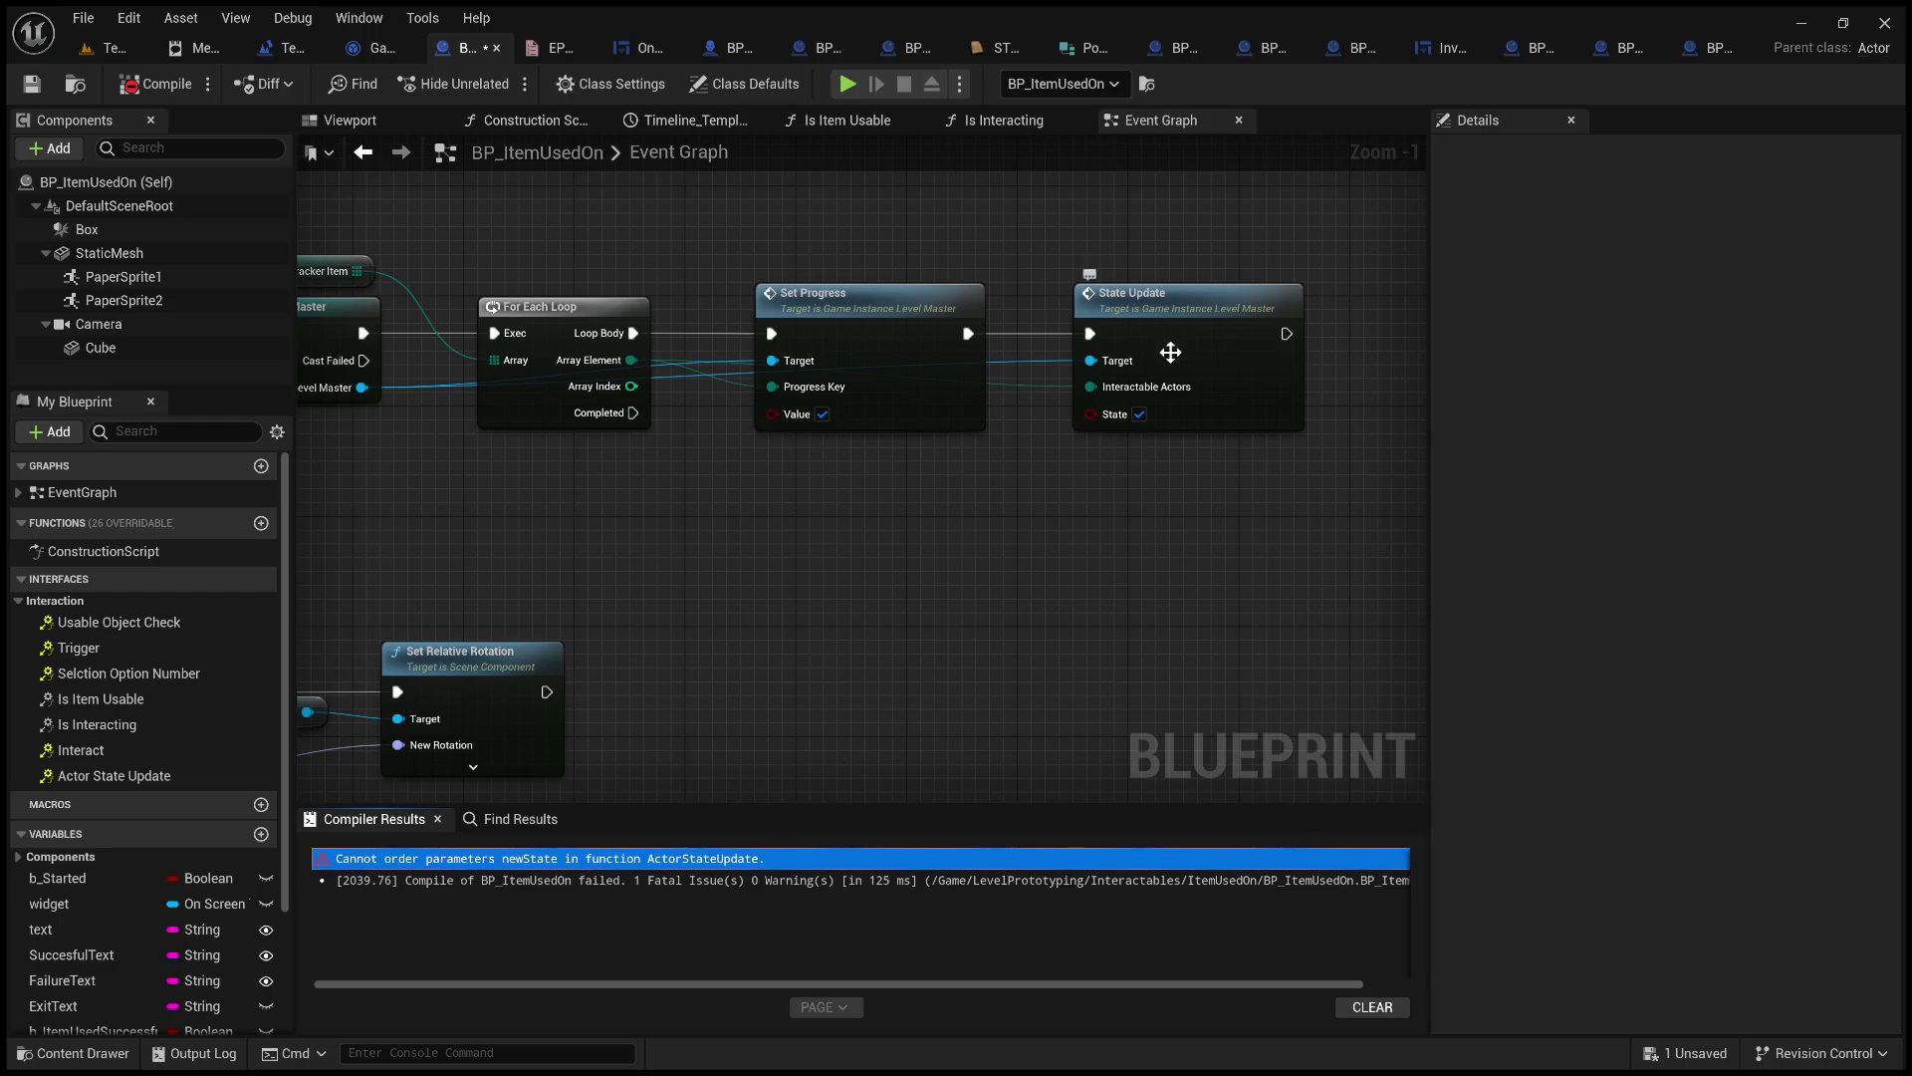
left_click(1139, 414)
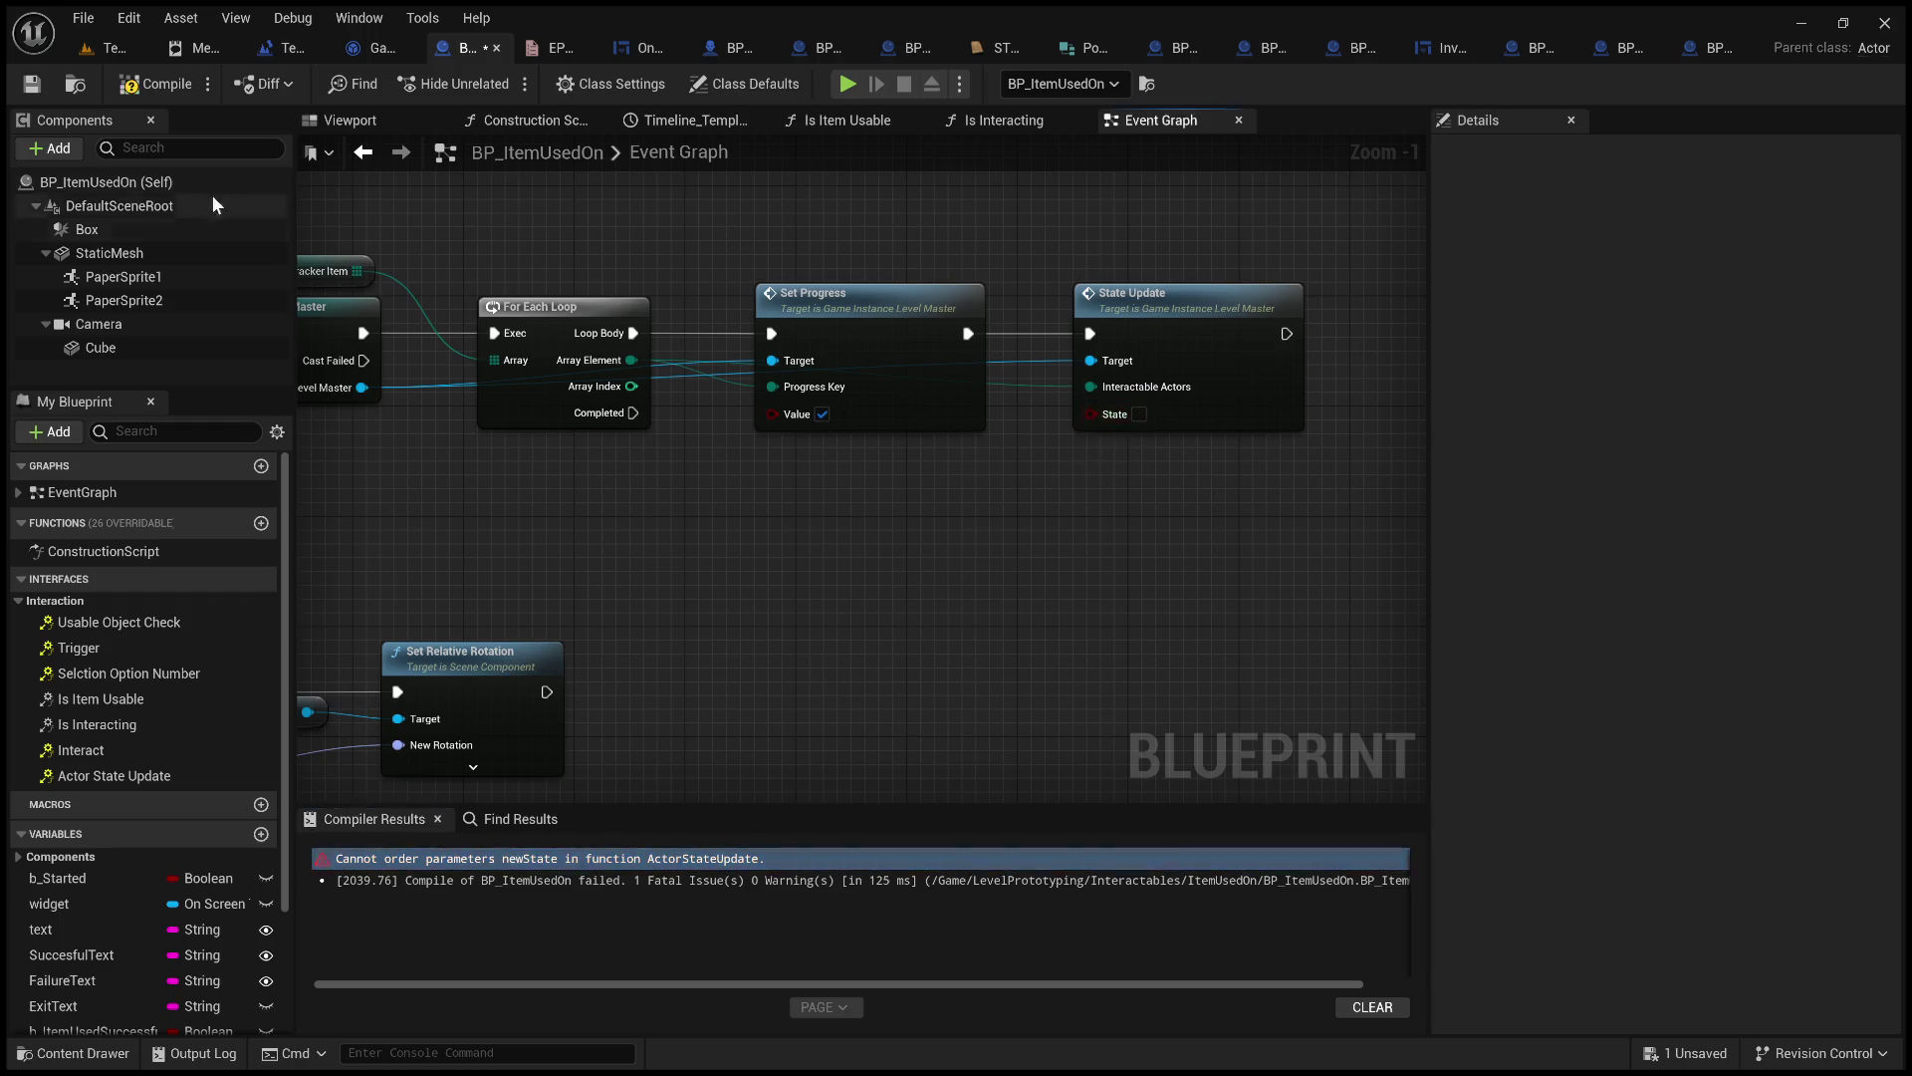
left_click(150, 88)
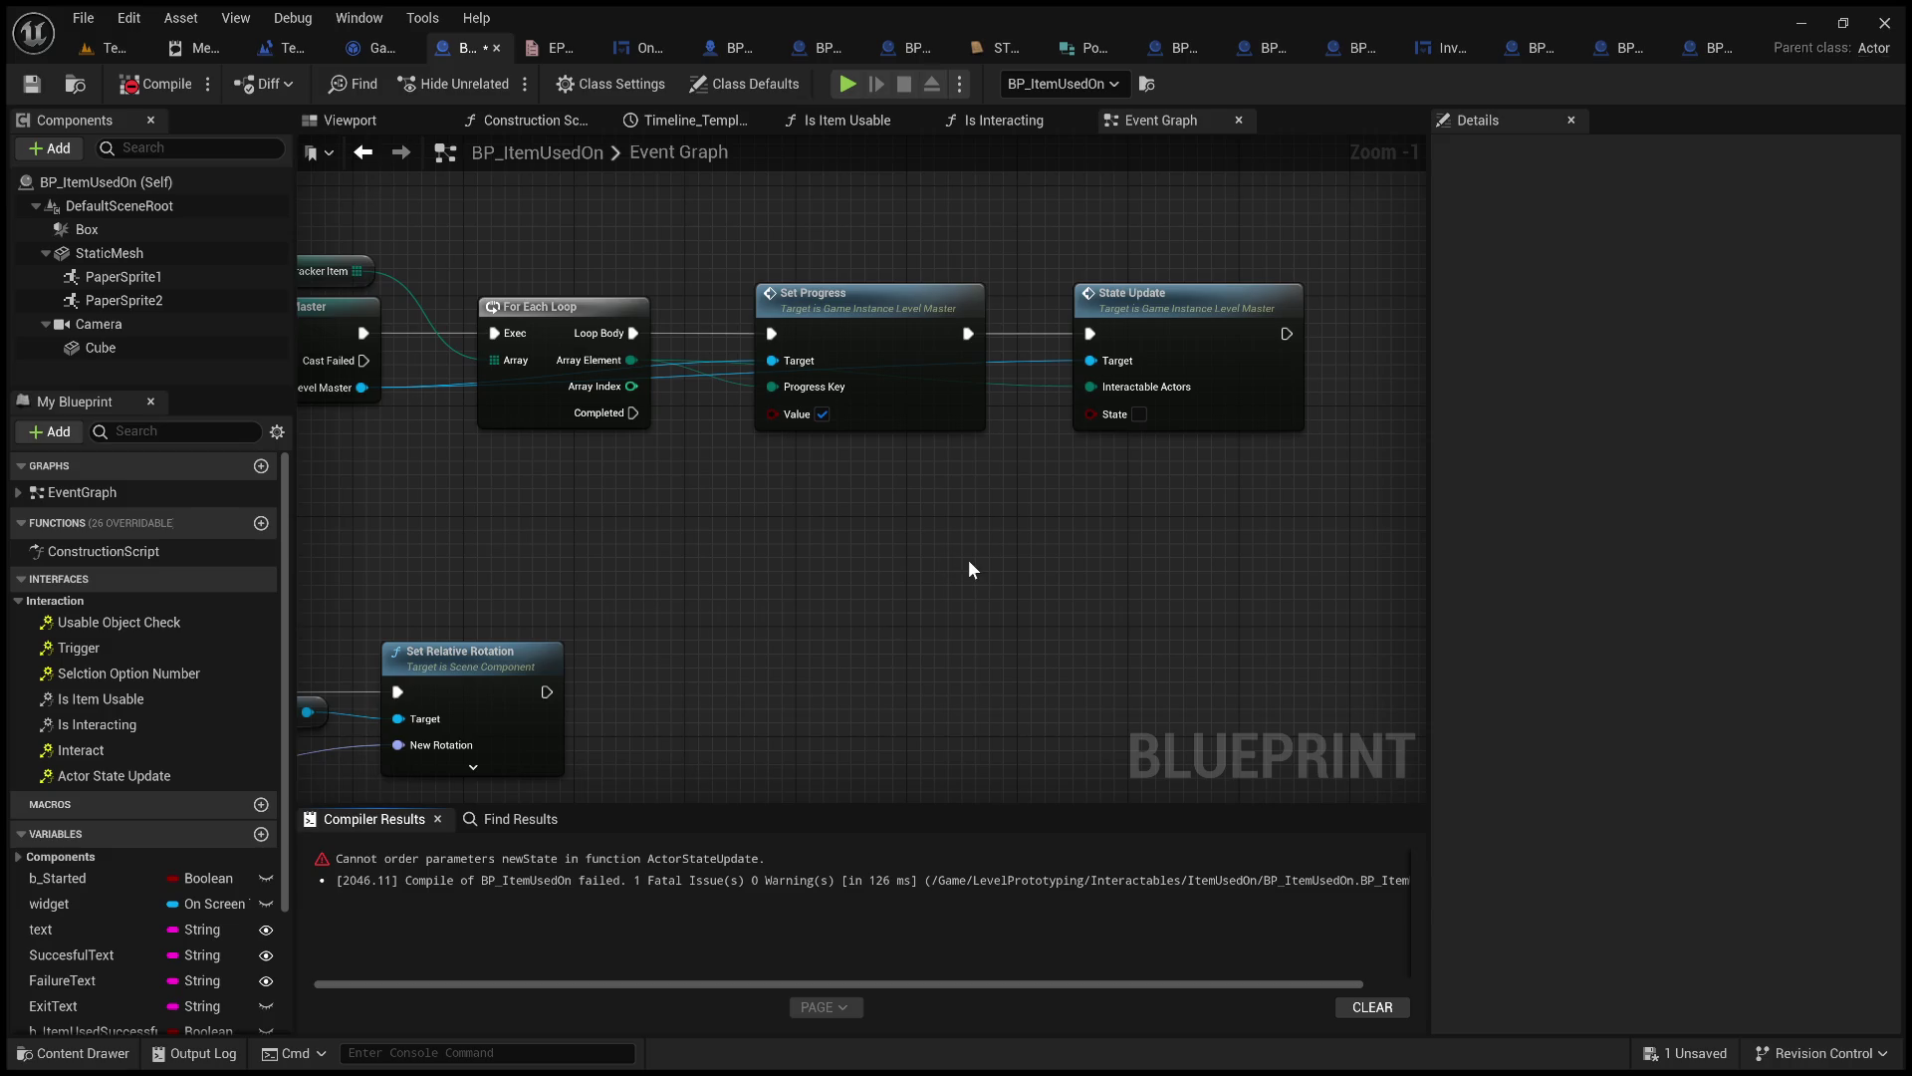
left_click(376, 44)
left_click_drag(823, 380, 558, 363)
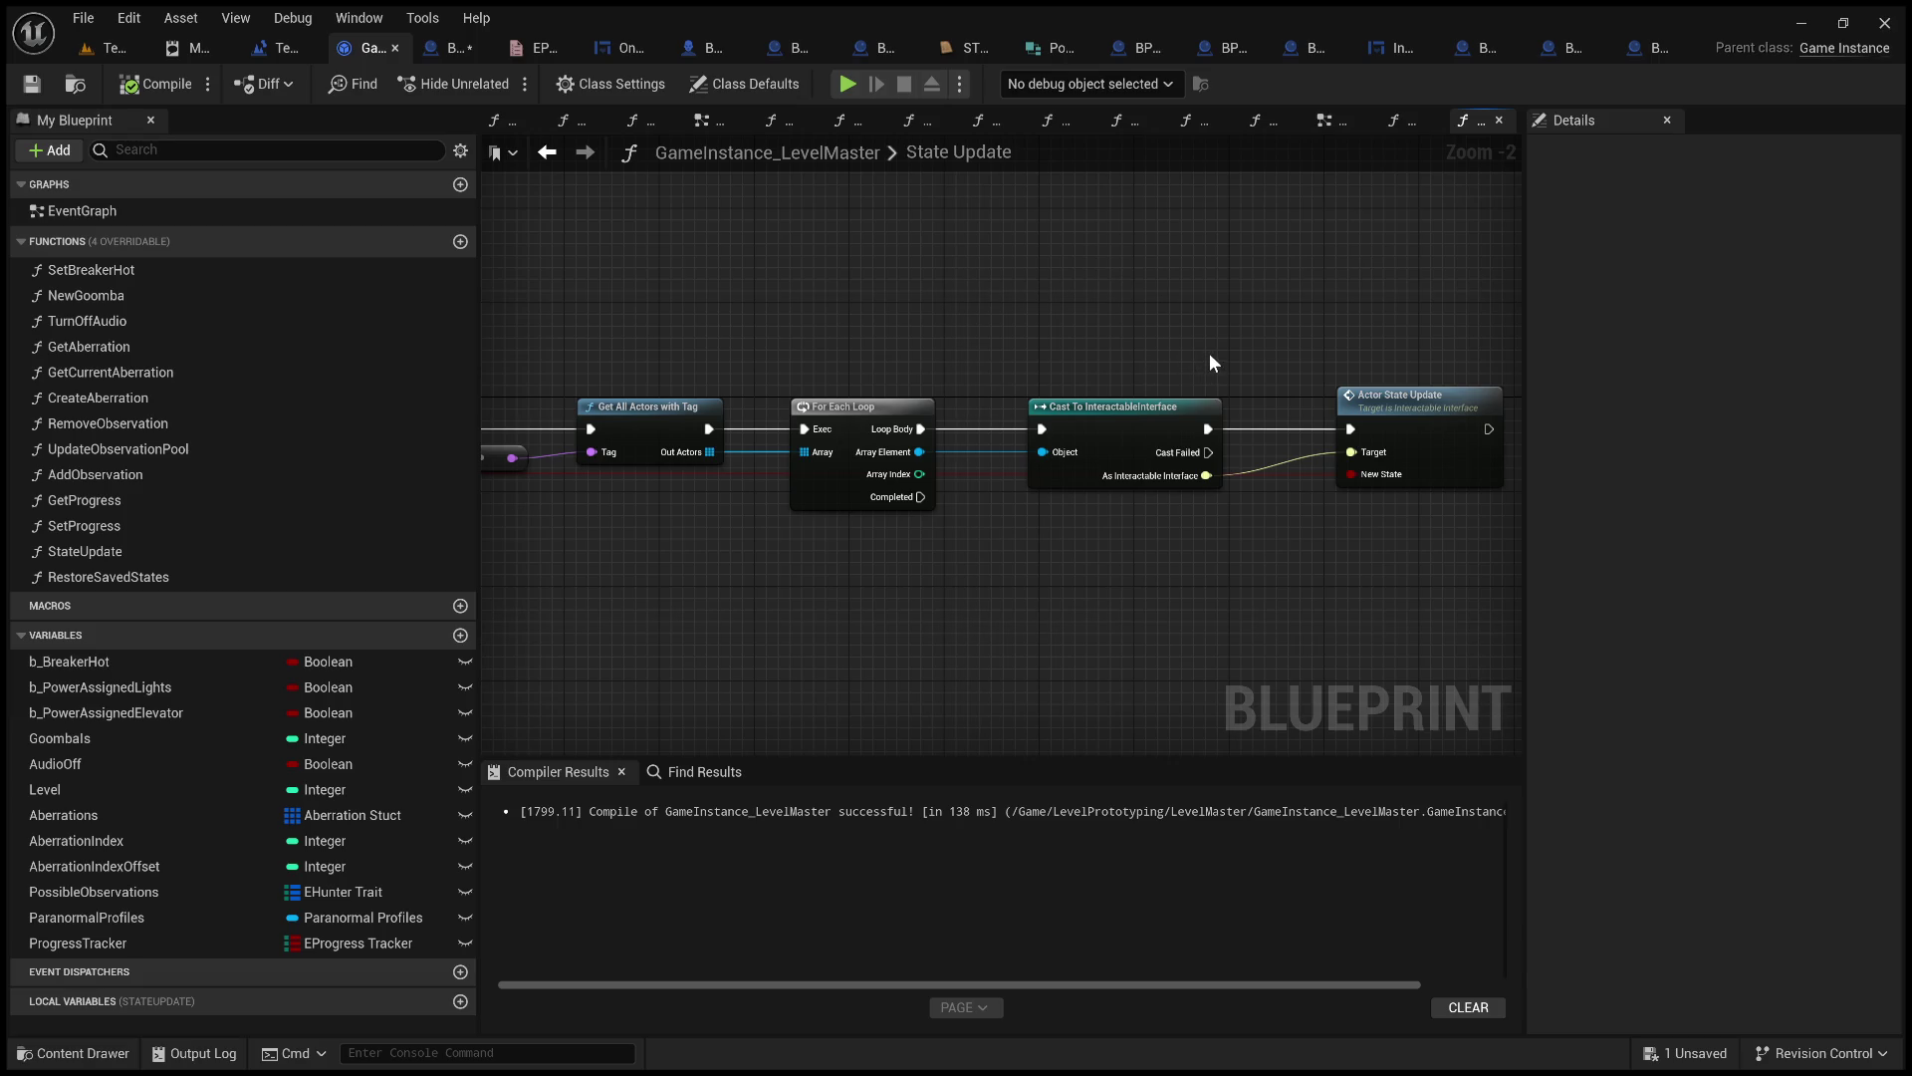
Re-tick State on BP_ItemUsedOn's State Update call, then compile and save.
left_click(458, 48)
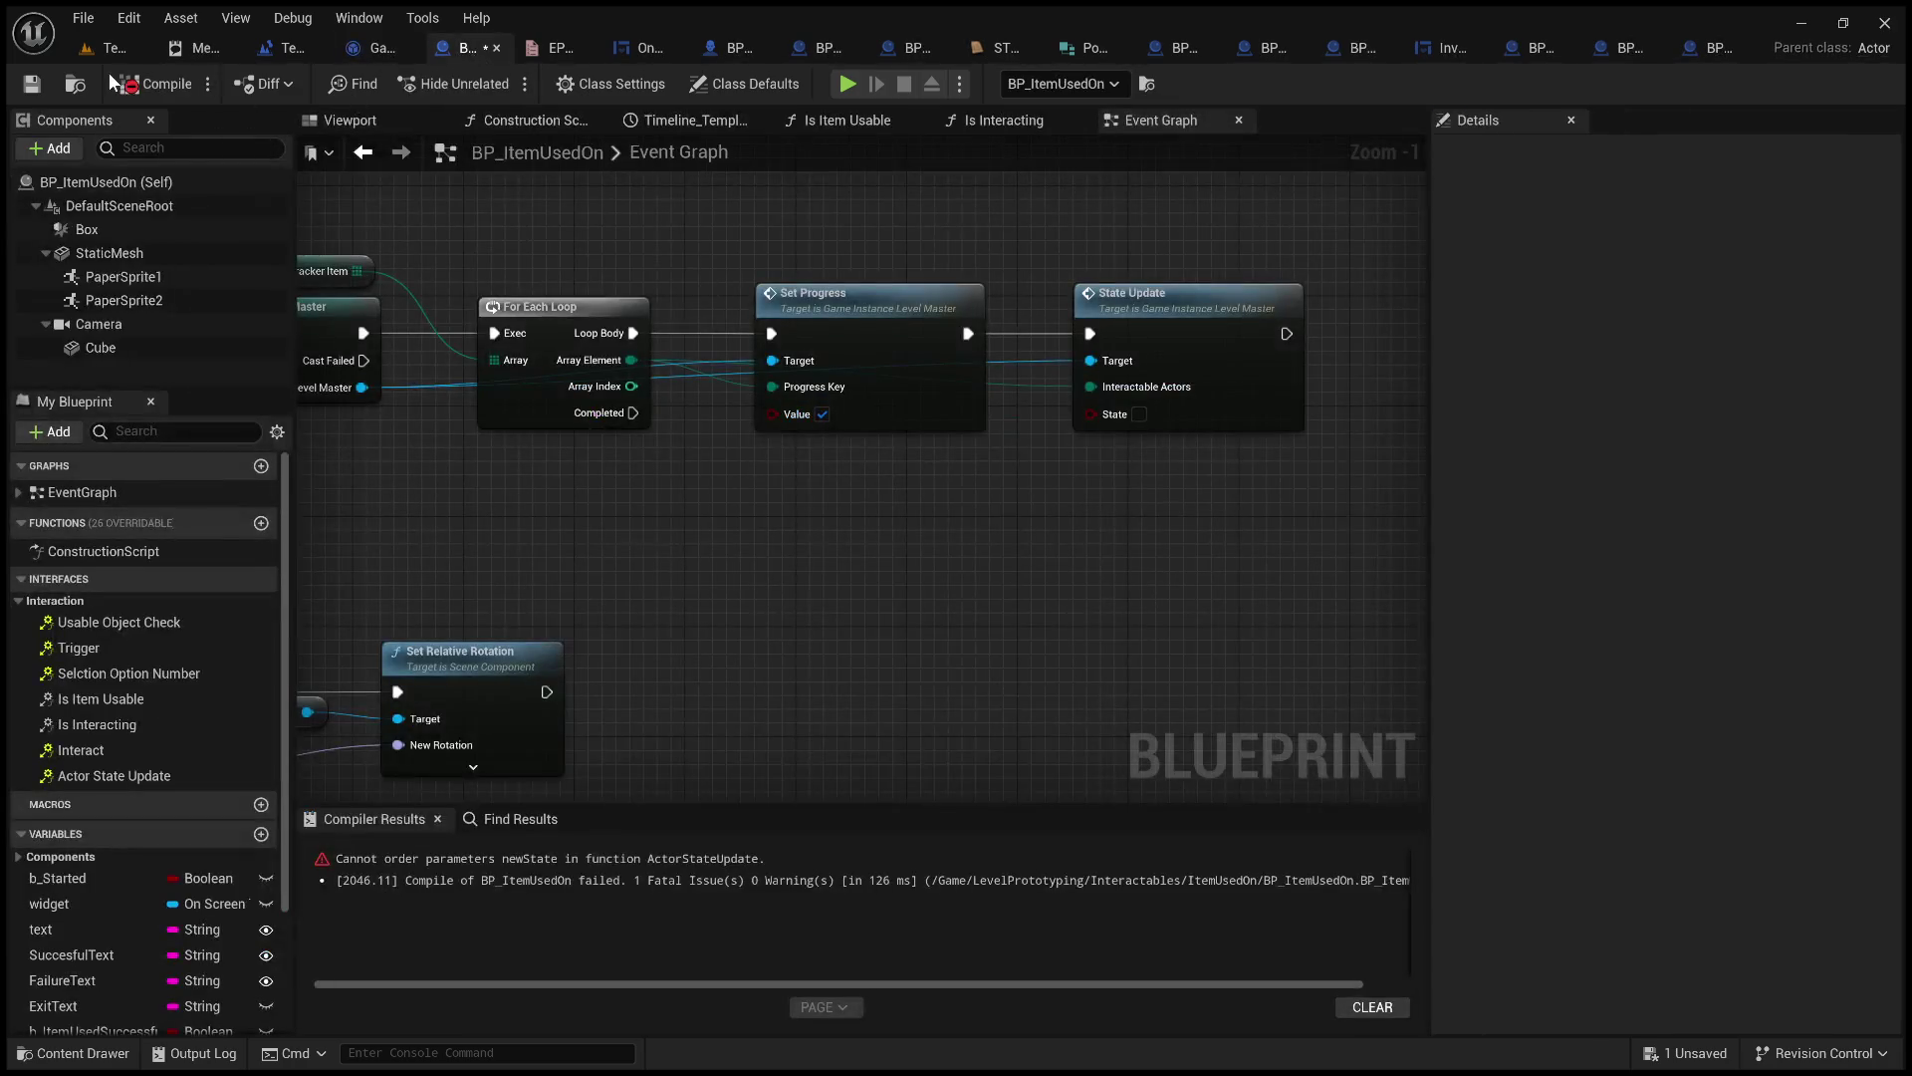
left_click(1140, 414)
left_click(143, 85)
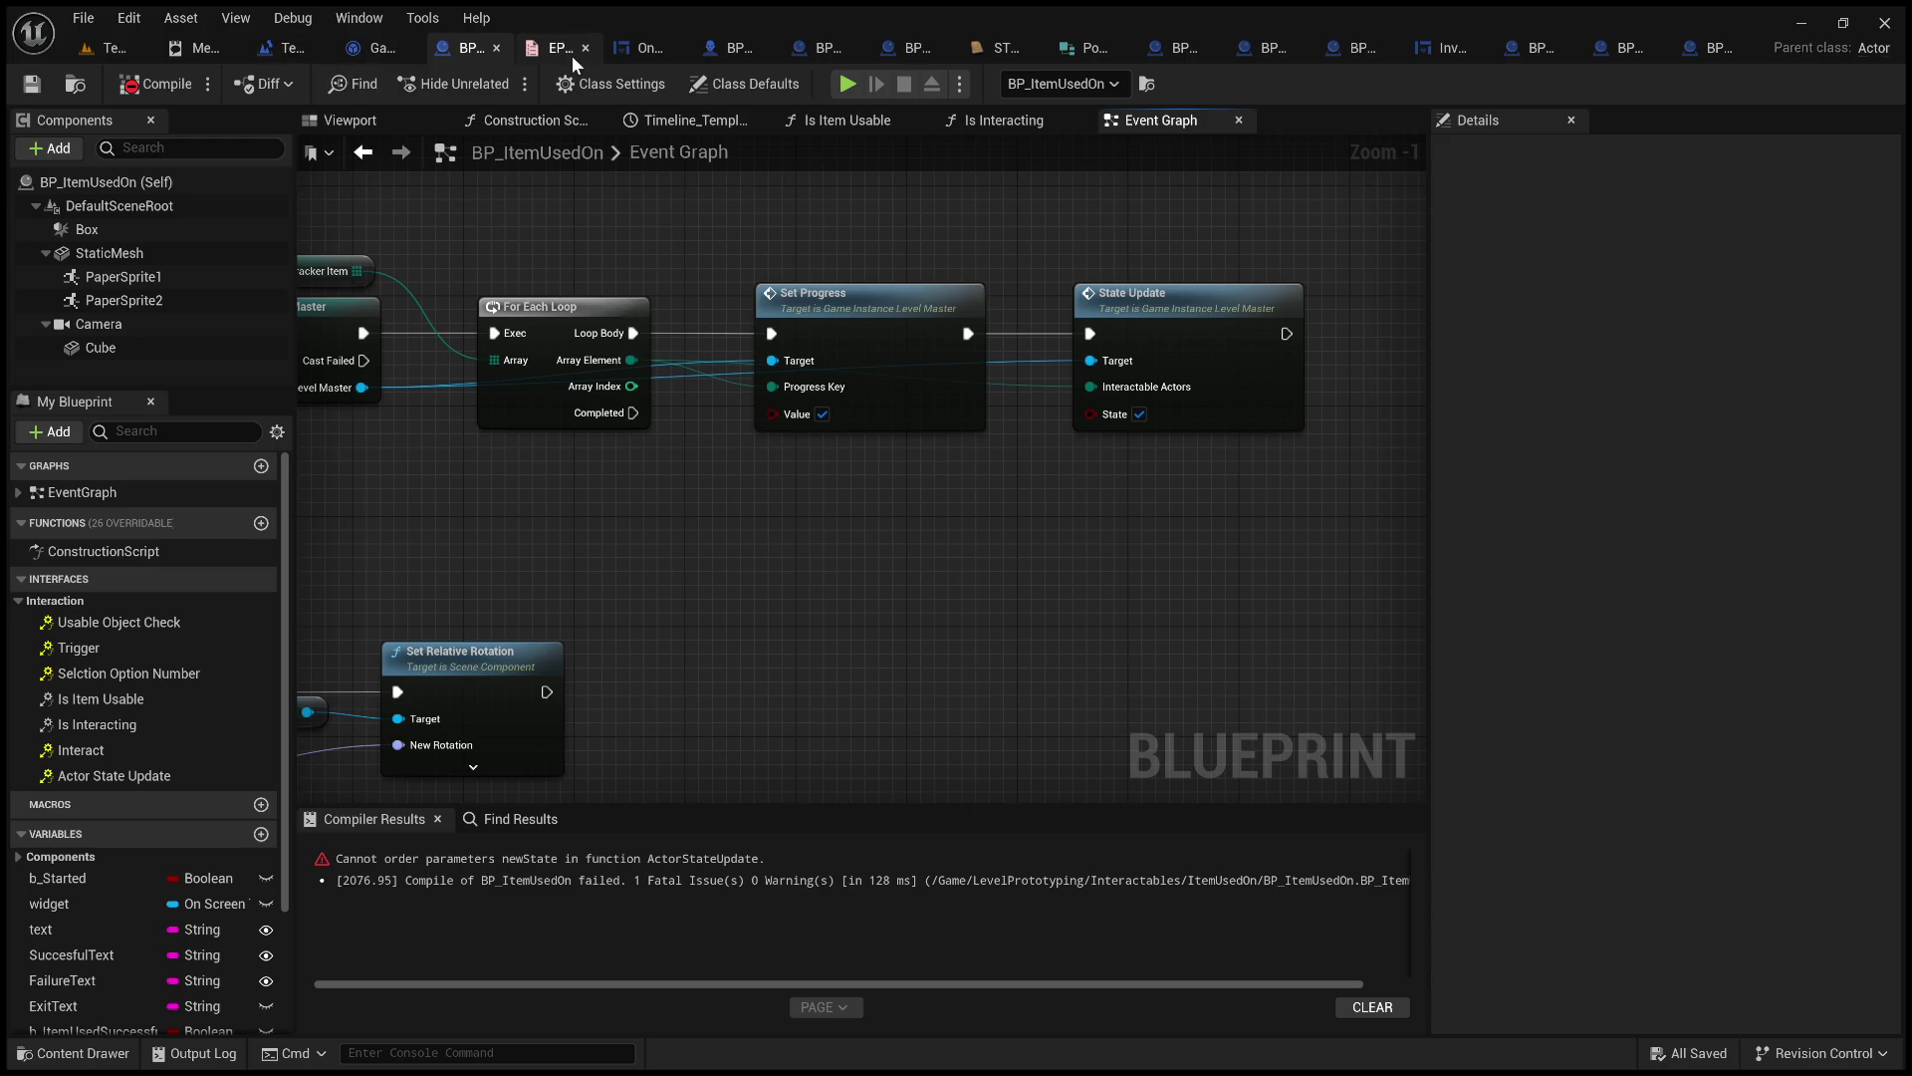
Review the GameInstance State Update function and BP_IS_Light's Actor State Update event, then return to BP_ItemUsedOn.
left_click(352, 46)
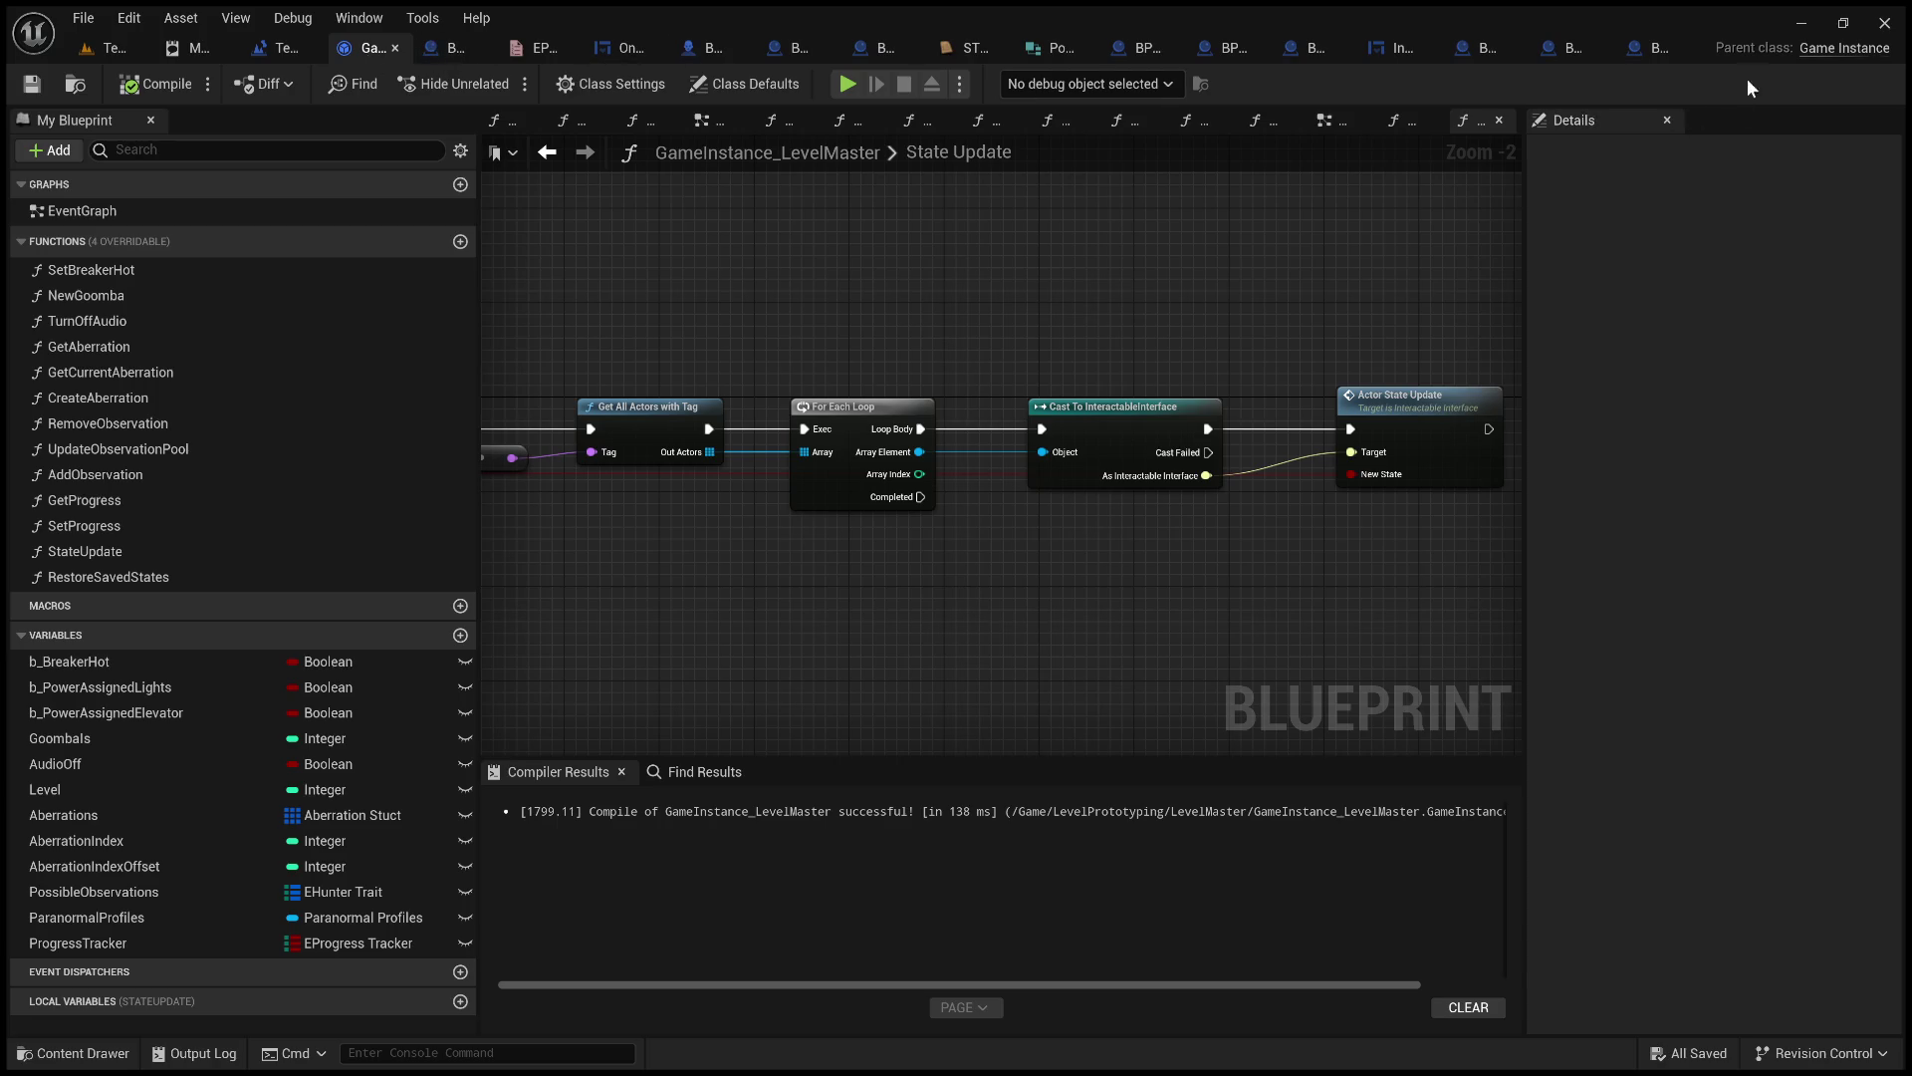
left_click(1647, 51)
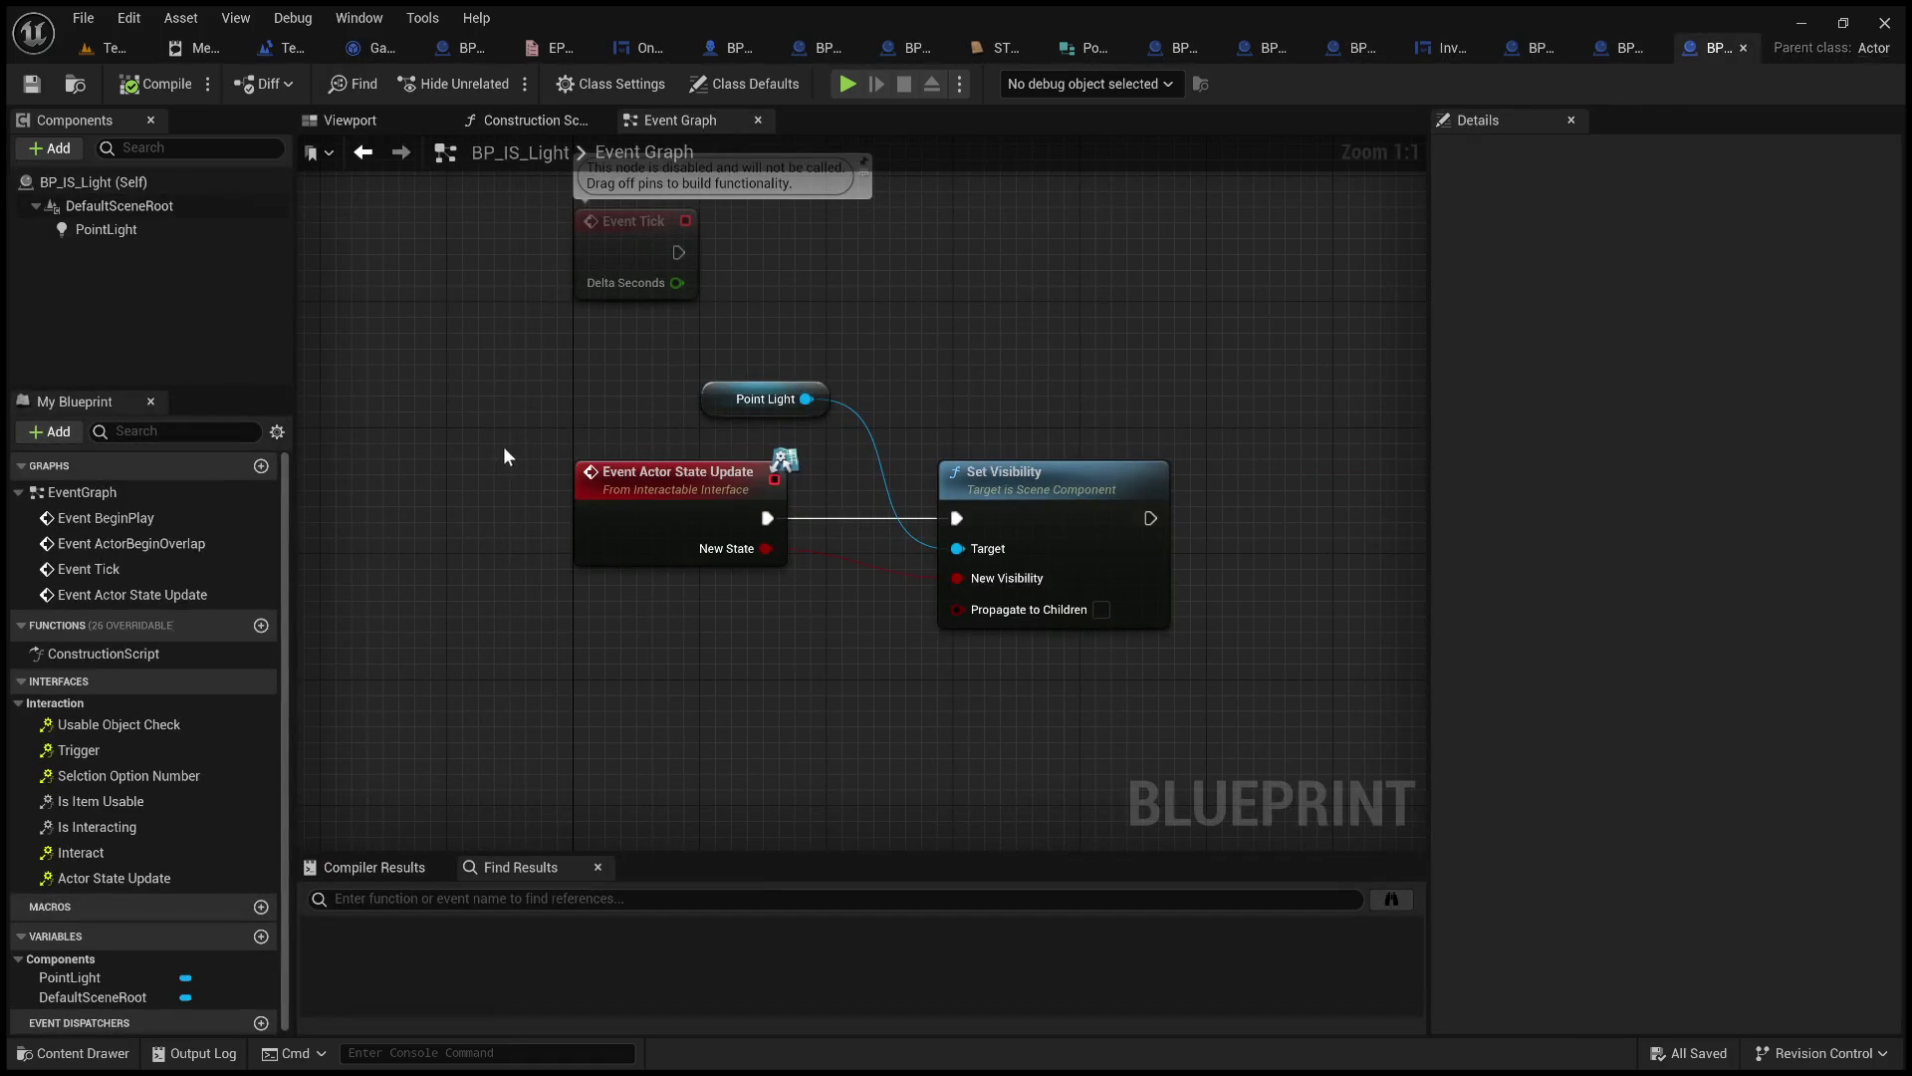
left_click(660, 519)
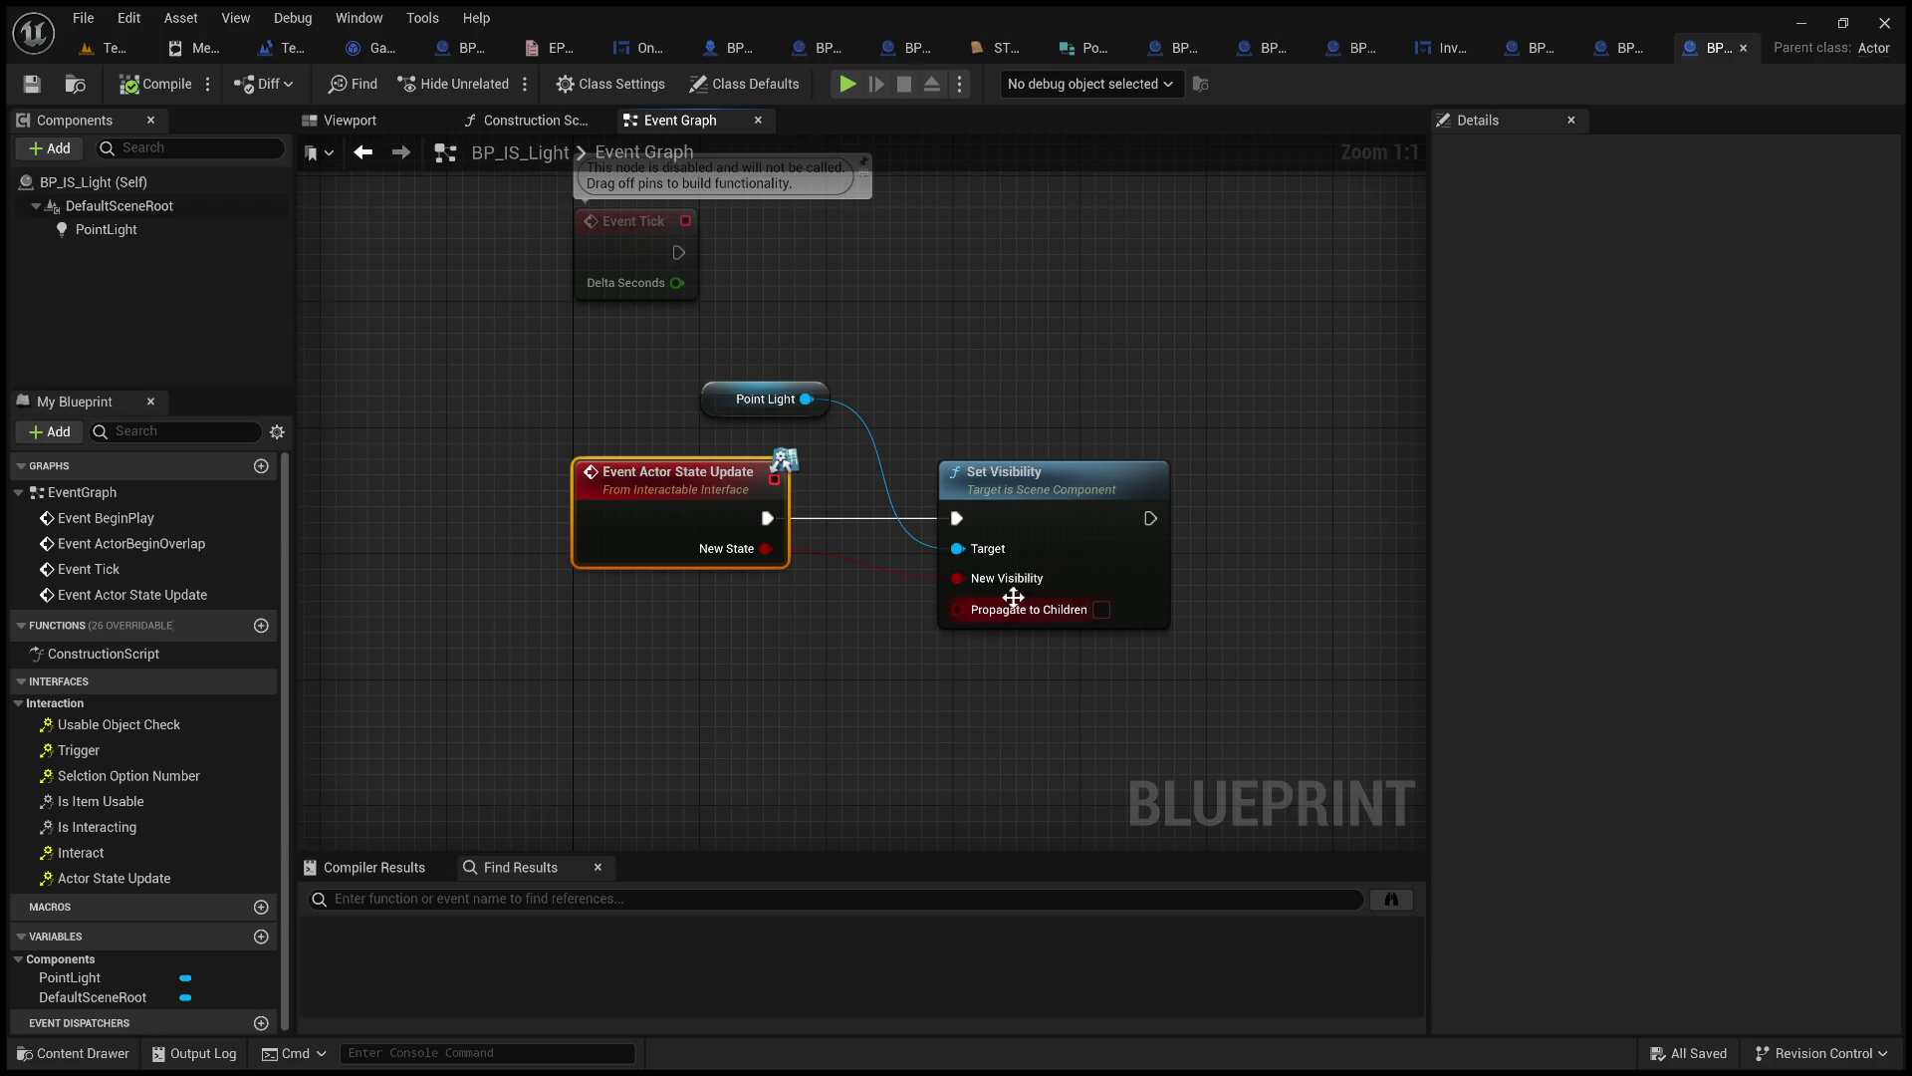
left_click(369, 47)
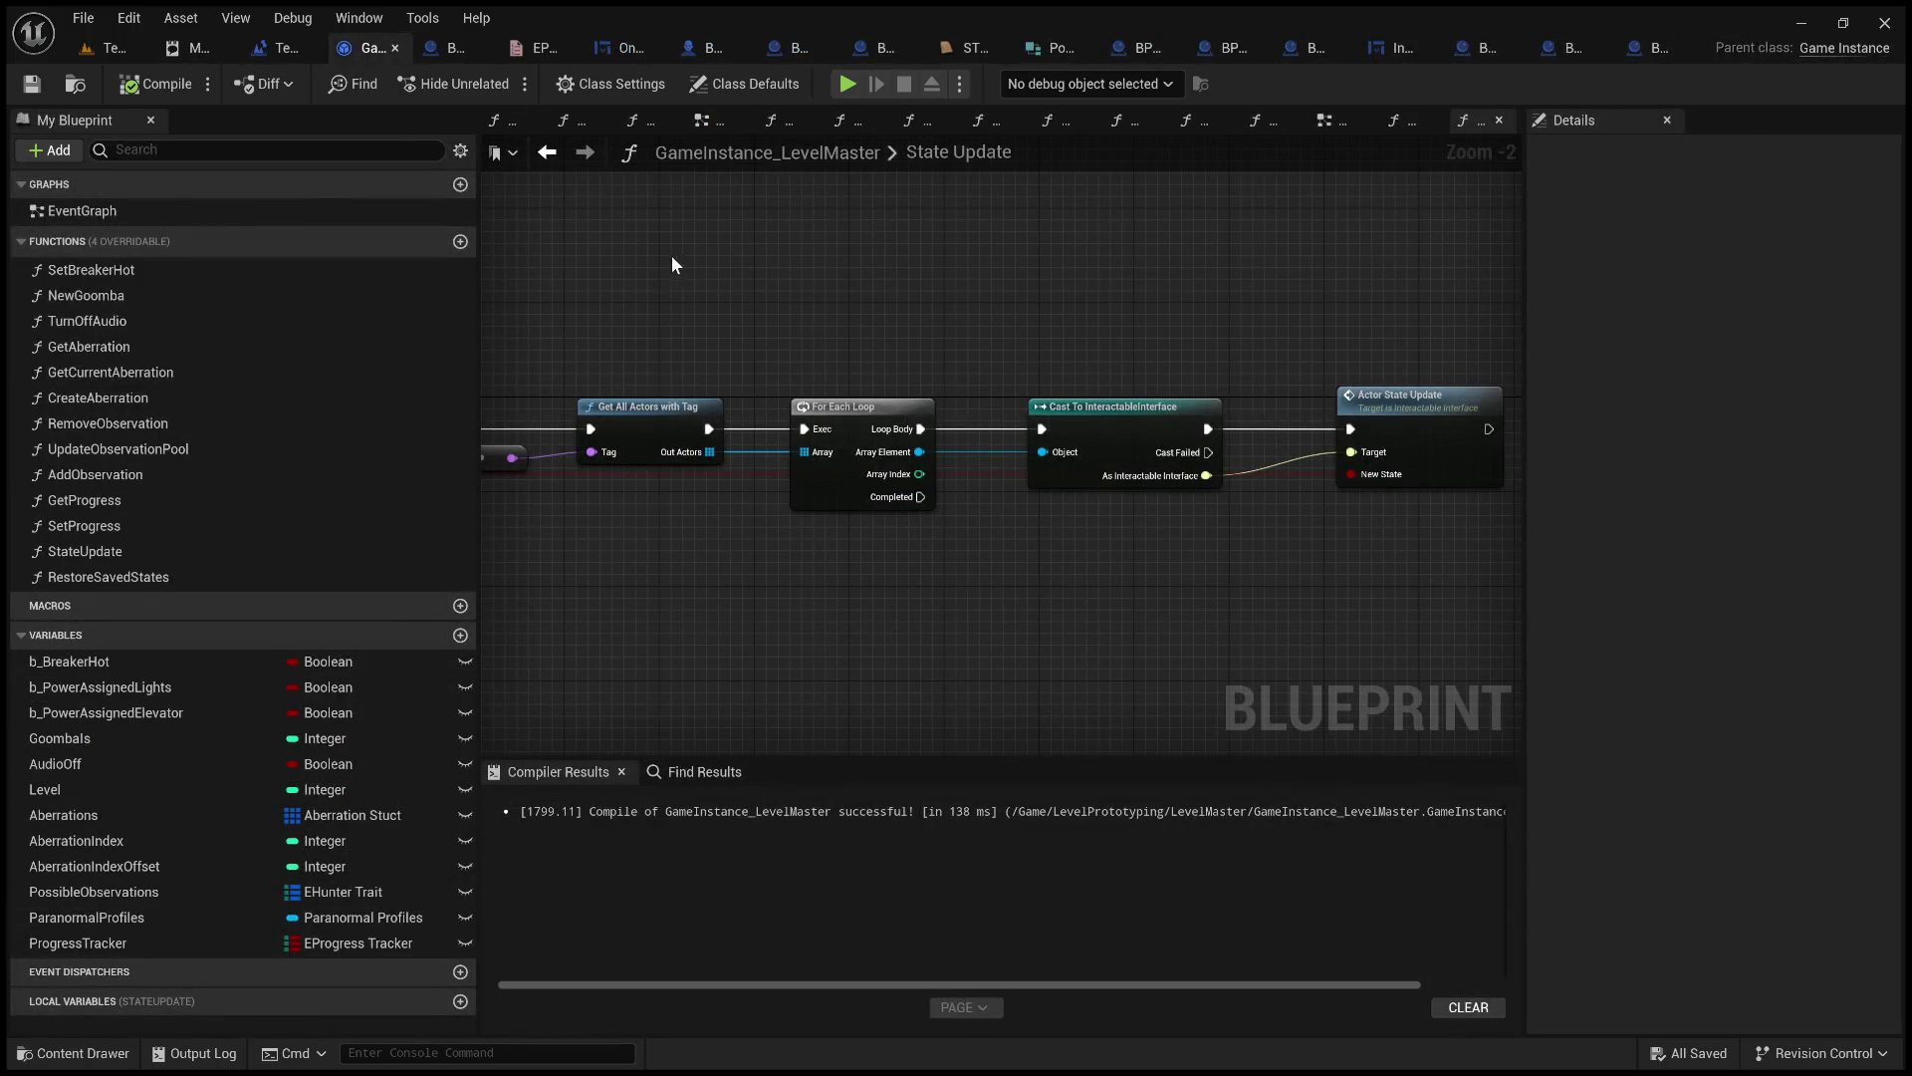
mouse_move(838, 317)
left_mouse_down()
mouse_move(781, 316)
mouse_move(1248, 290)
left_mouse_up()
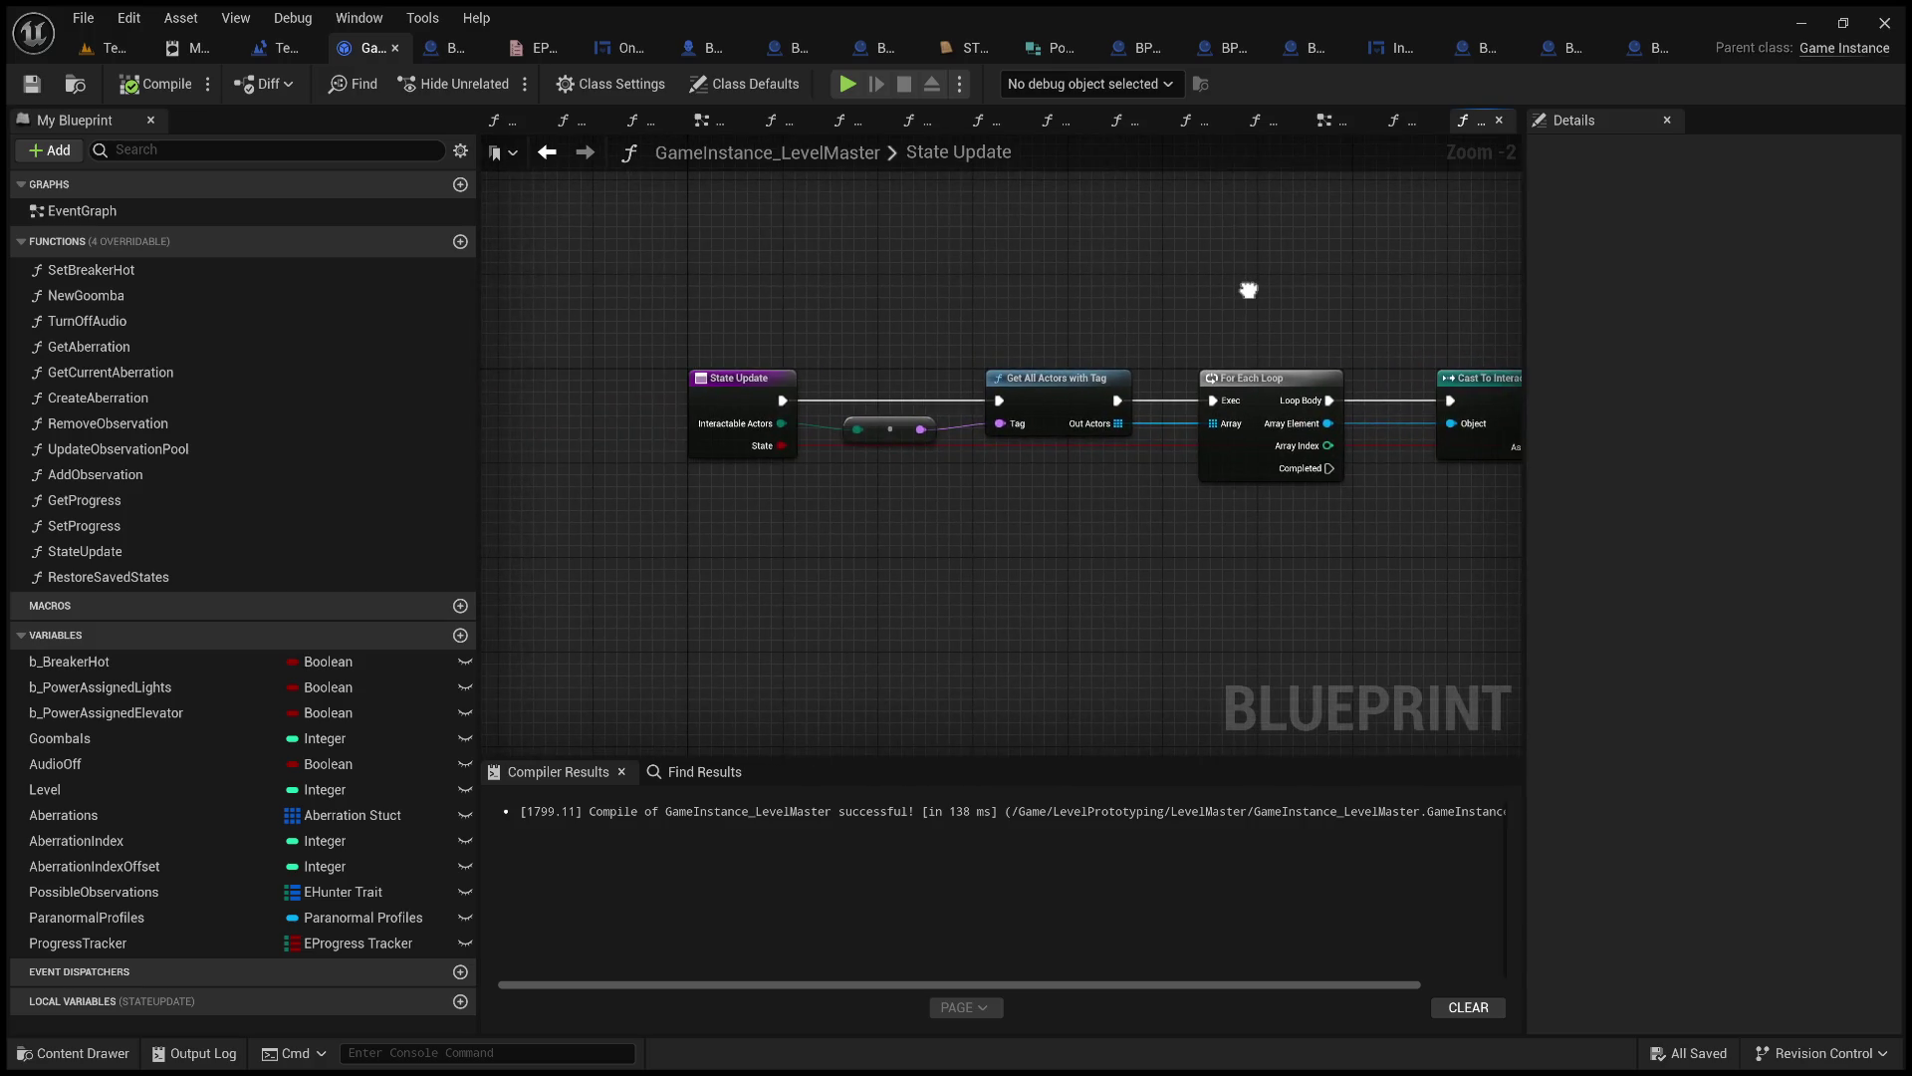
scroll(1124, 334, "up", 2)
mouse_move(1124, 333)
left_mouse_down()
mouse_move(553, 312)
mouse_move(194, 356)
mouse_move(726, 376)
left_mouse_up()
left_click(454, 50)
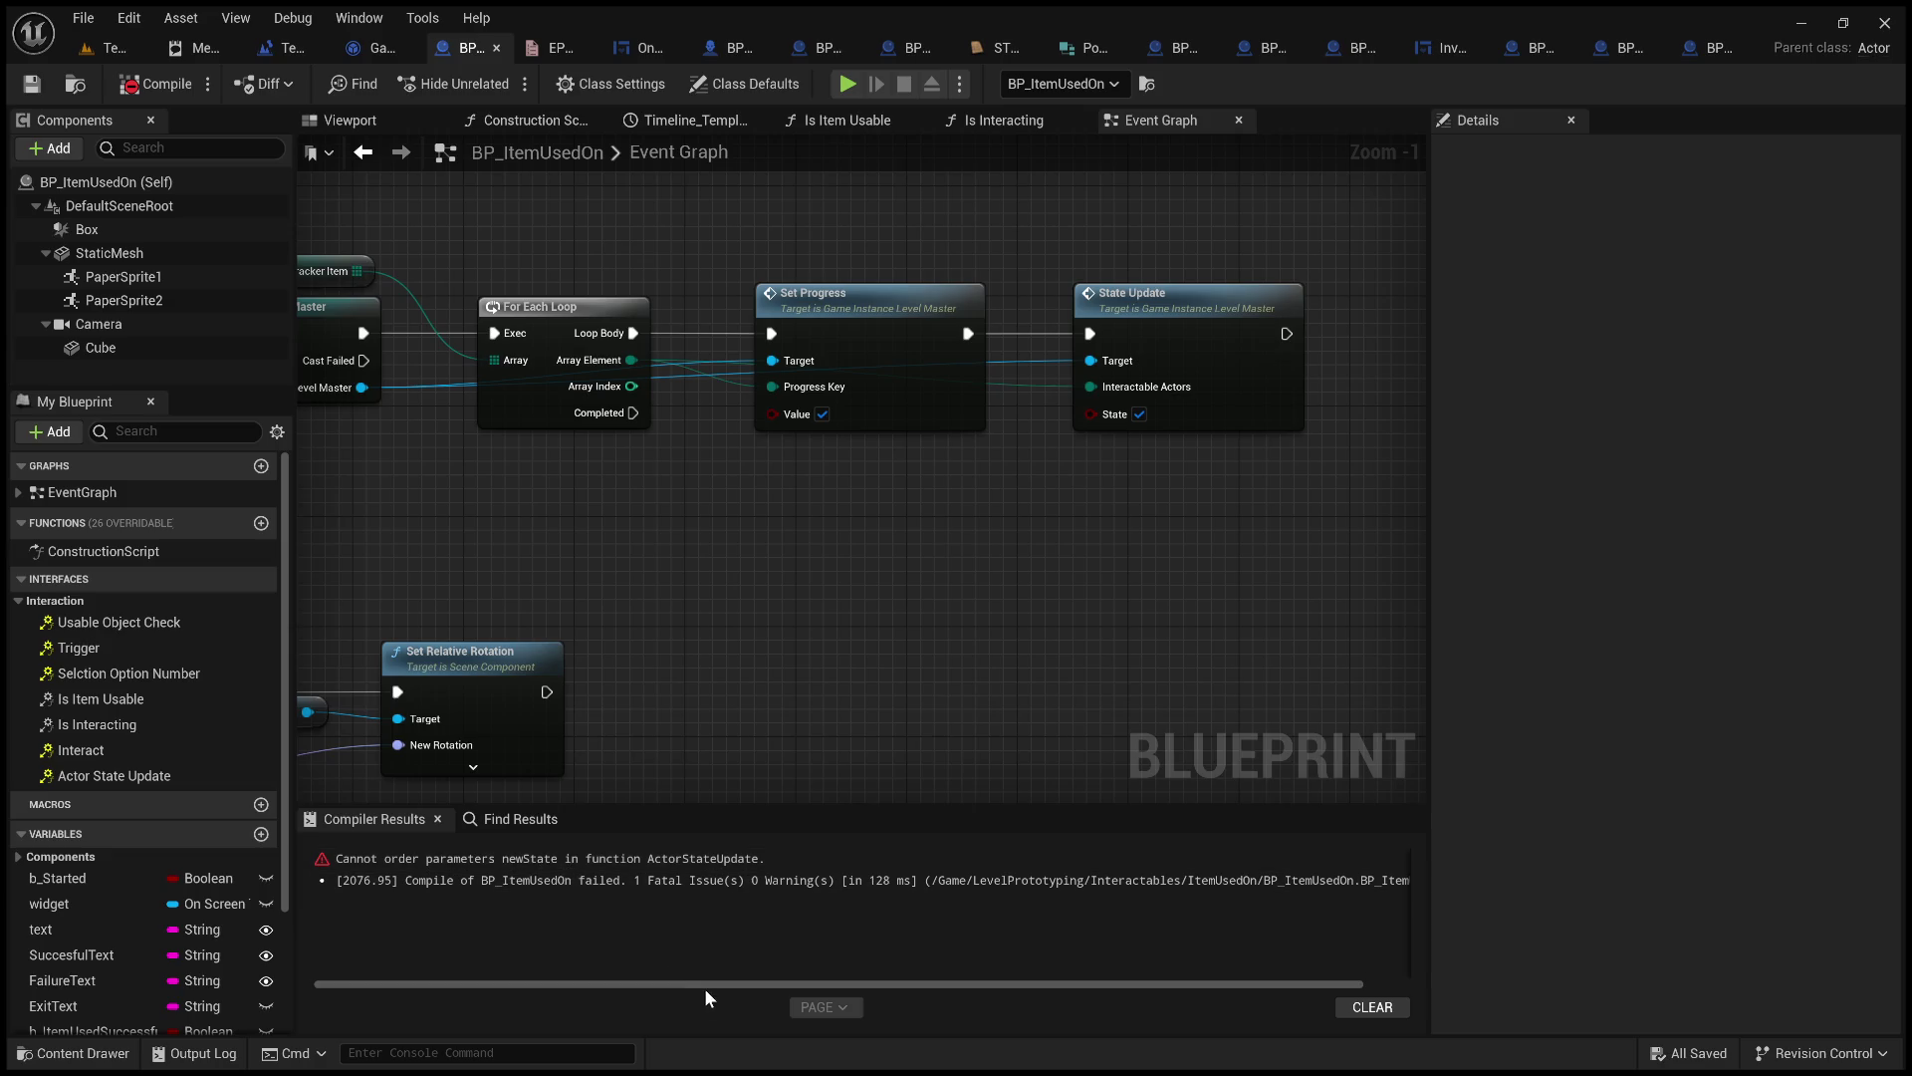
Select the newState ordering error and the State Update node, then view the GameInstance_LevelMaster function.
left_click(572, 859)
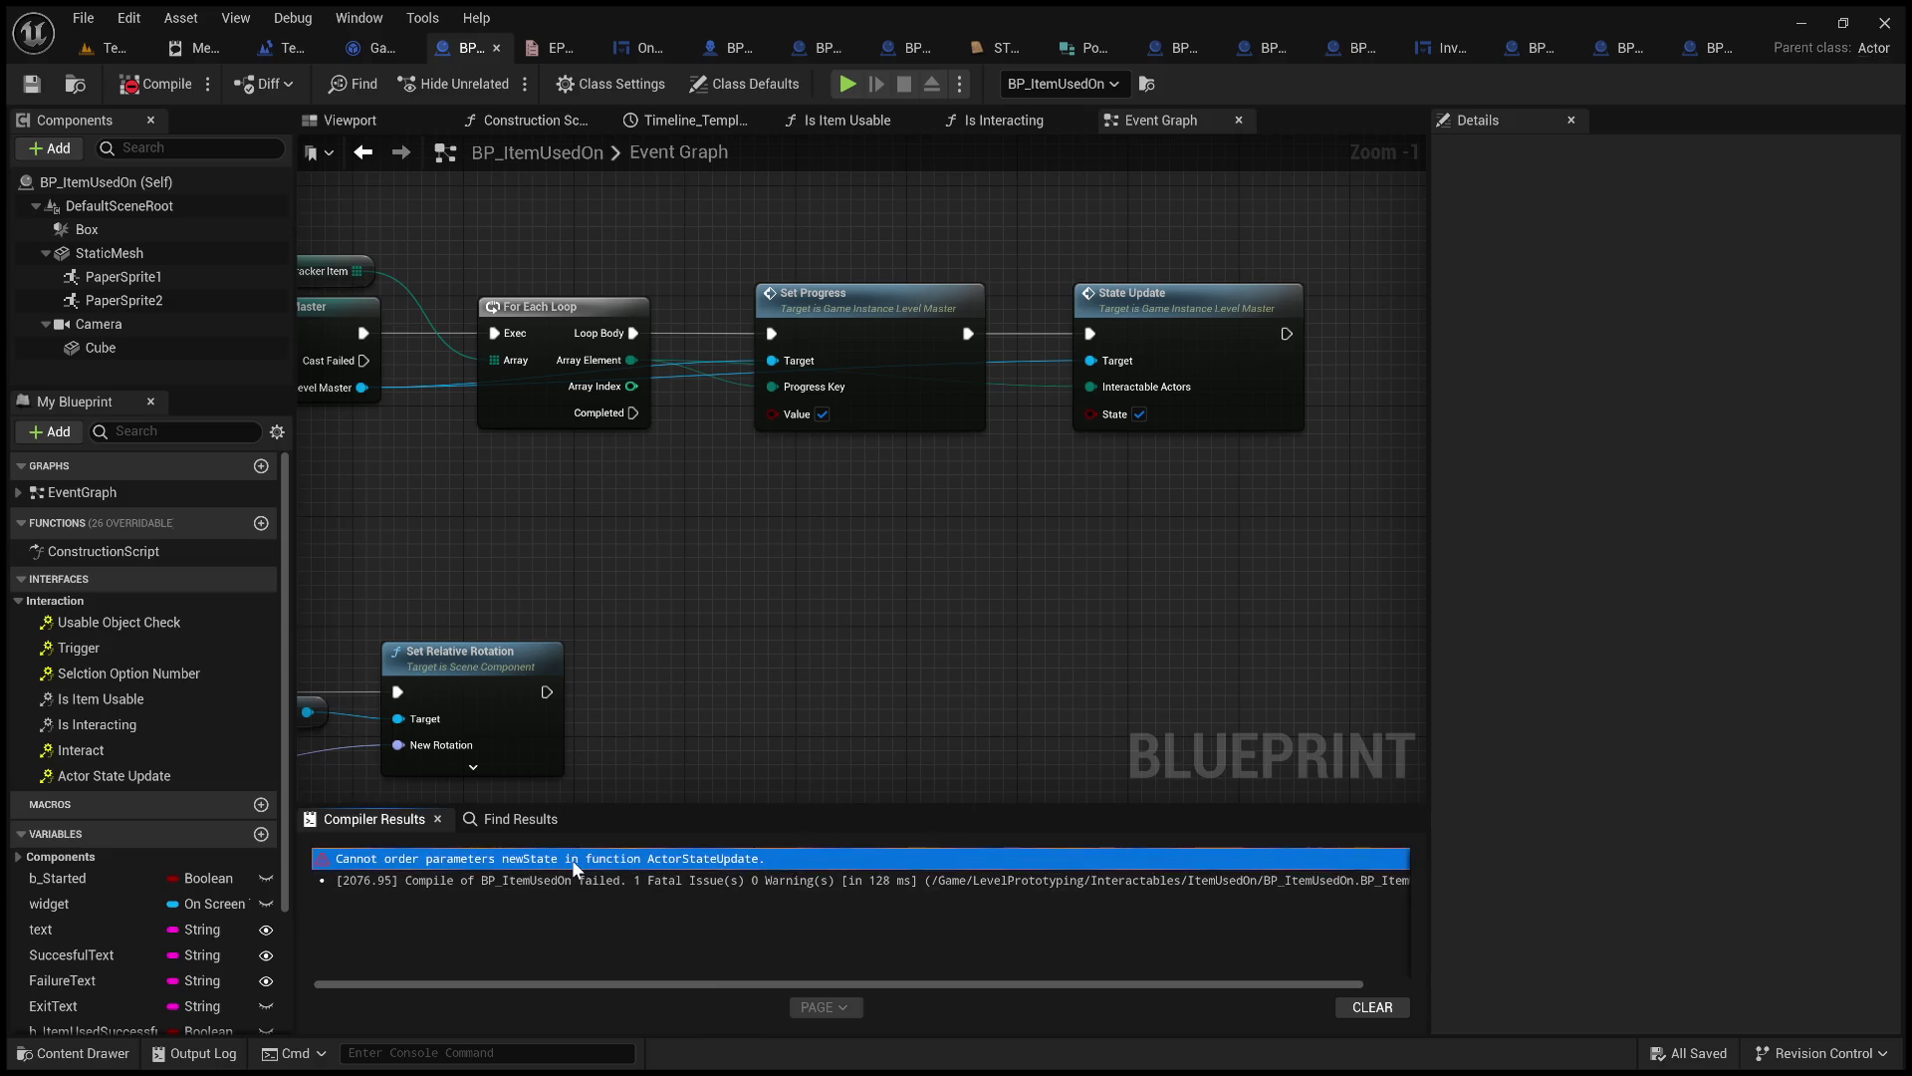
left_click(911, 671)
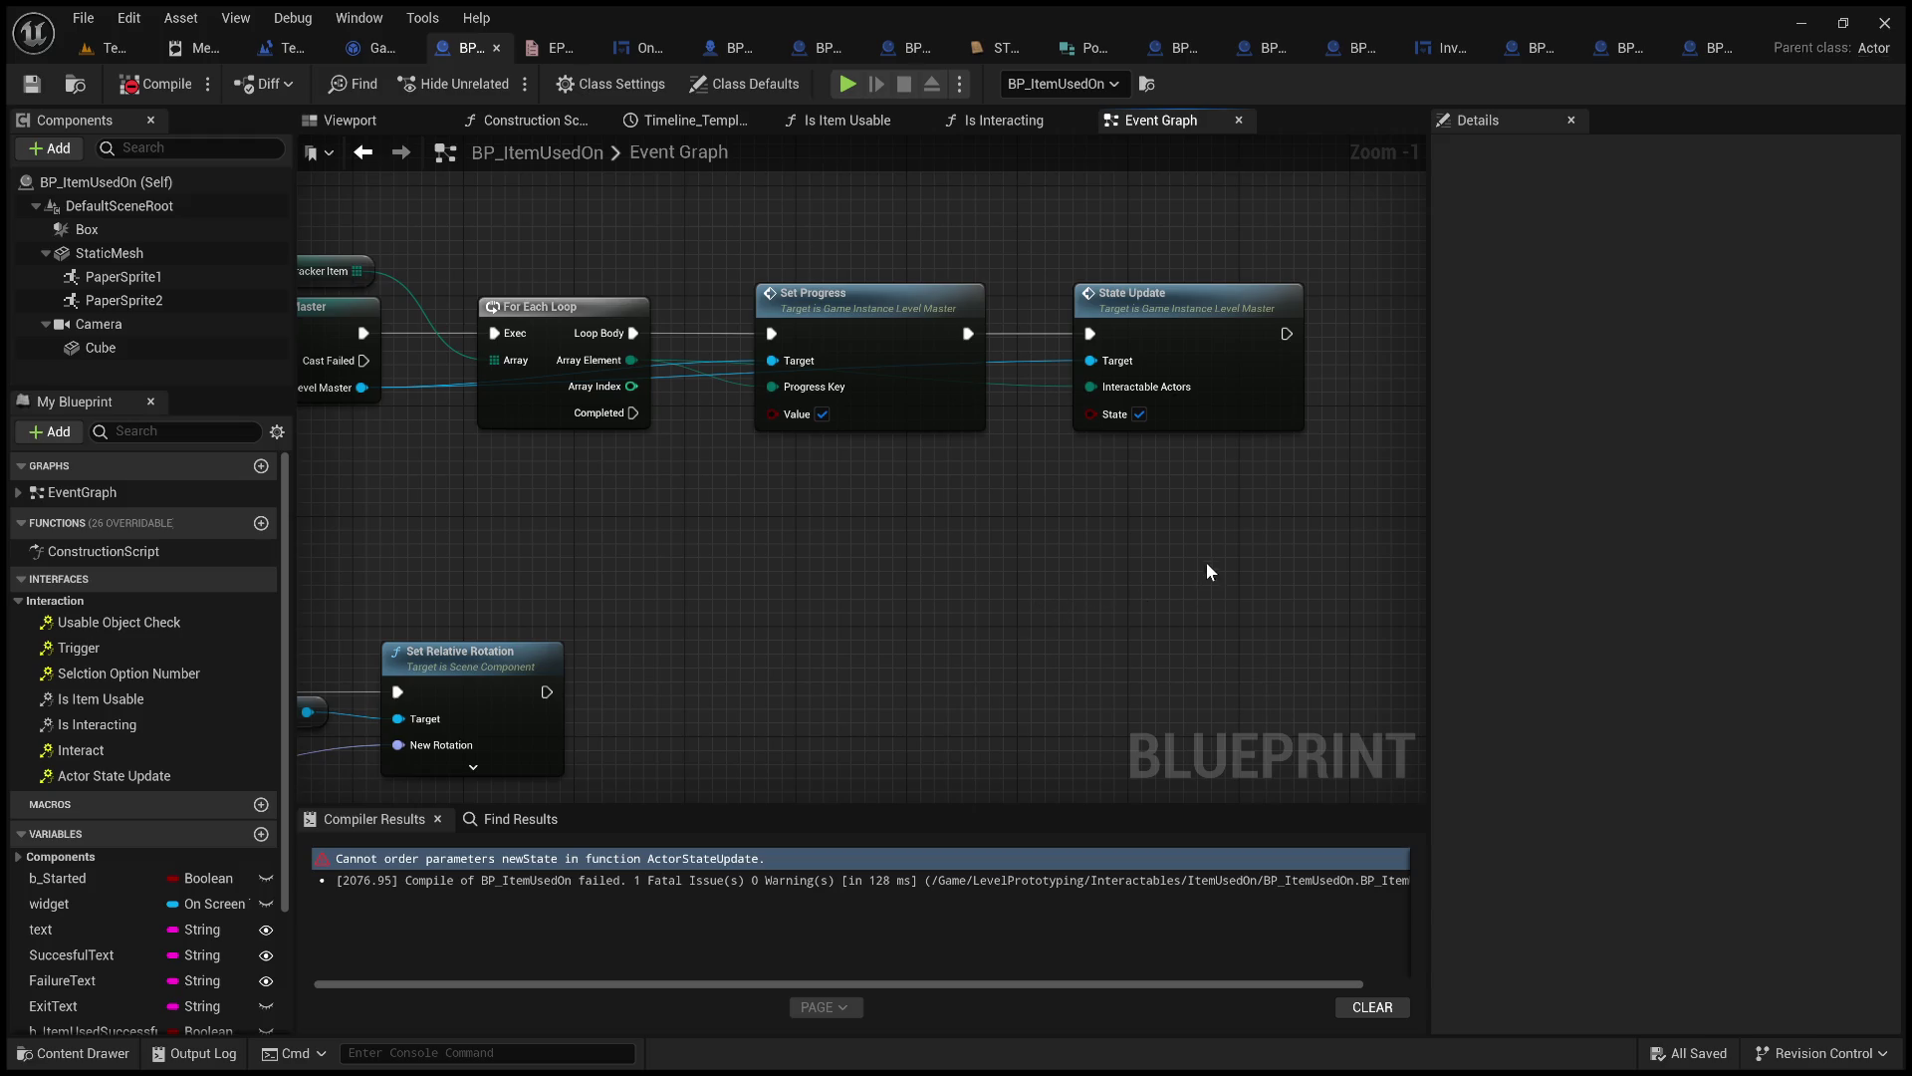
left_click(1181, 334)
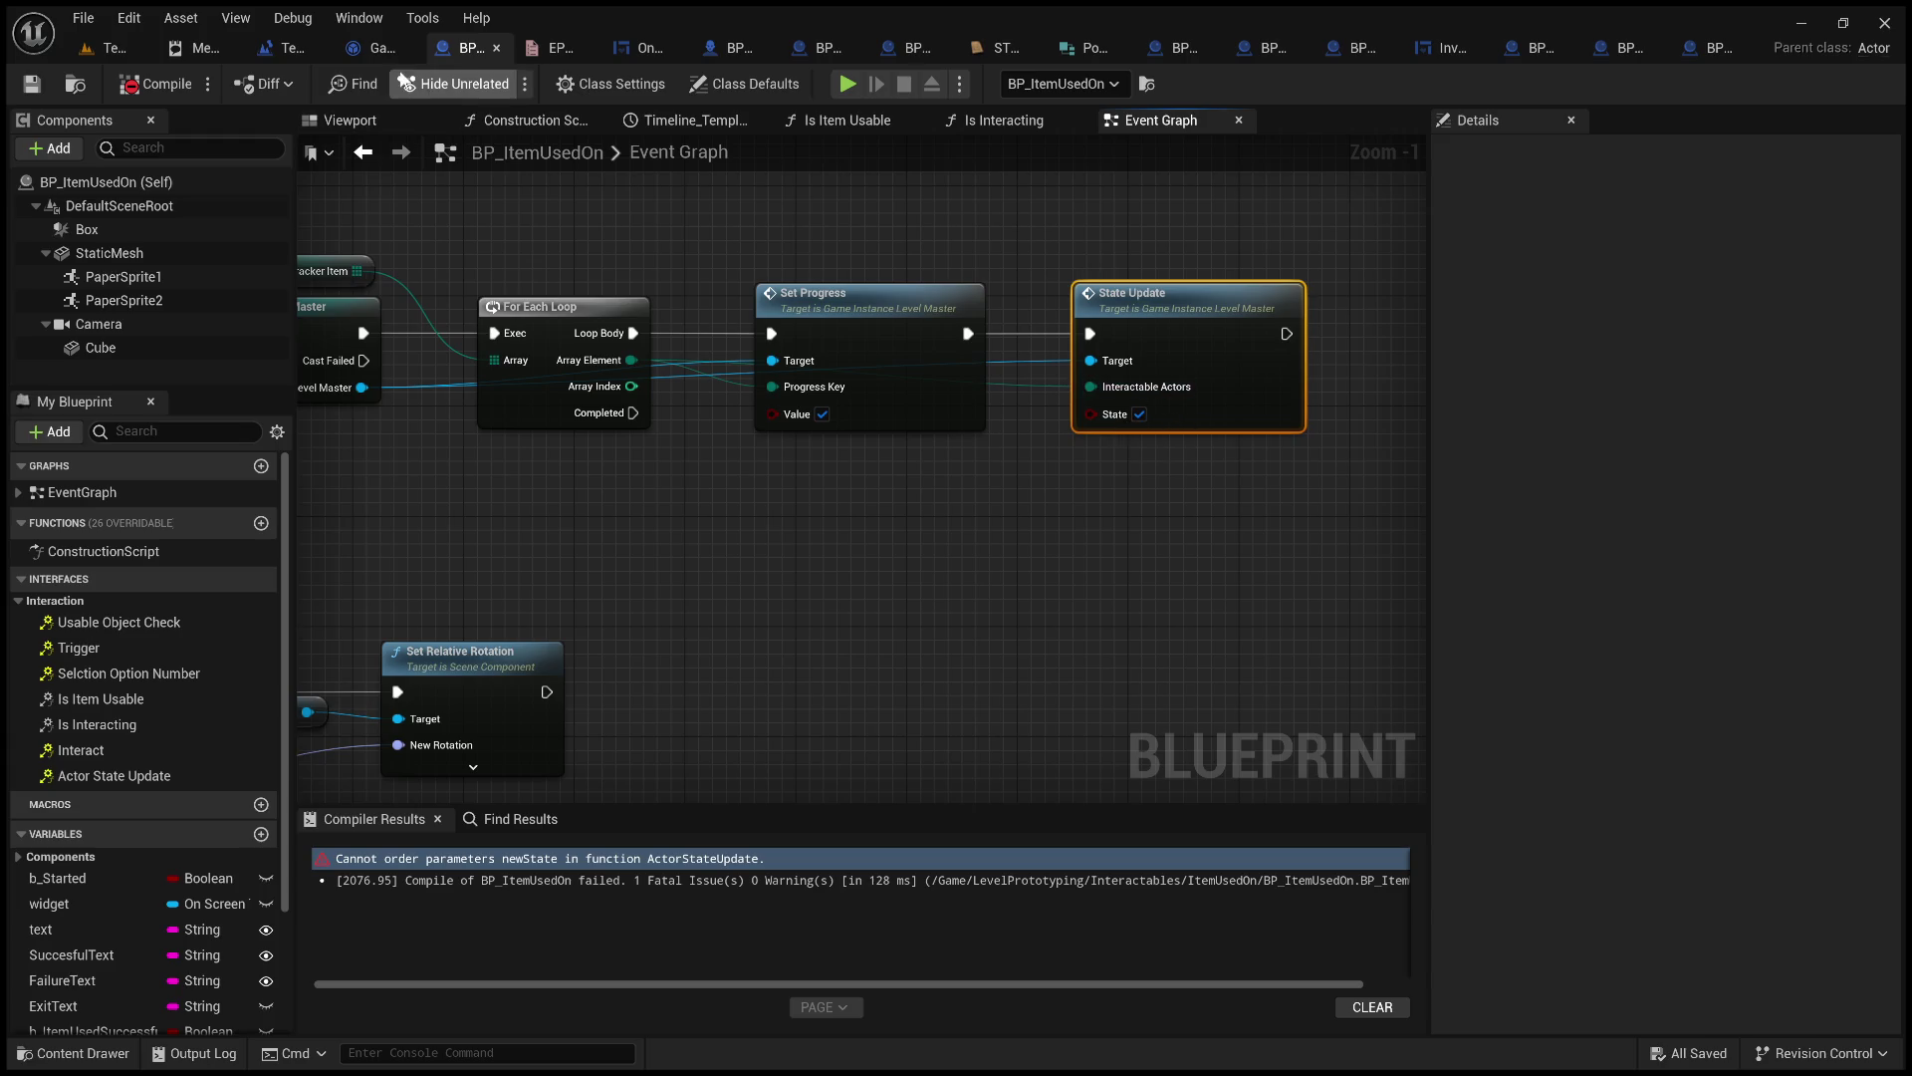
left_click(360, 50)
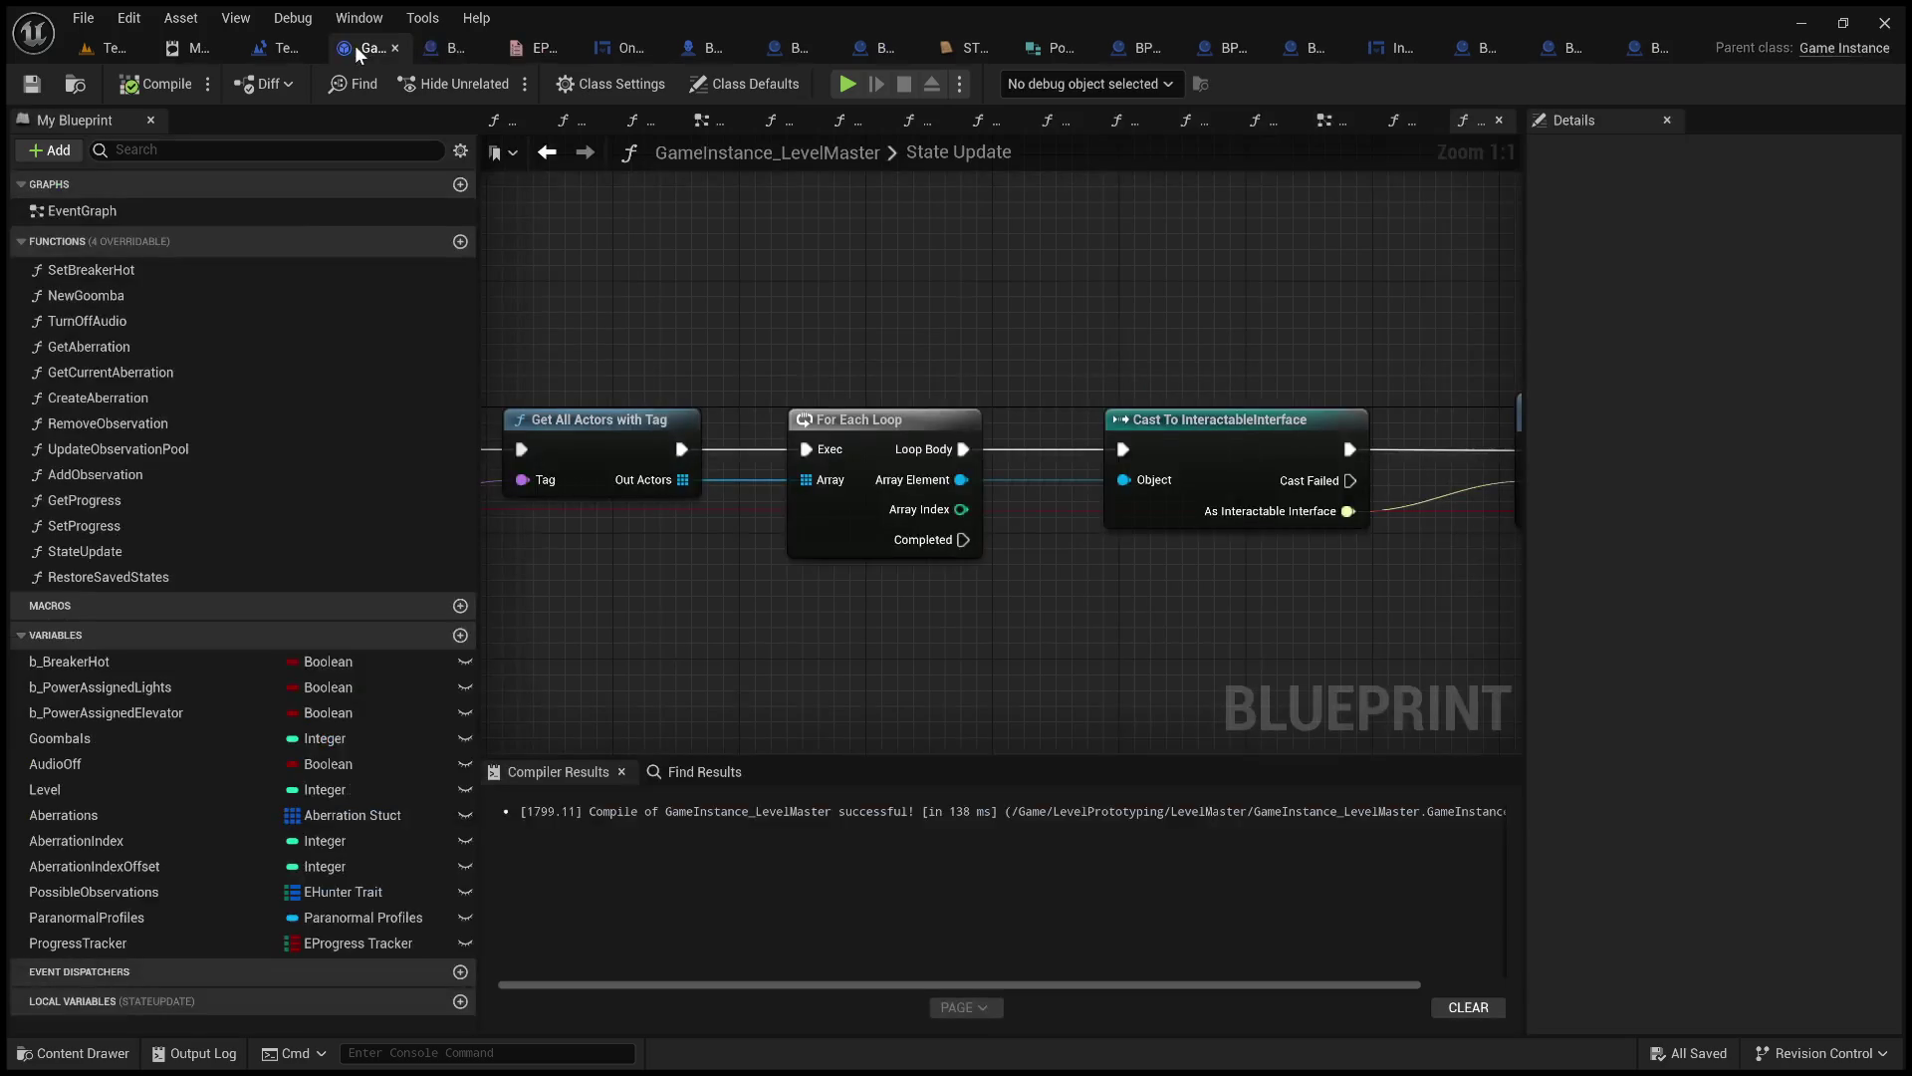
Locate and select the Actor State Update call, then view BP_IS_Light's event graph.
left_click_drag(760, 251, 1484, 251)
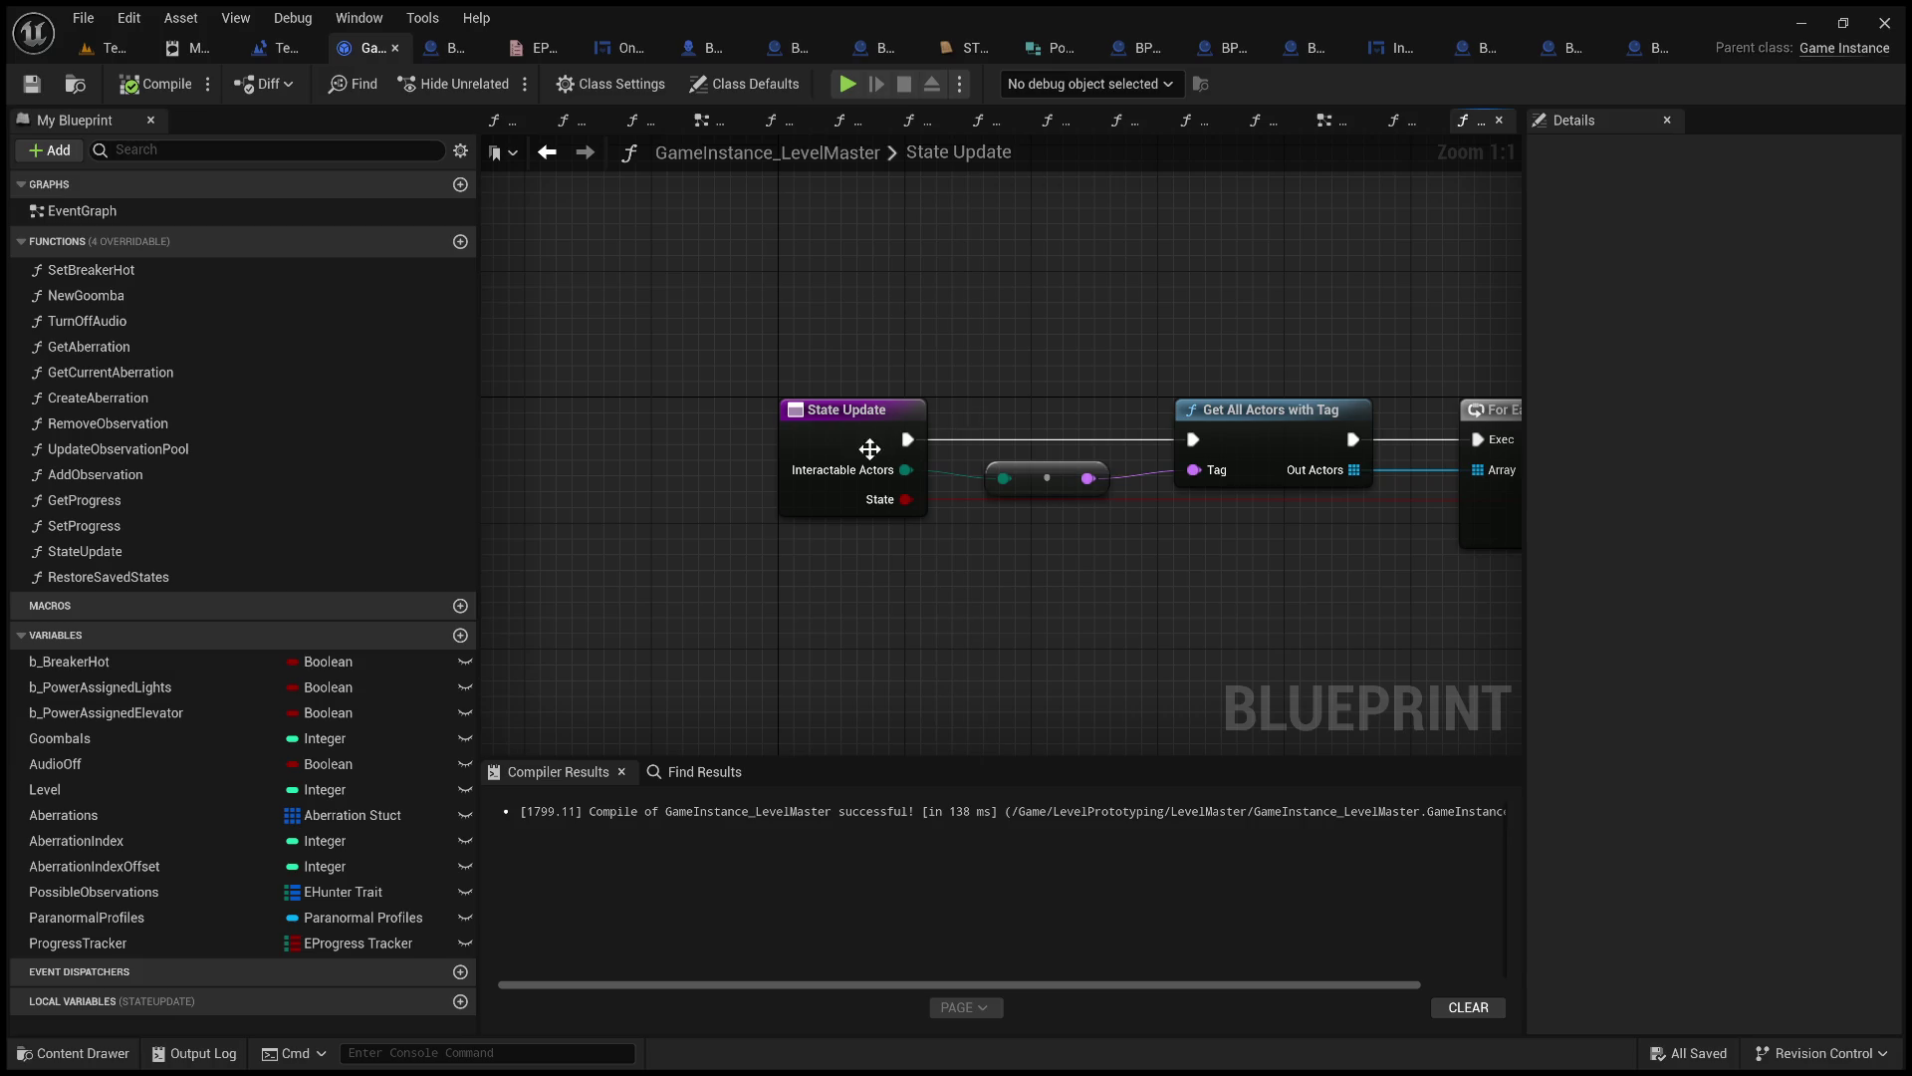
mouse_move(1138, 328)
left_mouse_down()
mouse_move(288, 218)
mouse_move(1125, 214)
mouse_move(801, 214)
mouse_move(1016, 214)
left_mouse_up()
left_click_drag(1031, 431, 486, 415)
left_click_drag(939, 406, 487, 499)
left_click(1089, 395)
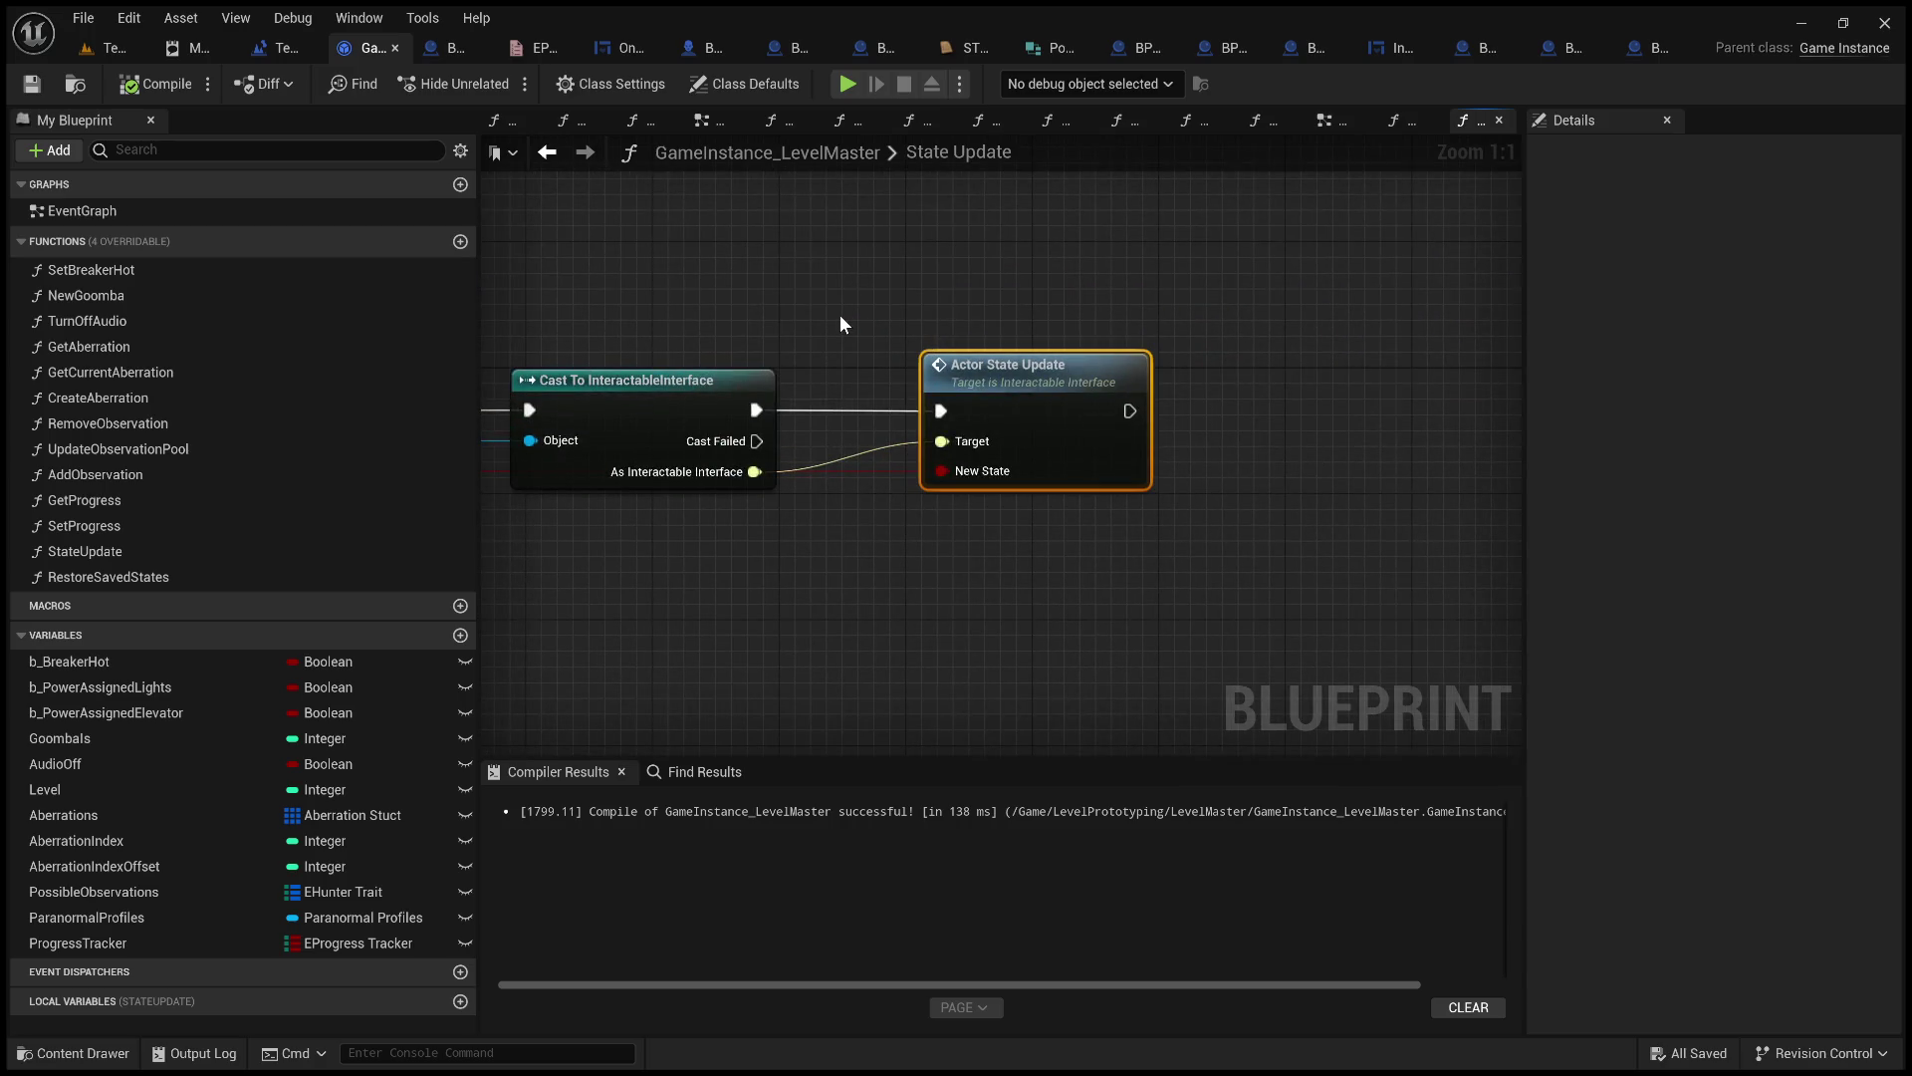
left_click(448, 50)
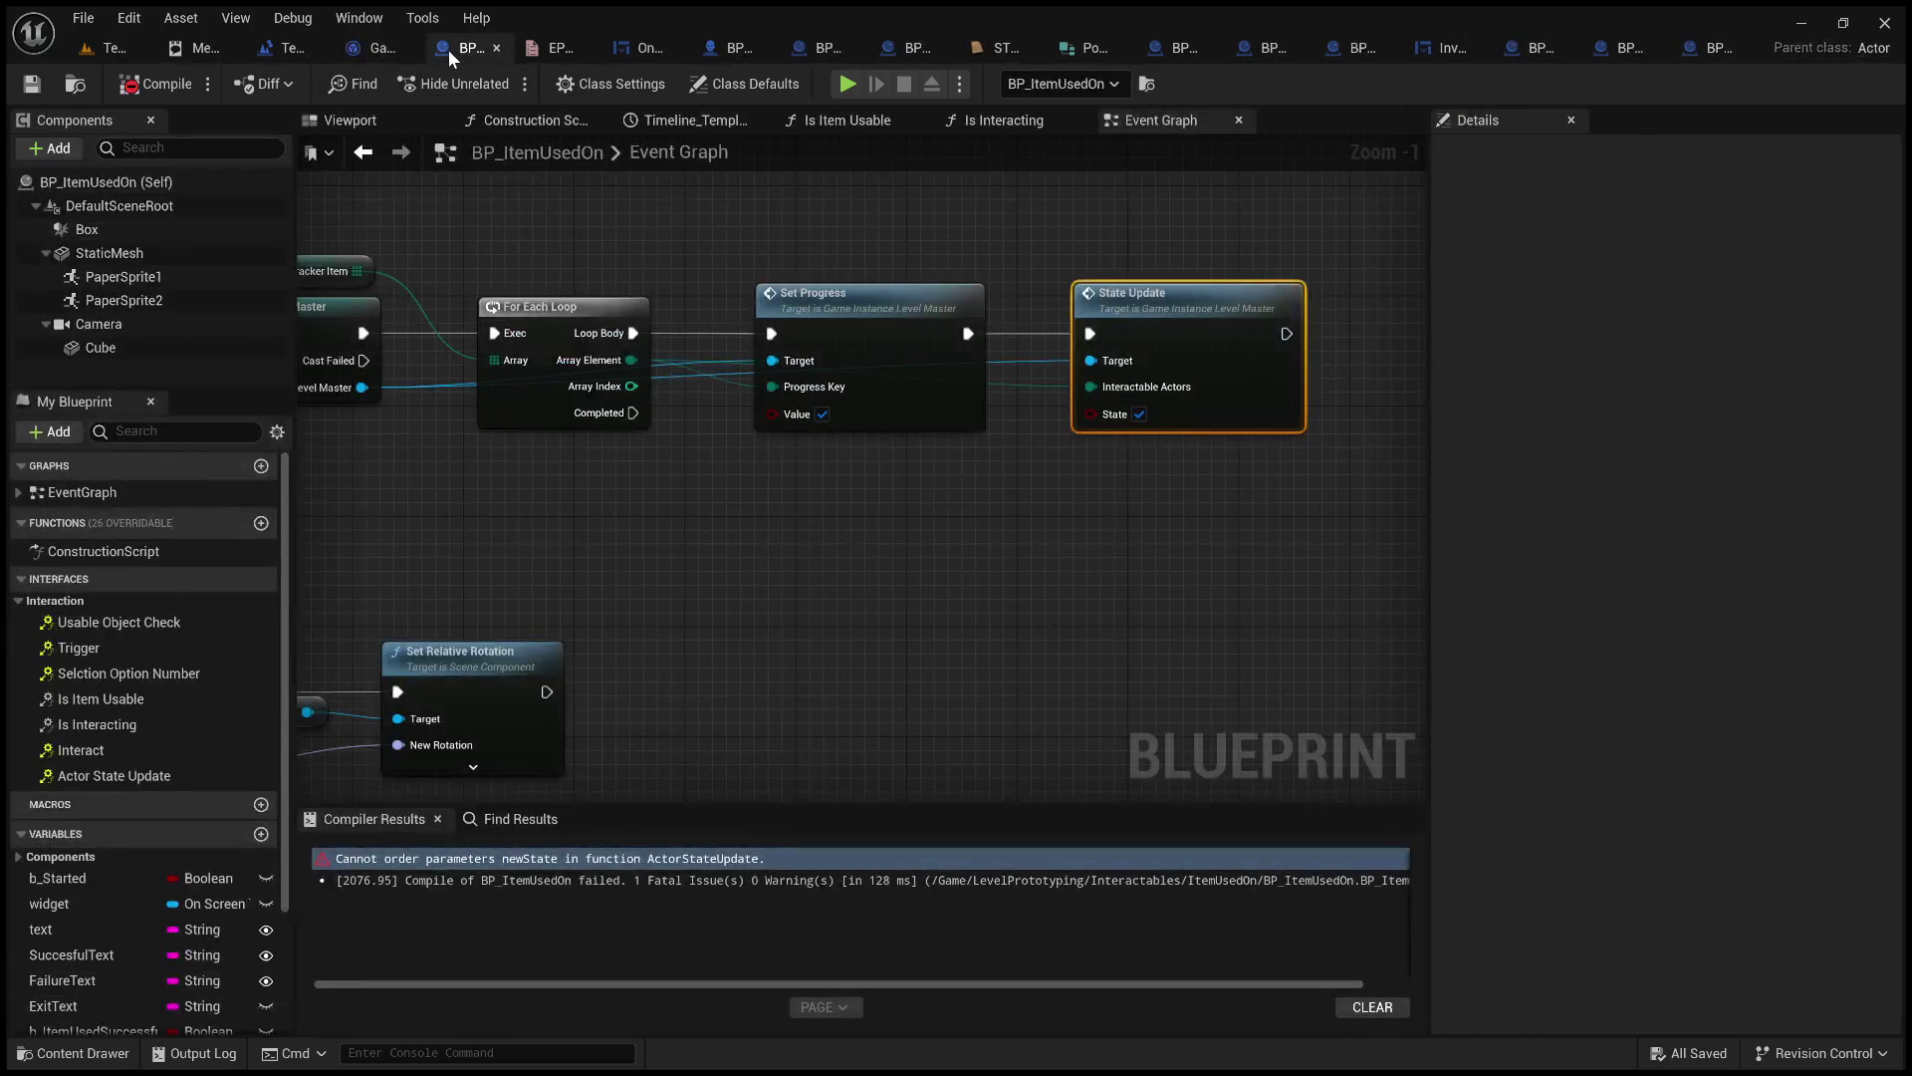
left_click(1717, 48)
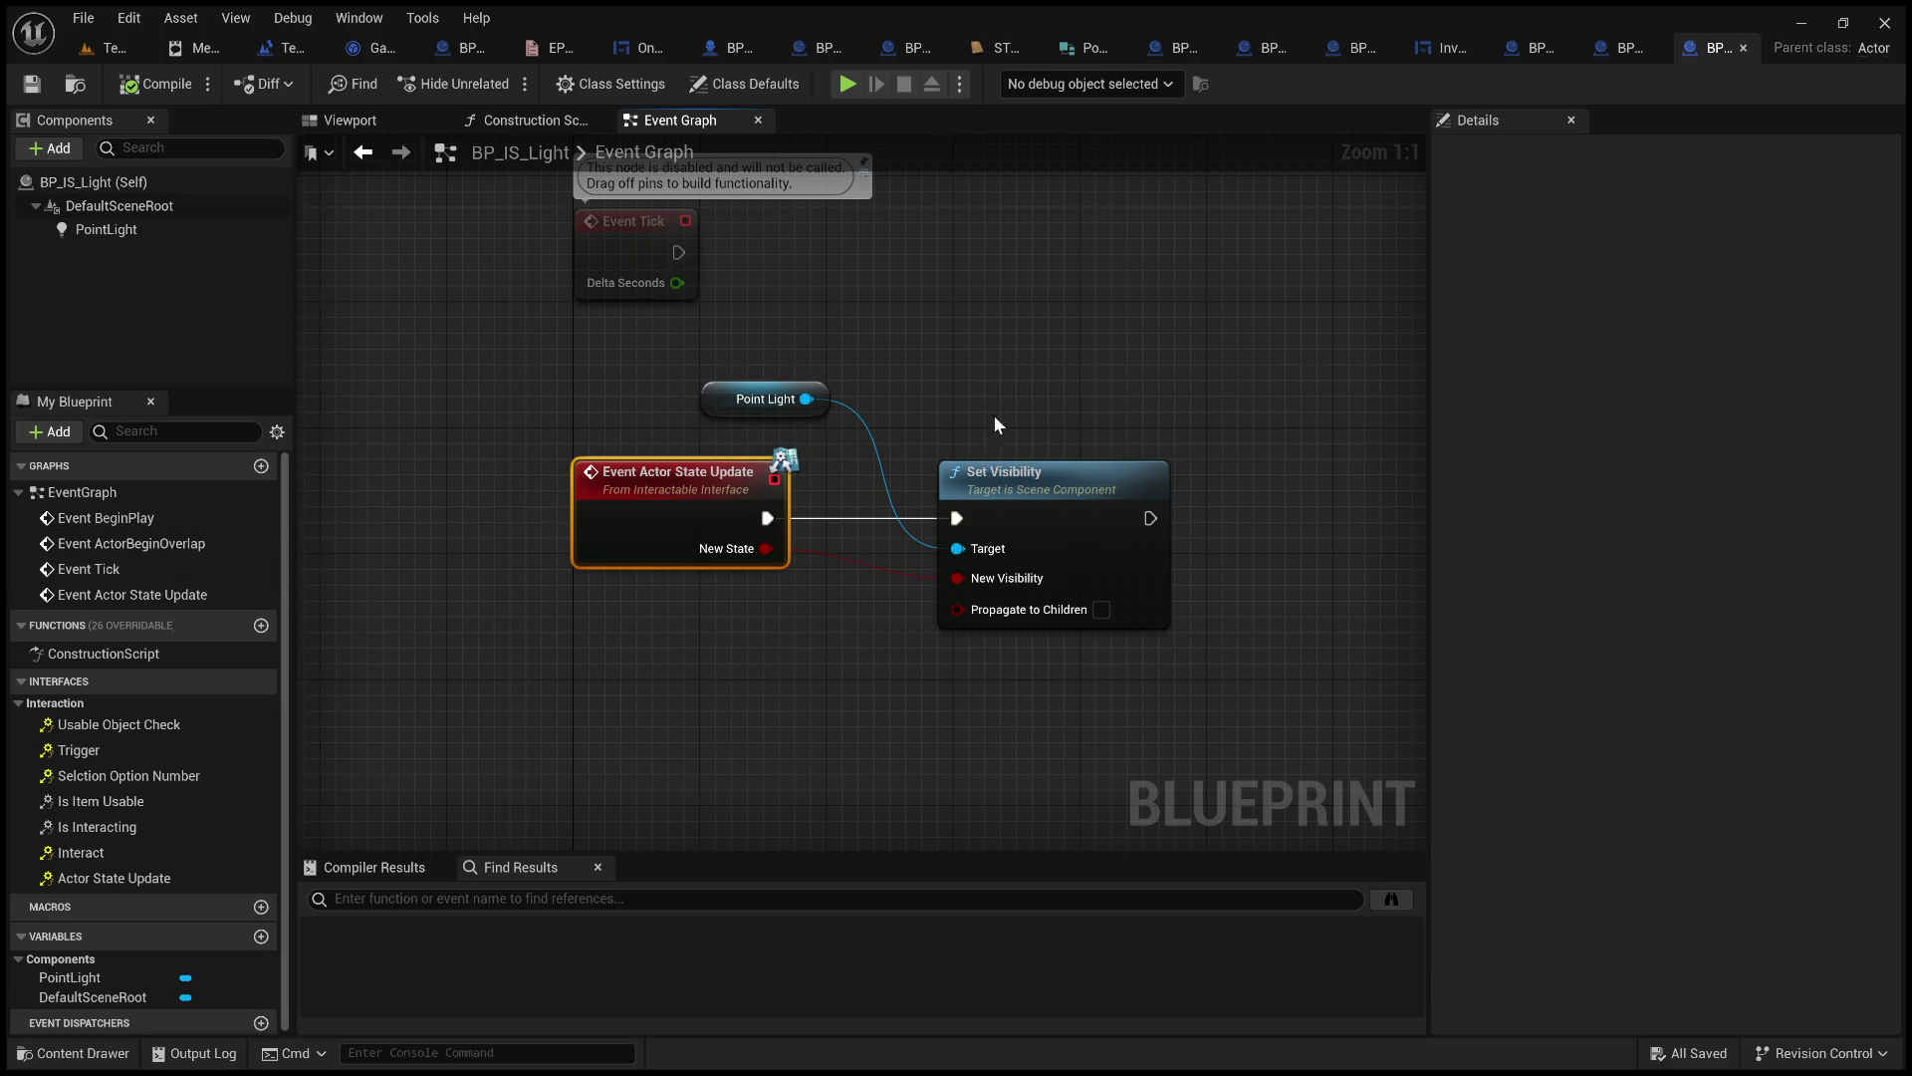
Return to GameInstance_LevelMaster's State Update function and pan across the rest of it.
scroll(100, 777, "down", 1)
scroll(176, 934, "up", 1)
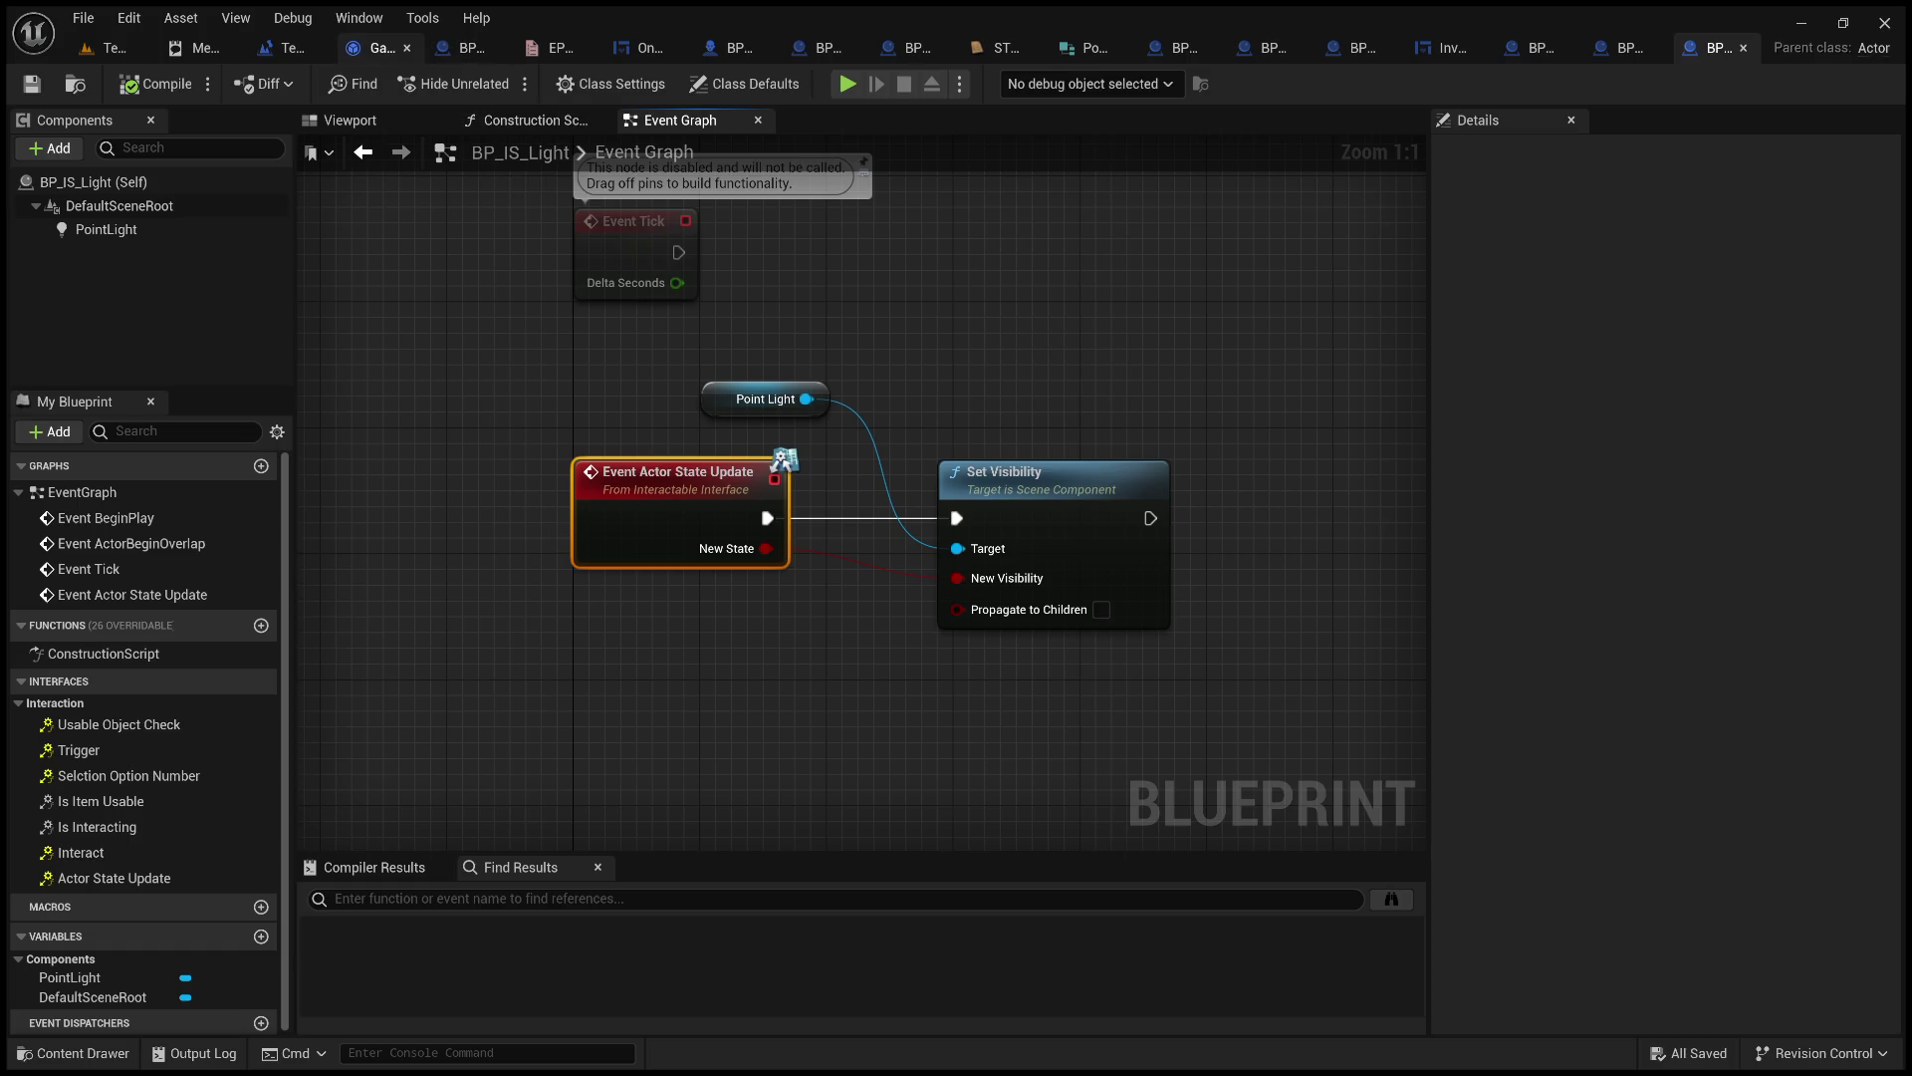
left_click(373, 47)
left_click_drag(735, 661, 895, 687)
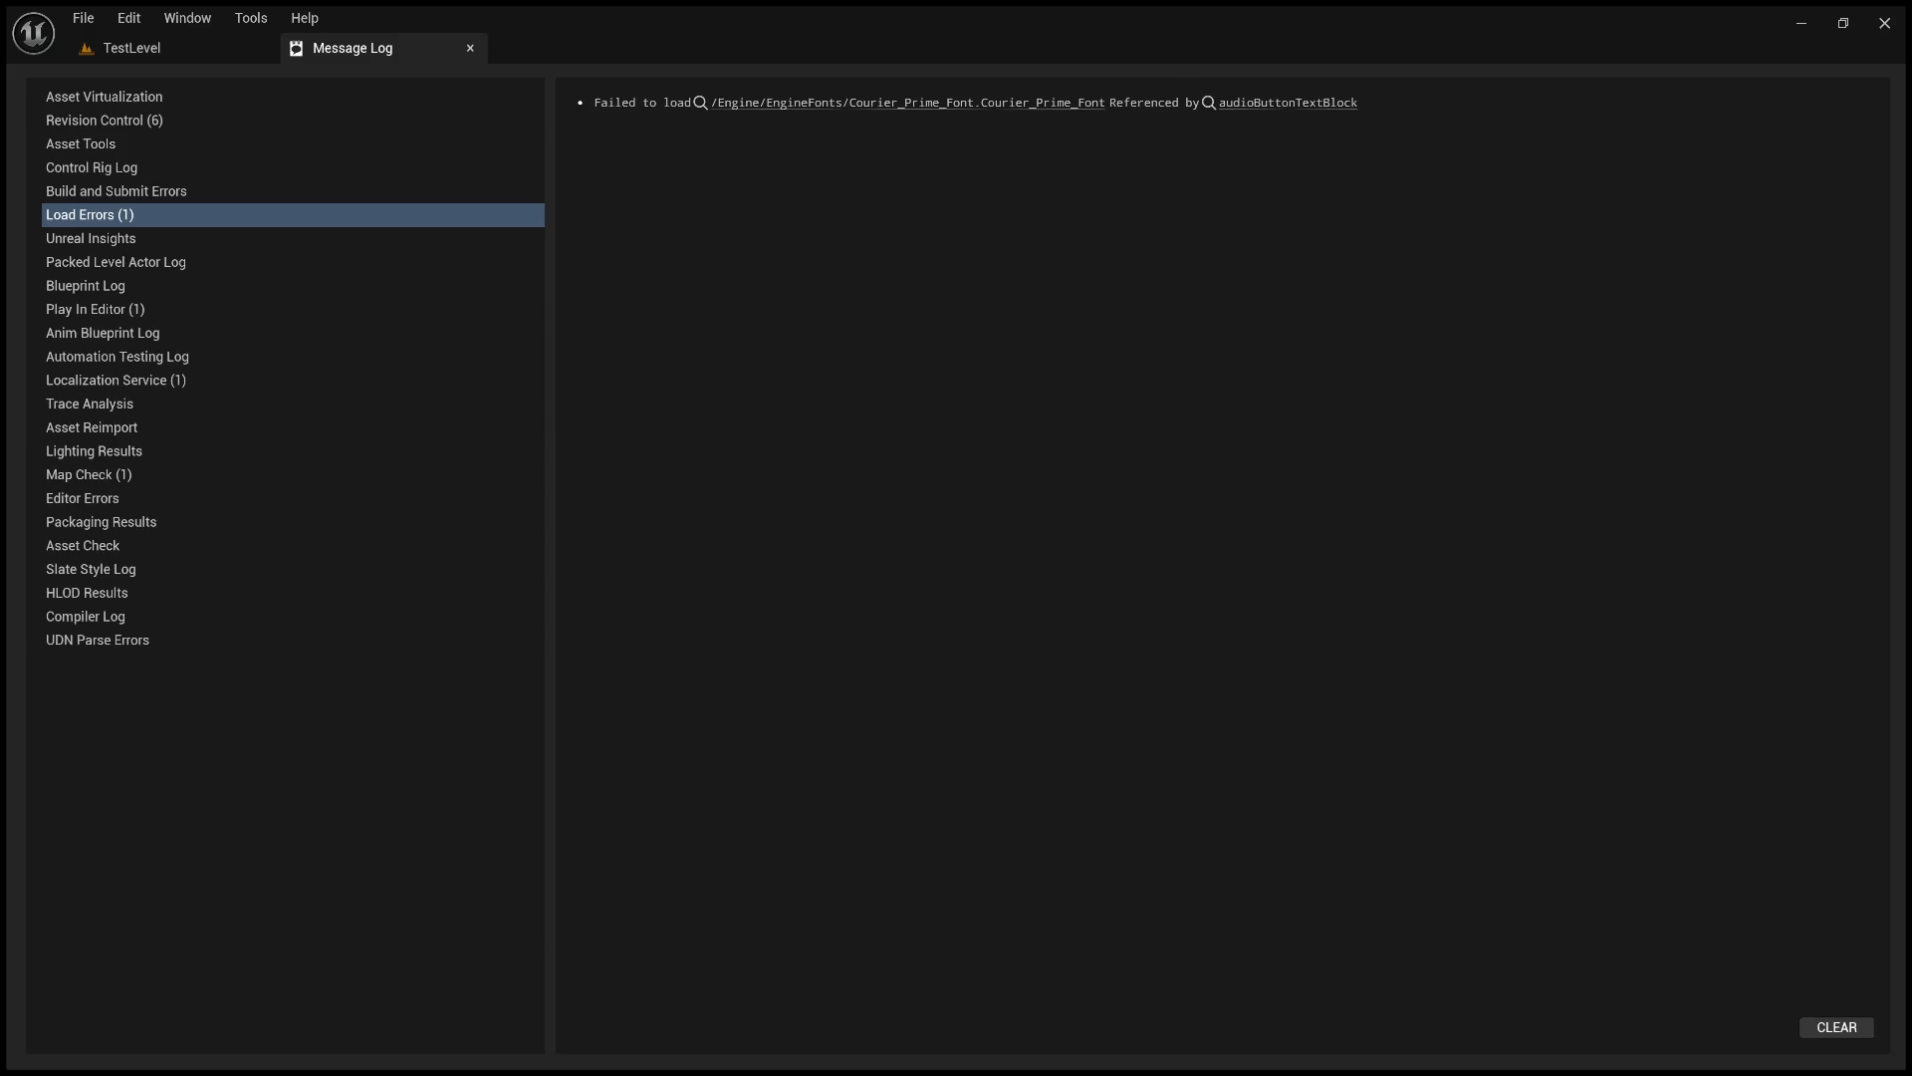
Clear the load errors and close the structure editor, an item blueprint, and BP_ItemBase_KeyA.
left_click(1837, 1027)
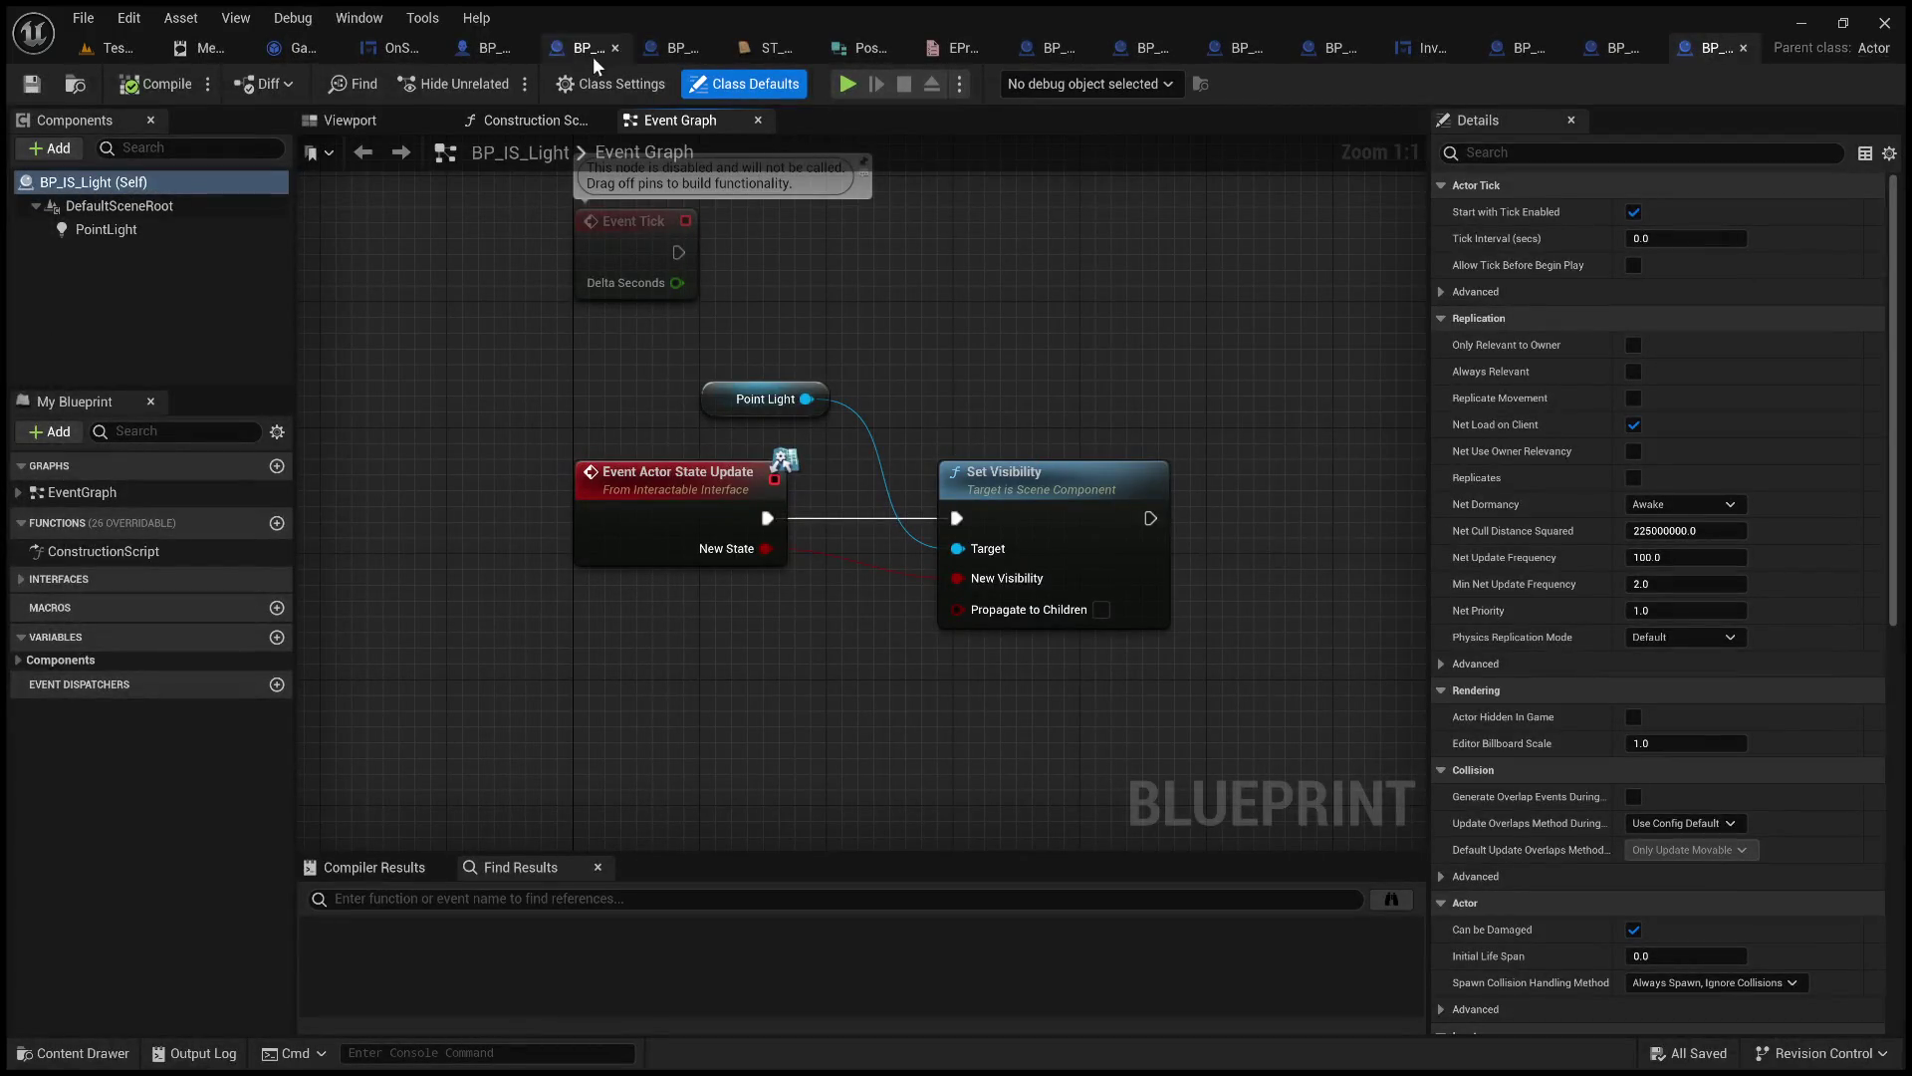
middle_click(769, 52)
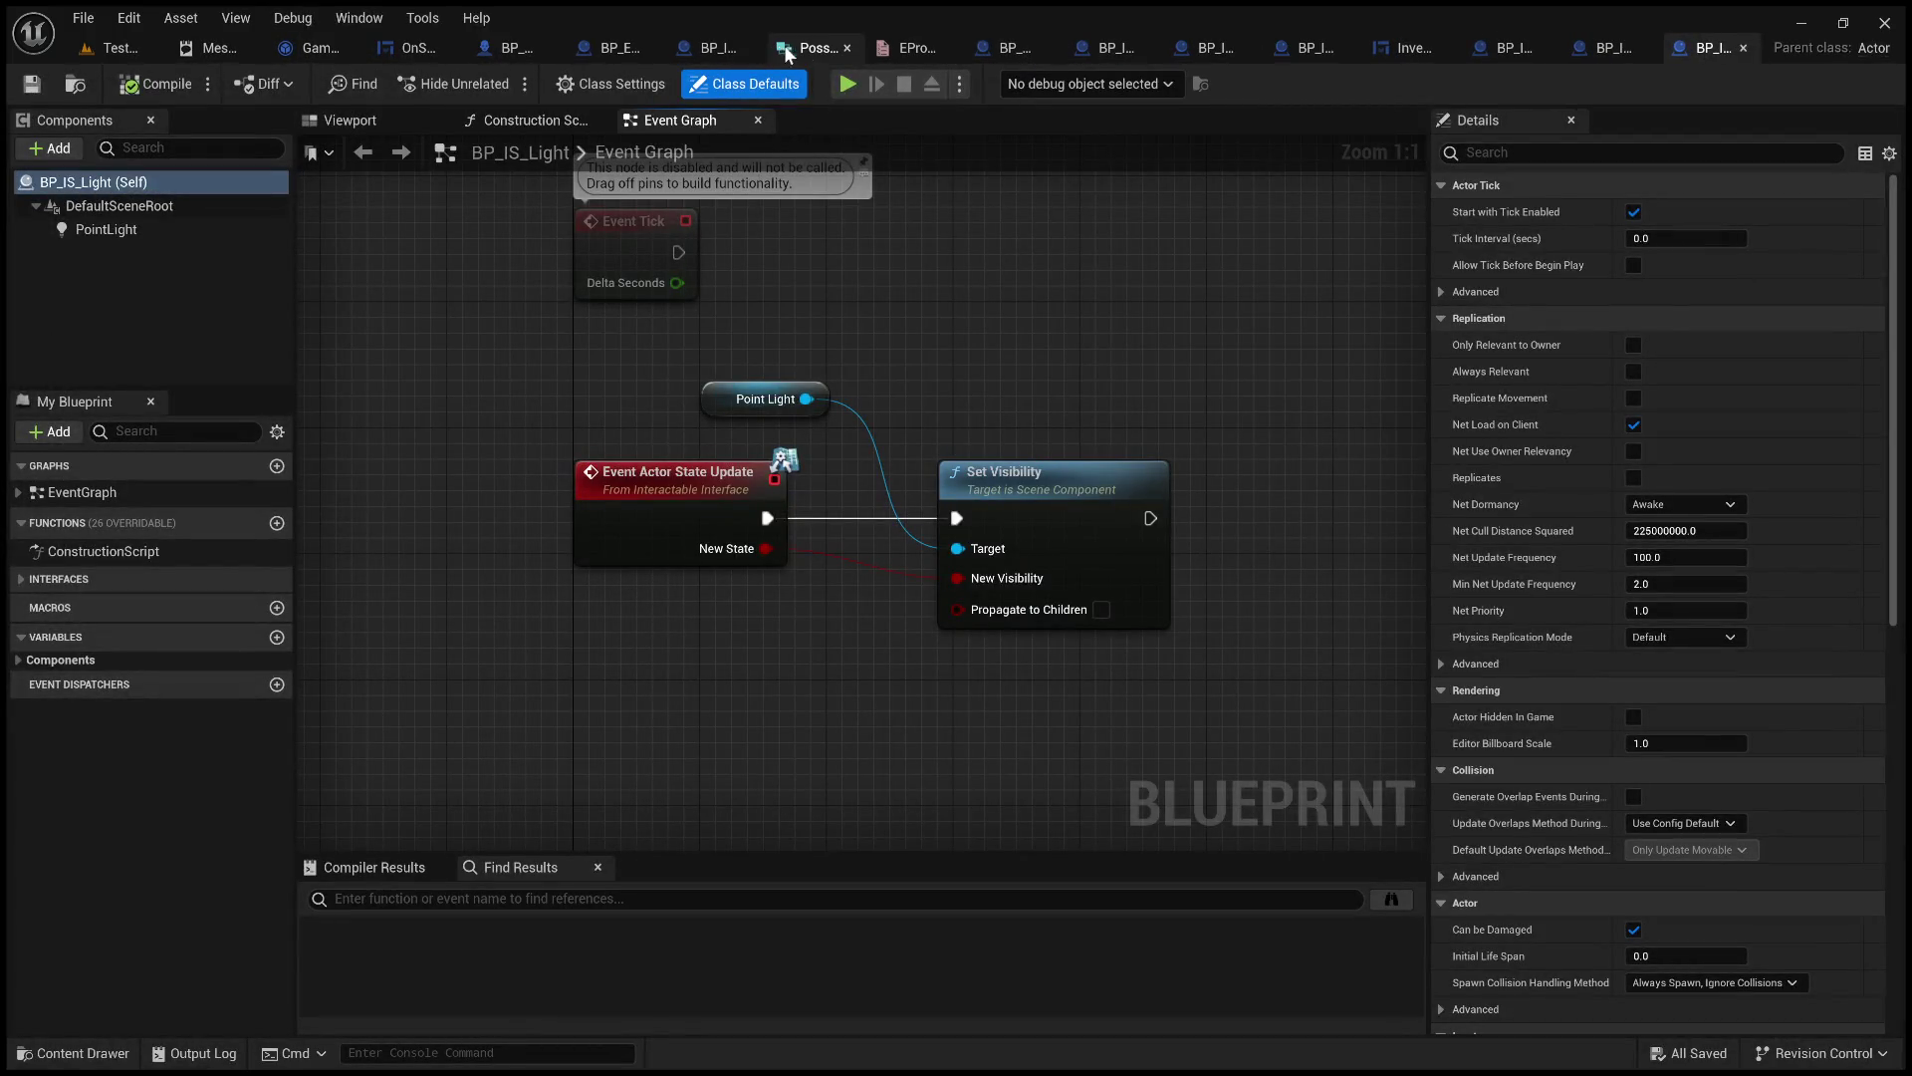
left_click(811, 50)
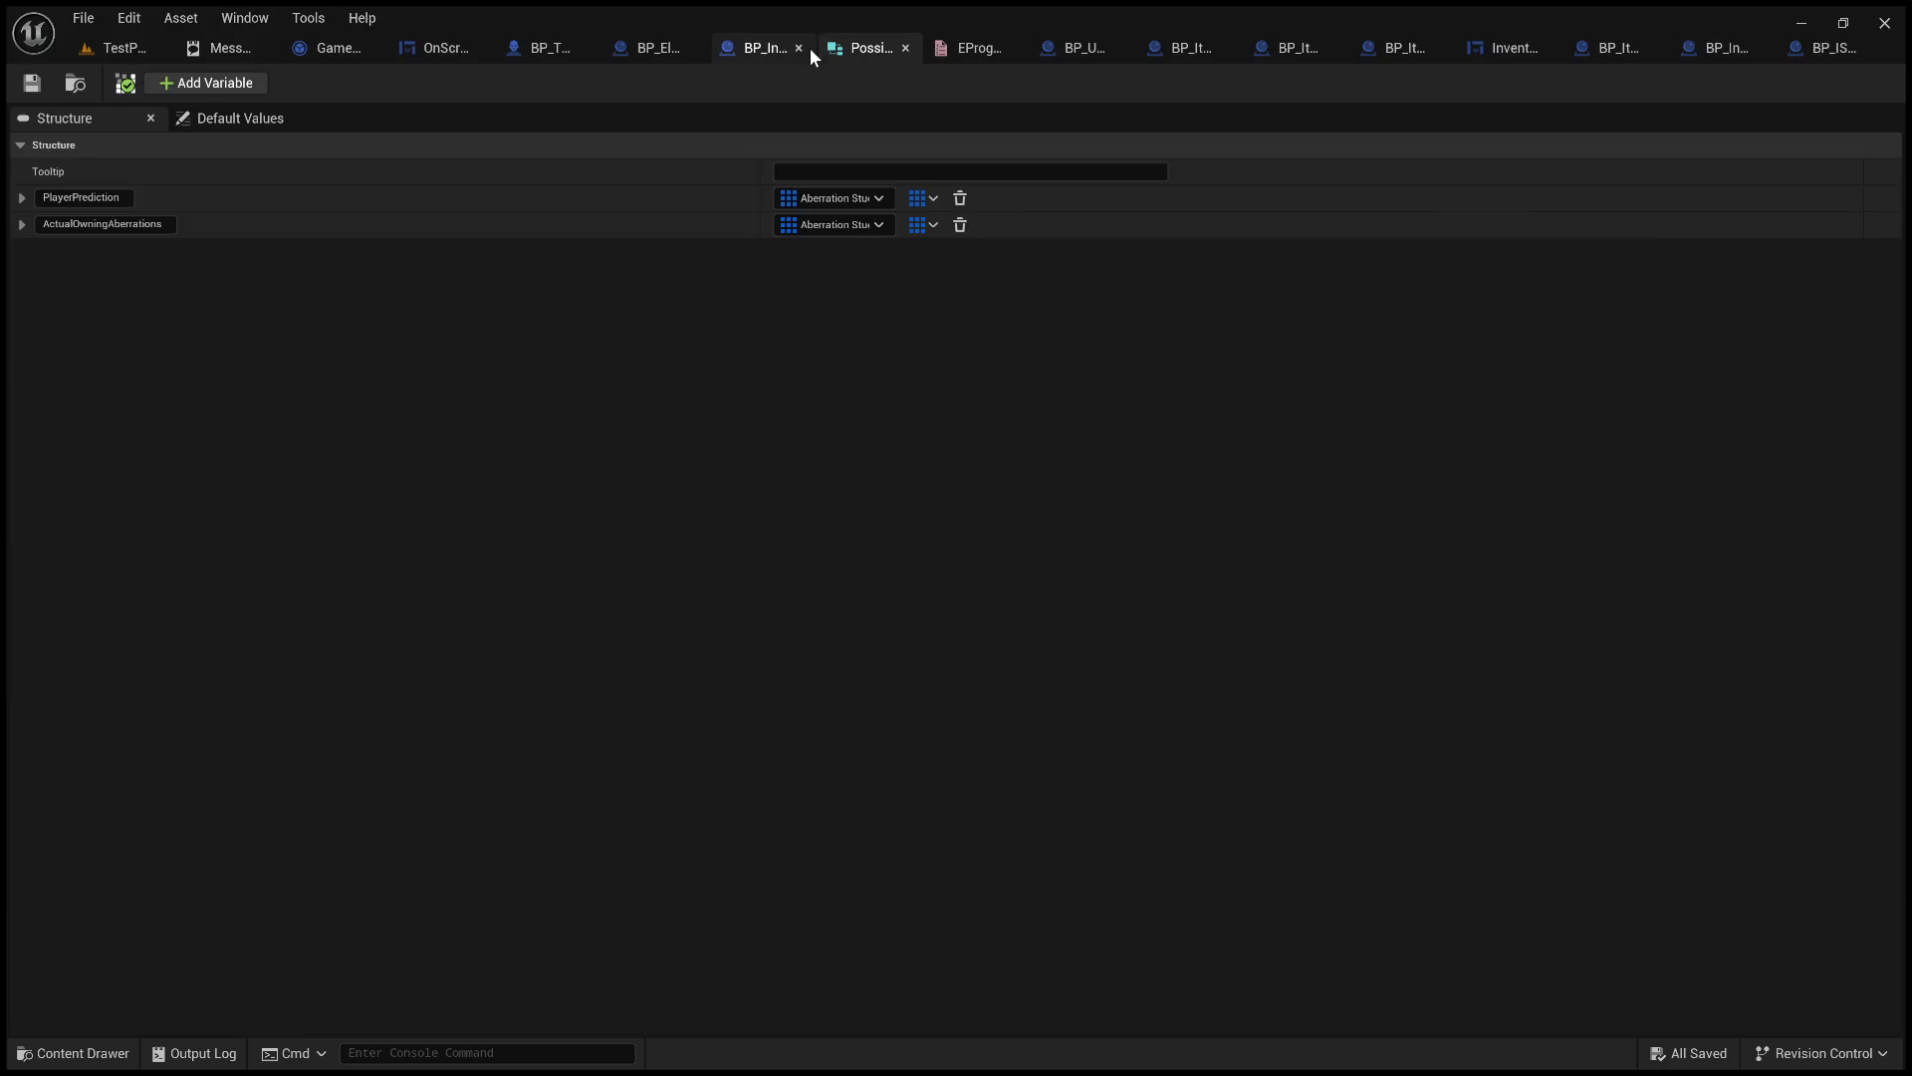
middle_click(857, 48)
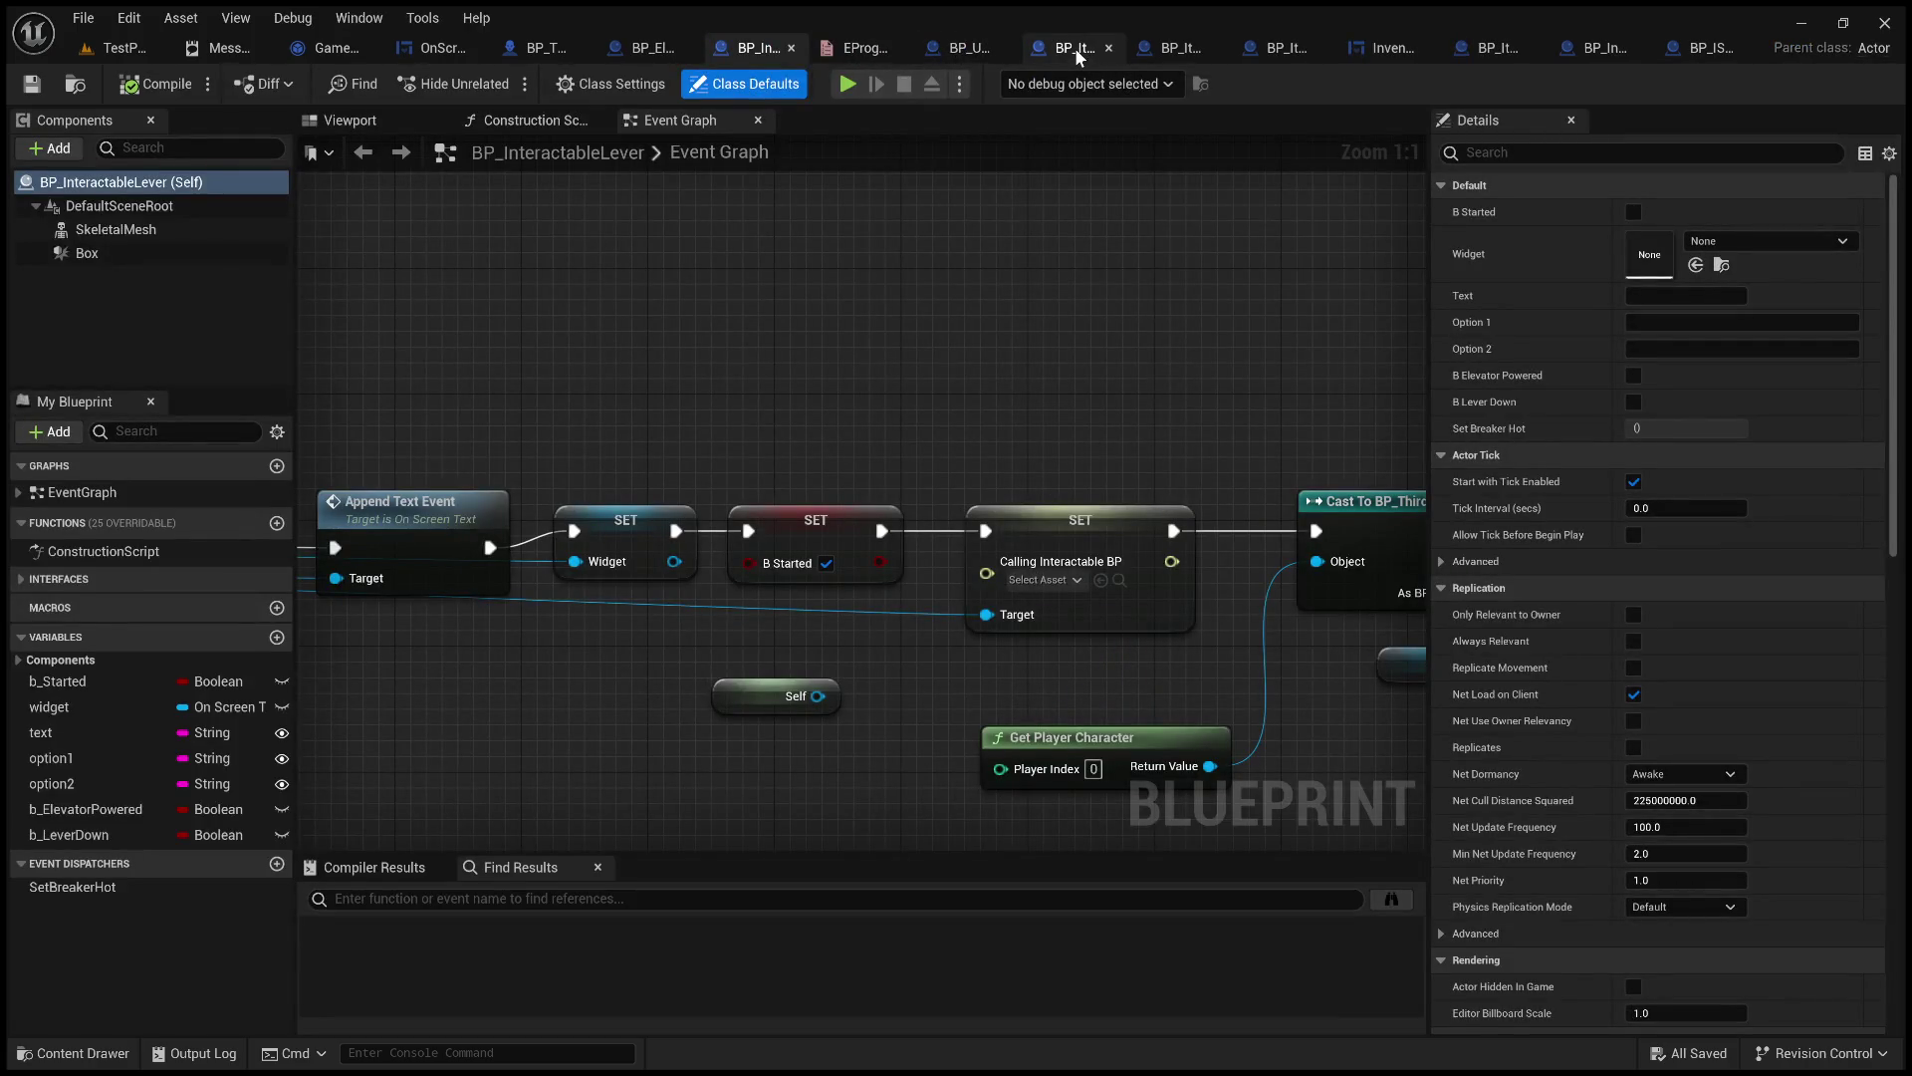
left_click(1172, 57)
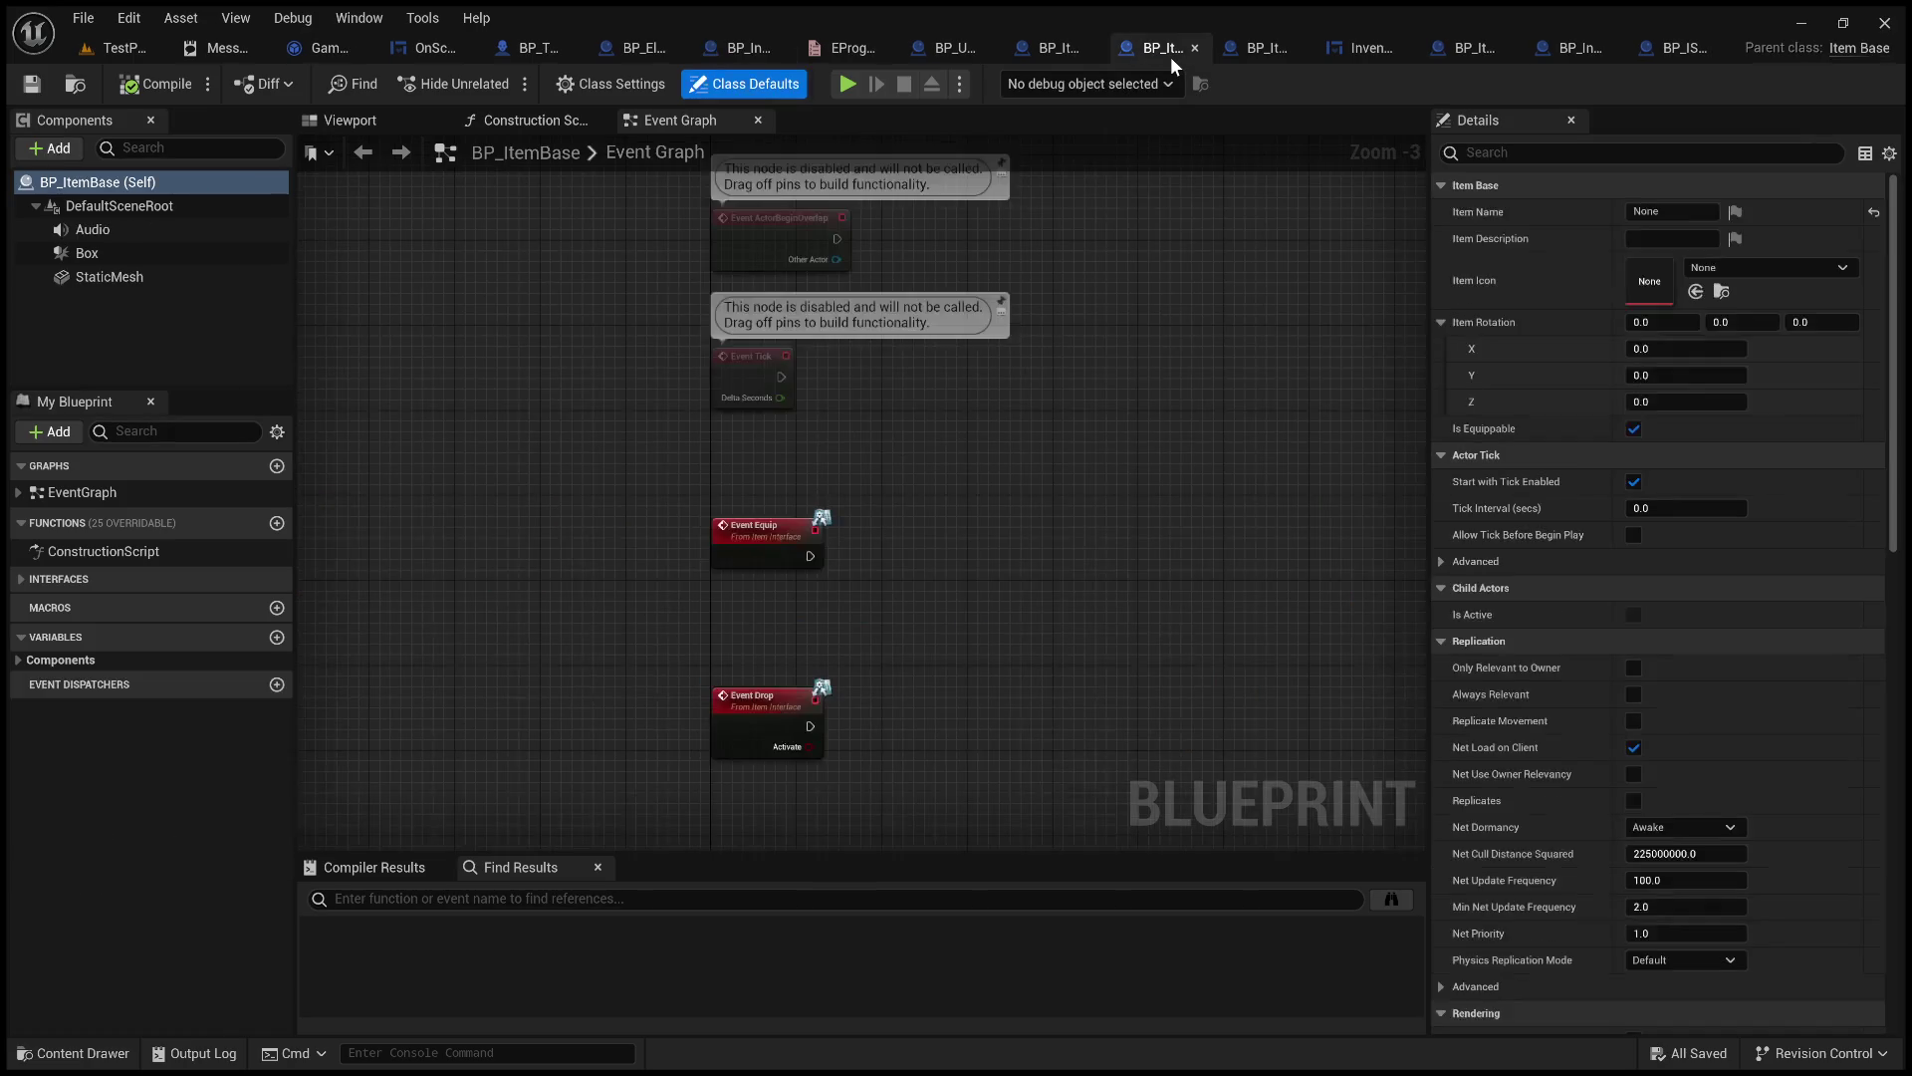
middle_click(1173, 56)
left_click(1253, 51)
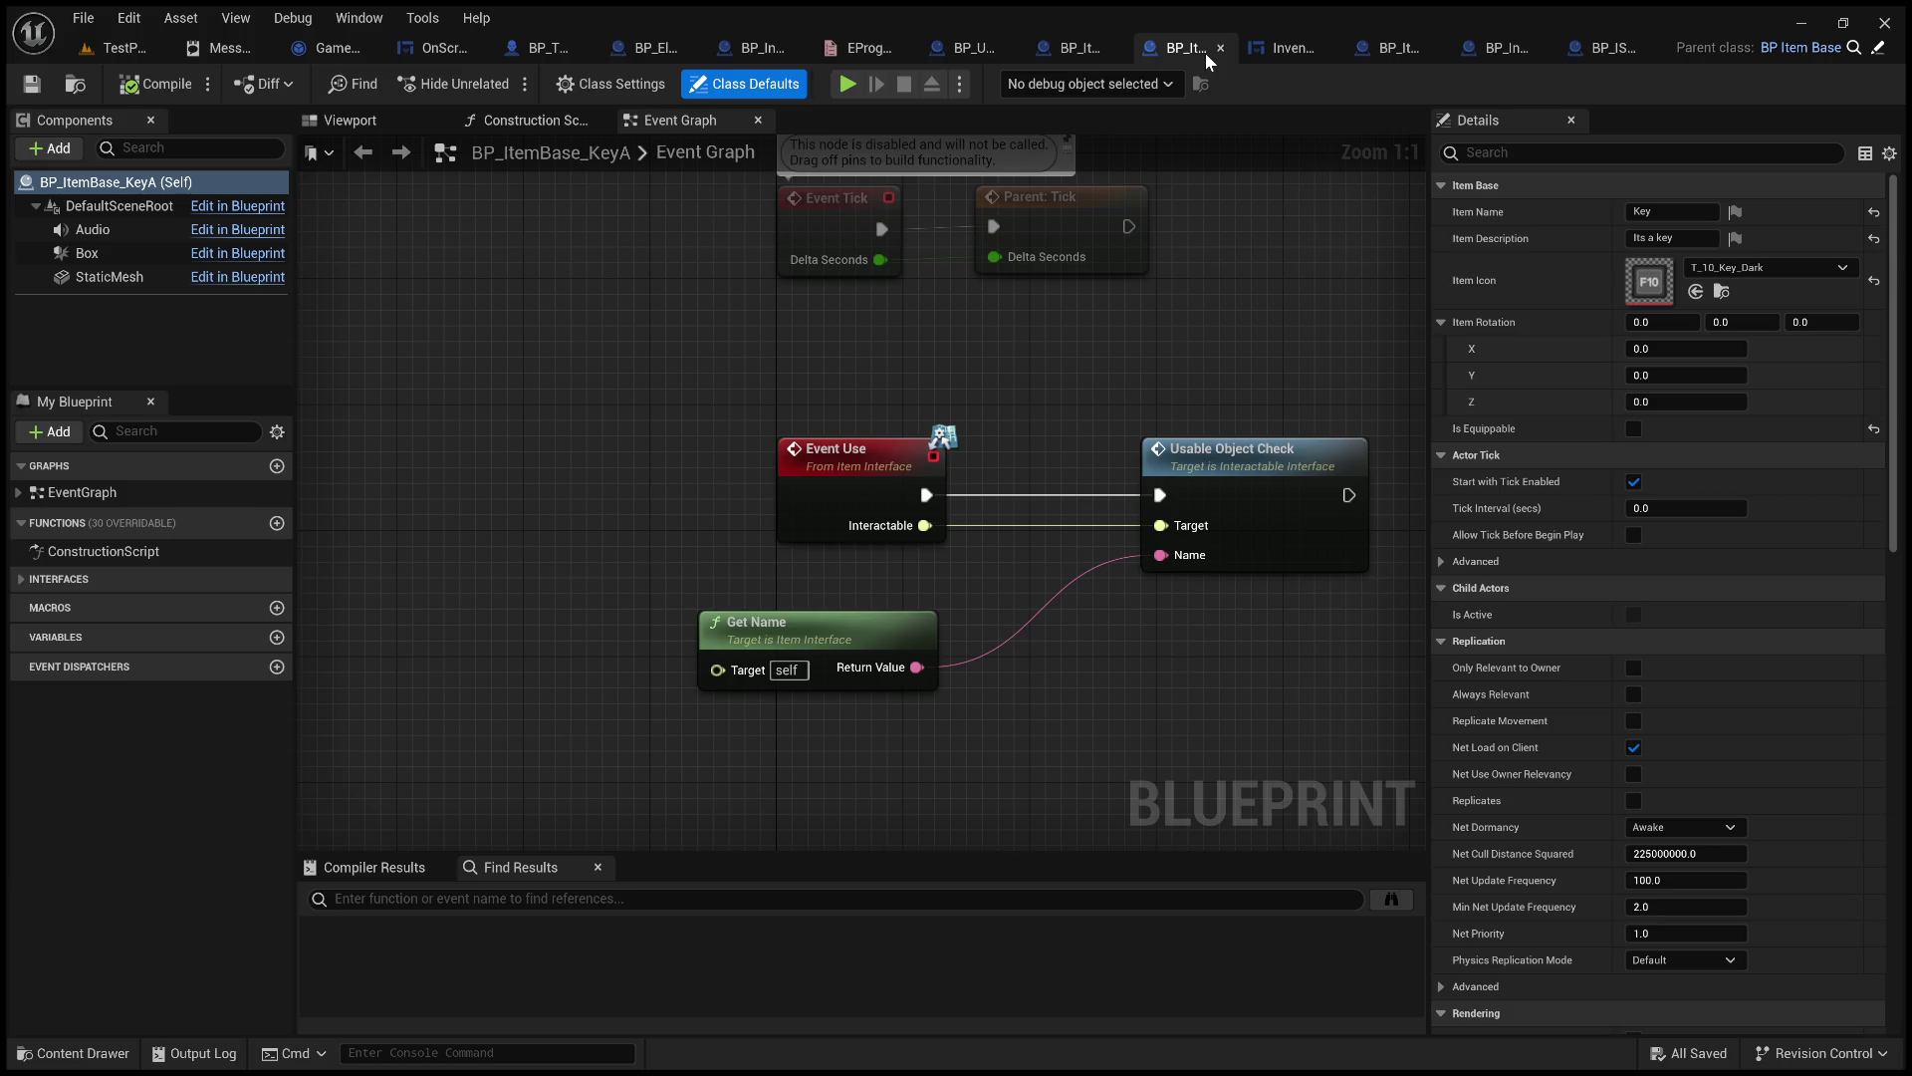
middle_click(1205, 52)
Close the Inventory, BP_ItemWrench, BP_InteractableBase, OnScreenText and elevator controller tabs.
left_click(1307, 46)
middle_click(1311, 55)
left_click(1407, 52)
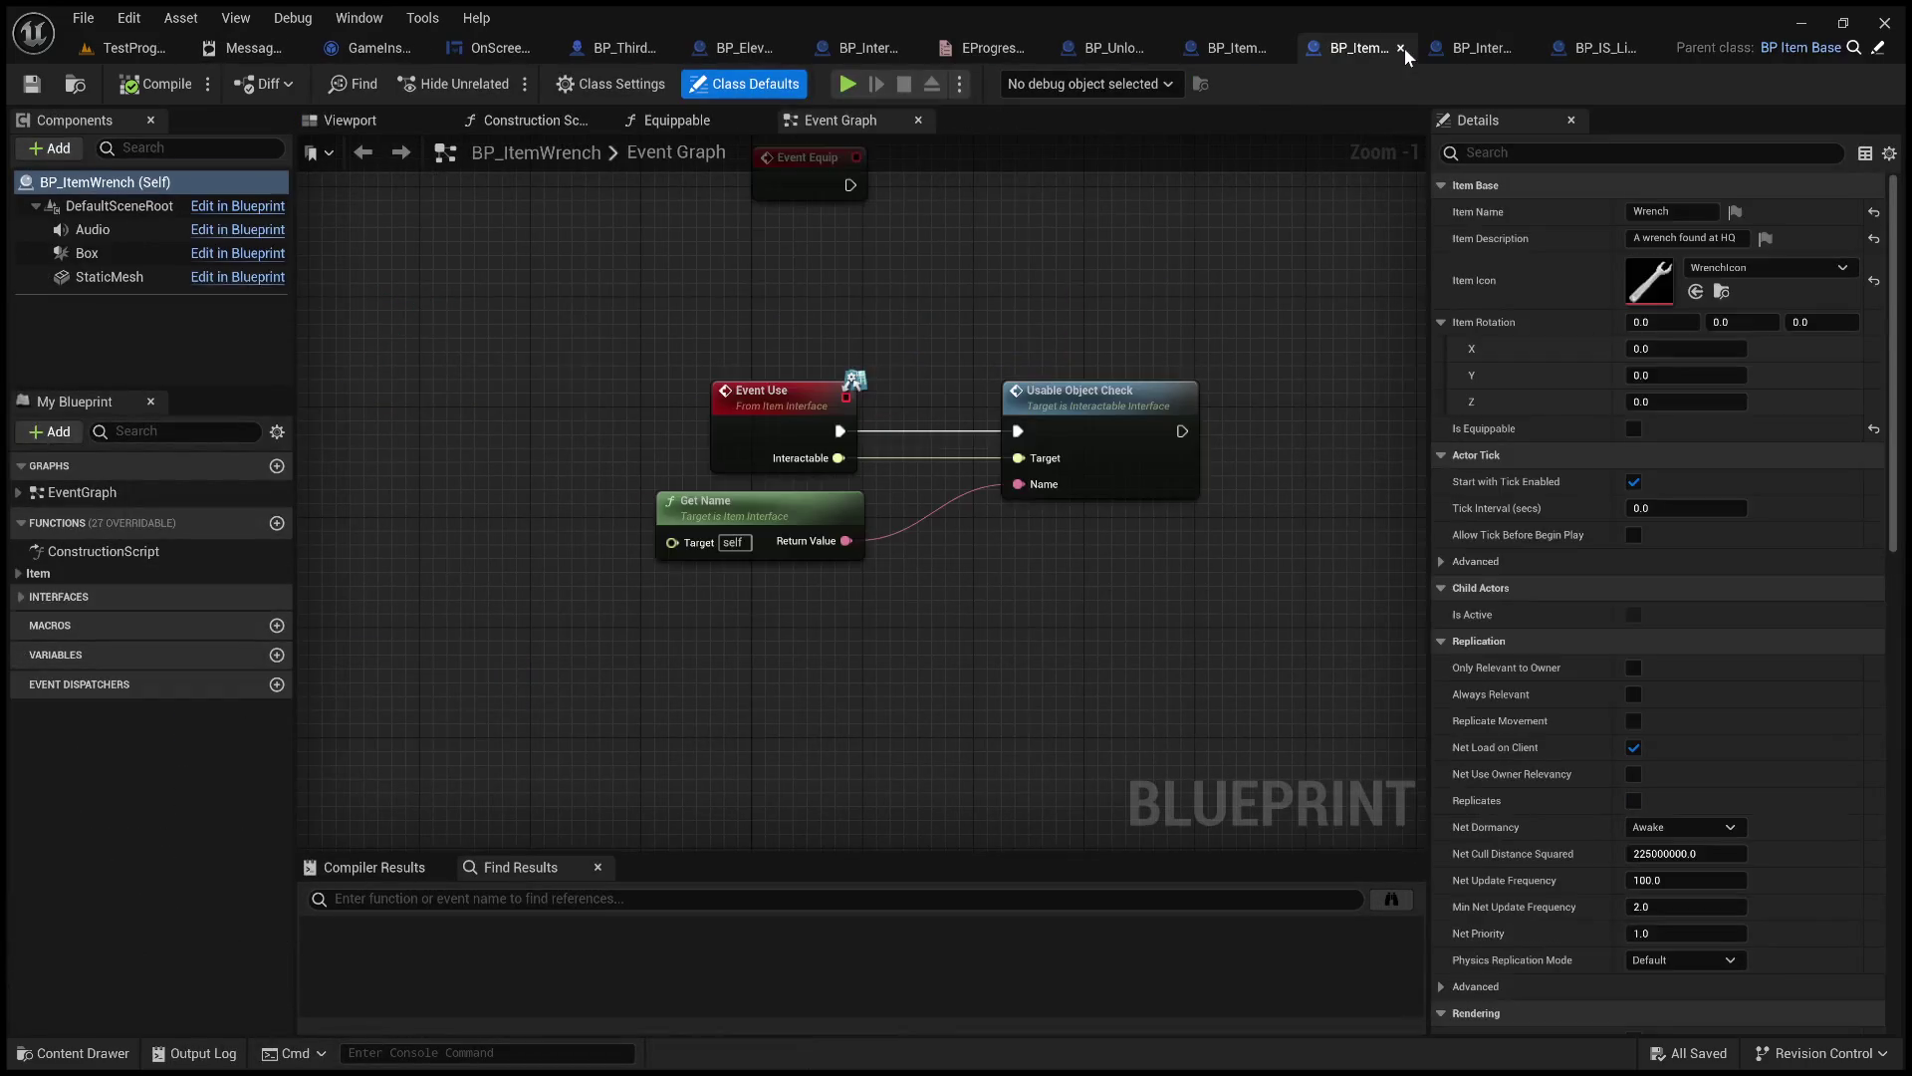
middle_click(1340, 55)
left_click(1539, 50)
middle_click(1538, 39)
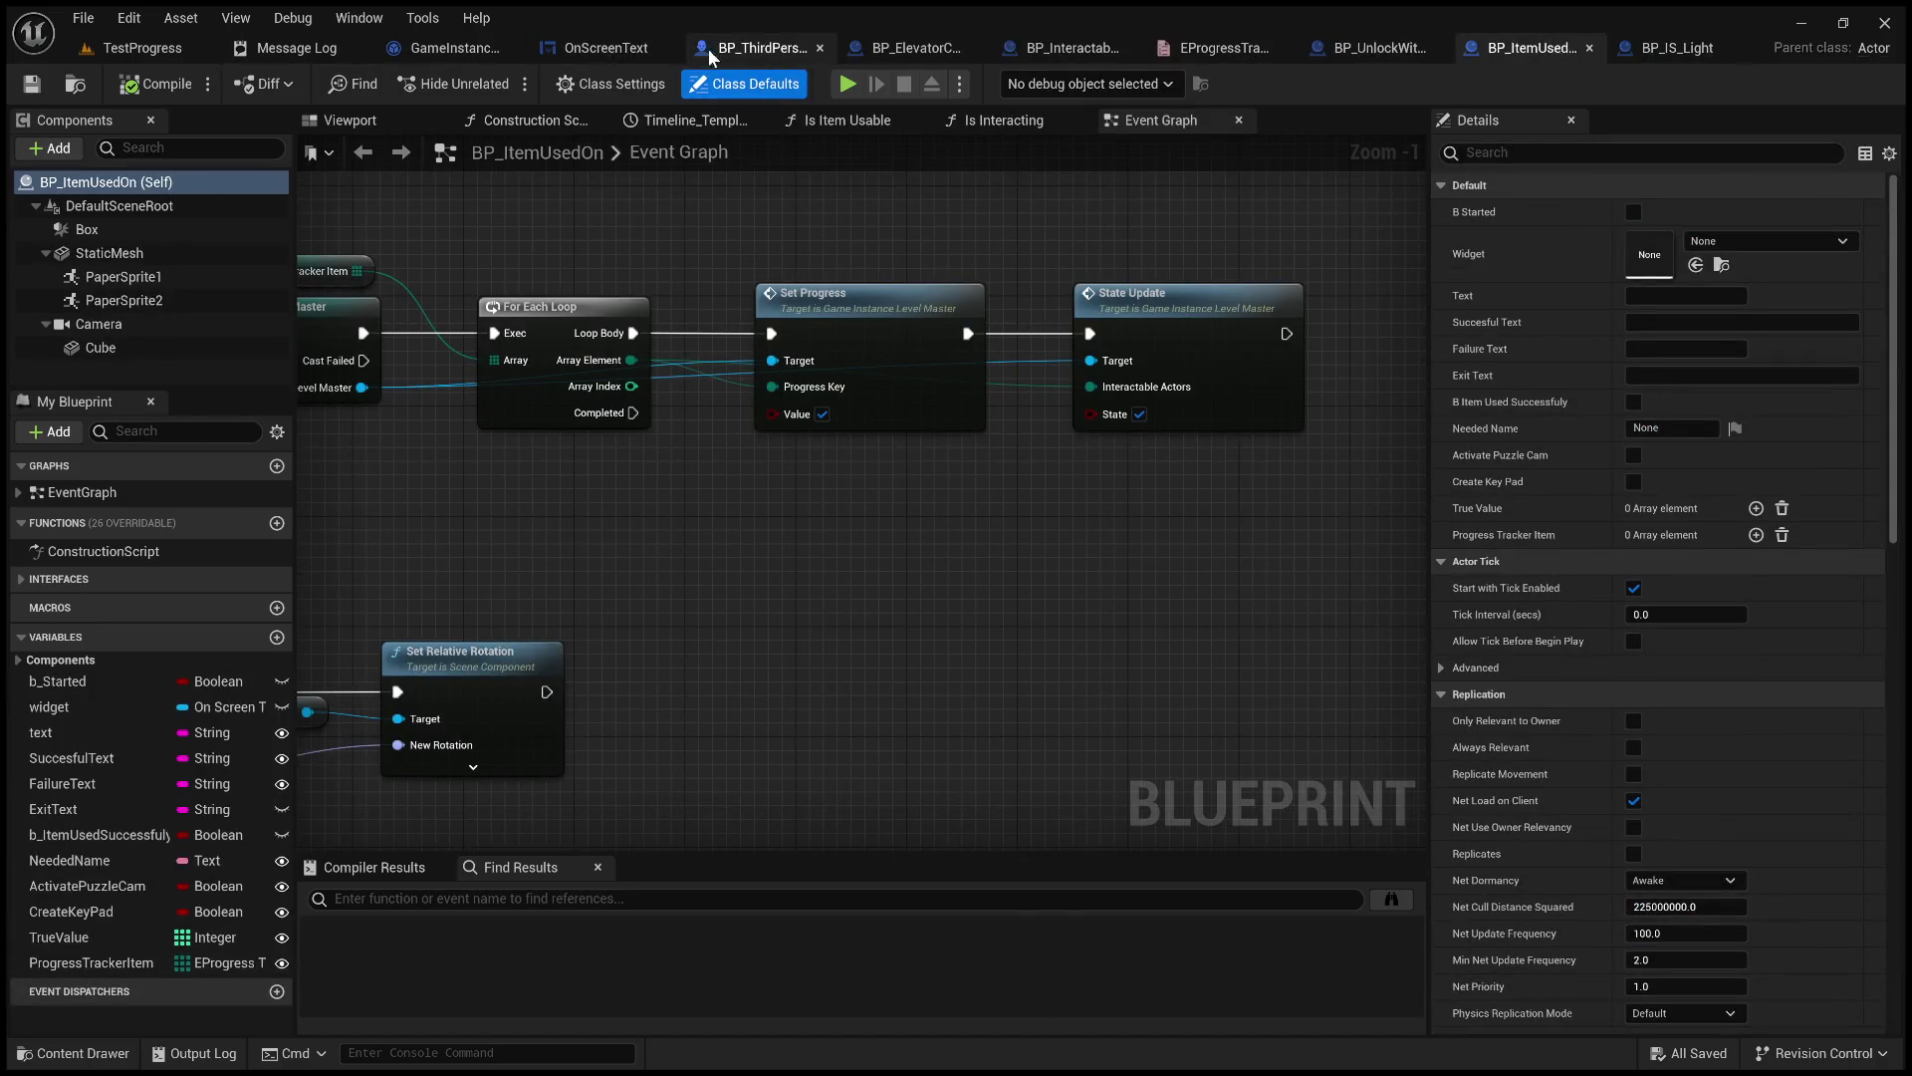
left_click(601, 47)
middle_click(602, 48)
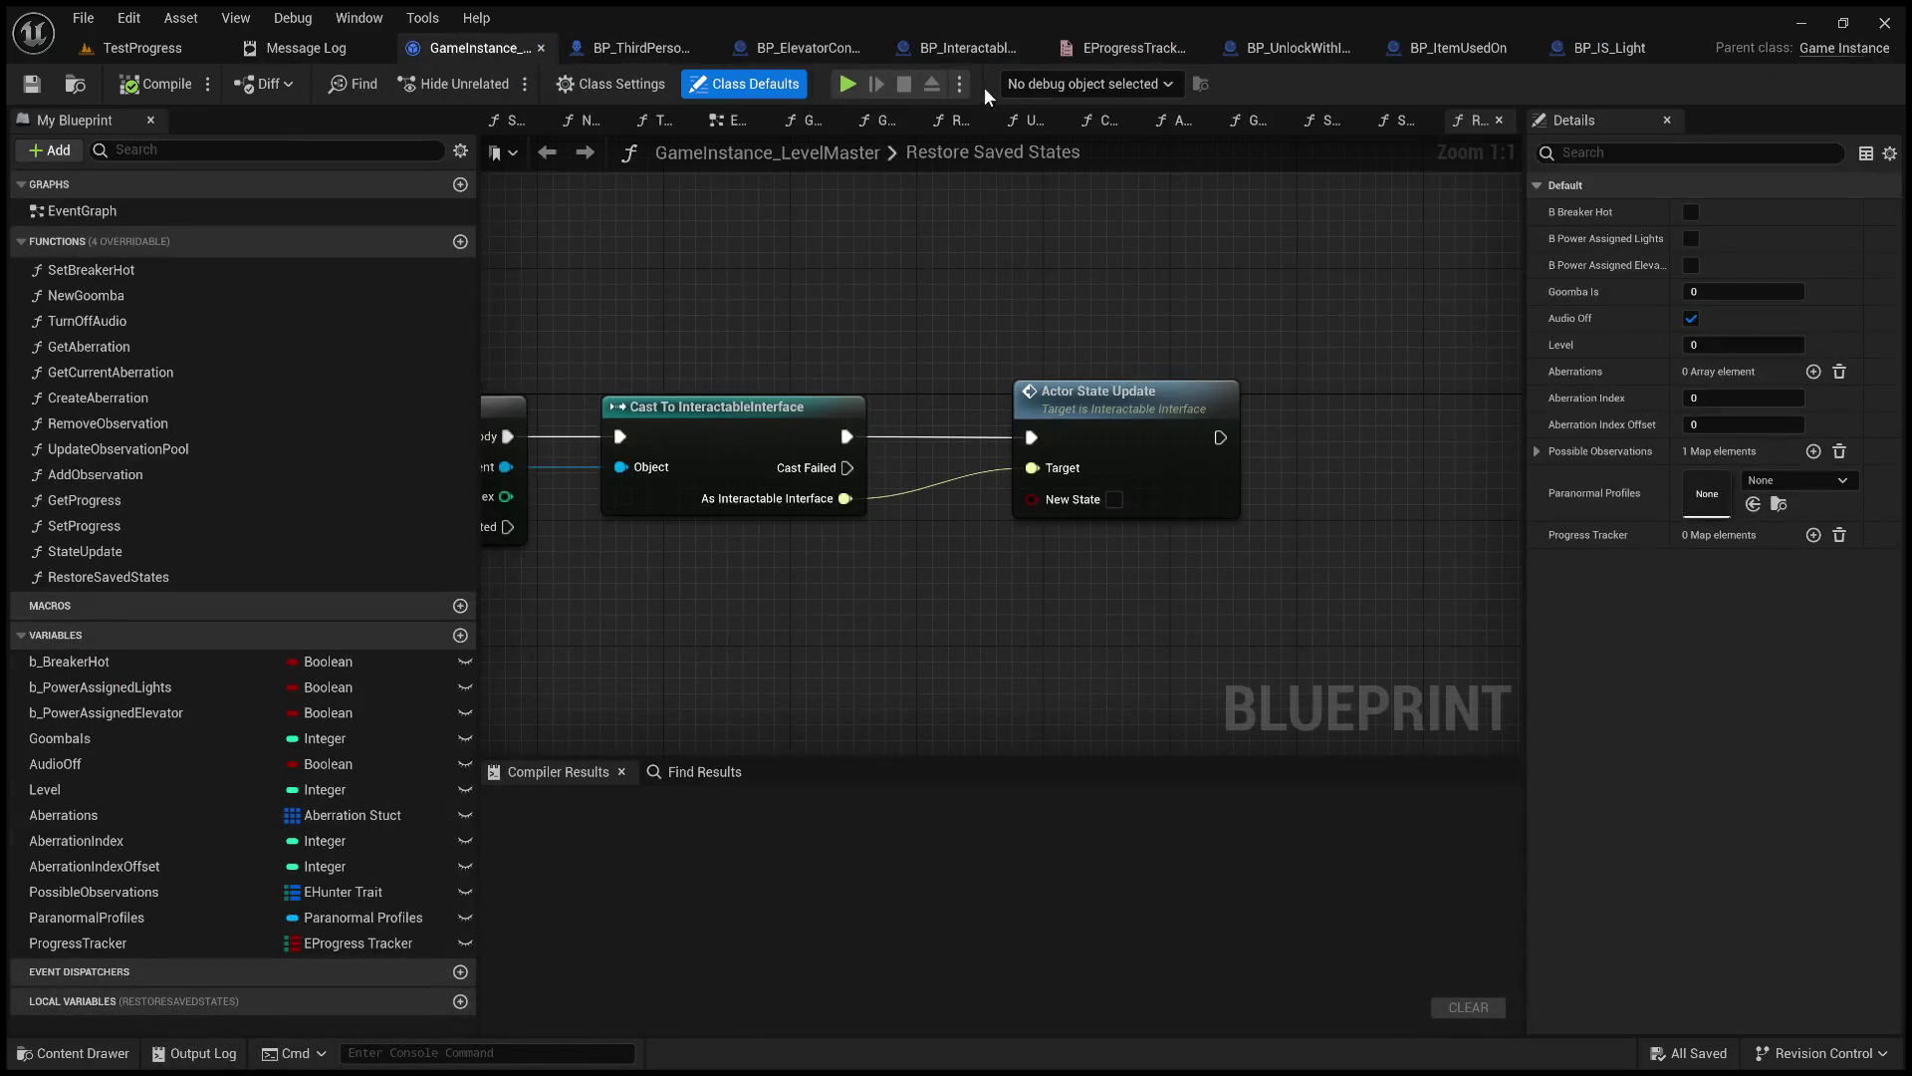
left_click(809, 44)
middle_click(816, 52)
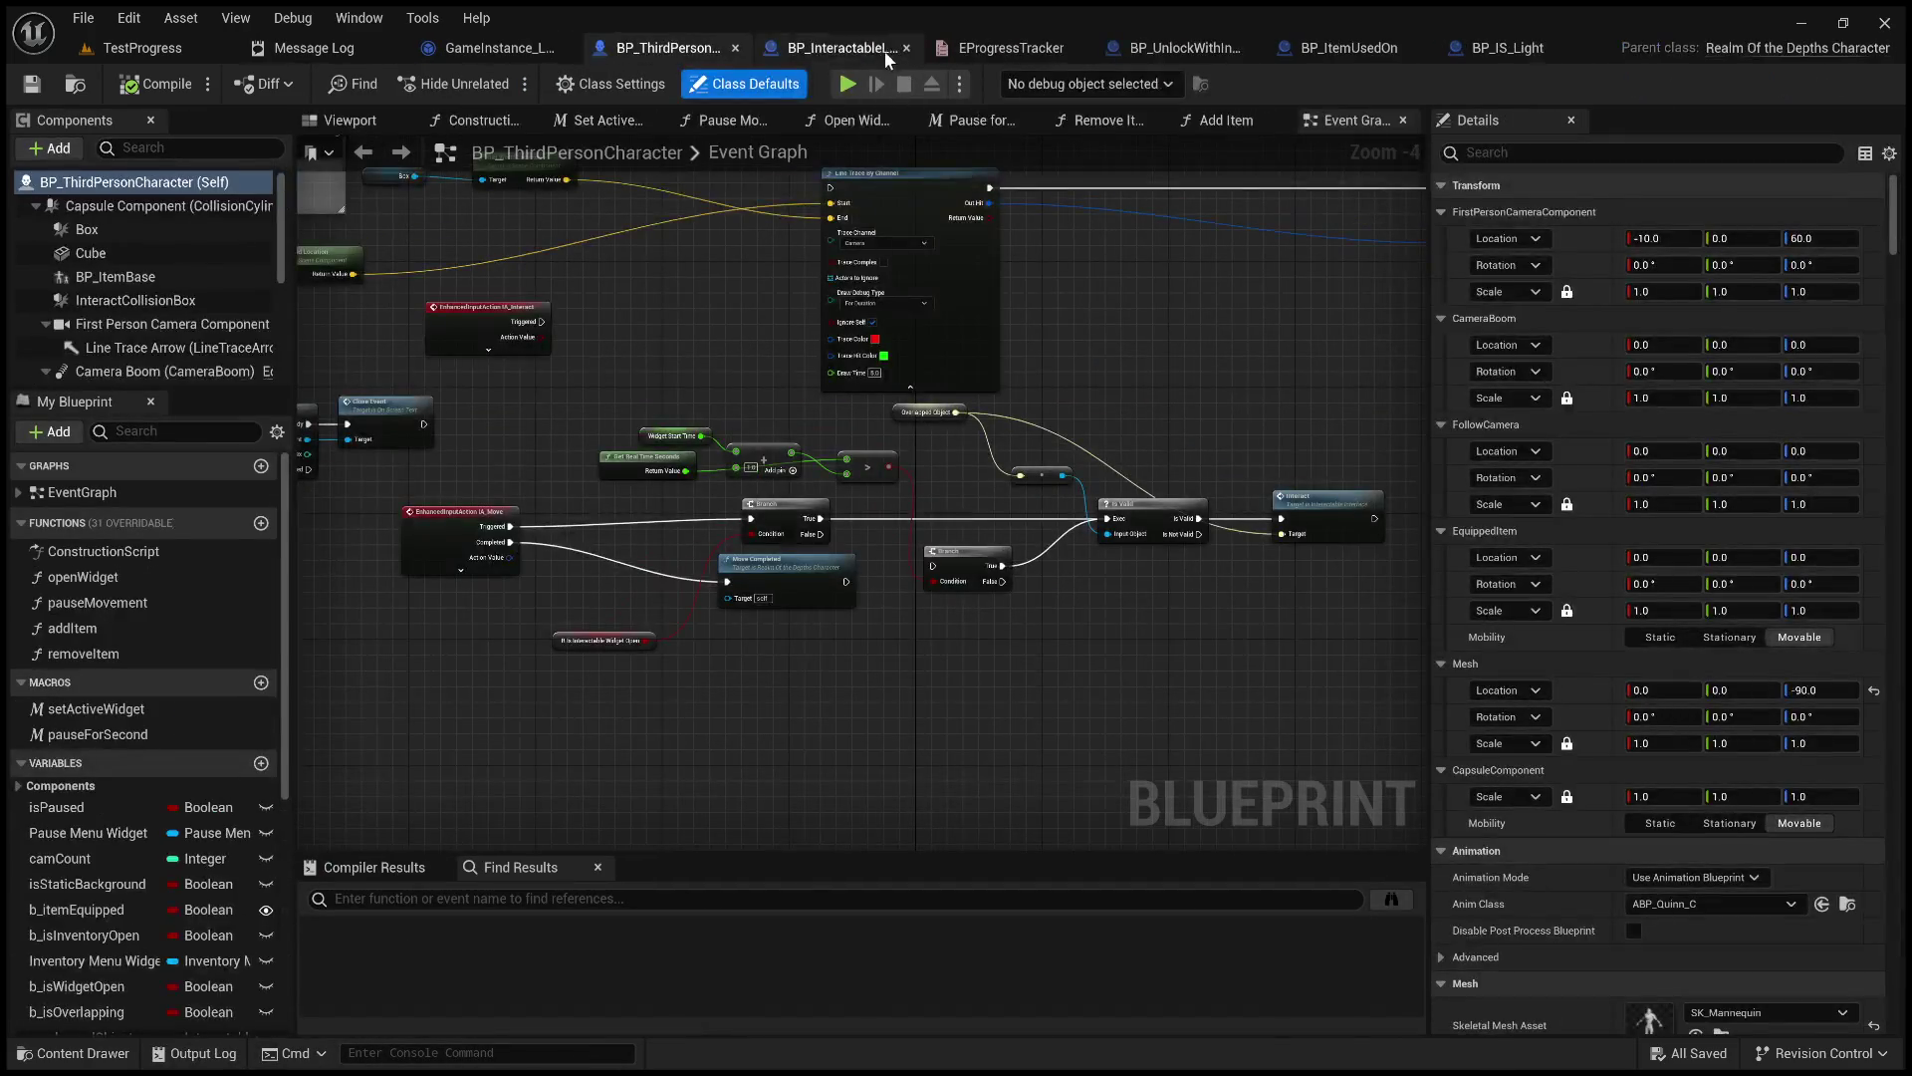
left_click(1356, 52)
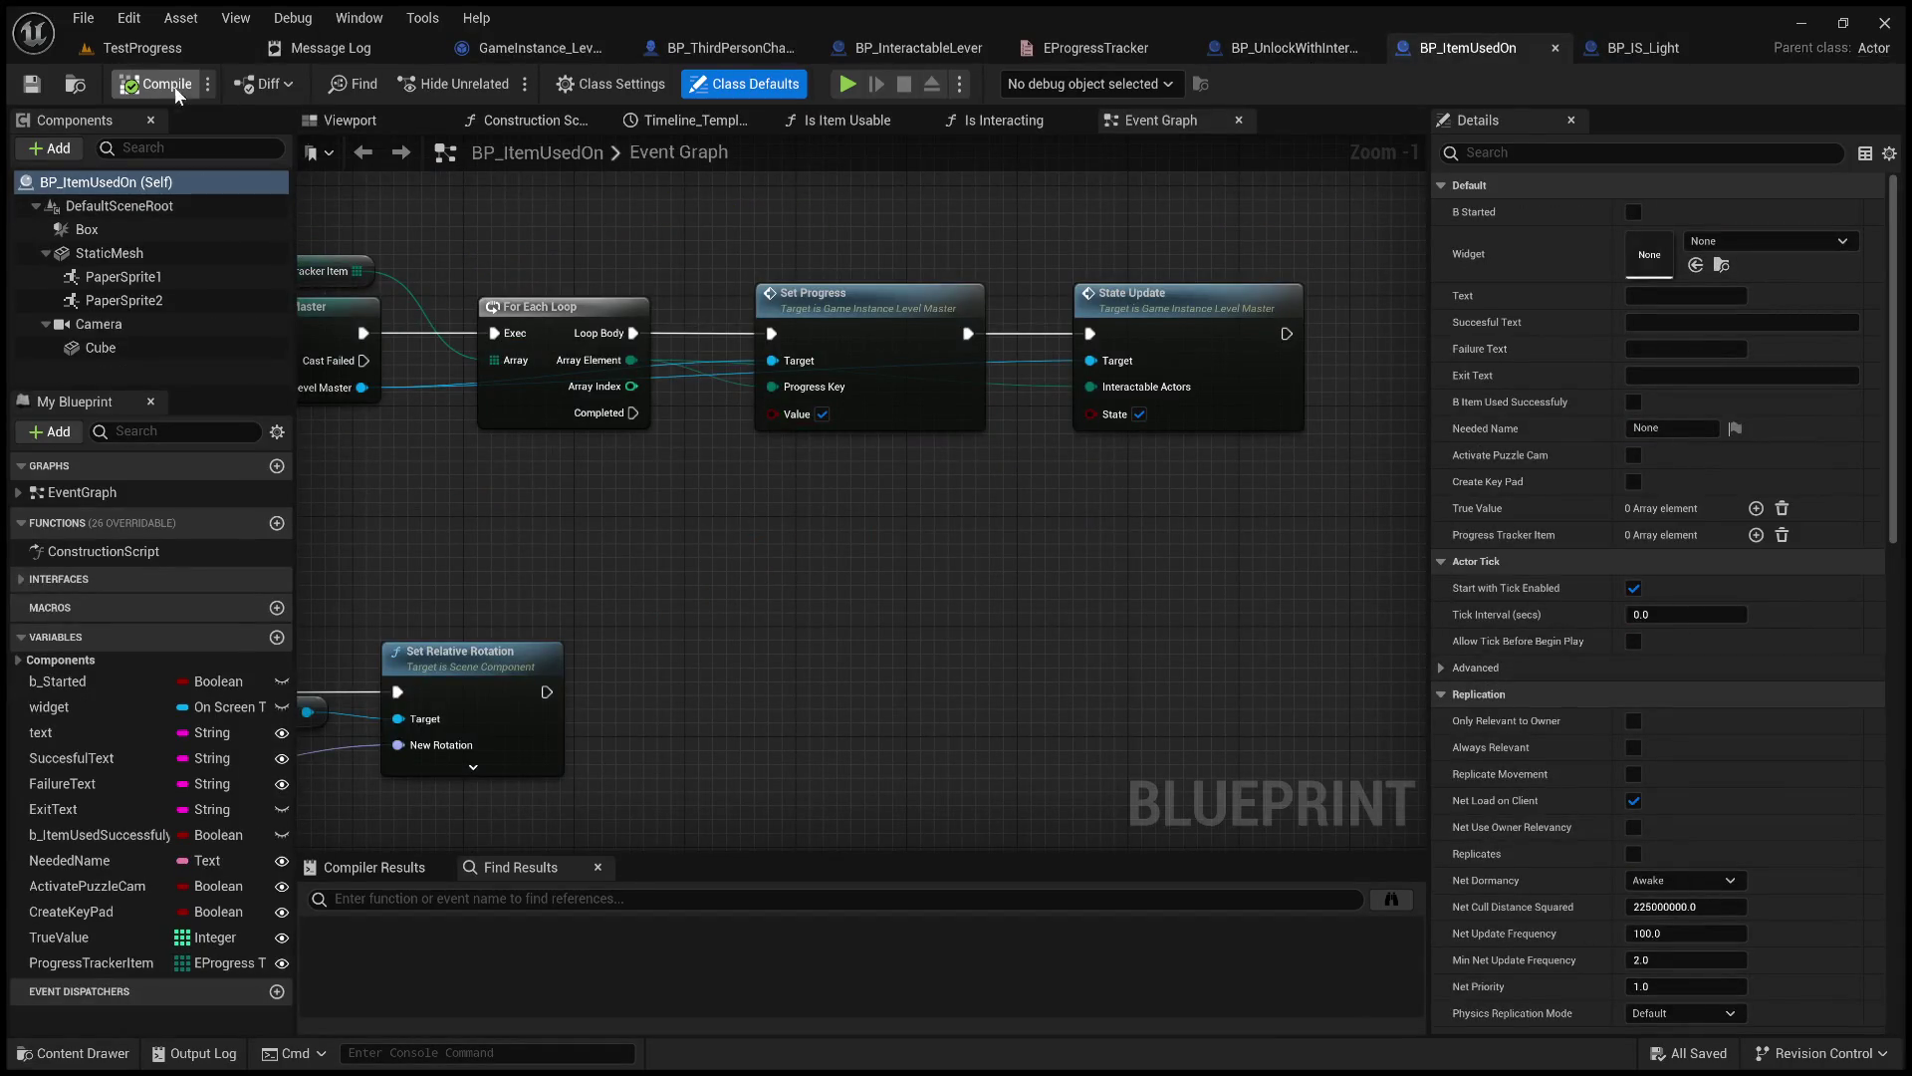
Review BP_ItemUsedOn's cast, Timeline and Event Trigger nodes, then switch to the TestProgress level.
left_click_drag(881, 516, 1085, 584)
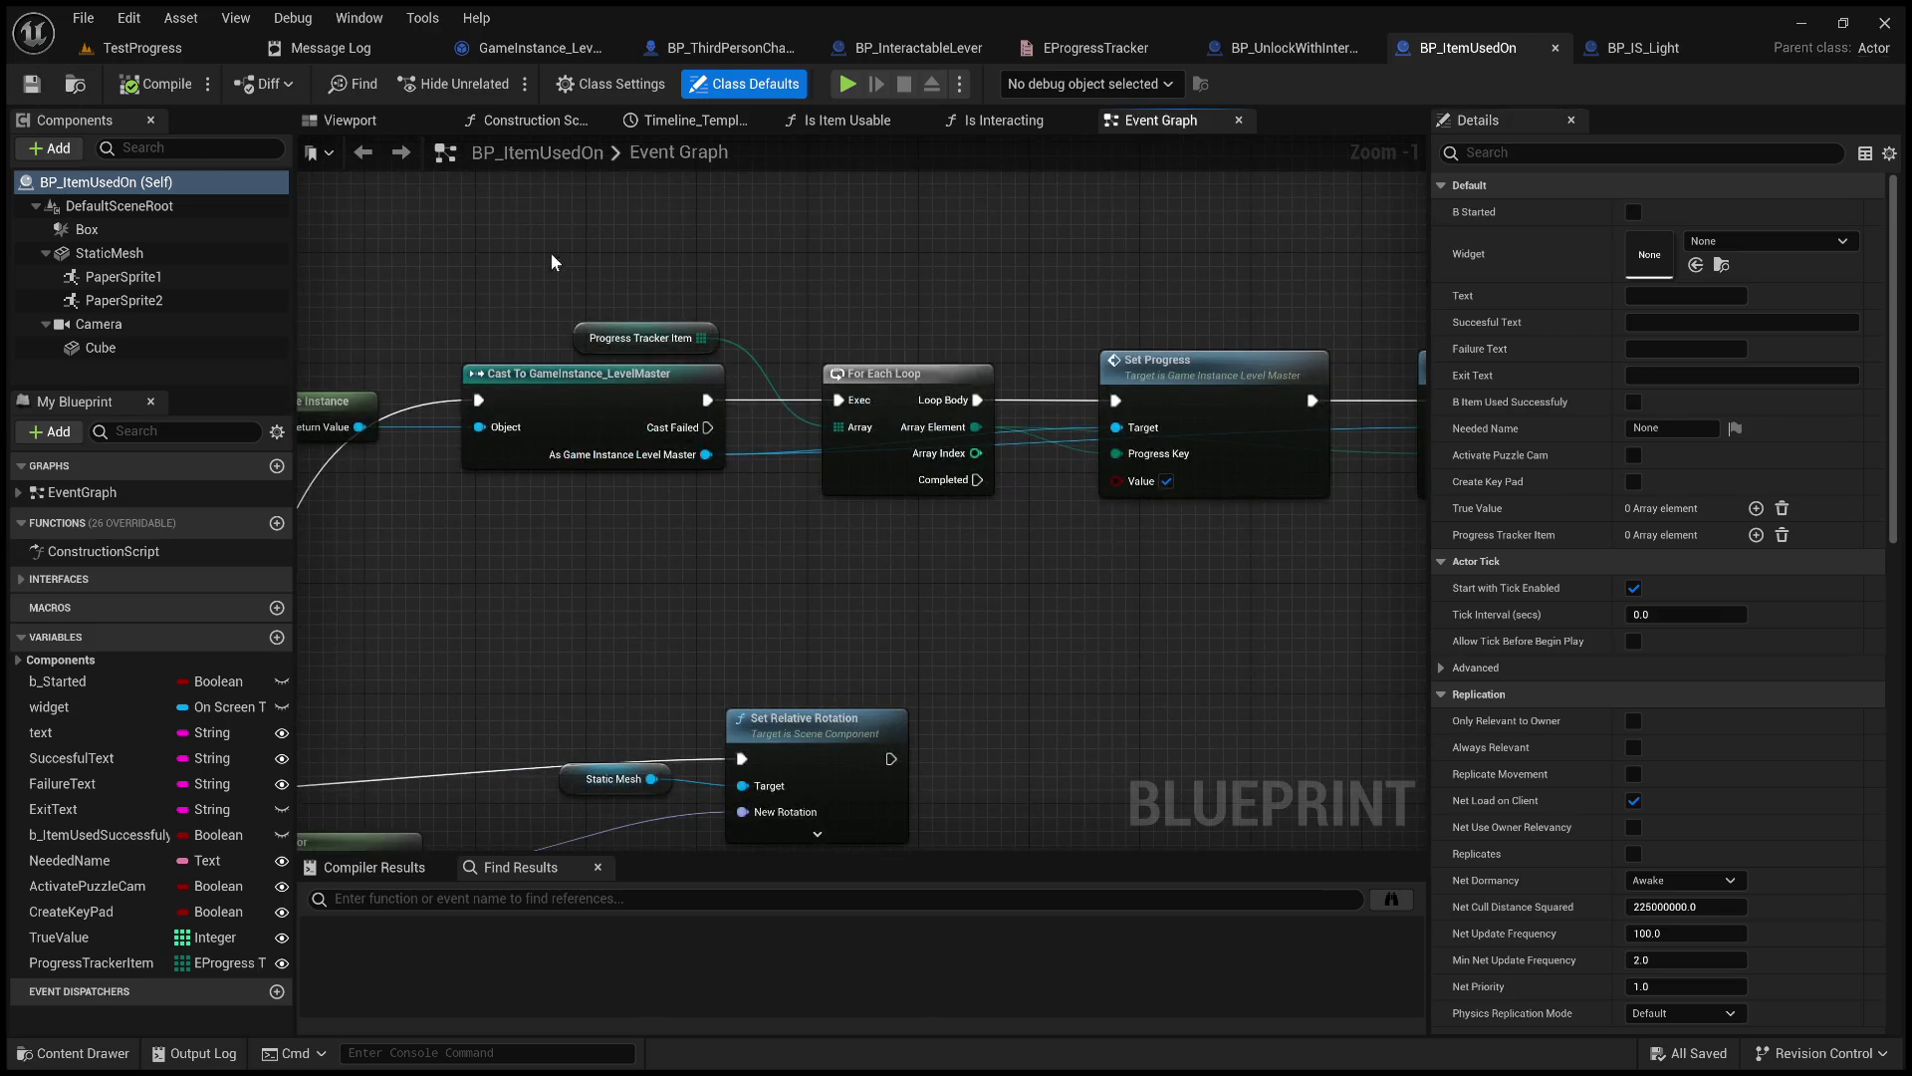
left_click_drag(455, 706, 1146, 504)
scroll(1145, 504, "down", 3)
scroll(917, 469, "up", 4)
mouse_move(918, 469)
left_mouse_down()
mouse_move(1215, 515)
mouse_move(1275, 172)
mouse_move(1072, 734)
mouse_move(1040, 361)
mouse_move(925, 621)
mouse_move(711, 294)
mouse_move(704, 351)
mouse_move(879, 654)
mouse_move(847, 418)
left_mouse_up()
scroll(754, 440, "down", 1)
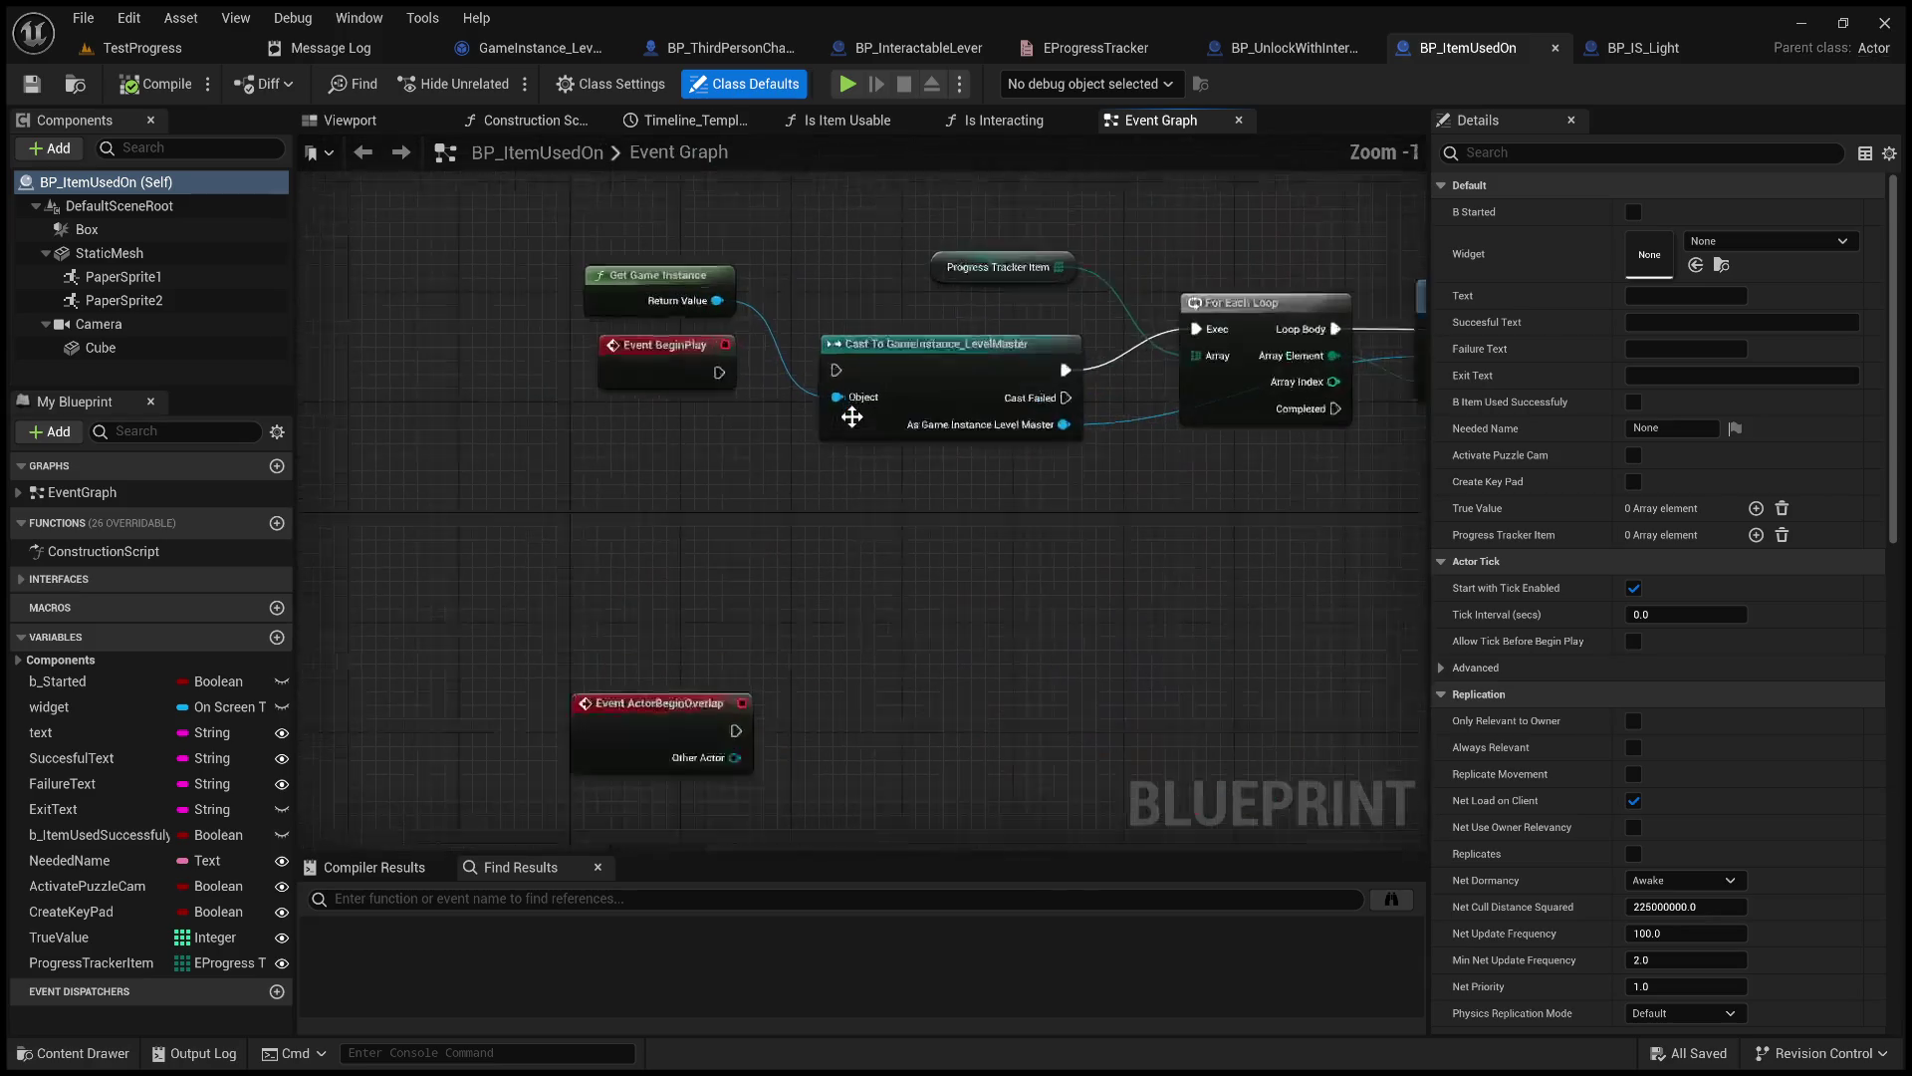
left_click(127, 57)
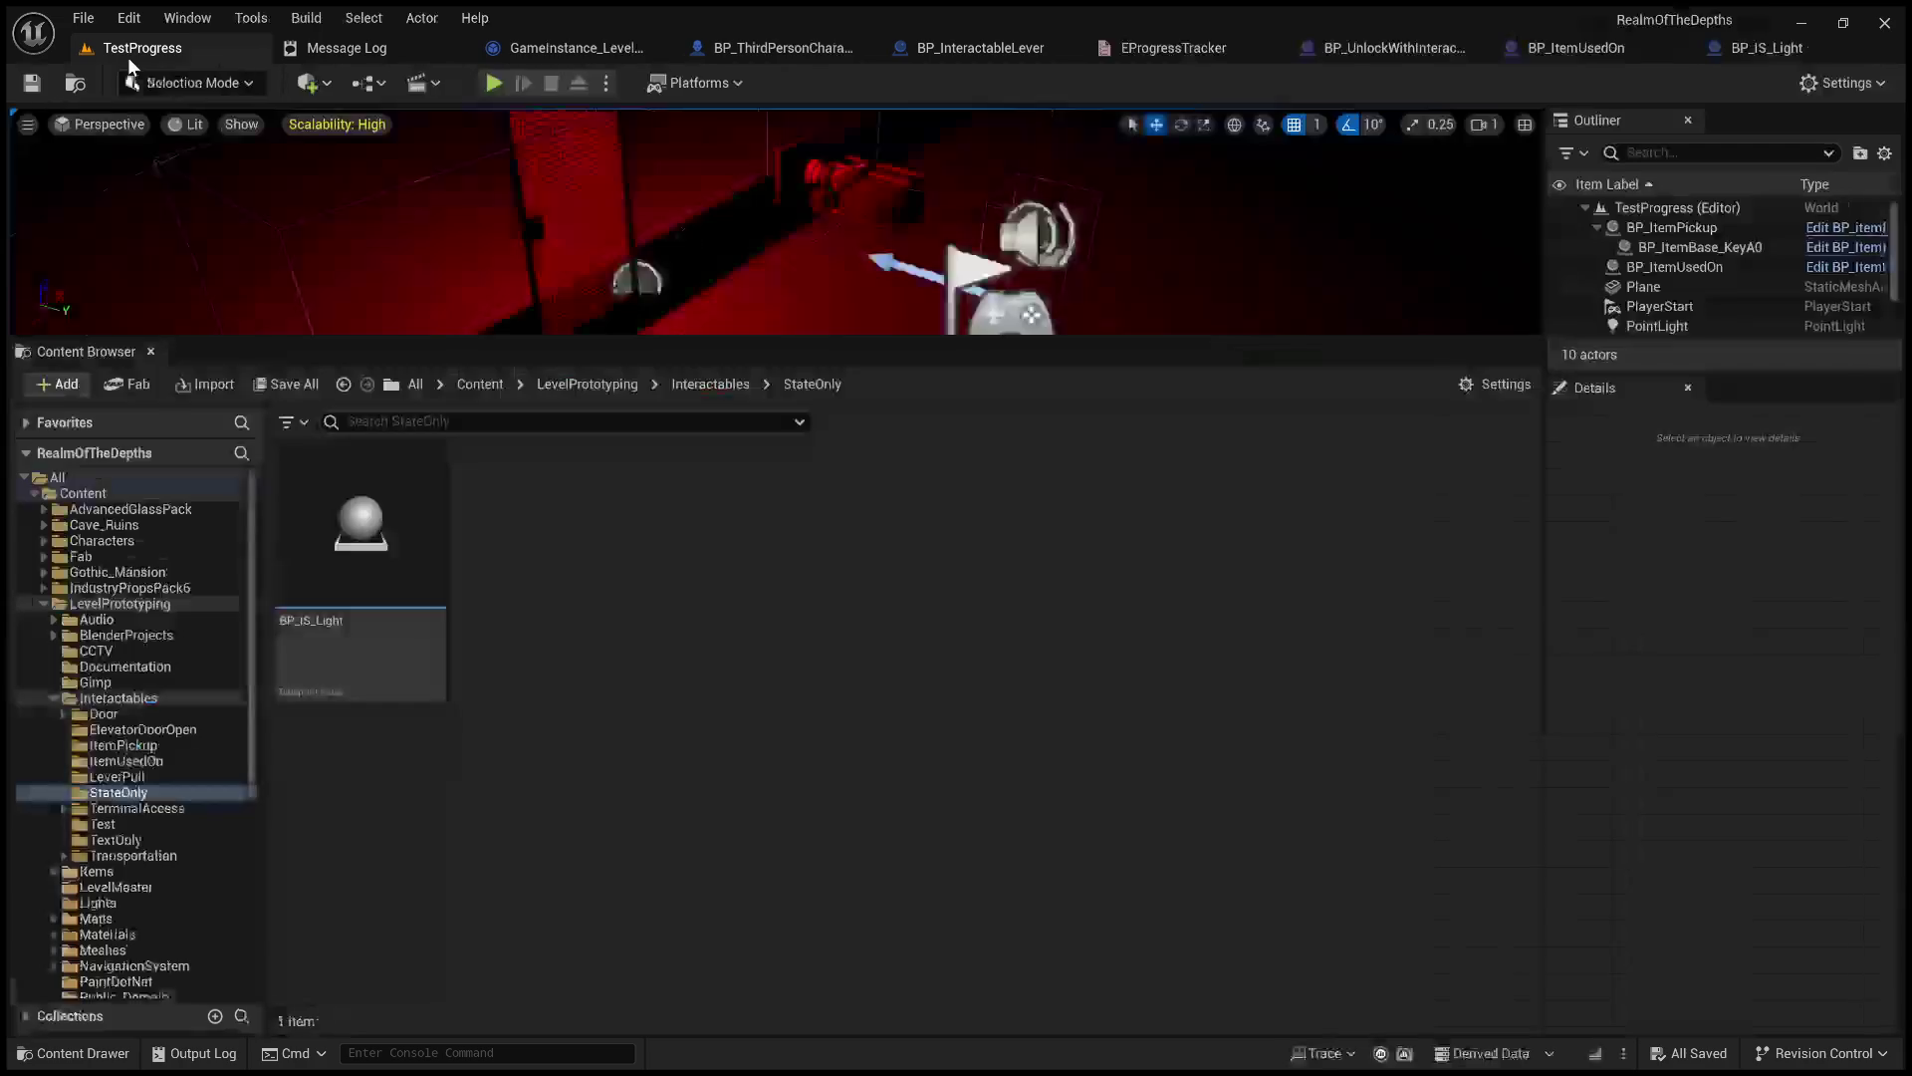
Delete PointLight, PointLight3, PointLight4 and PointLight5 from TestProgress, keeping PointLight2.
left_click_drag(903, 351, 903, 841)
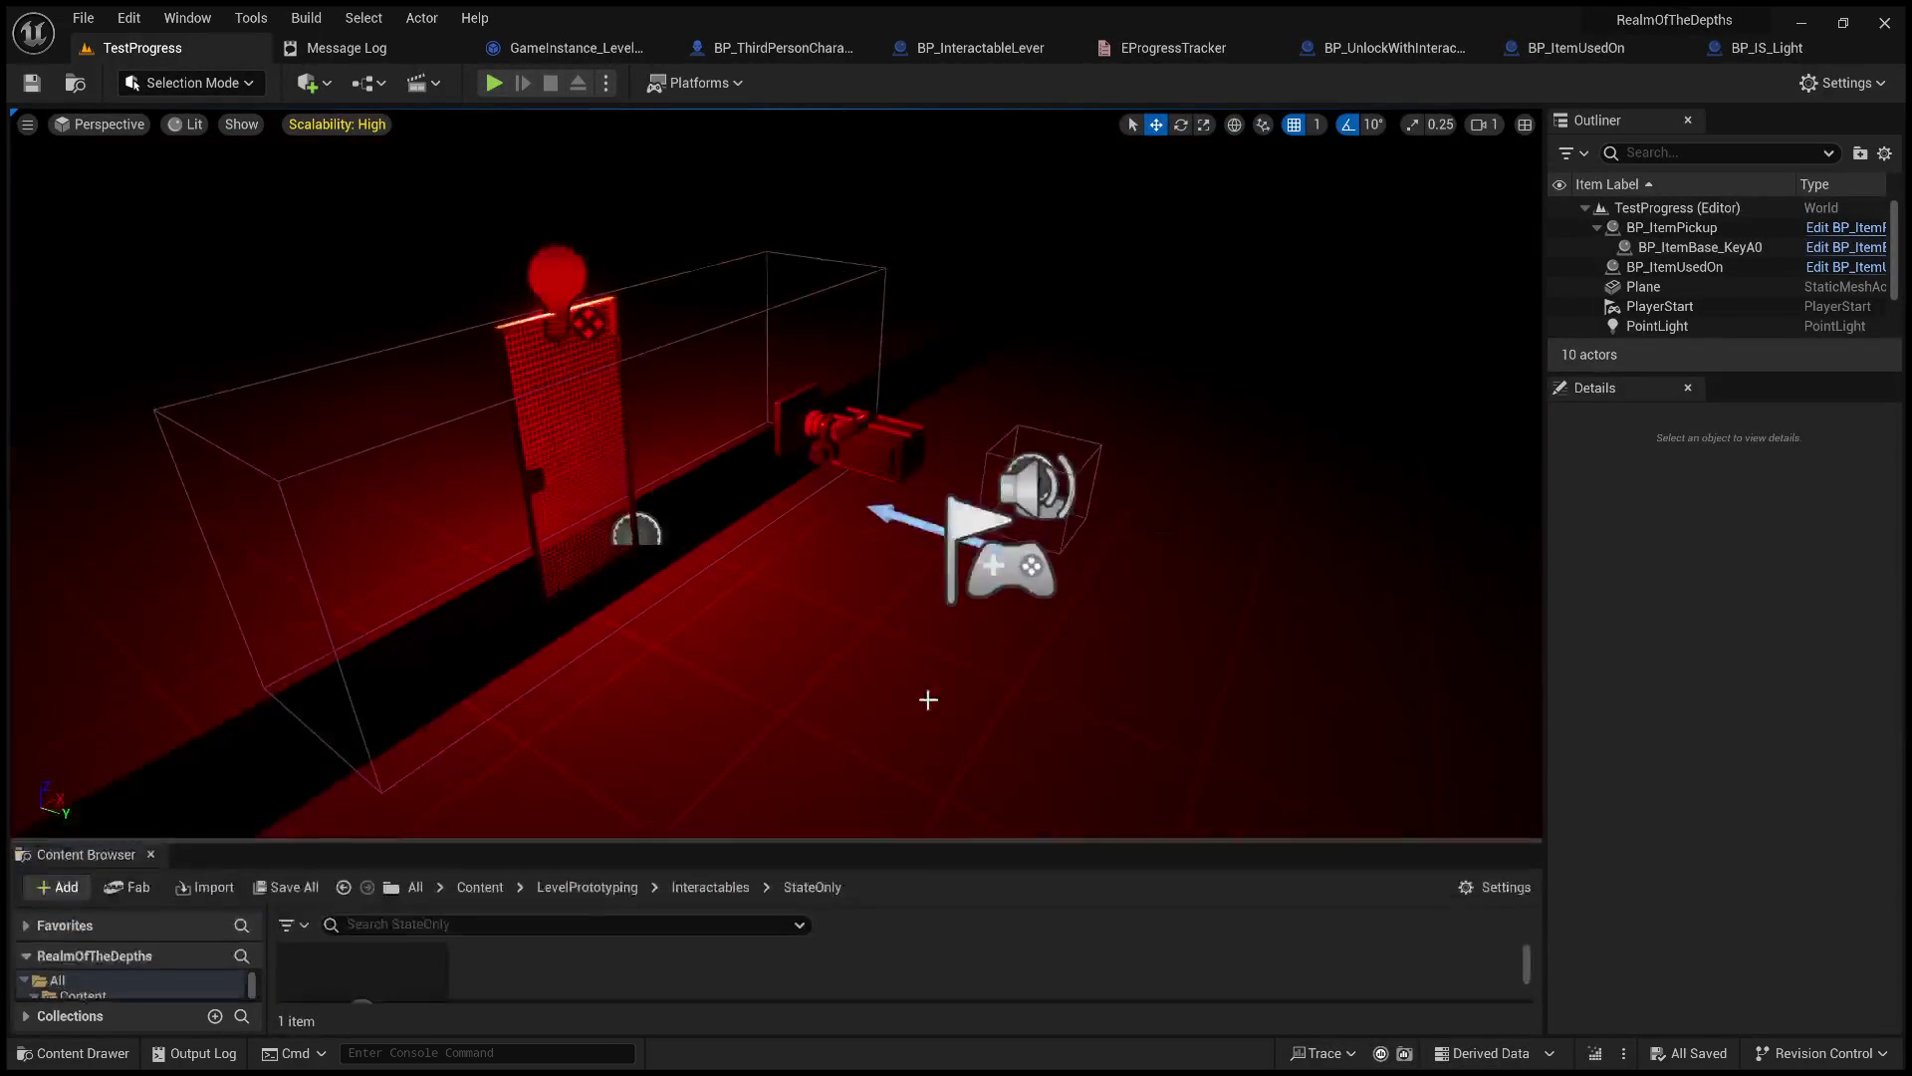
scroll(697, 364, "down", 6)
left_click(697, 363)
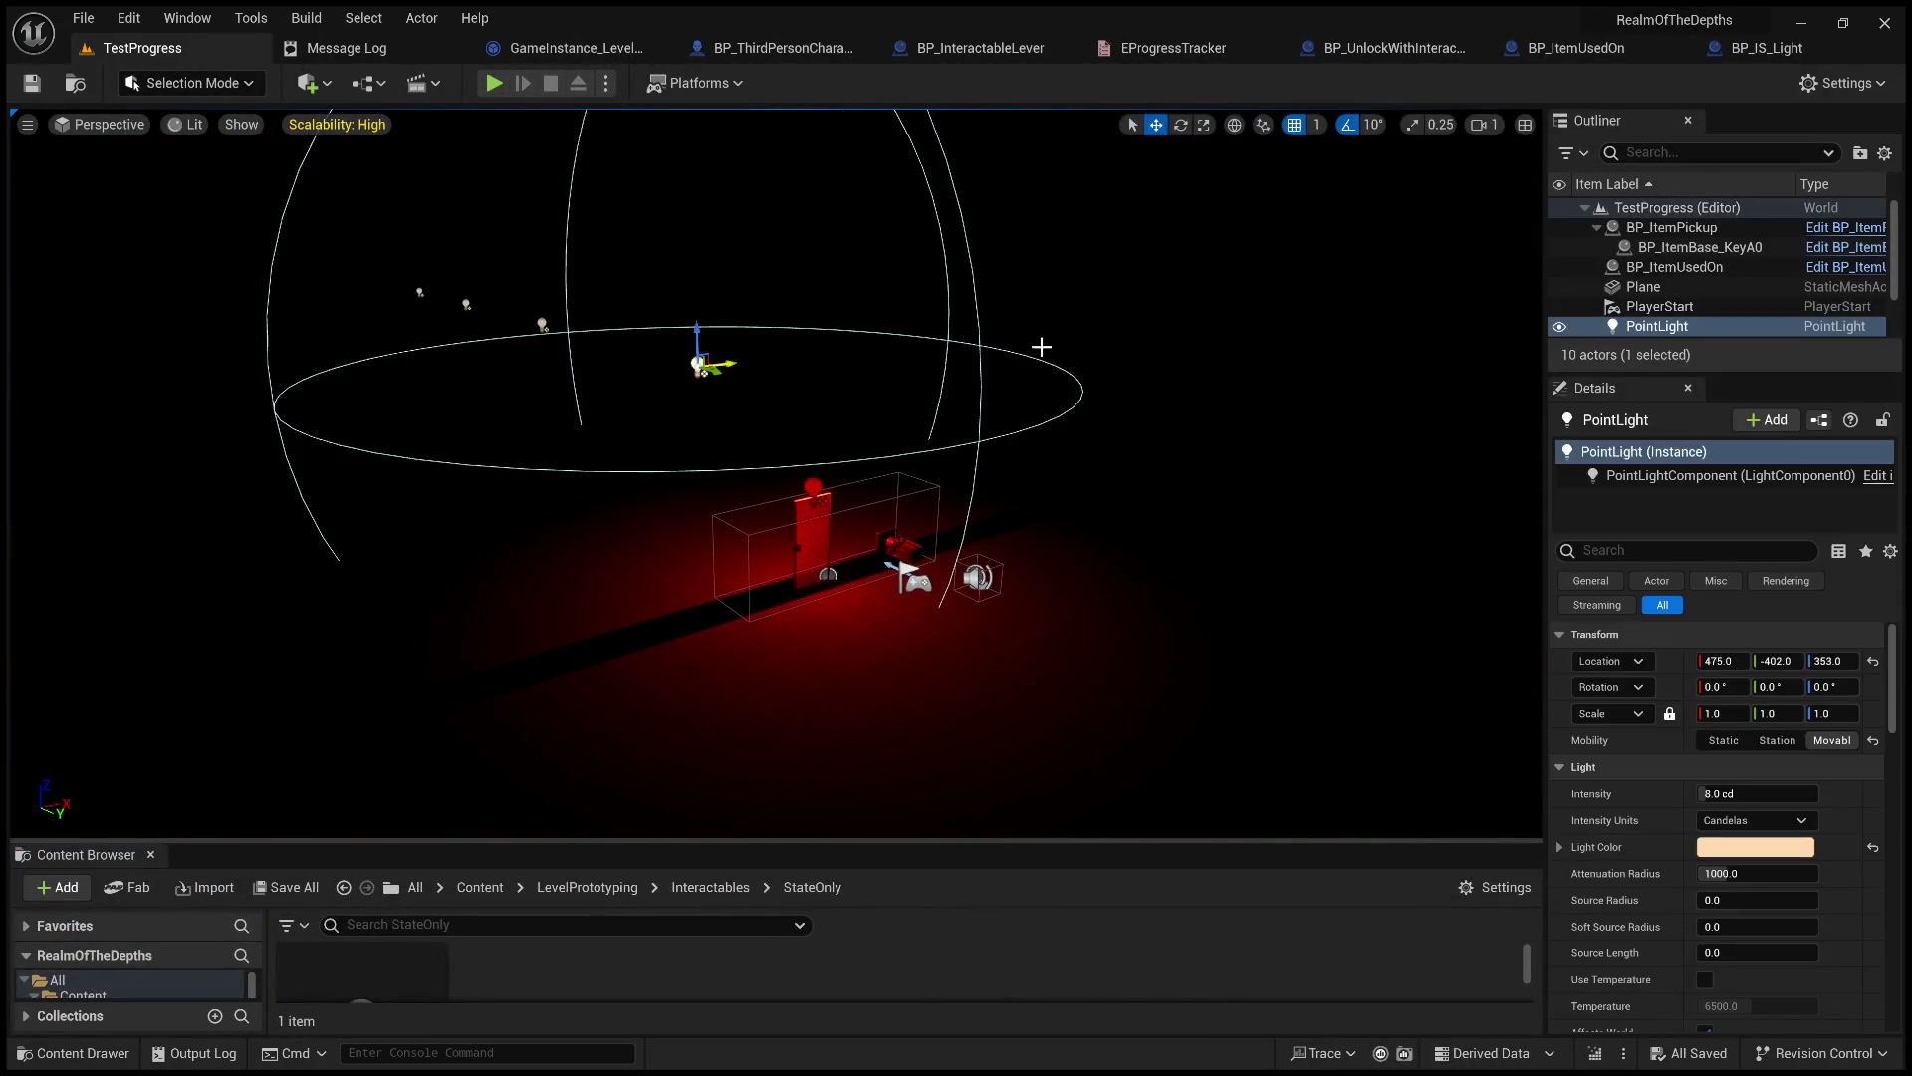
scroll(1678, 313, "down", 2)
left_click(1707, 330, "shift")
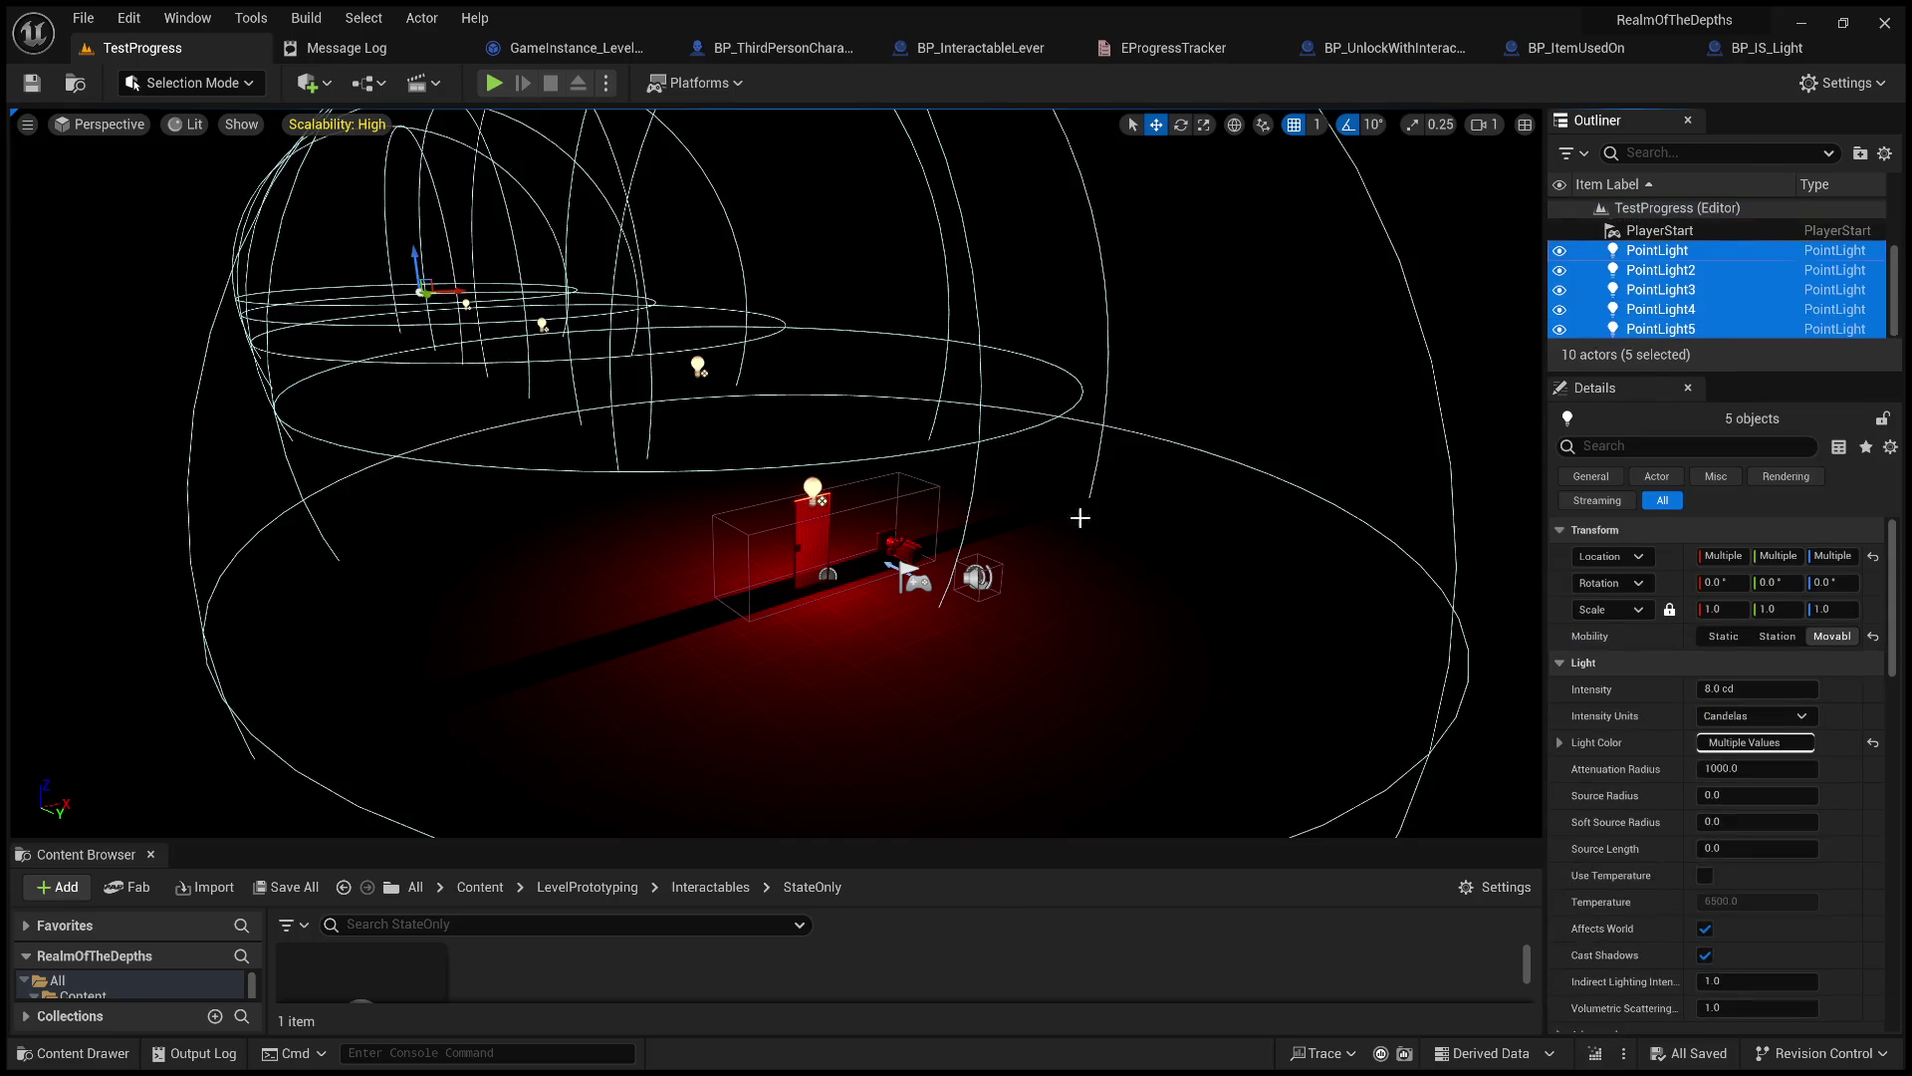
left_click(813, 492, "ctrl")
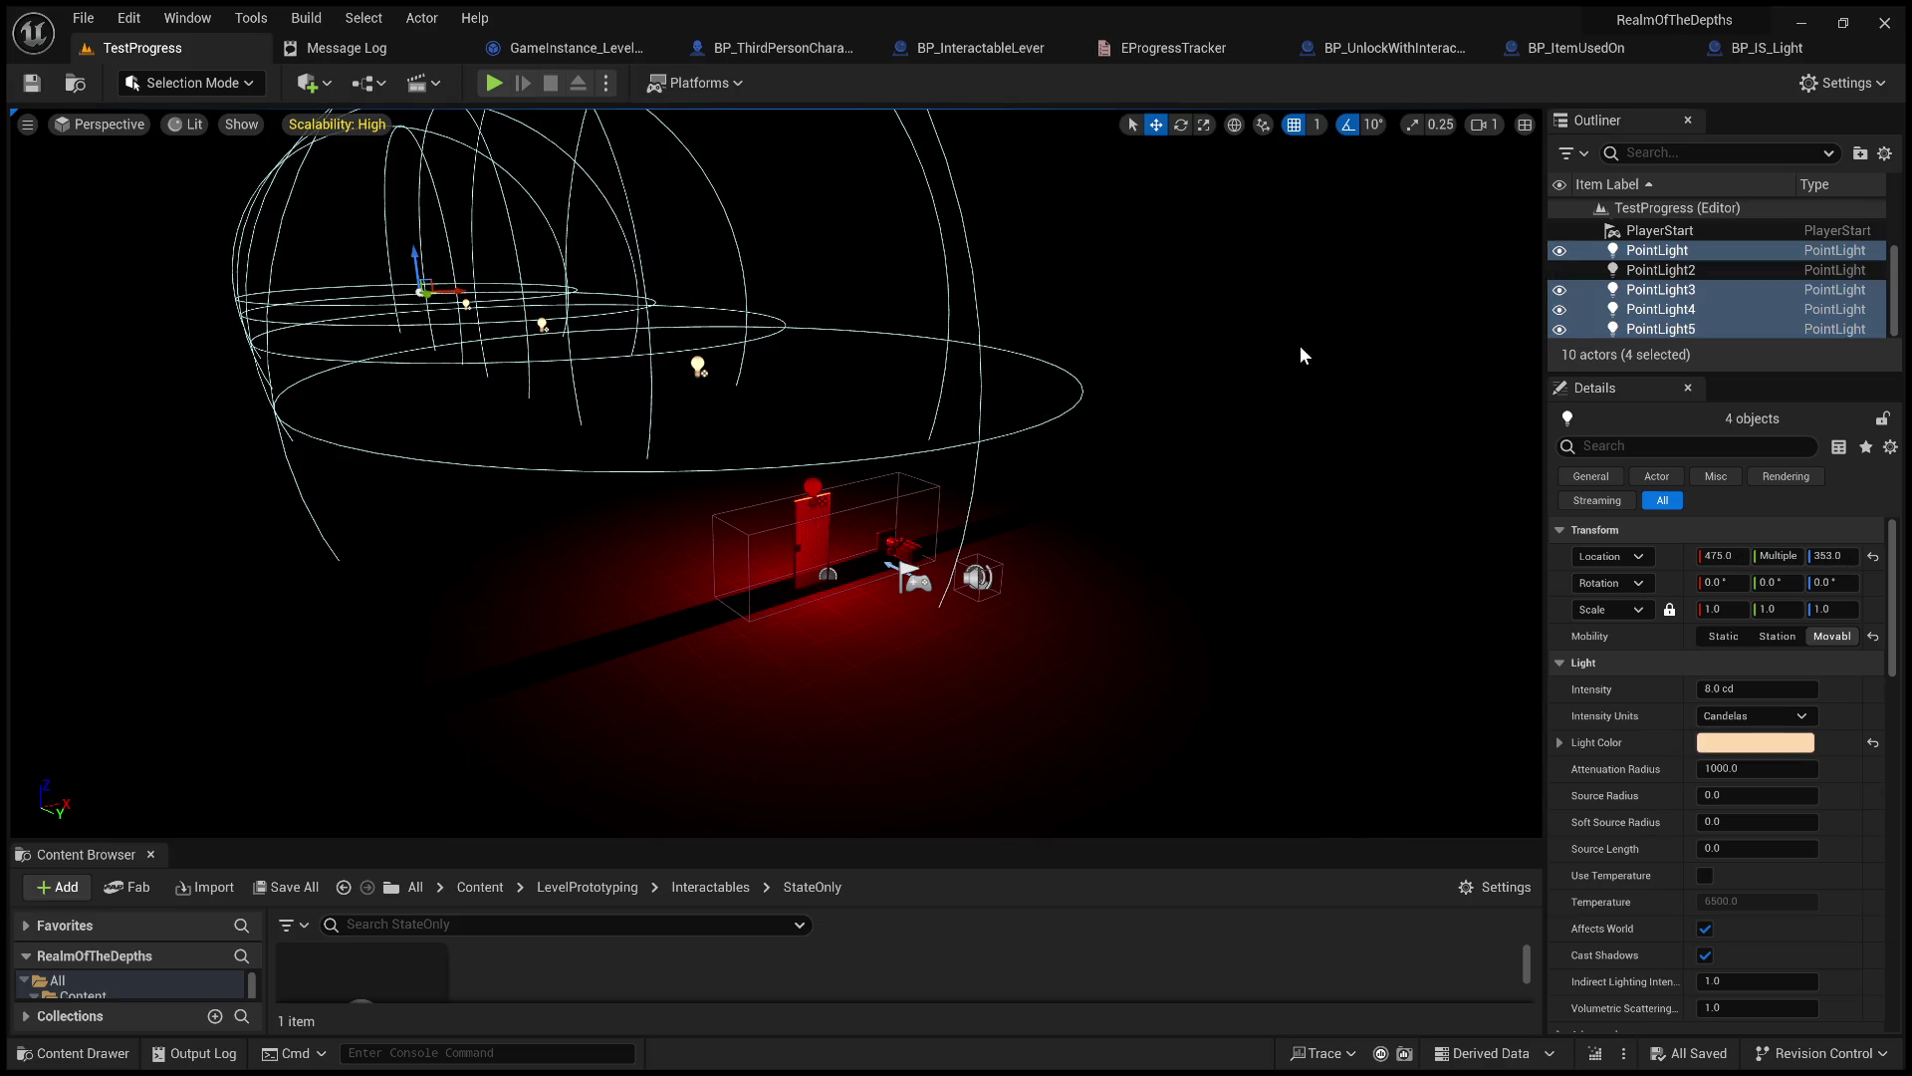
key("Delete")
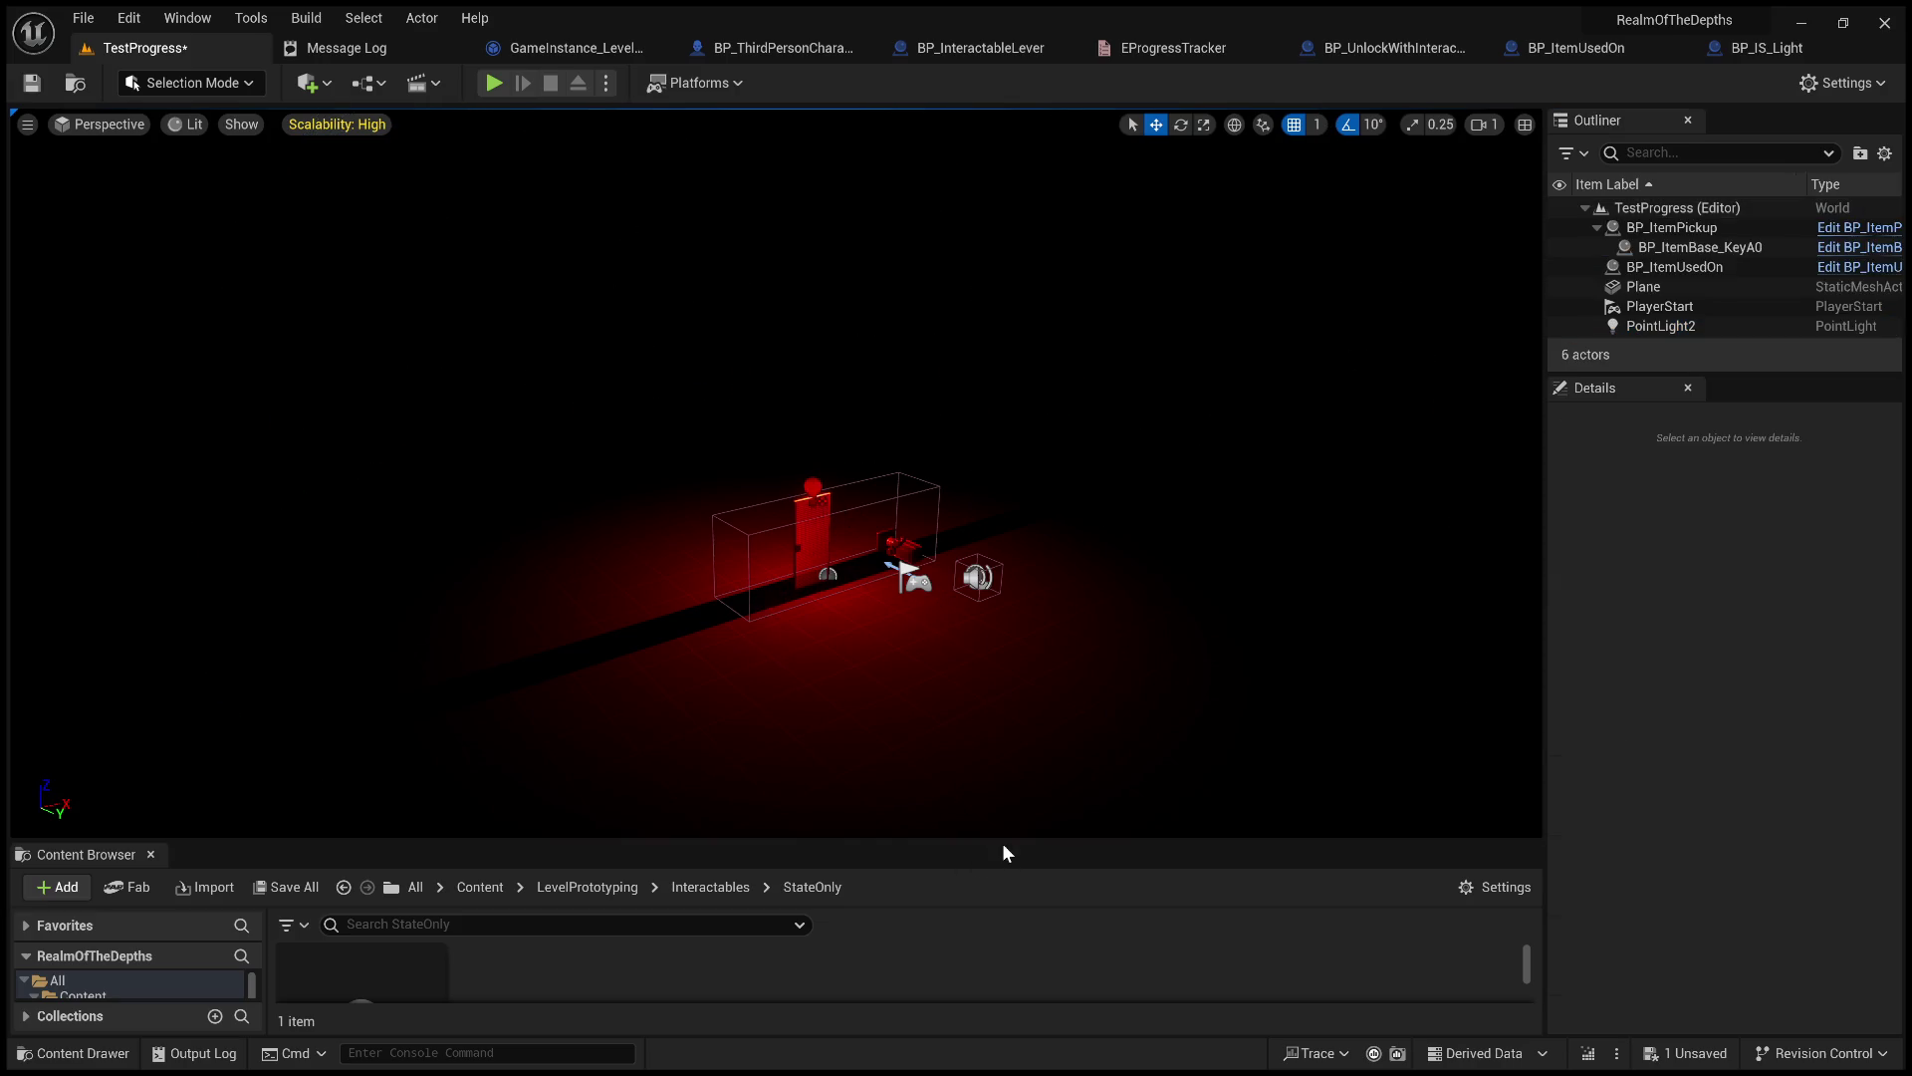
Drag the BP_IS_Light blueprint from the Content Browser into the level.
mouse_move(1004, 842)
left_mouse_down()
mouse_move(1067, 446)
mouse_move(1100, 576)
left_mouse_up()
left_click(361, 797)
left_click_drag(700, 382, 701, 383)
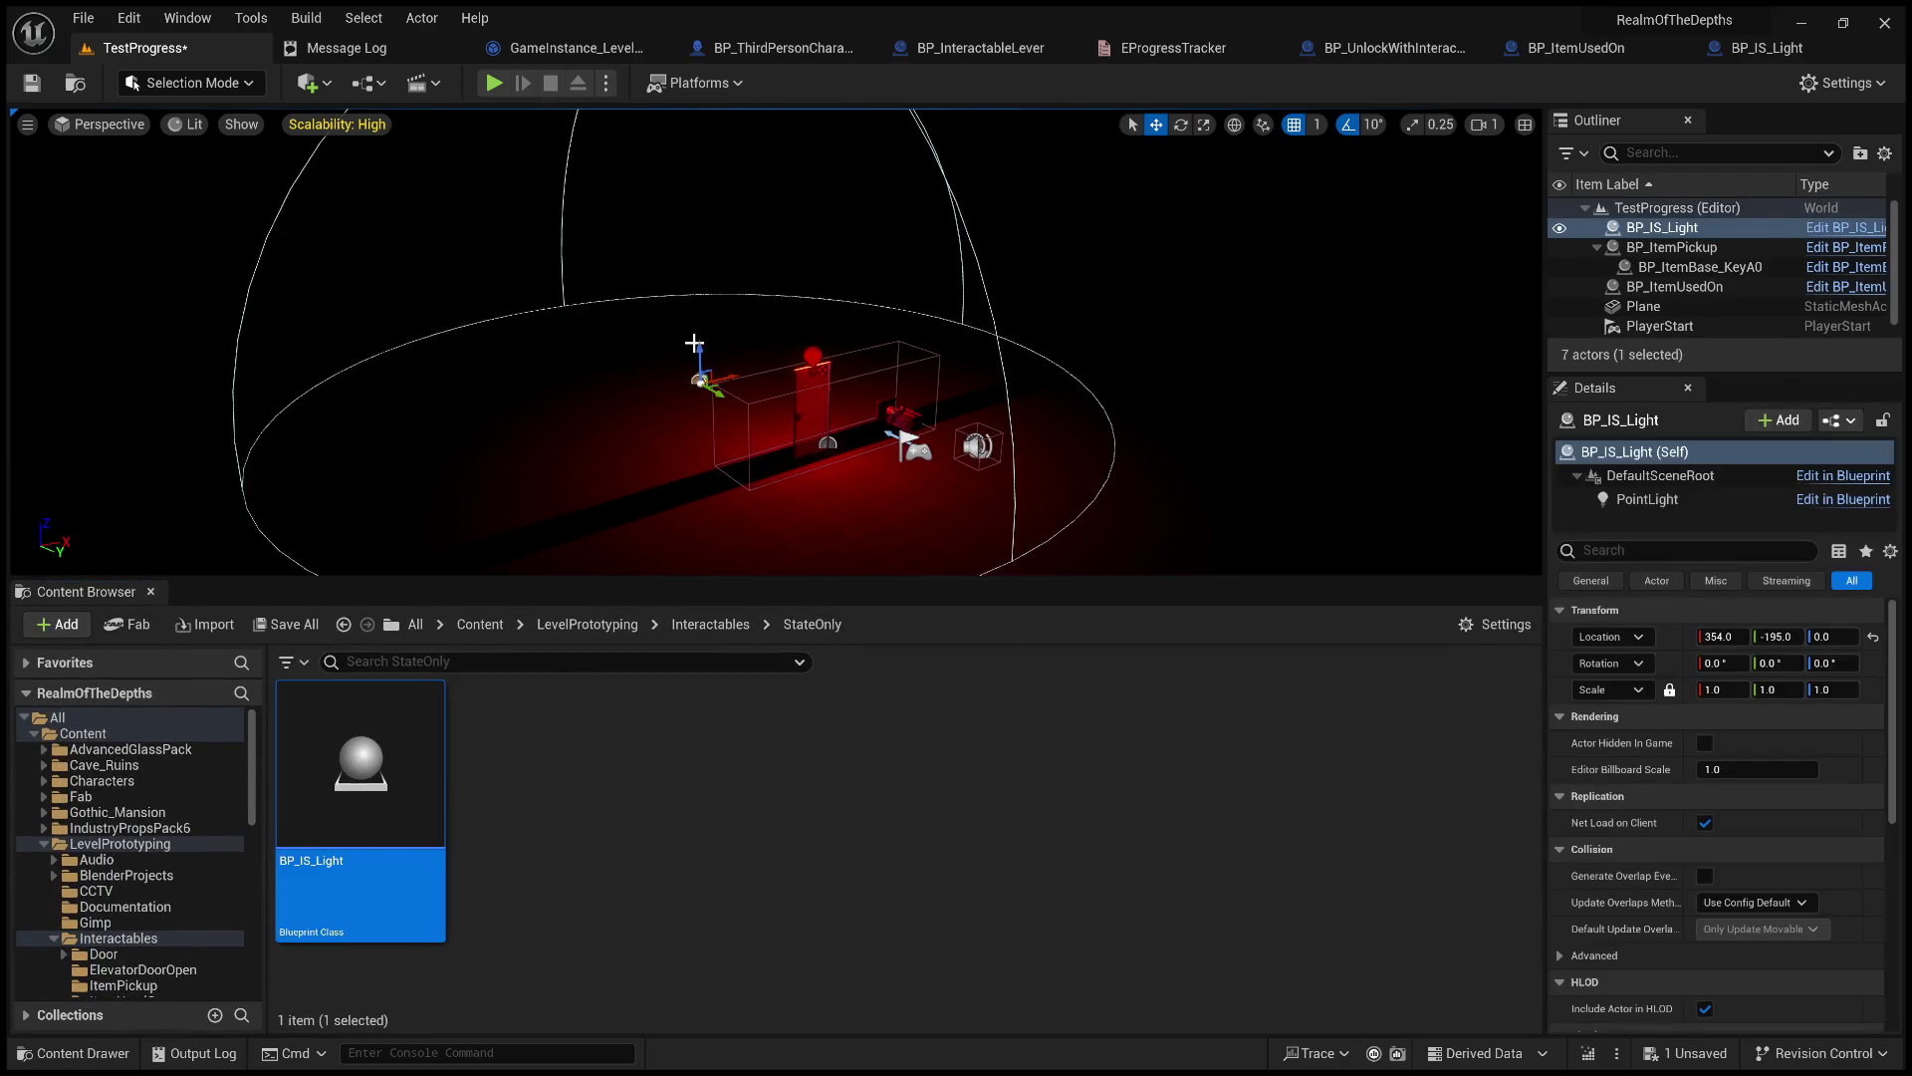
Raise the placed light above the scene and set its PointLight colour to pale warm yellow (255,237,176).
mouse_move(696, 317)
left_mouse_down()
mouse_move(757, 160)
mouse_move(766, 192)
left_mouse_up()
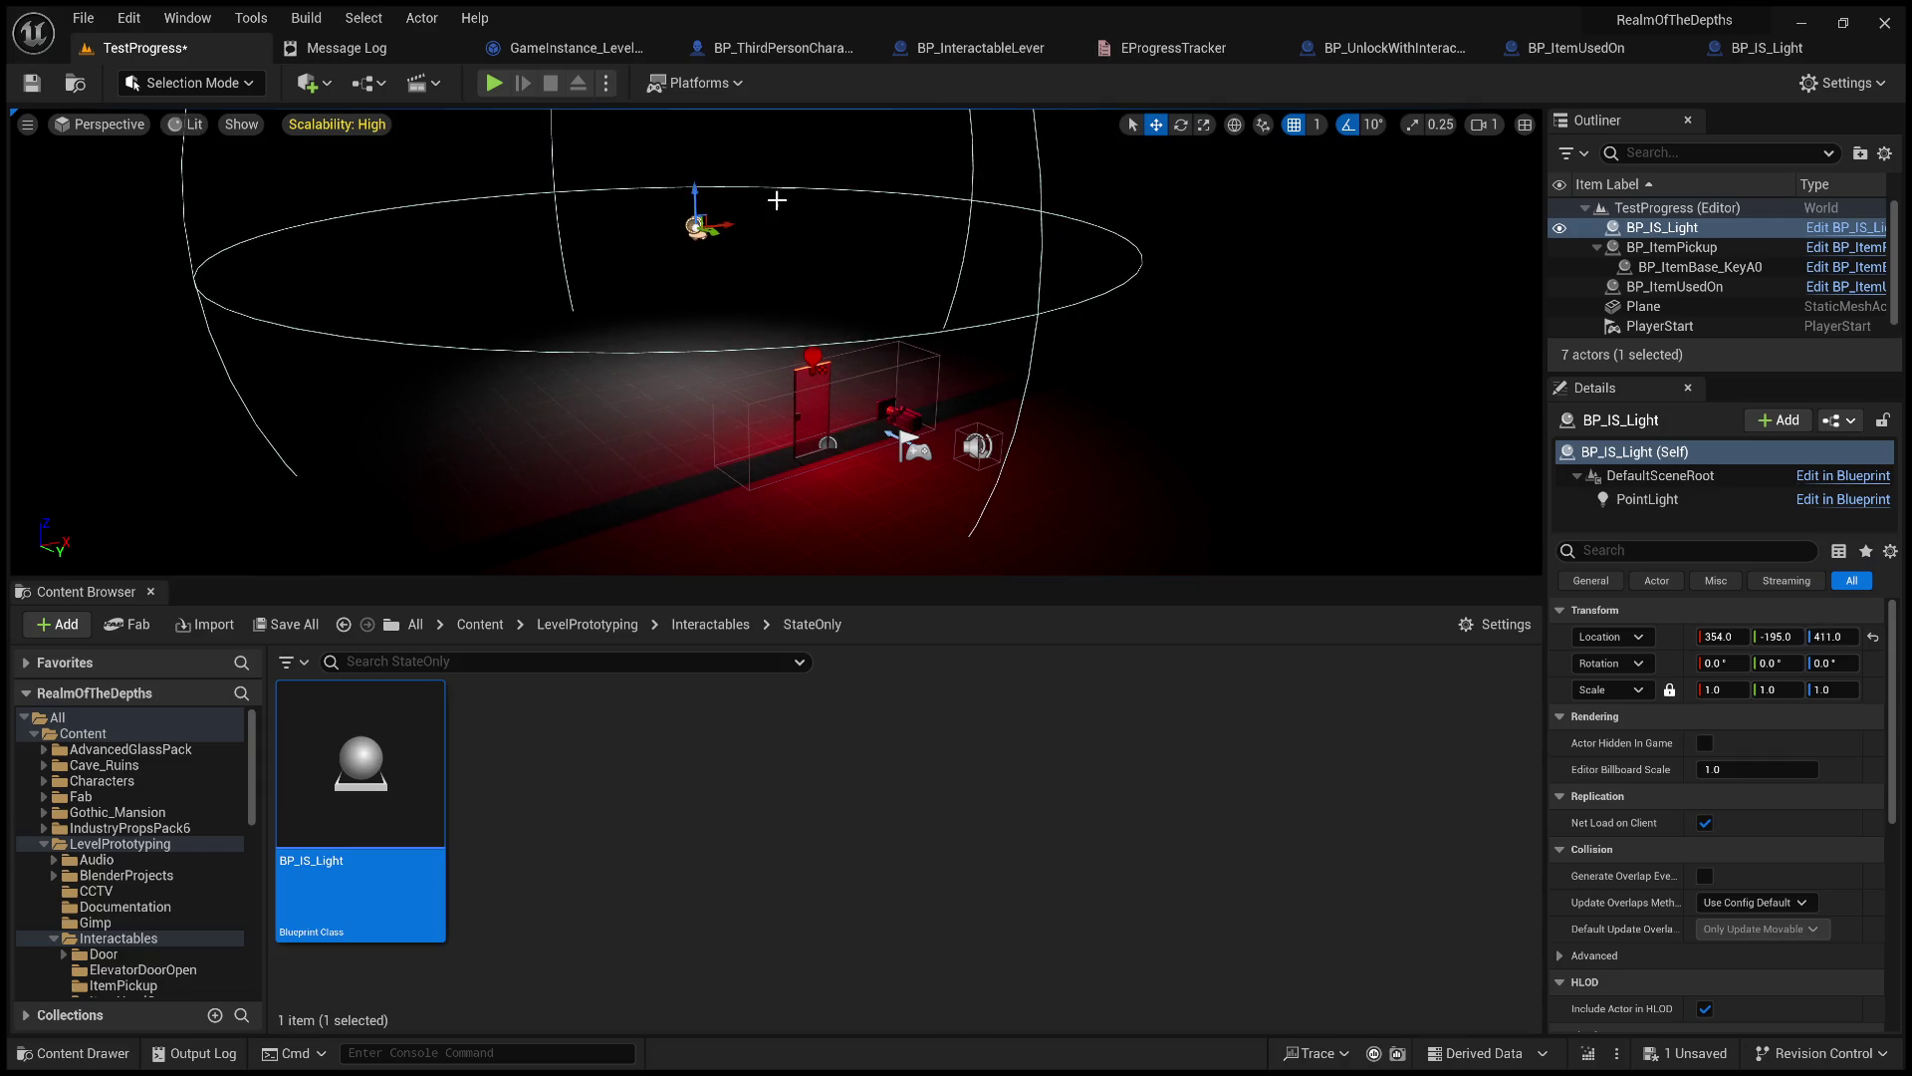
key("f")
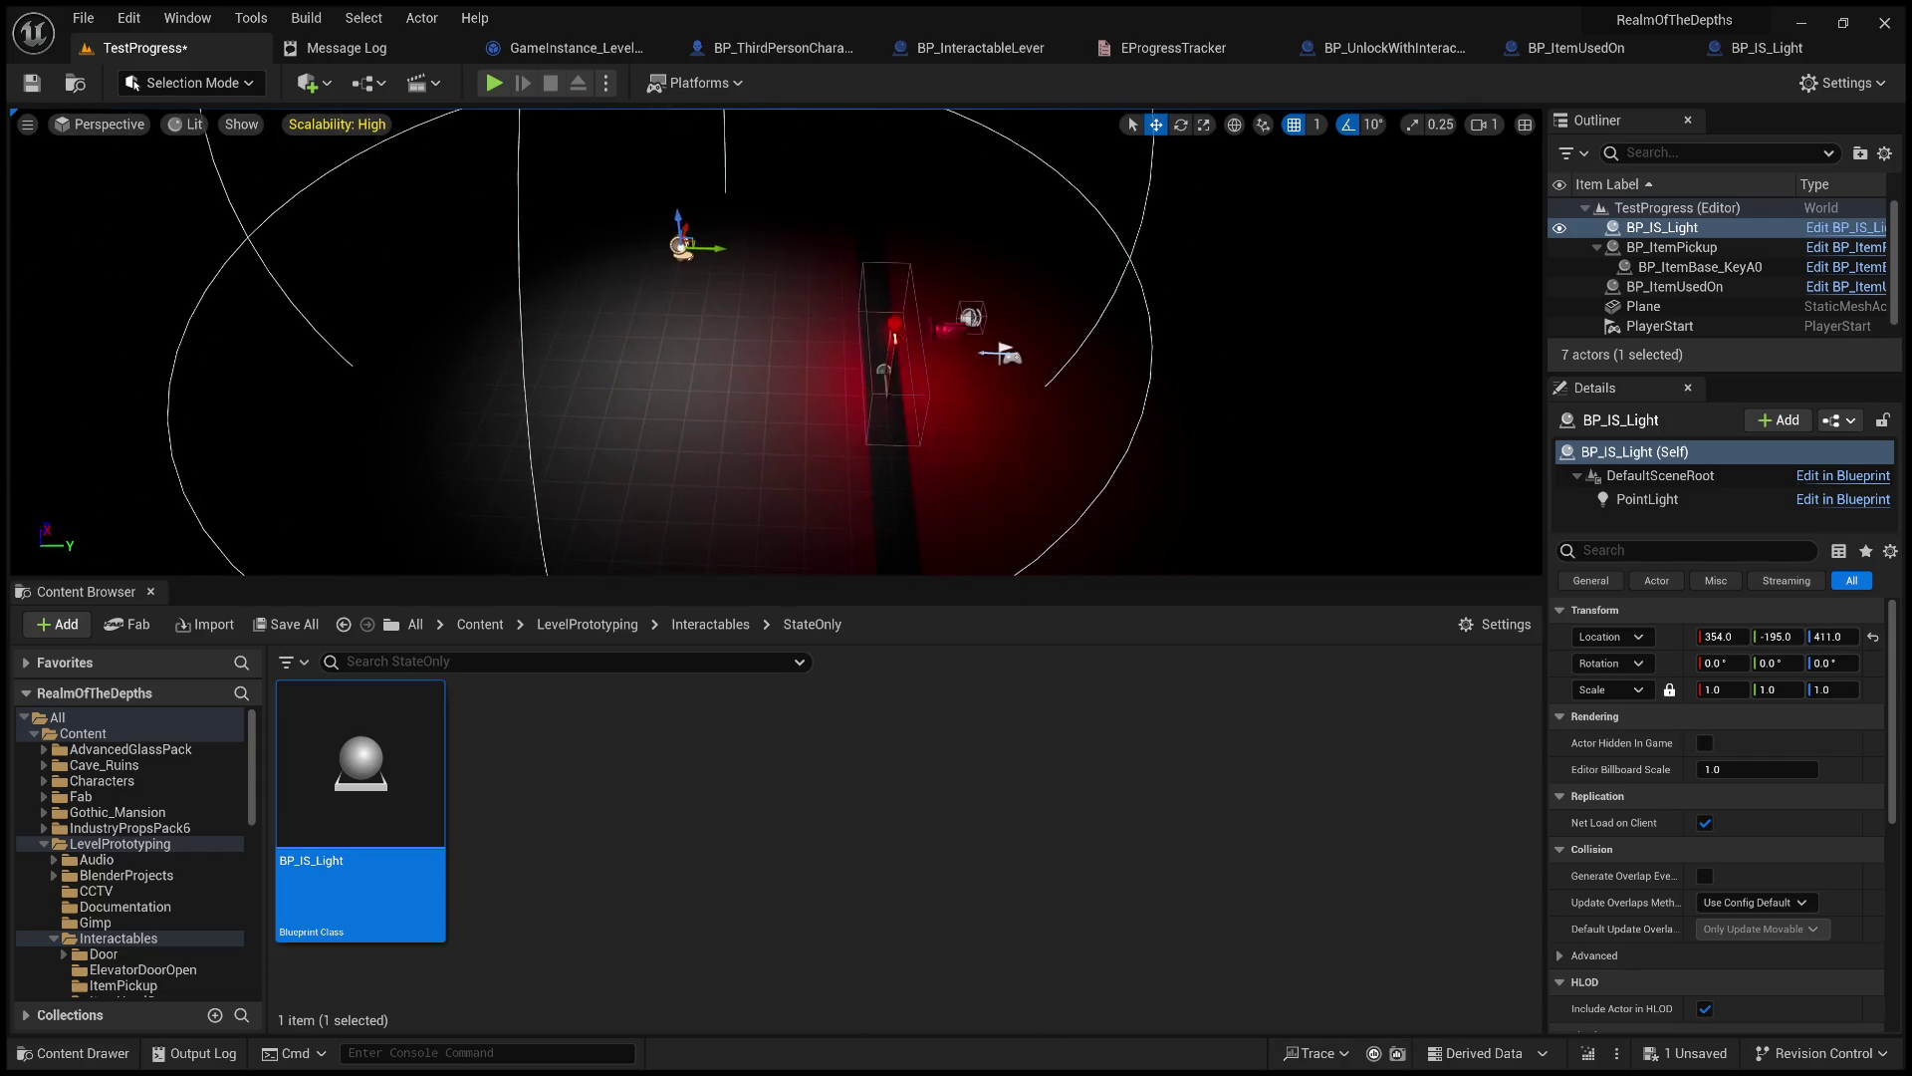
left_click_drag(1545, 774, 1410, 767)
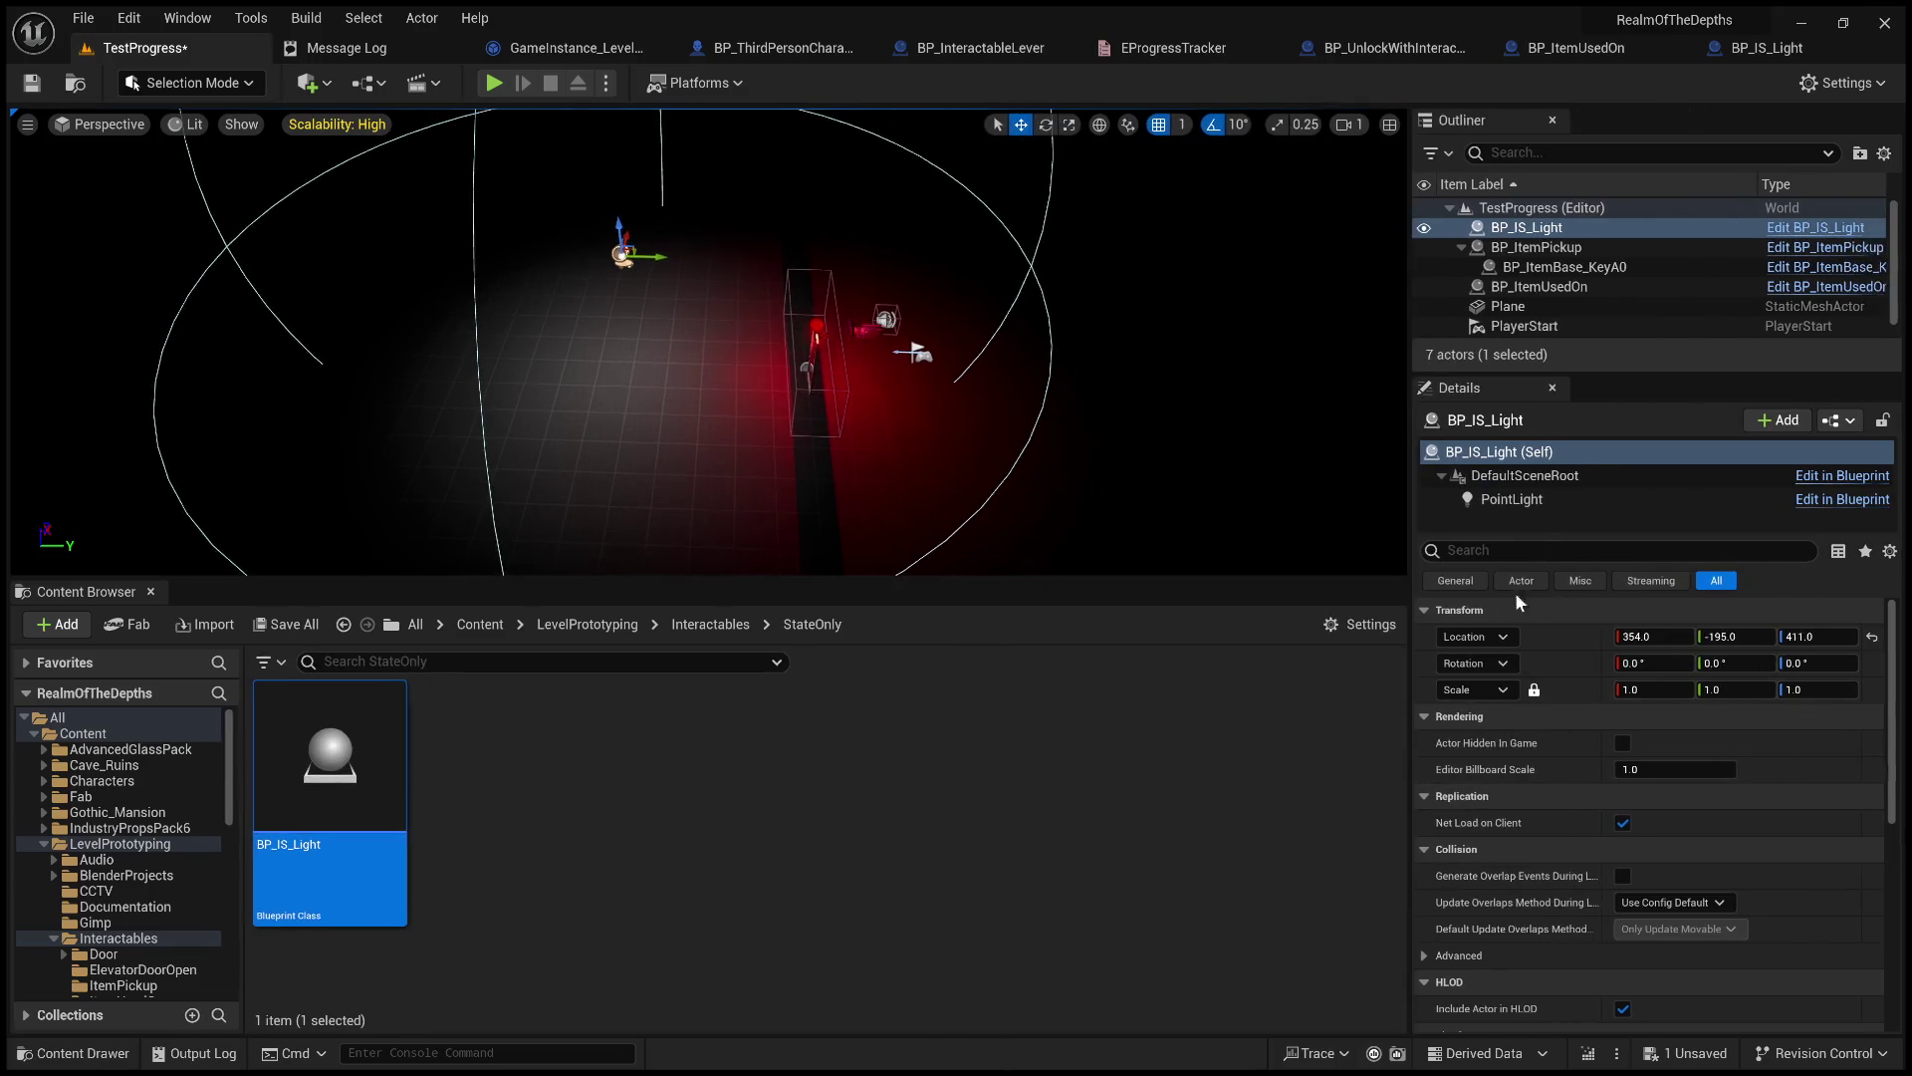
left_click(1540, 500)
left_click(1624, 823)
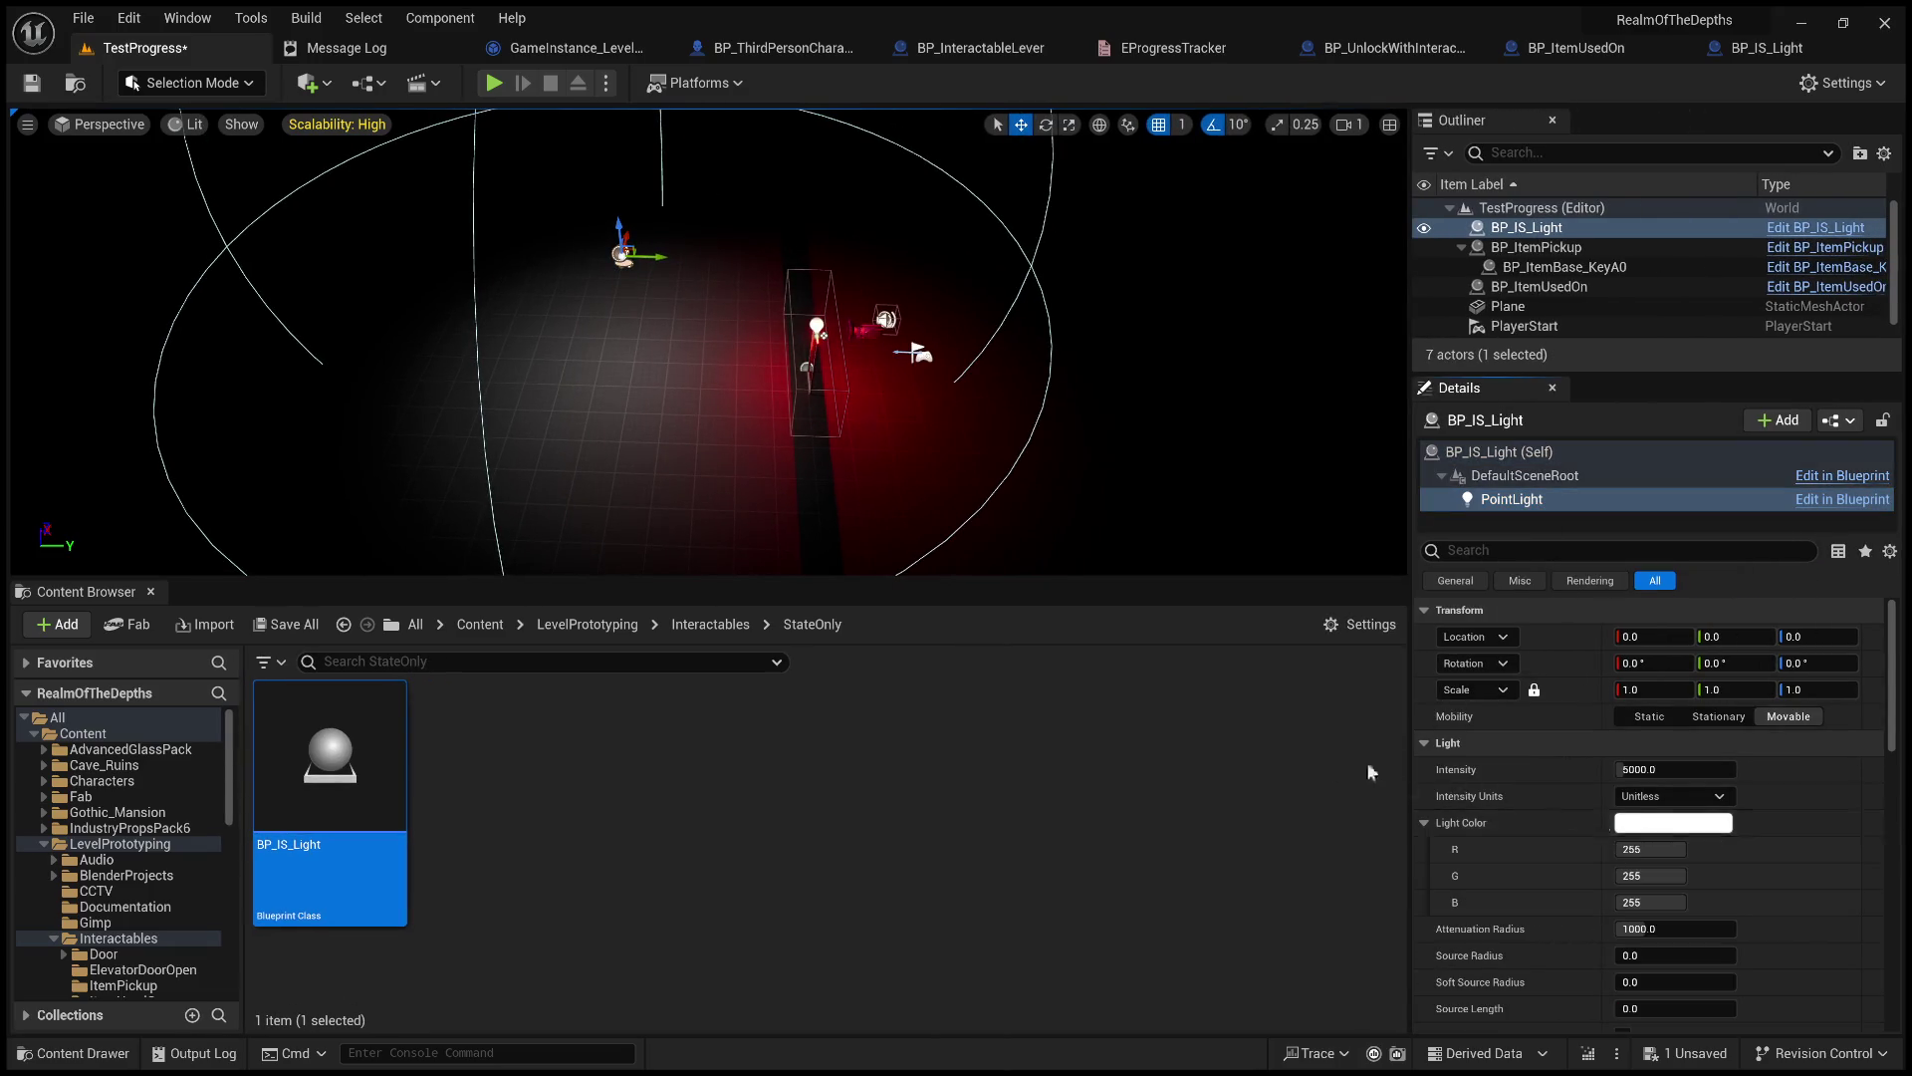
left_click(1364, 757)
left_click_drag(1323, 763, 1353, 751)
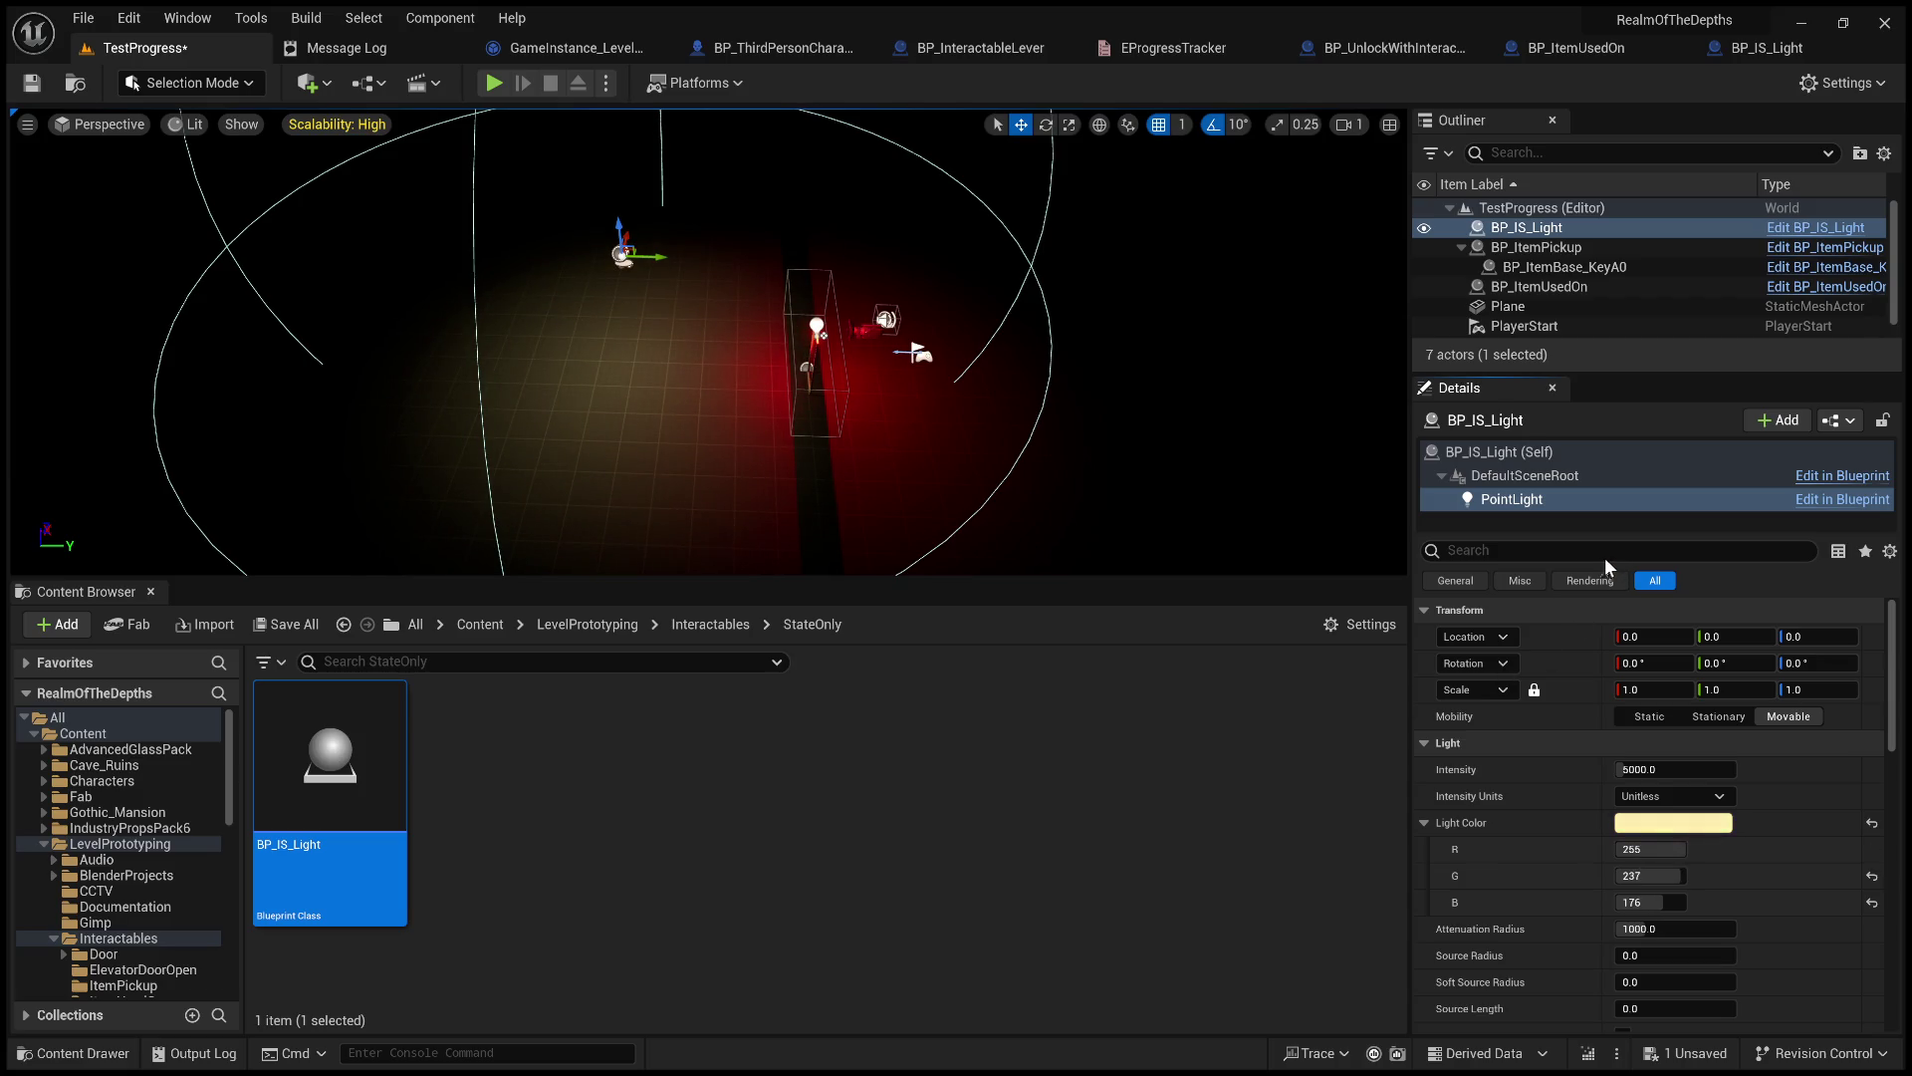
Search the light component's and actor's properties for 'tag', then switch to BP_IS_Light's Event Graph.
left_click(1508, 553)
type("tag")
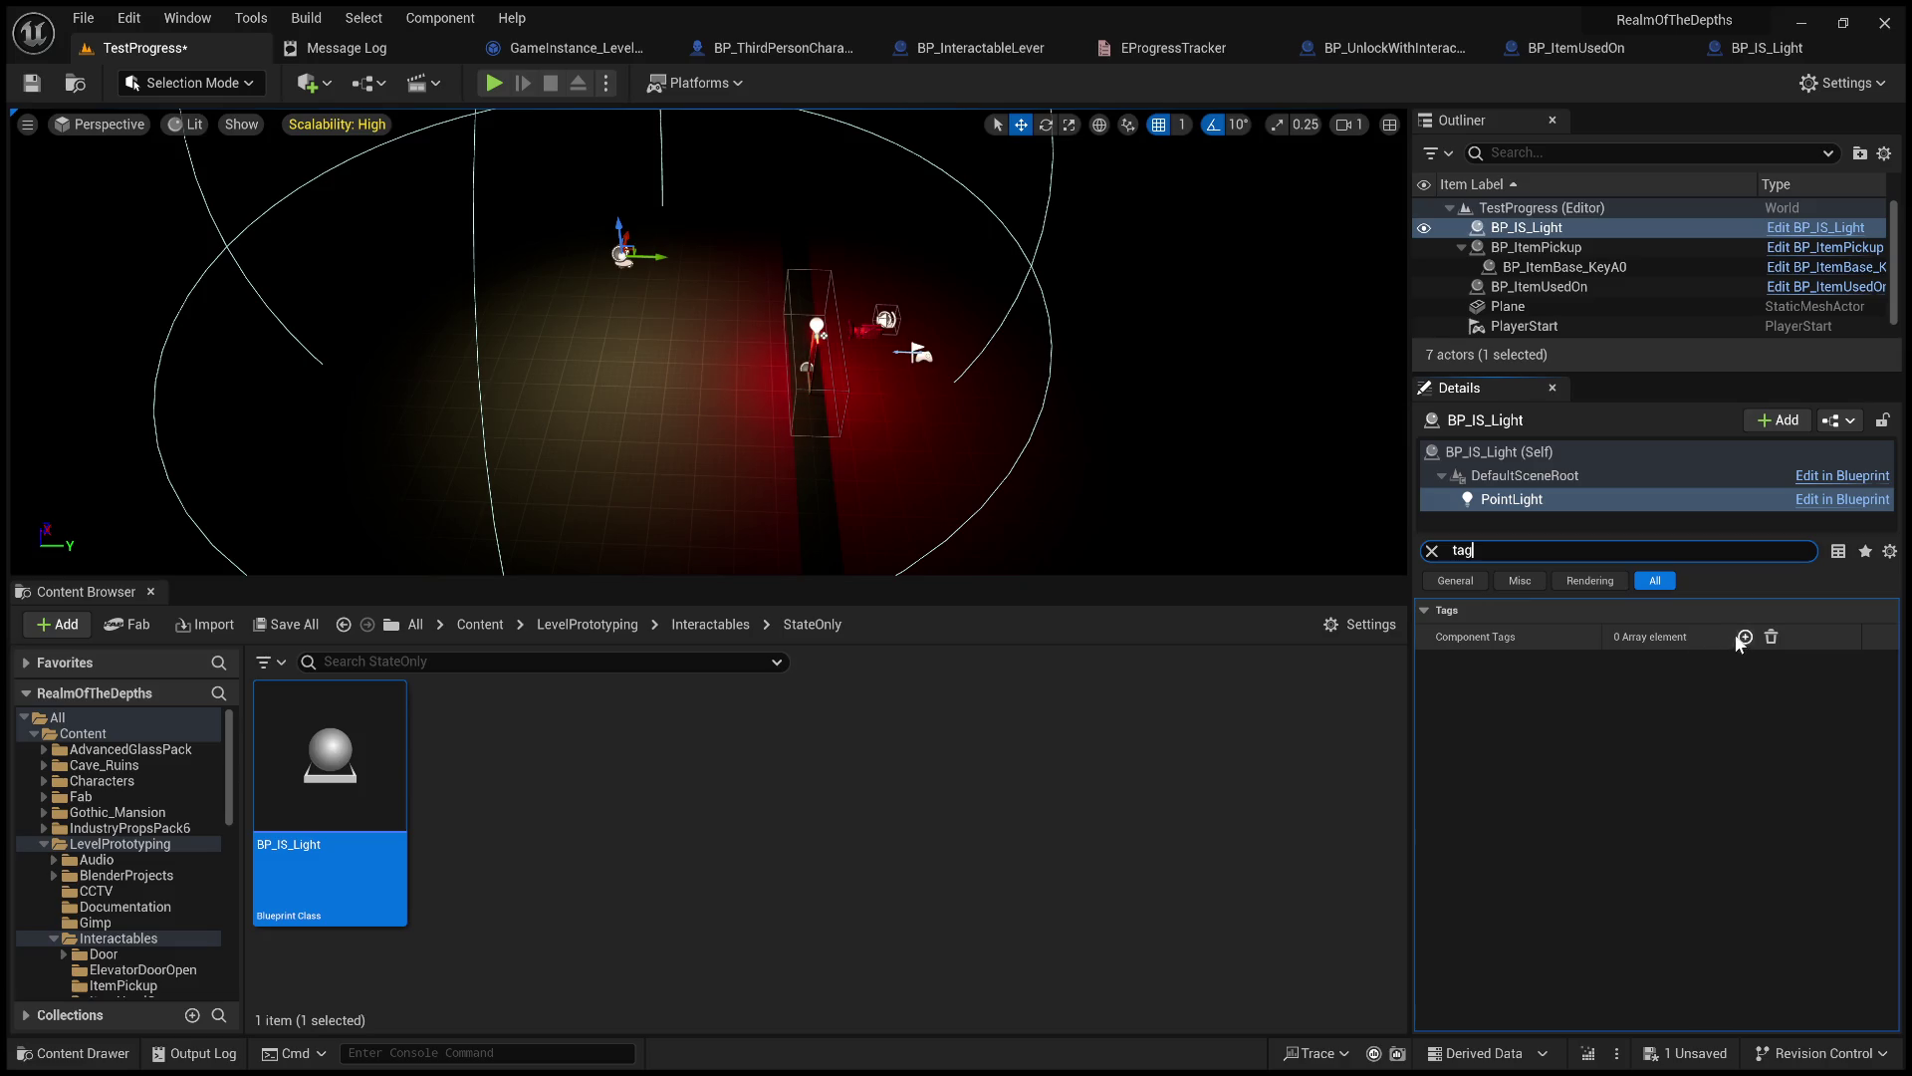
left_click(1431, 550)
left_click(1503, 456)
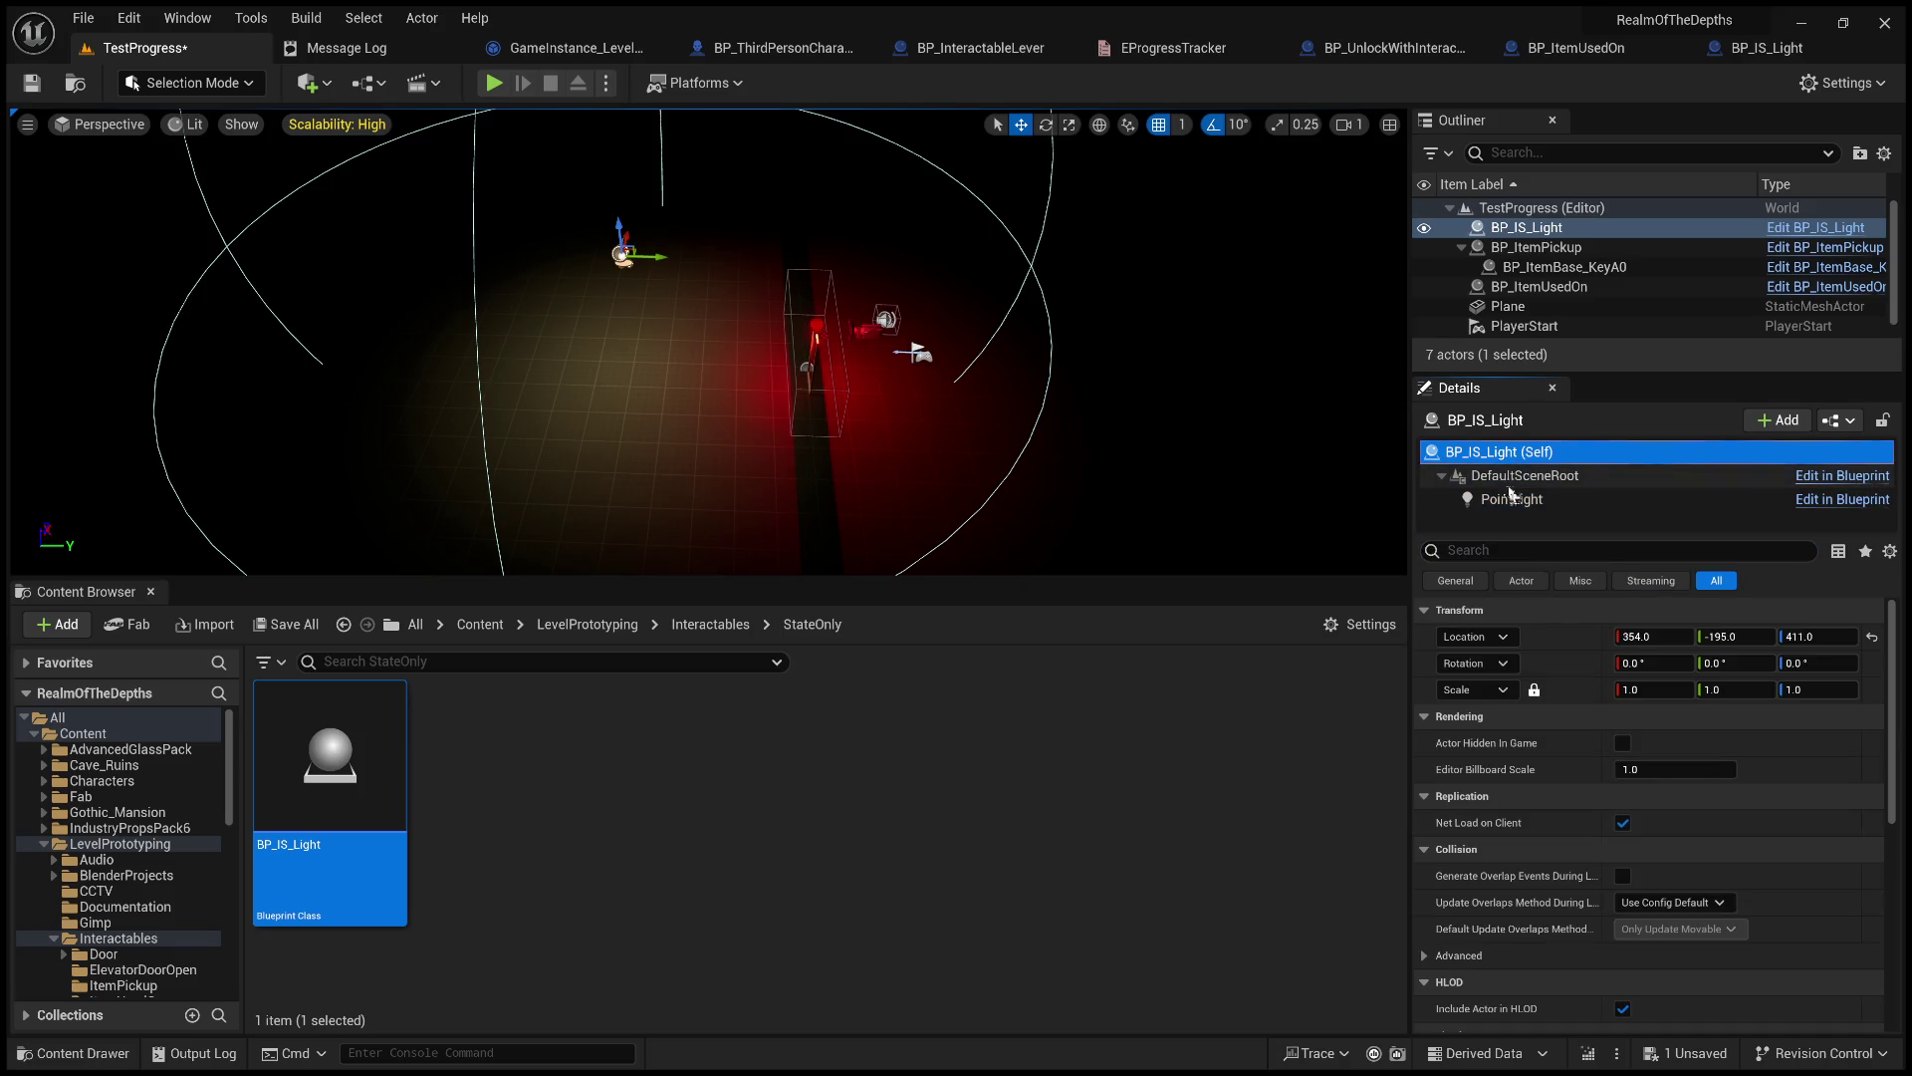
left_click(1528, 540)
type("tag")
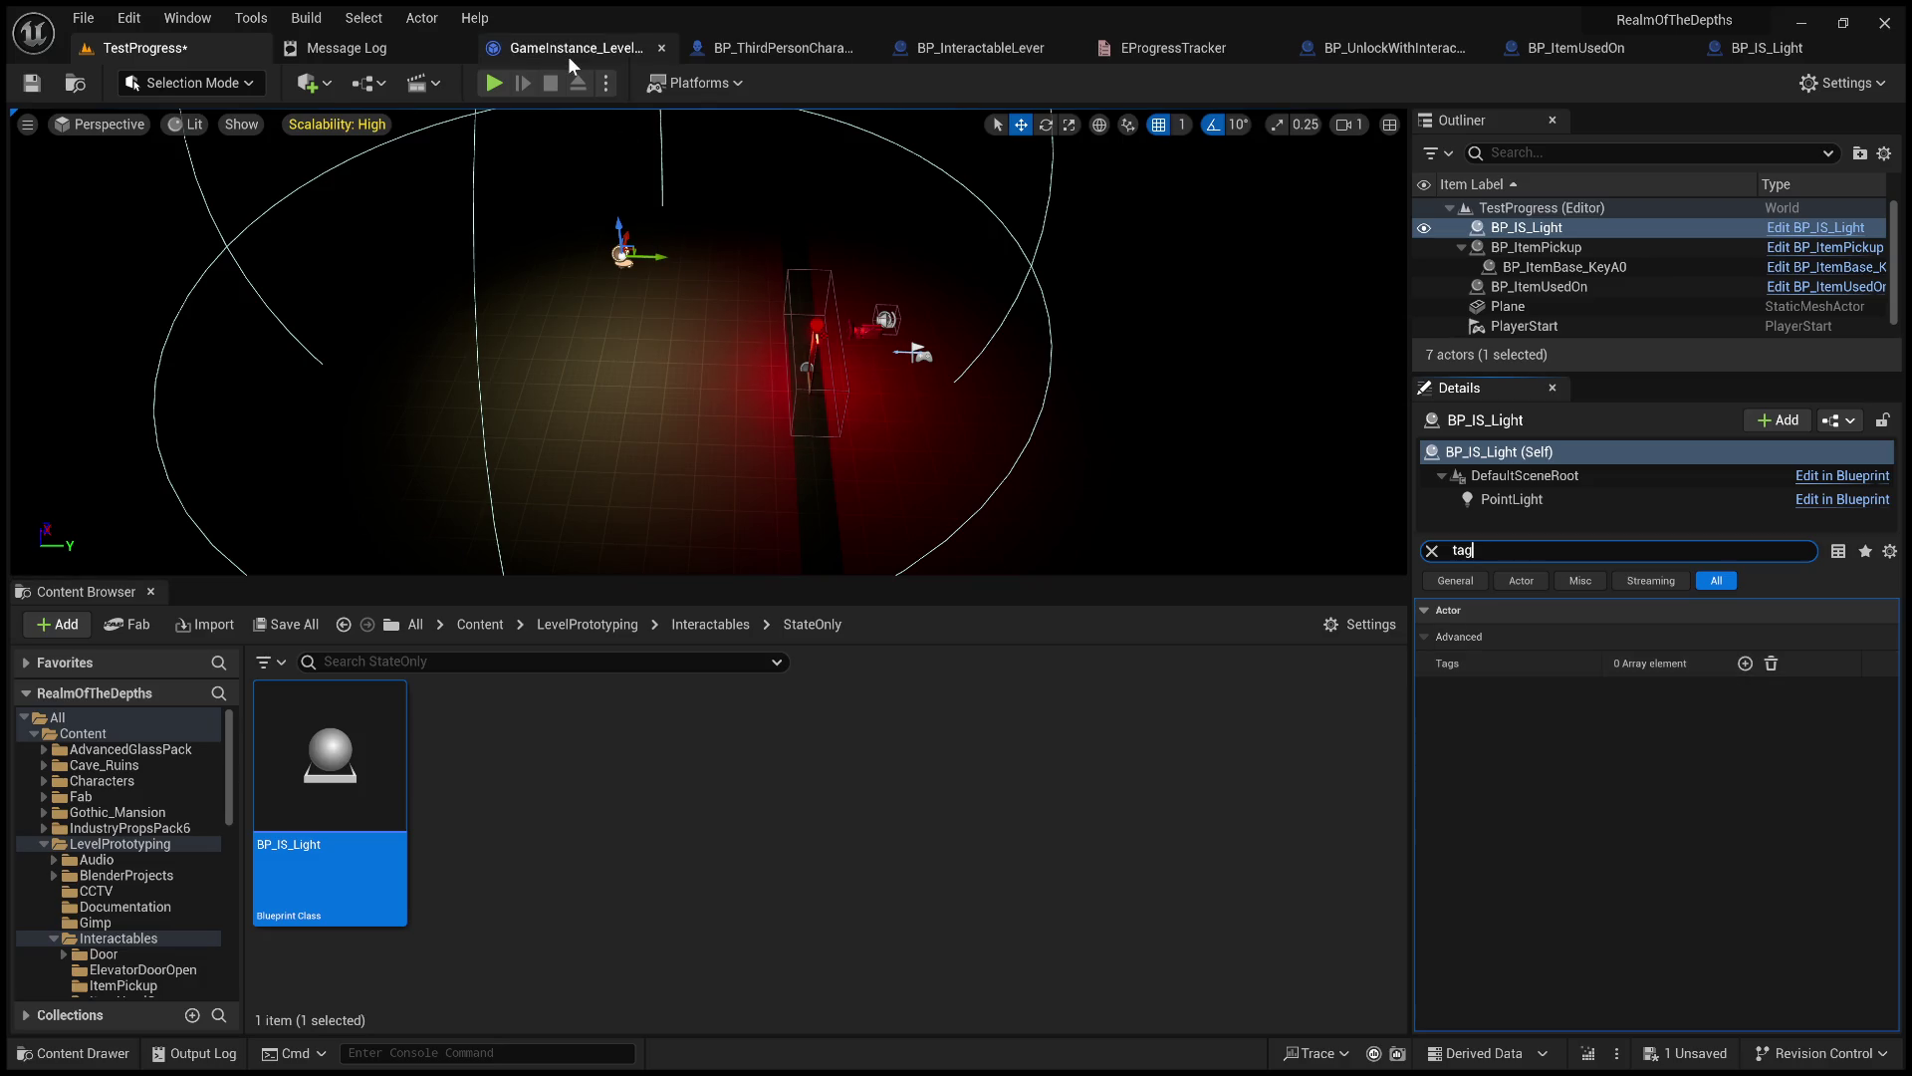
left_click(1747, 52)
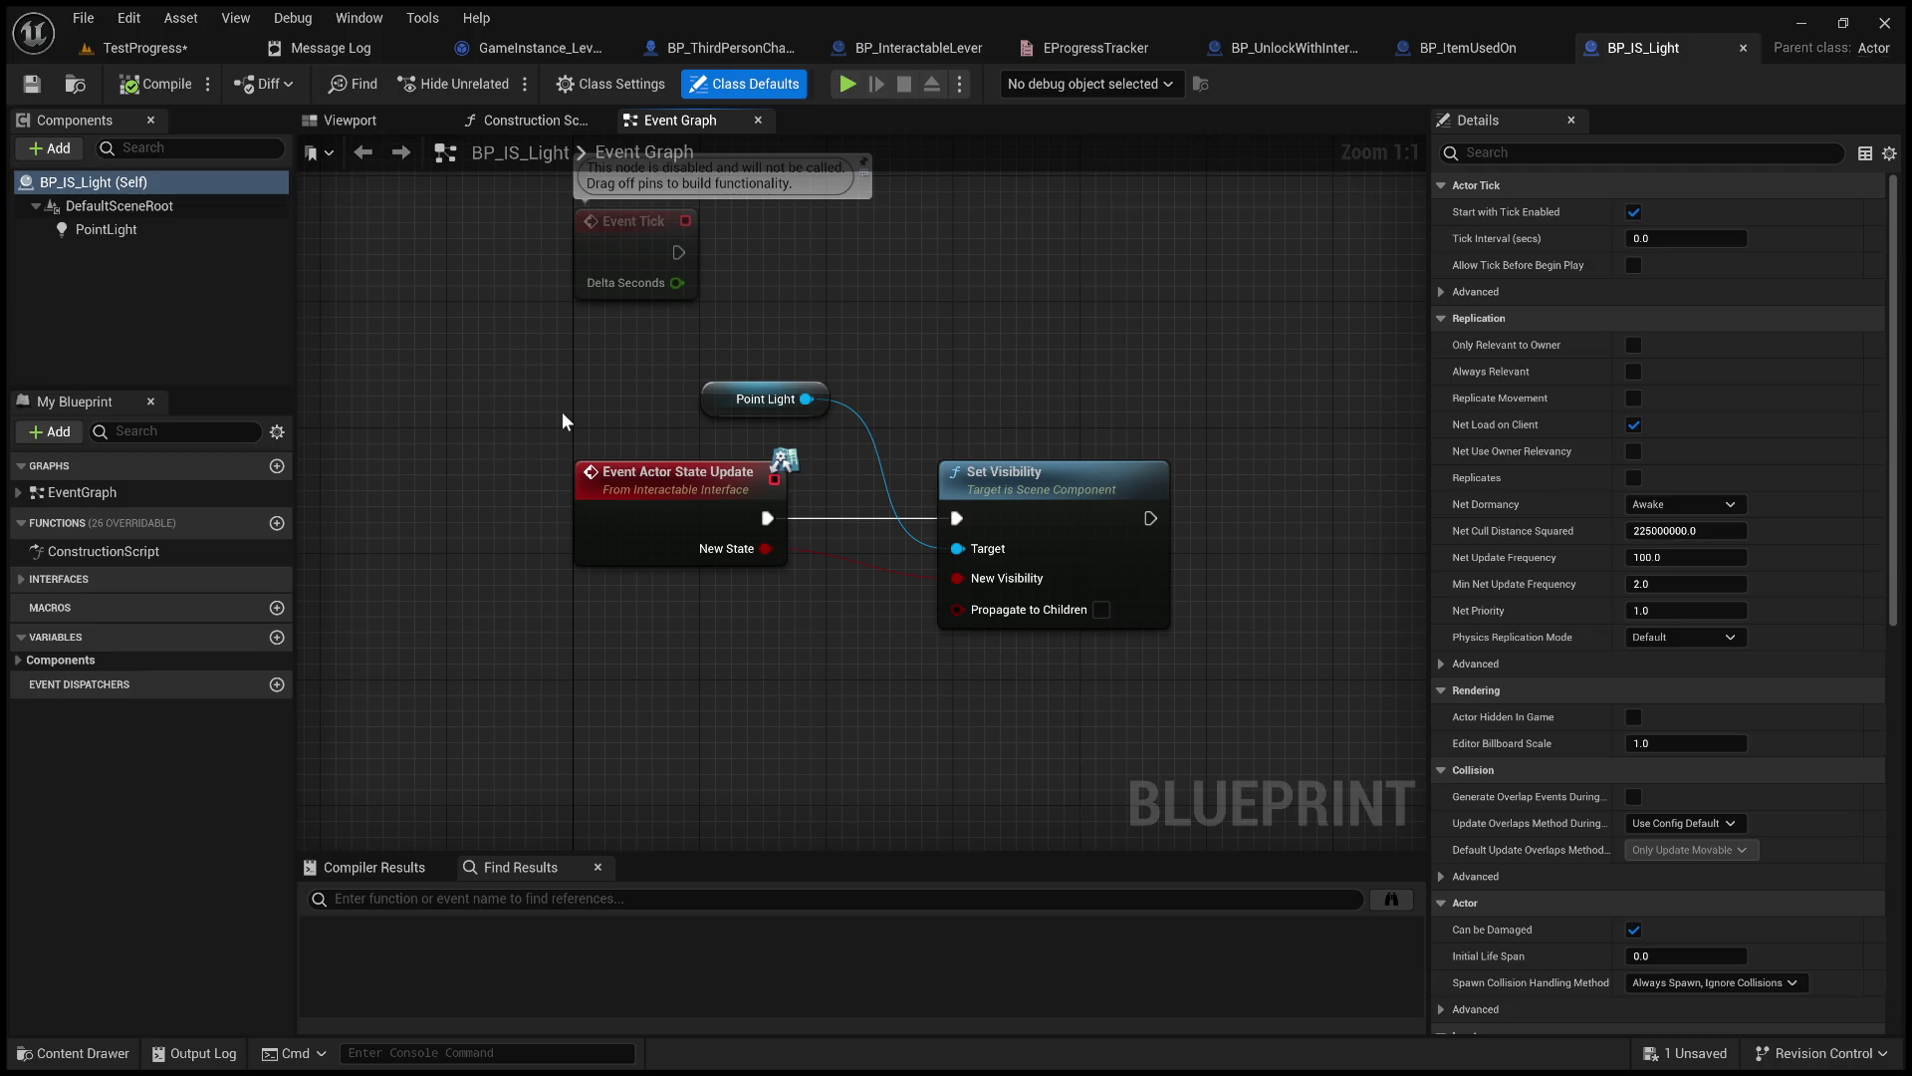
Remove a pasted Add Gameplay Tag node and search the blueprint's Class Defaults for 'tag'.
key("ctrl+v")
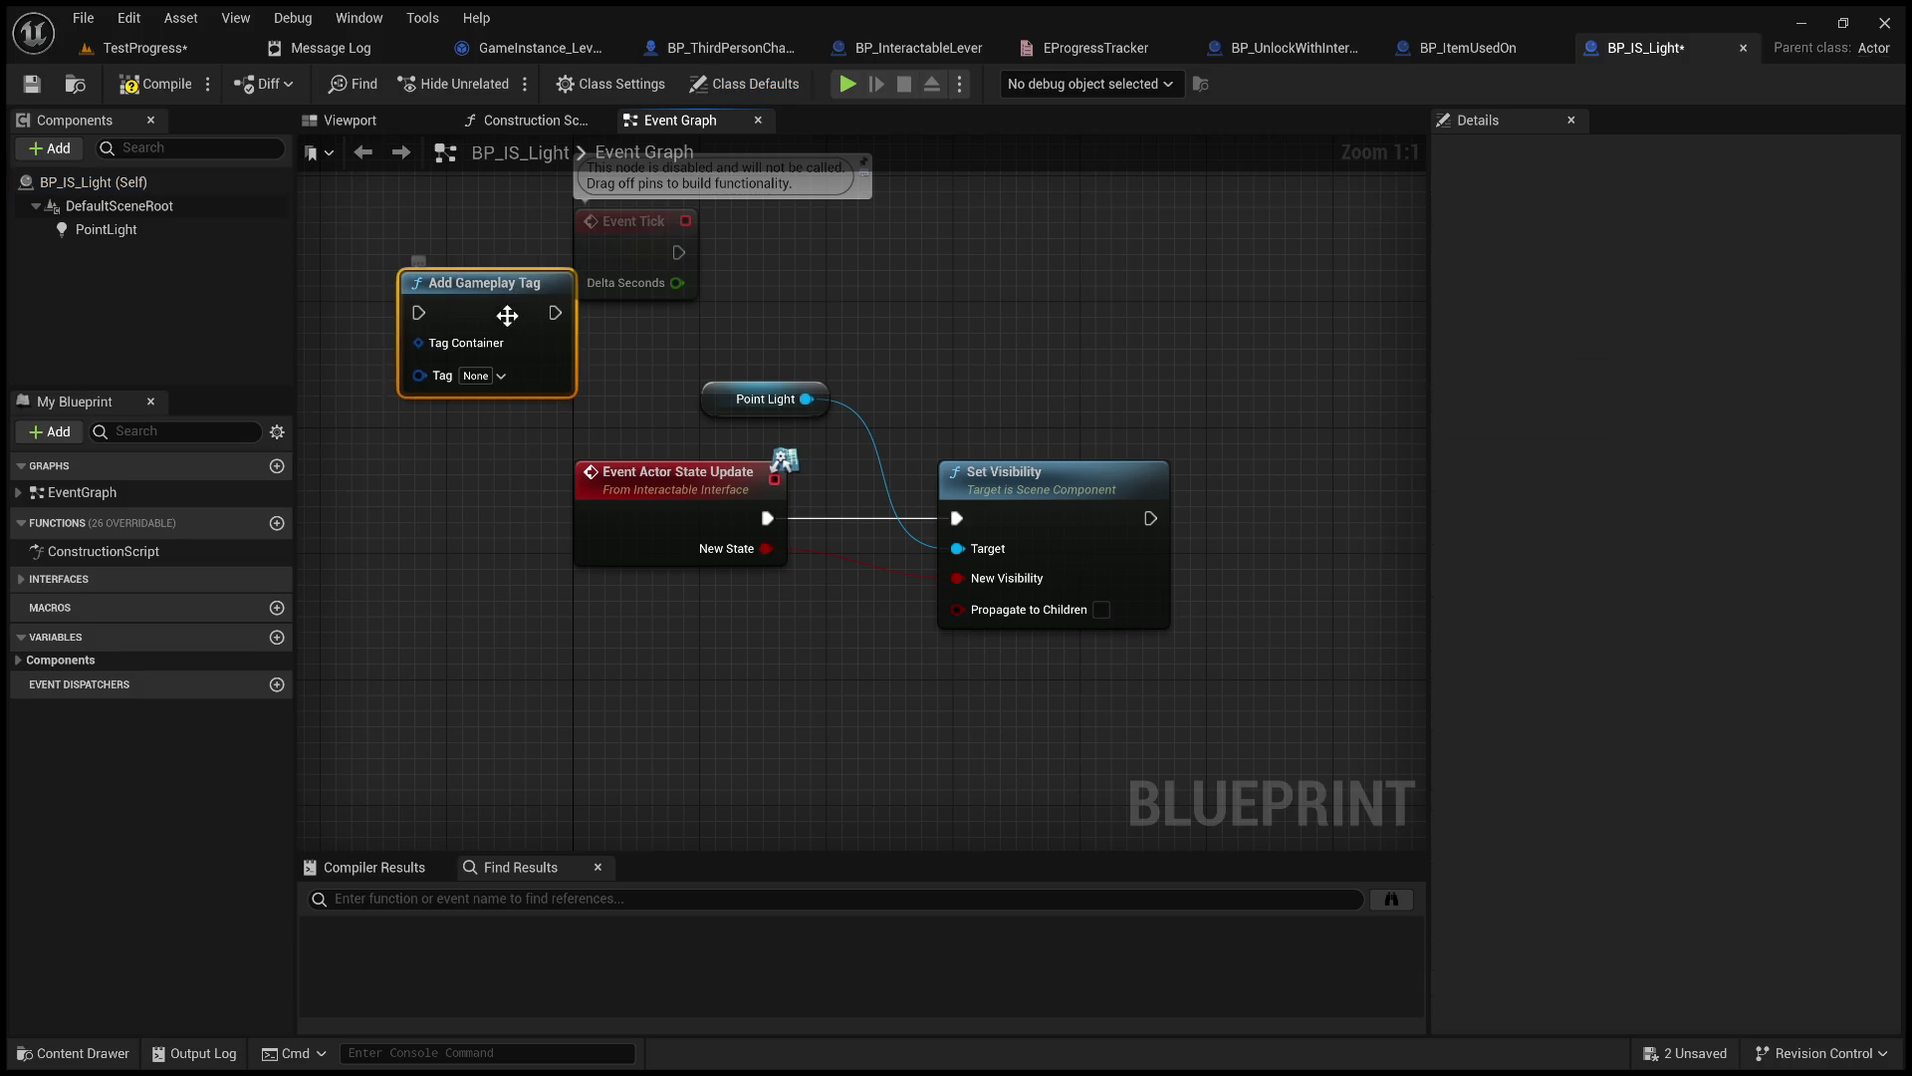
mouse_move(494, 301)
left_mouse_down()
mouse_move(666, 623)
mouse_move(677, 566)
mouse_move(584, 661)
left_mouse_up()
key("Delete")
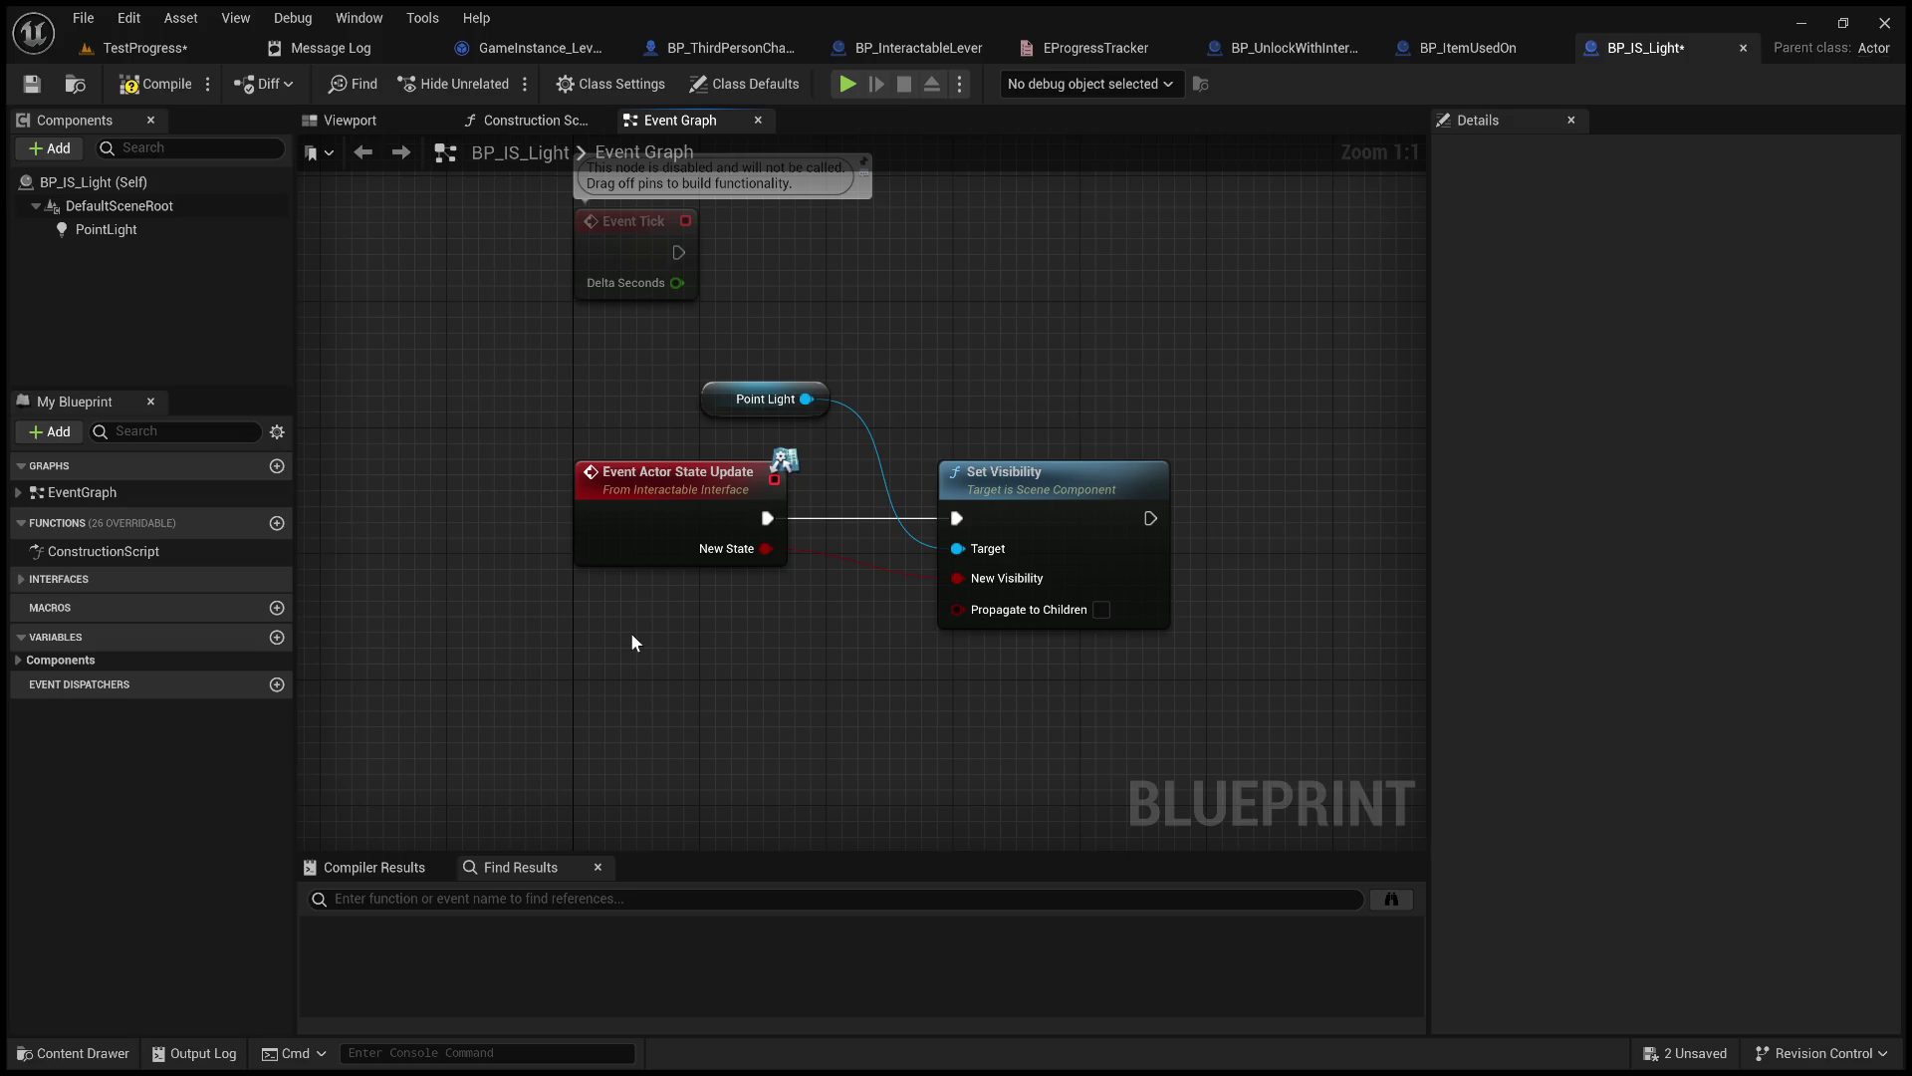
right_click(632, 634)
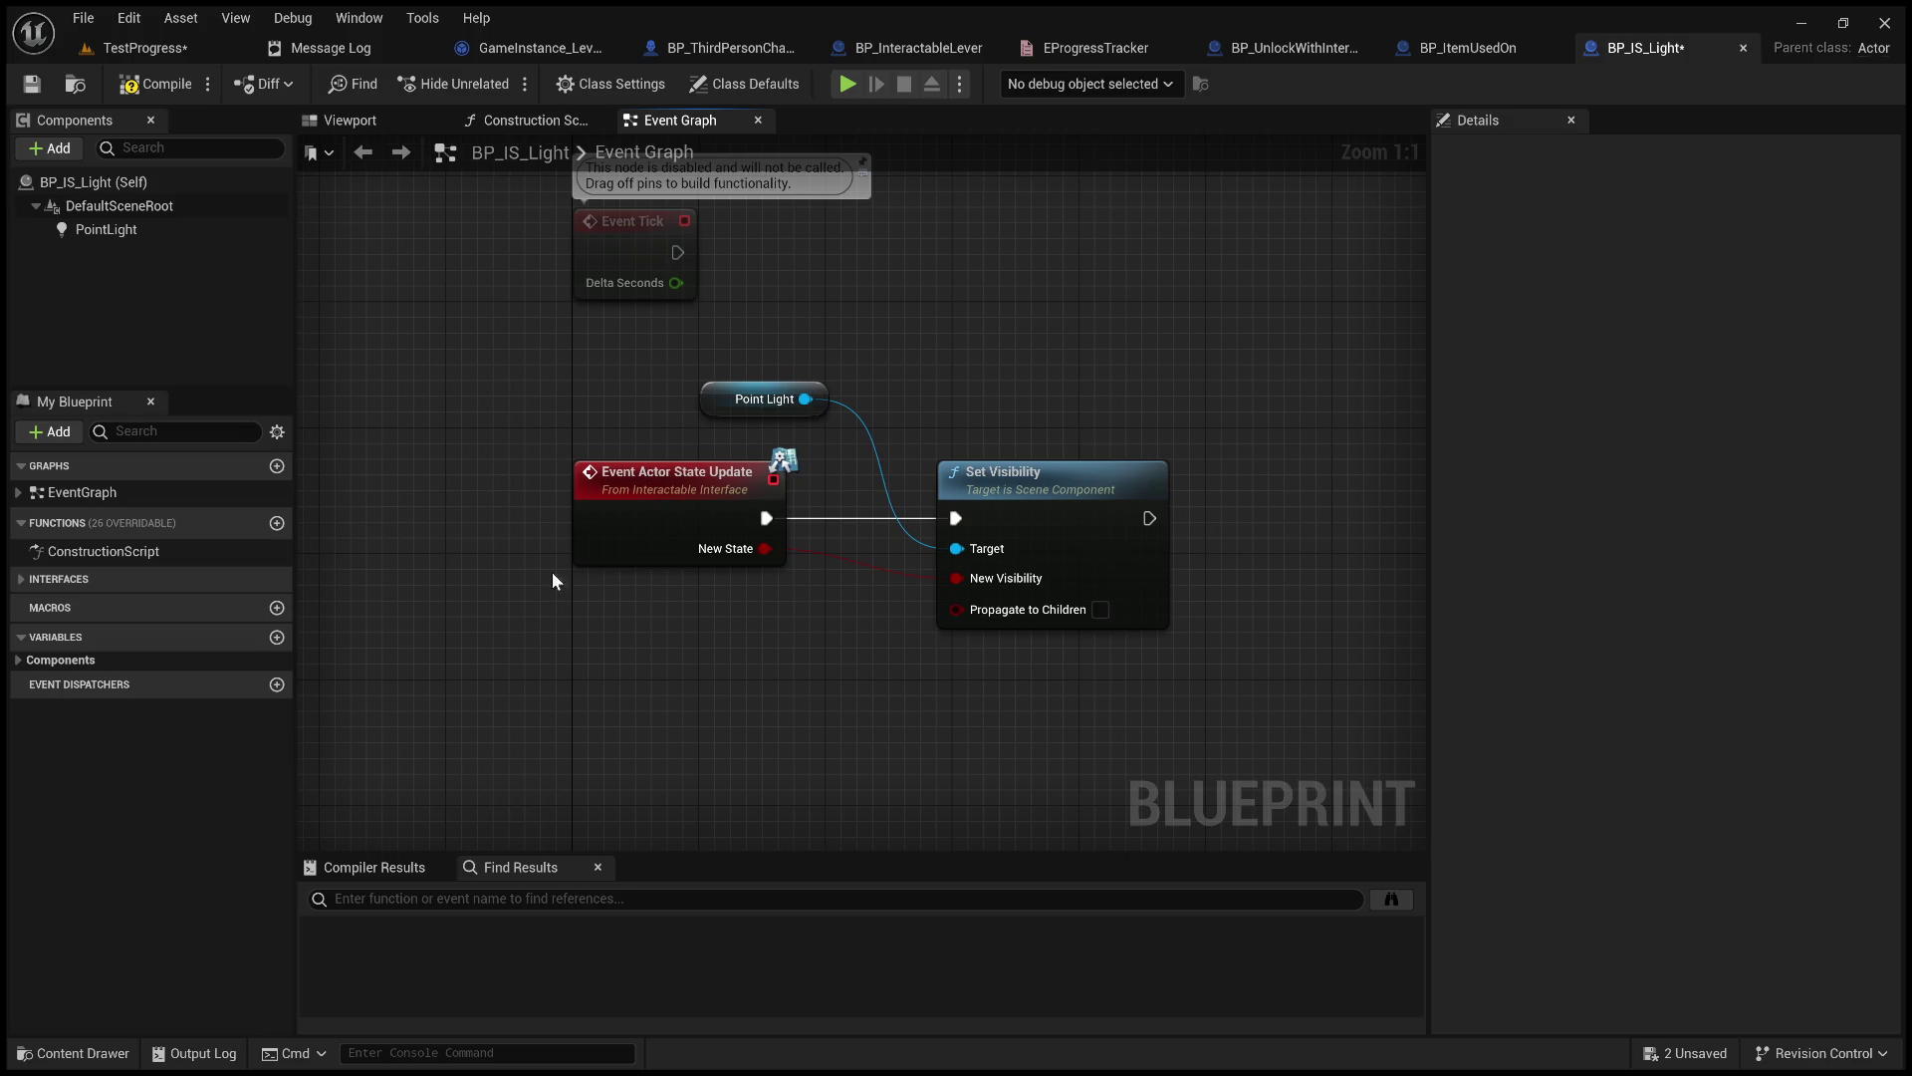
left_click(113, 182)
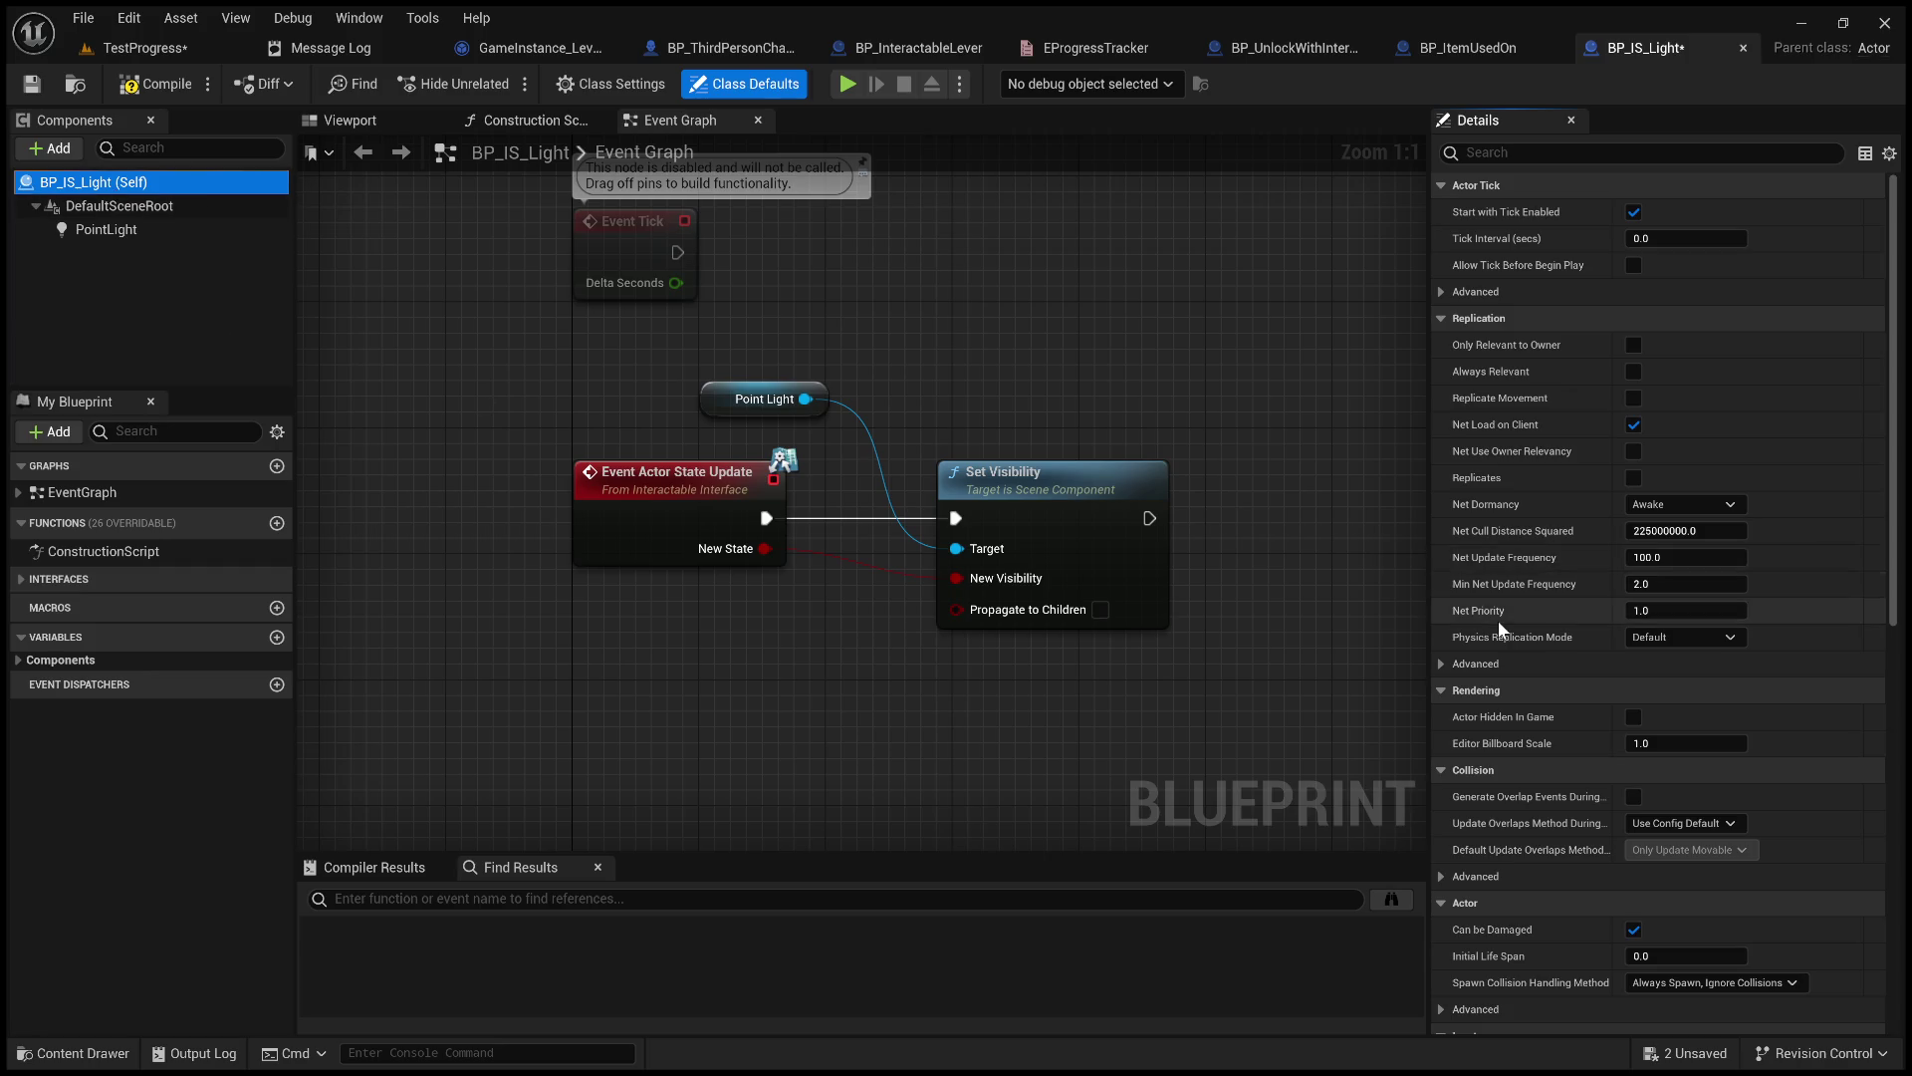
scroll(1498, 619, "down", 20)
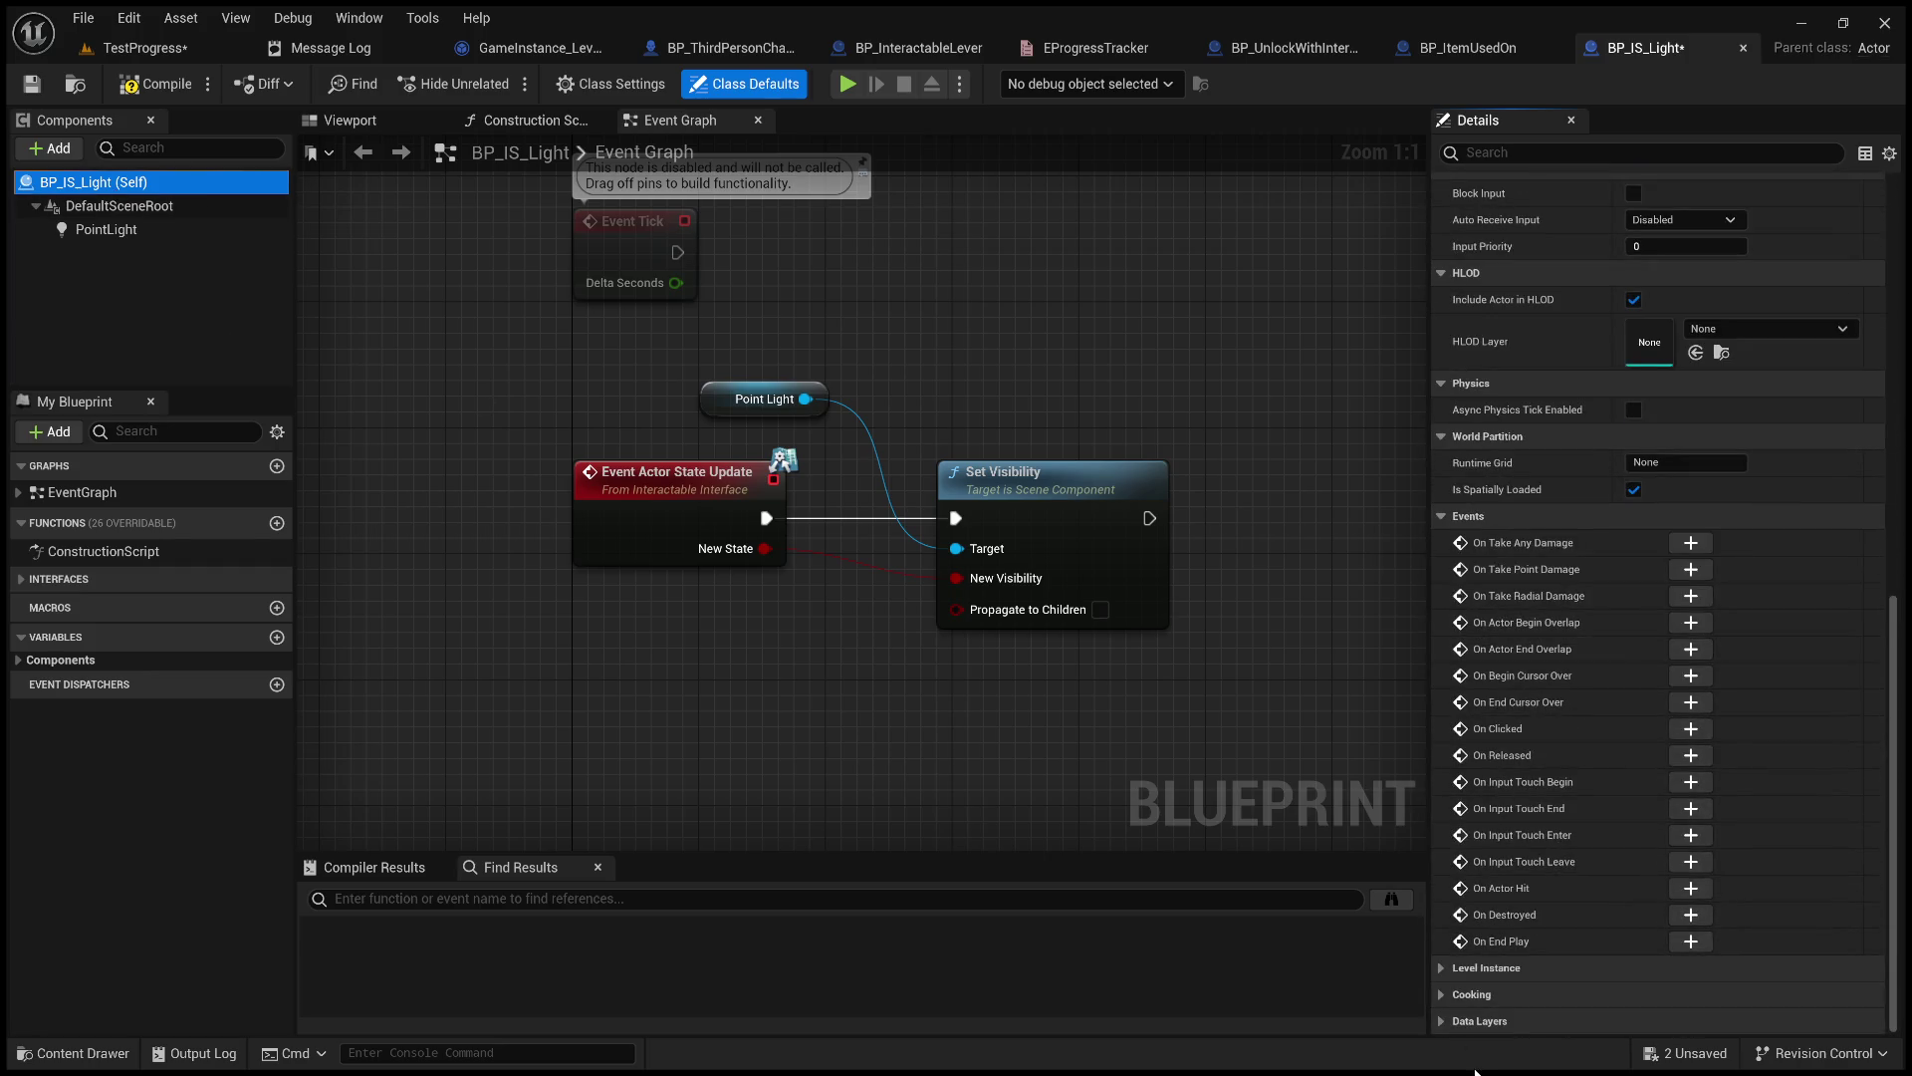
left_click(1524, 154)
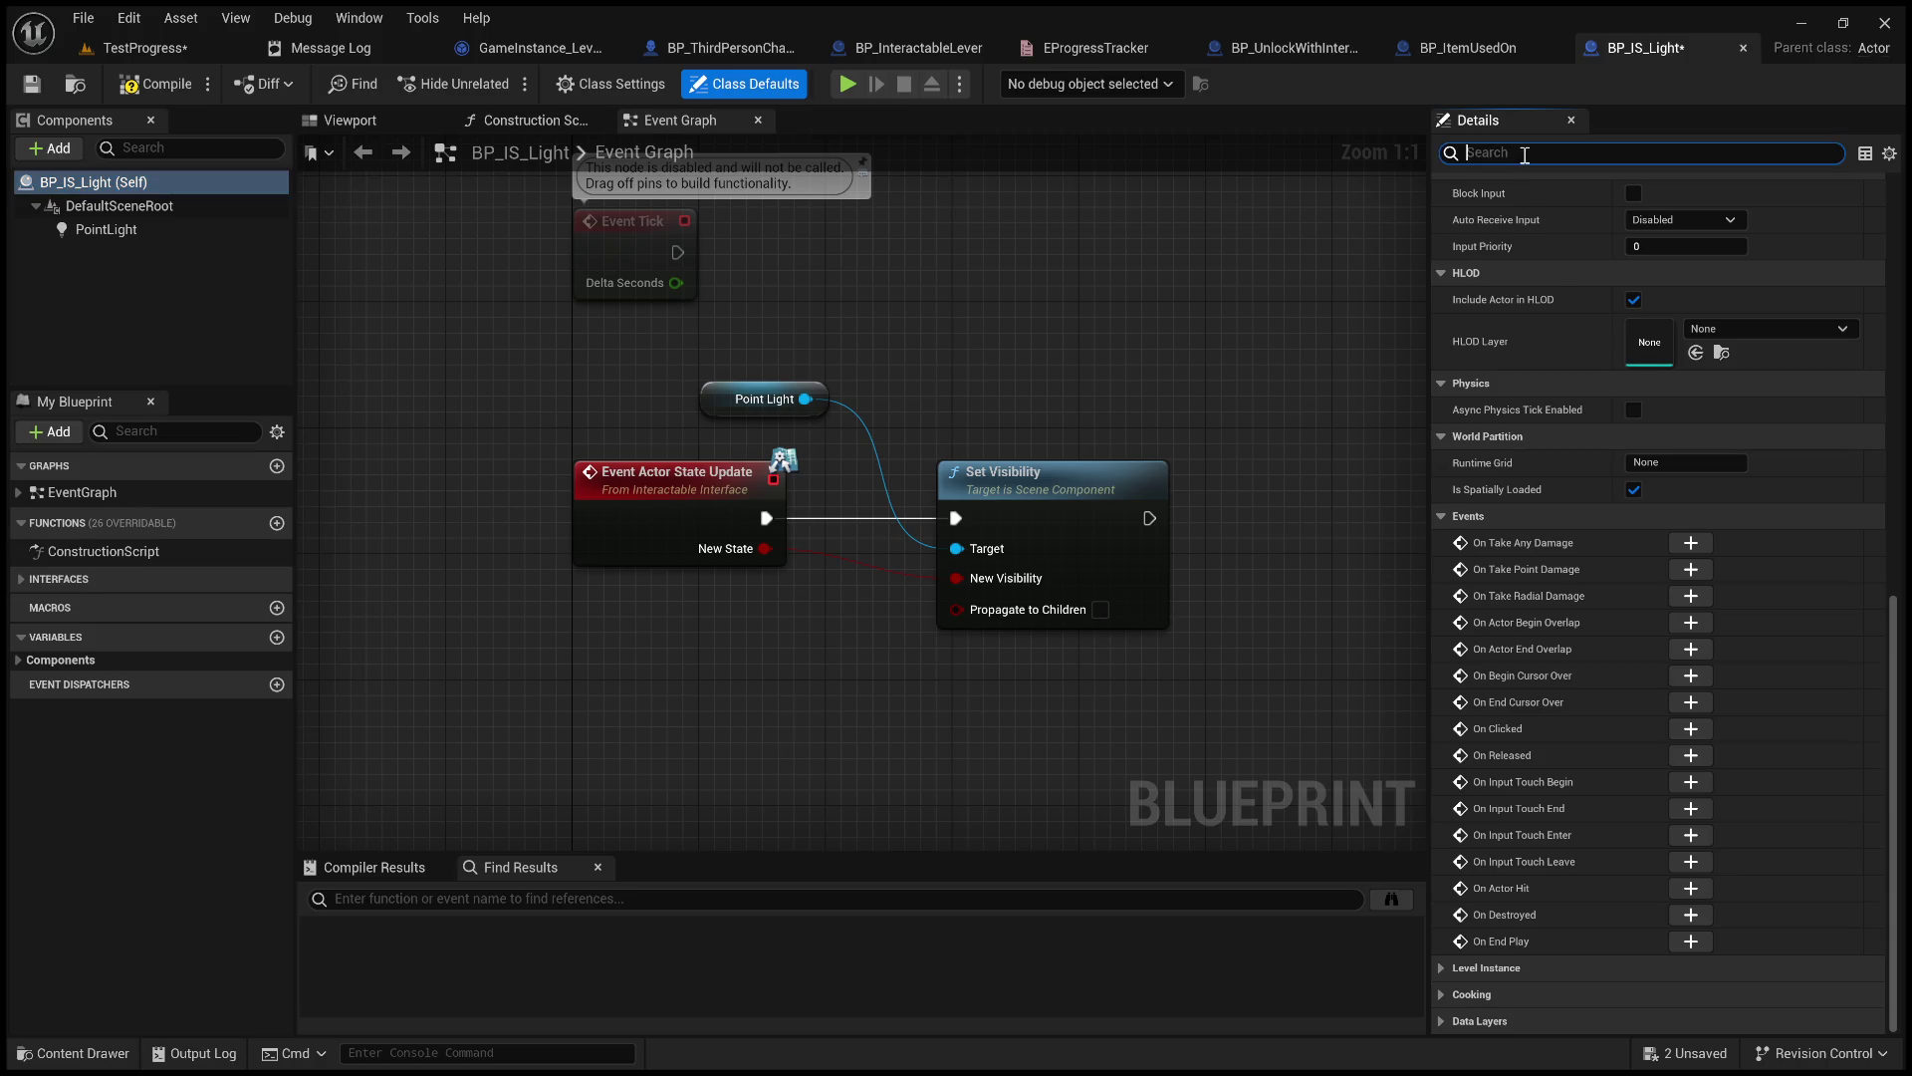
type("tag")
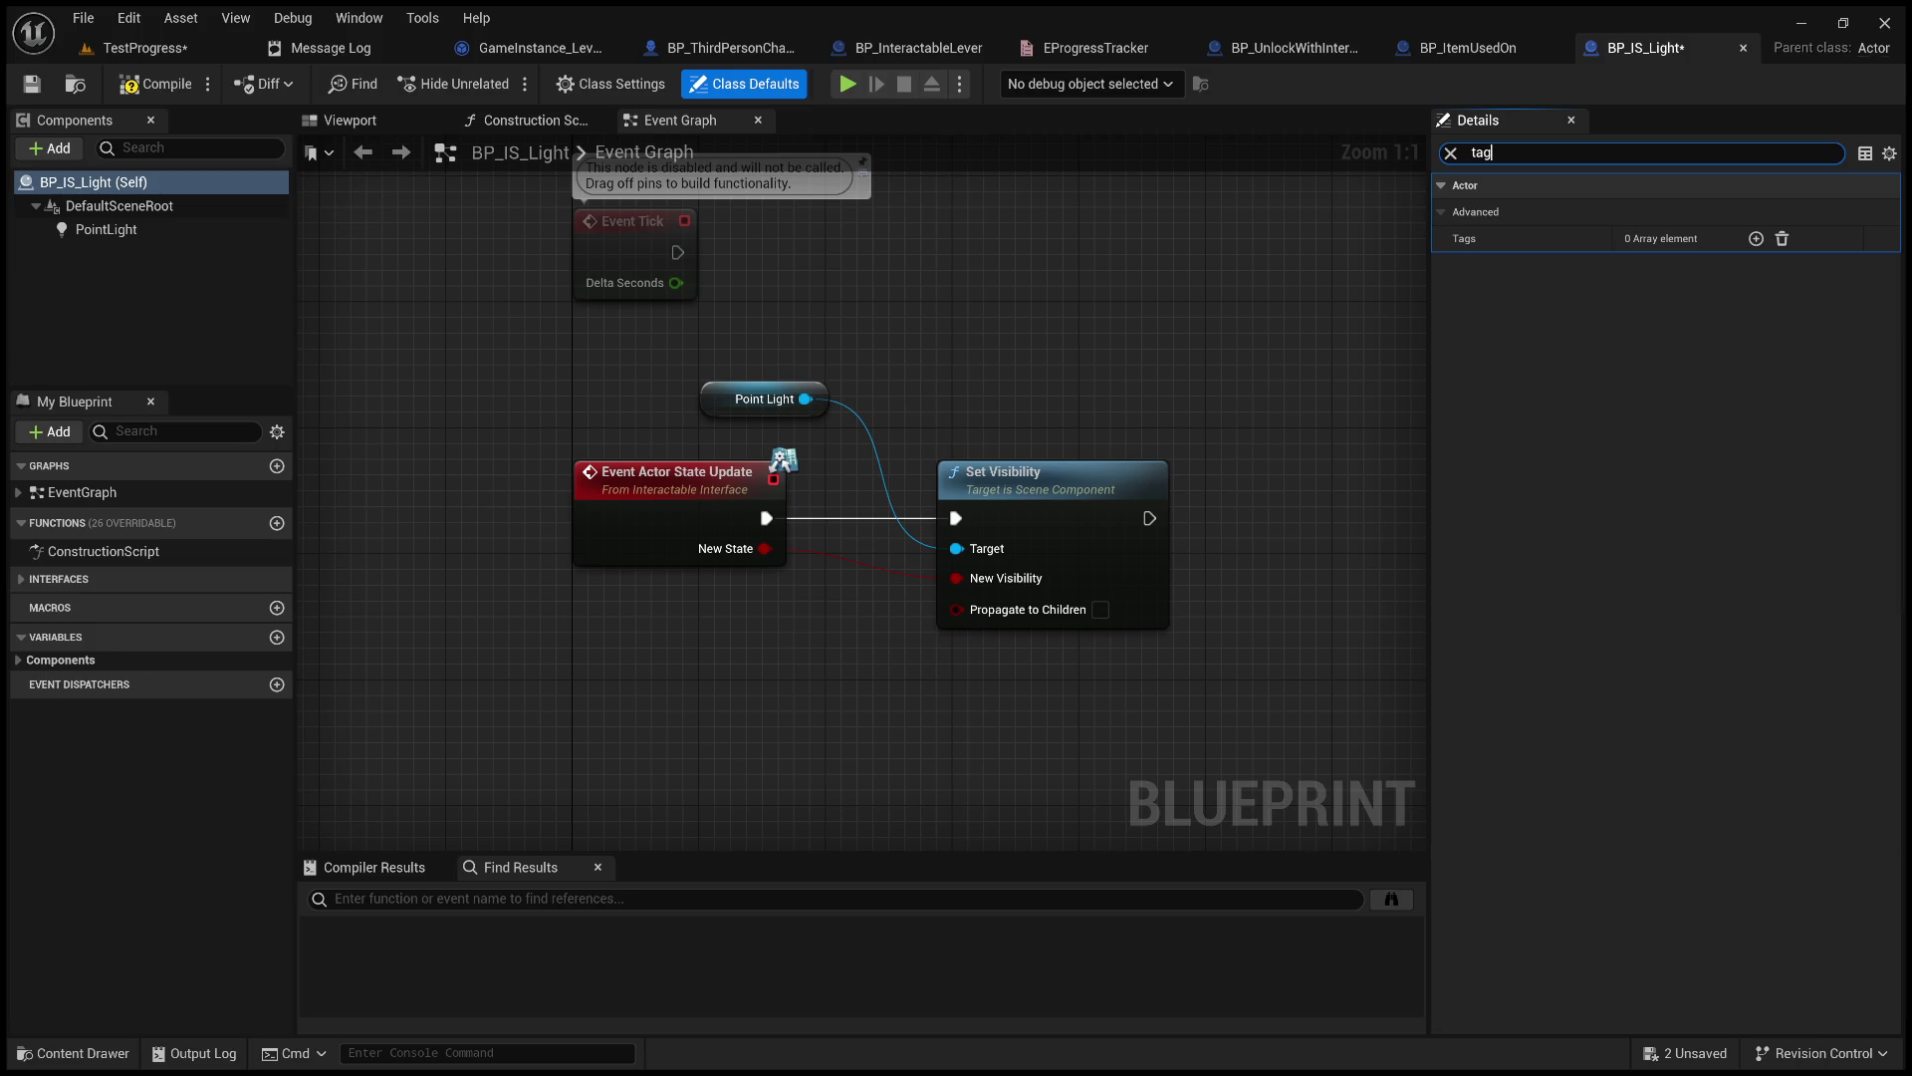
Add a Tags getter node to the Event Graph and place it beside Event Tick.
left_click(666, 704)
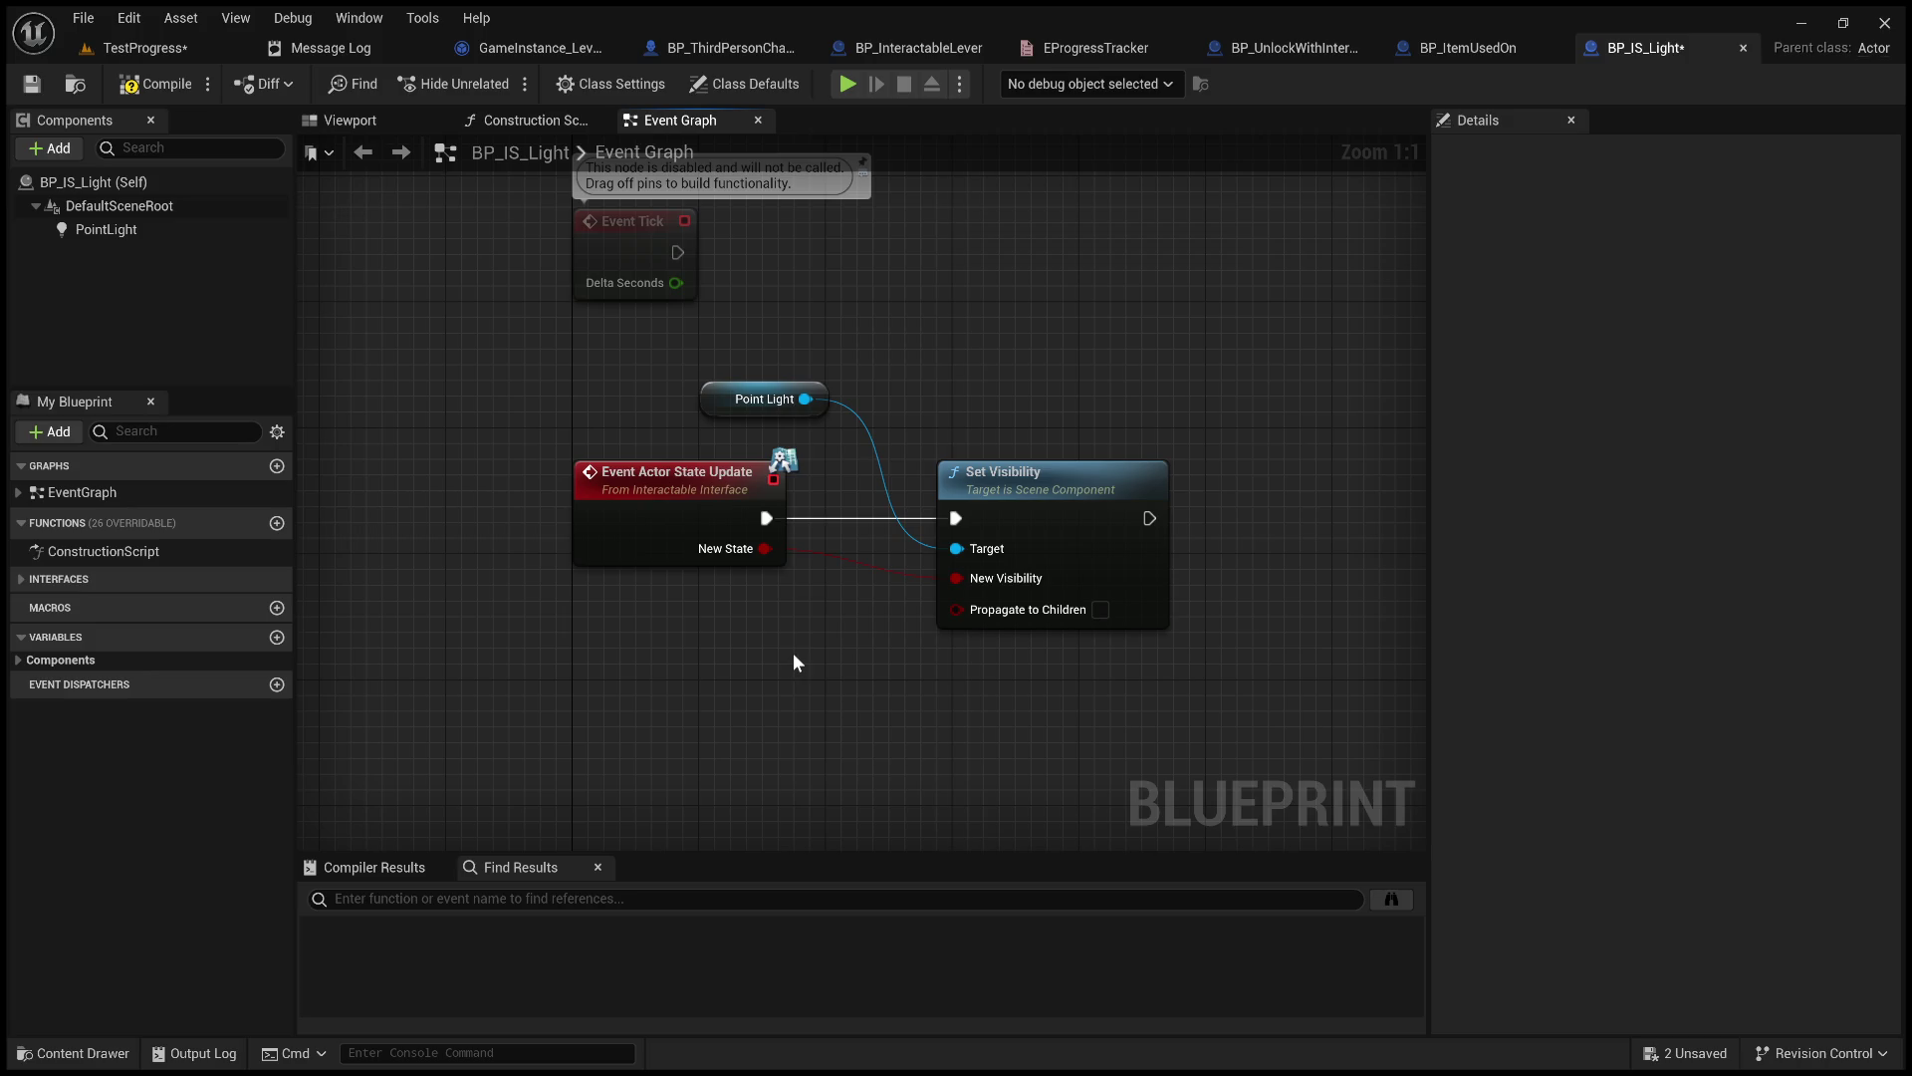
key("ctrl+v")
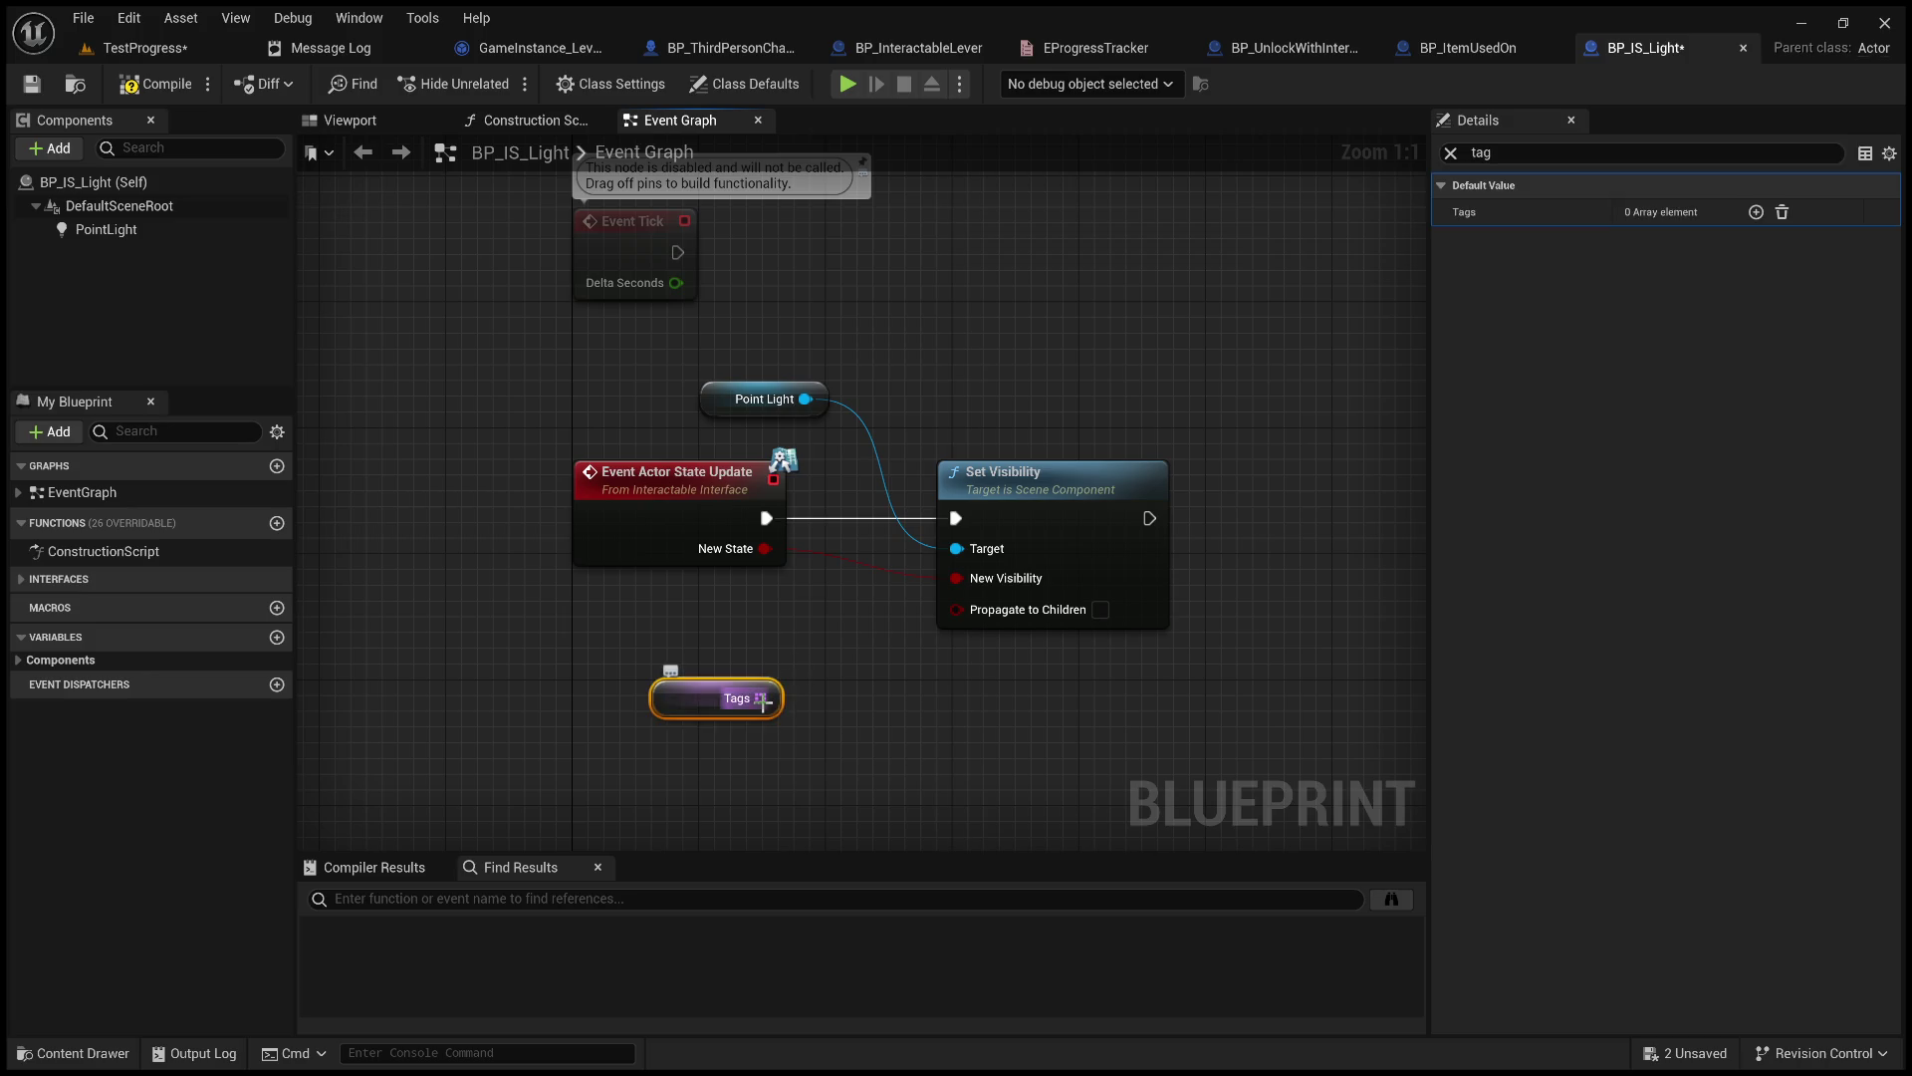
left_click(1457, 152)
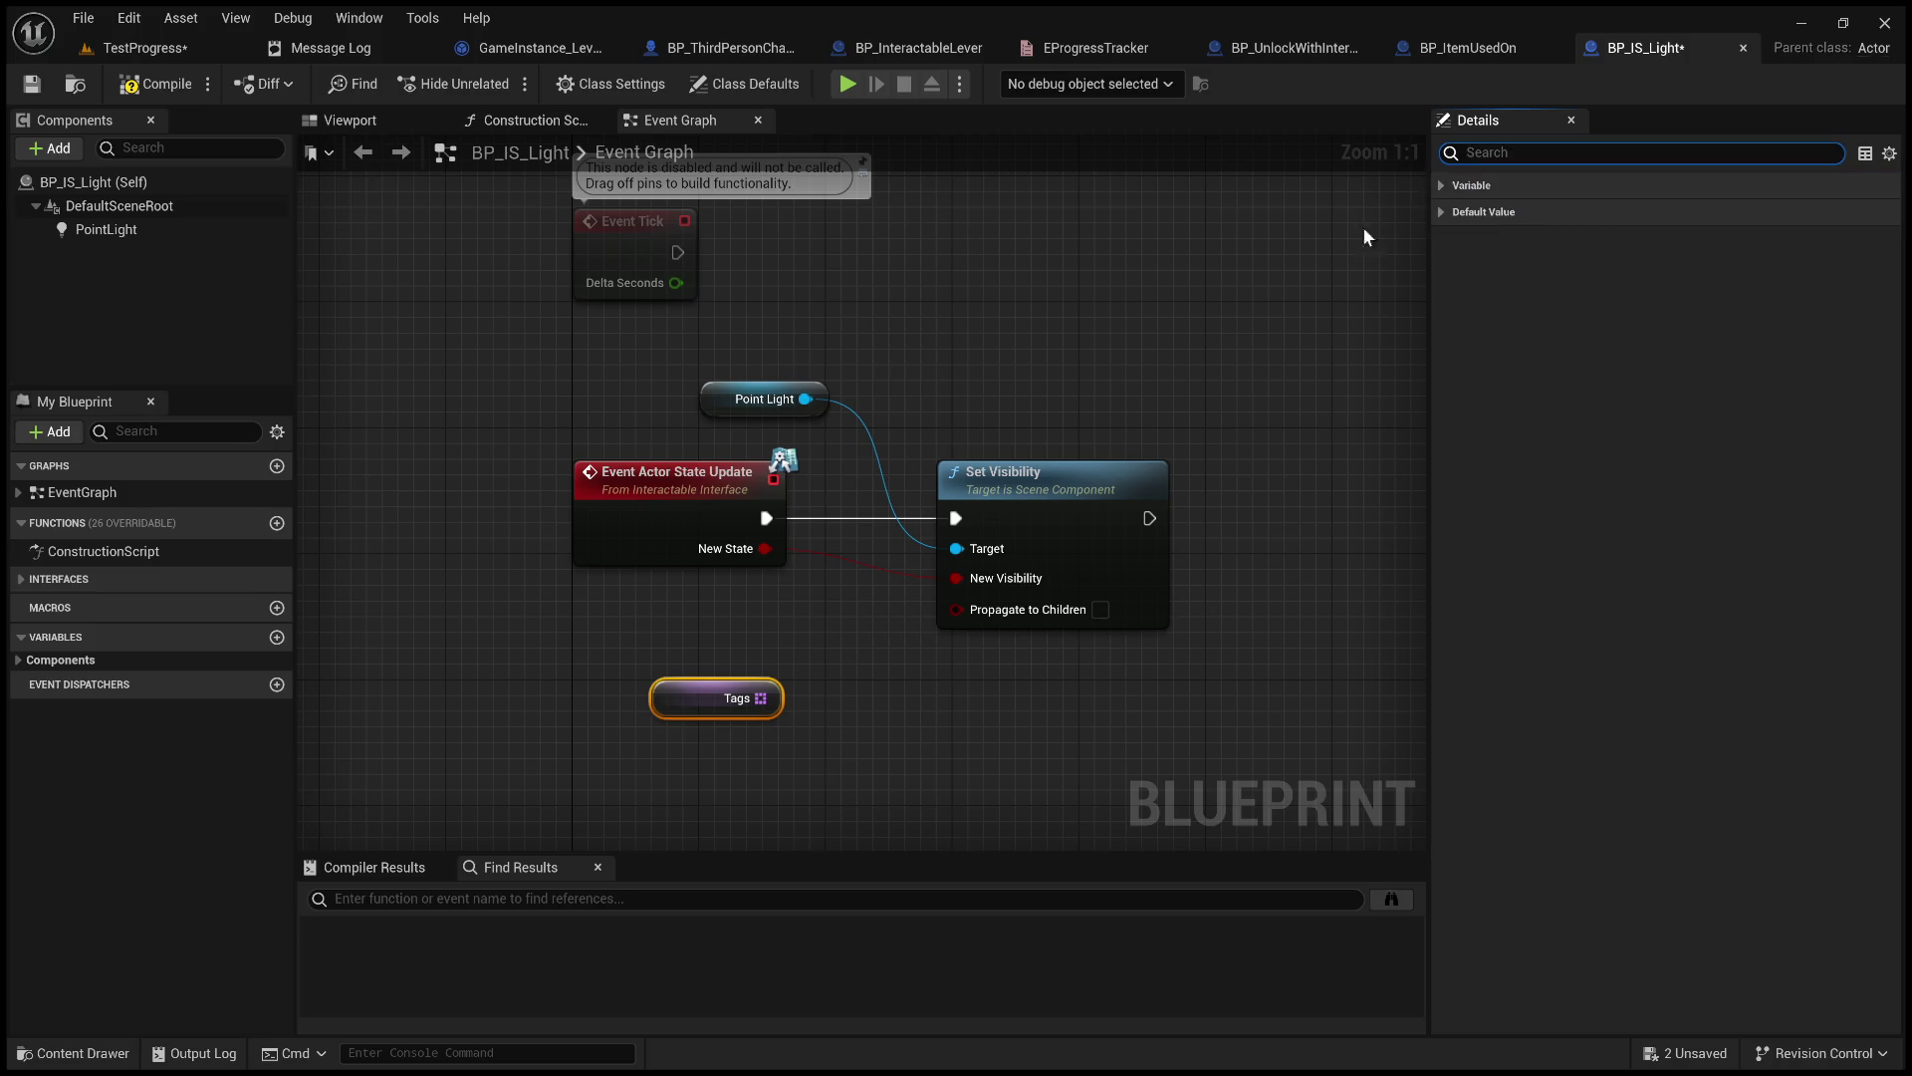
mouse_move(688, 702)
left_mouse_down()
mouse_move(880, 333)
mouse_move(868, 210)
left_mouse_up()
scroll(879, 361, "down", 4)
mouse_move(879, 361)
left_mouse_down()
mouse_move(941, 568)
mouse_move(1120, 321)
left_mouse_up()
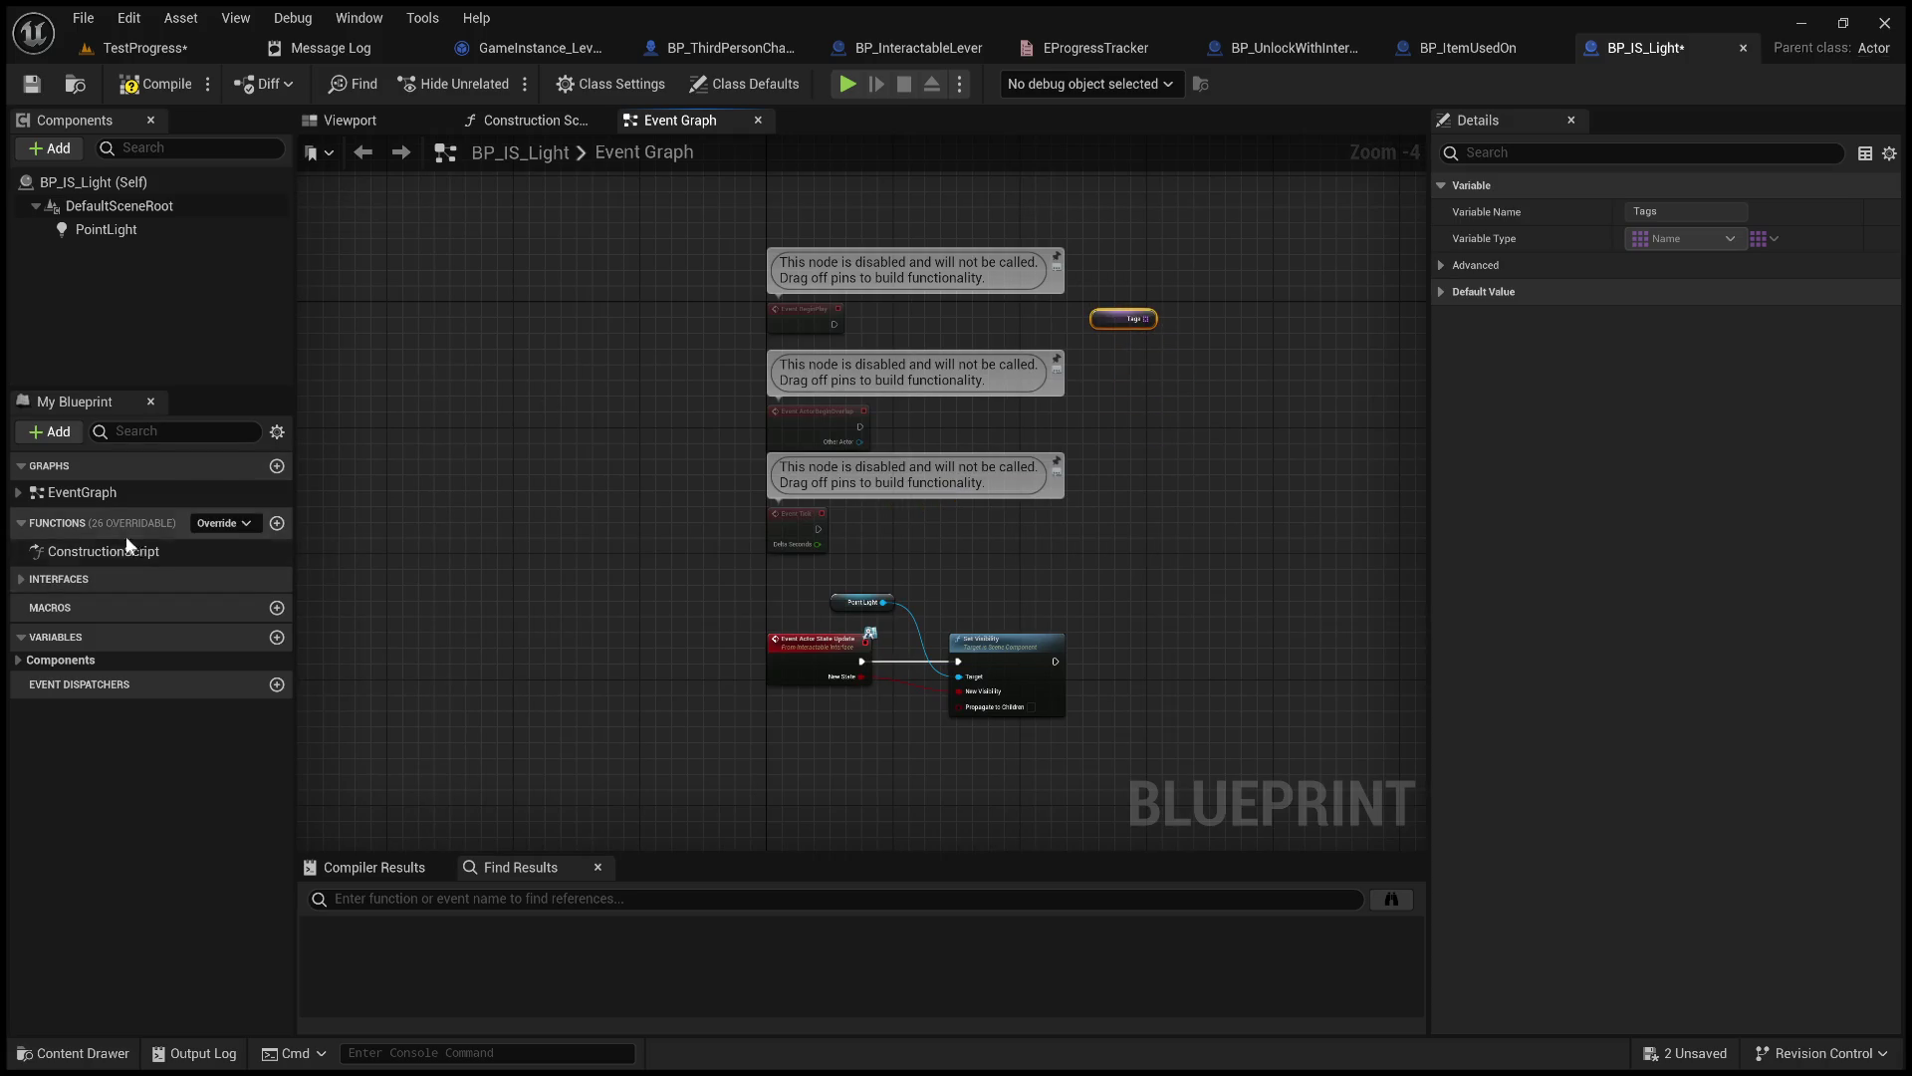
Browse the Interfaces and Components sections in My Blueprint and add a new Boolean variable.
left_click(22, 578)
left_click(18, 602)
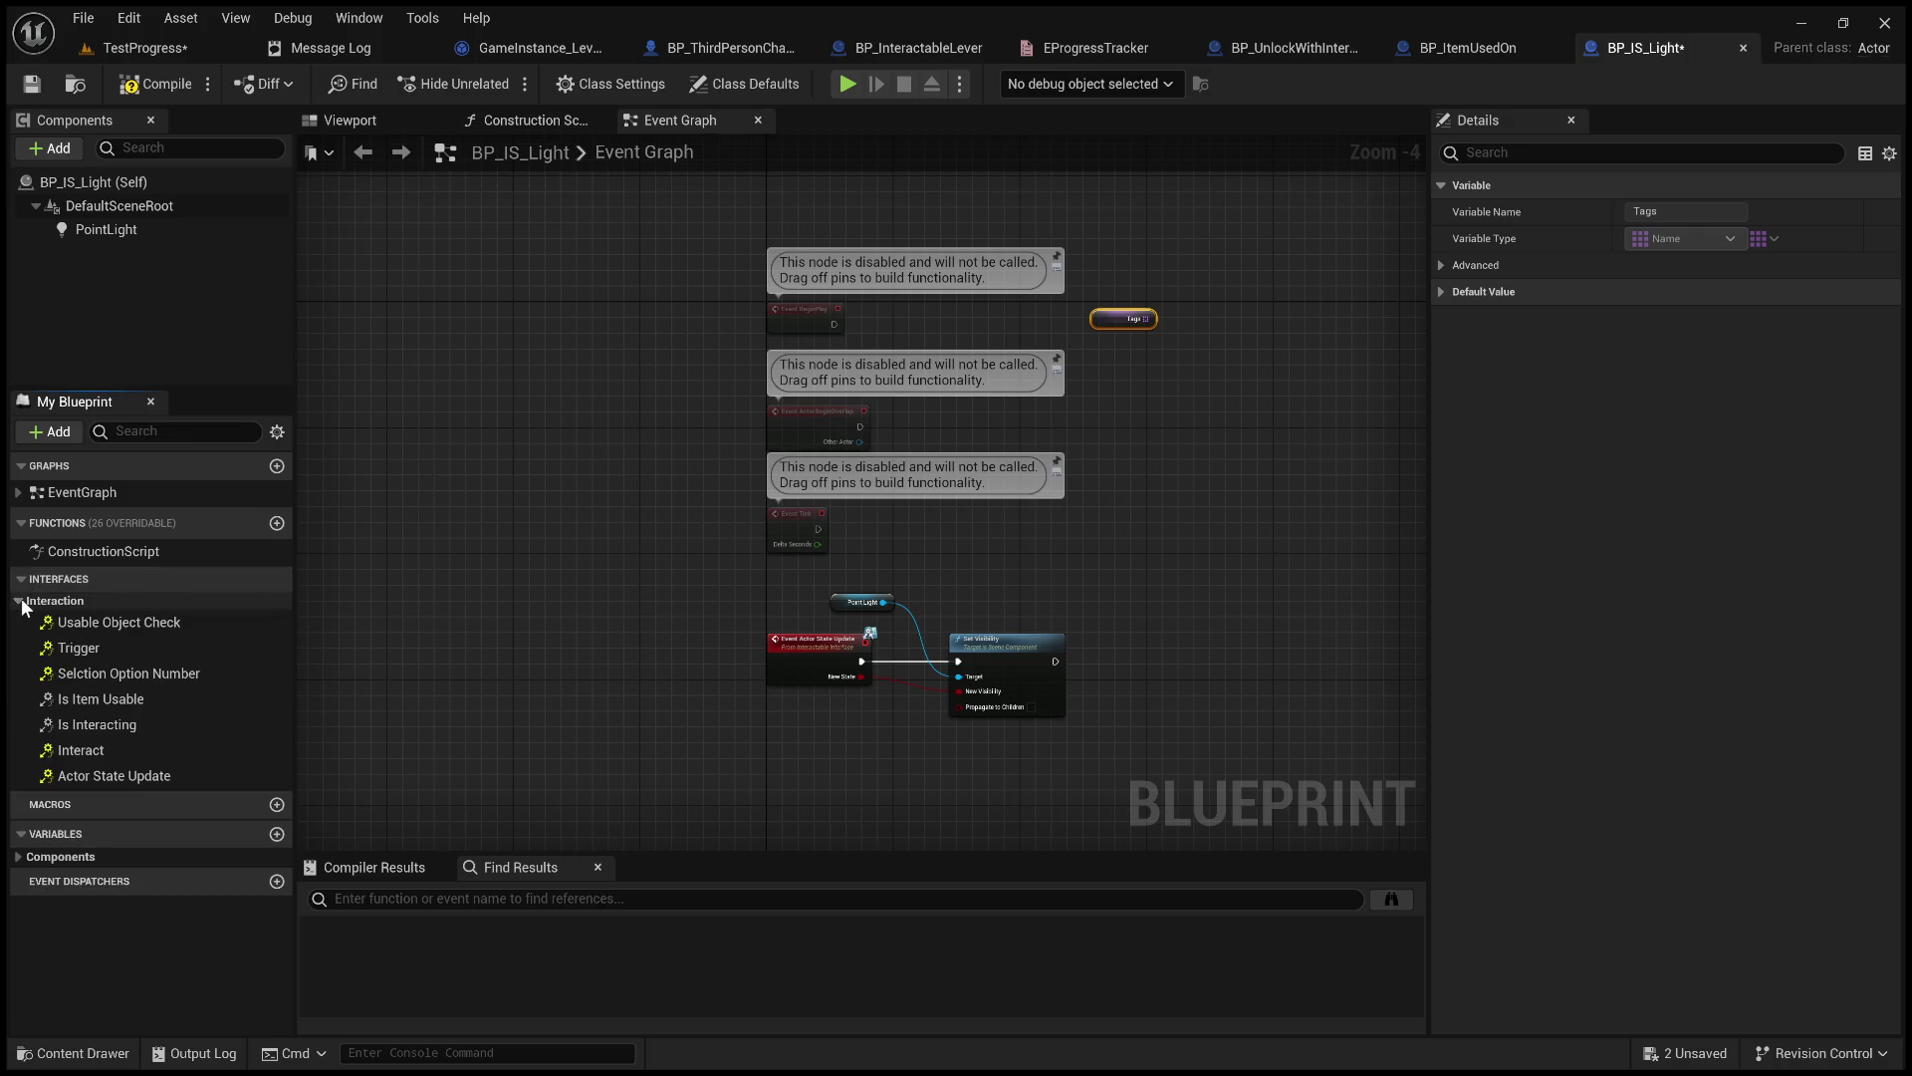
left_click(19, 600)
scroll(716, 361, "up", 4)
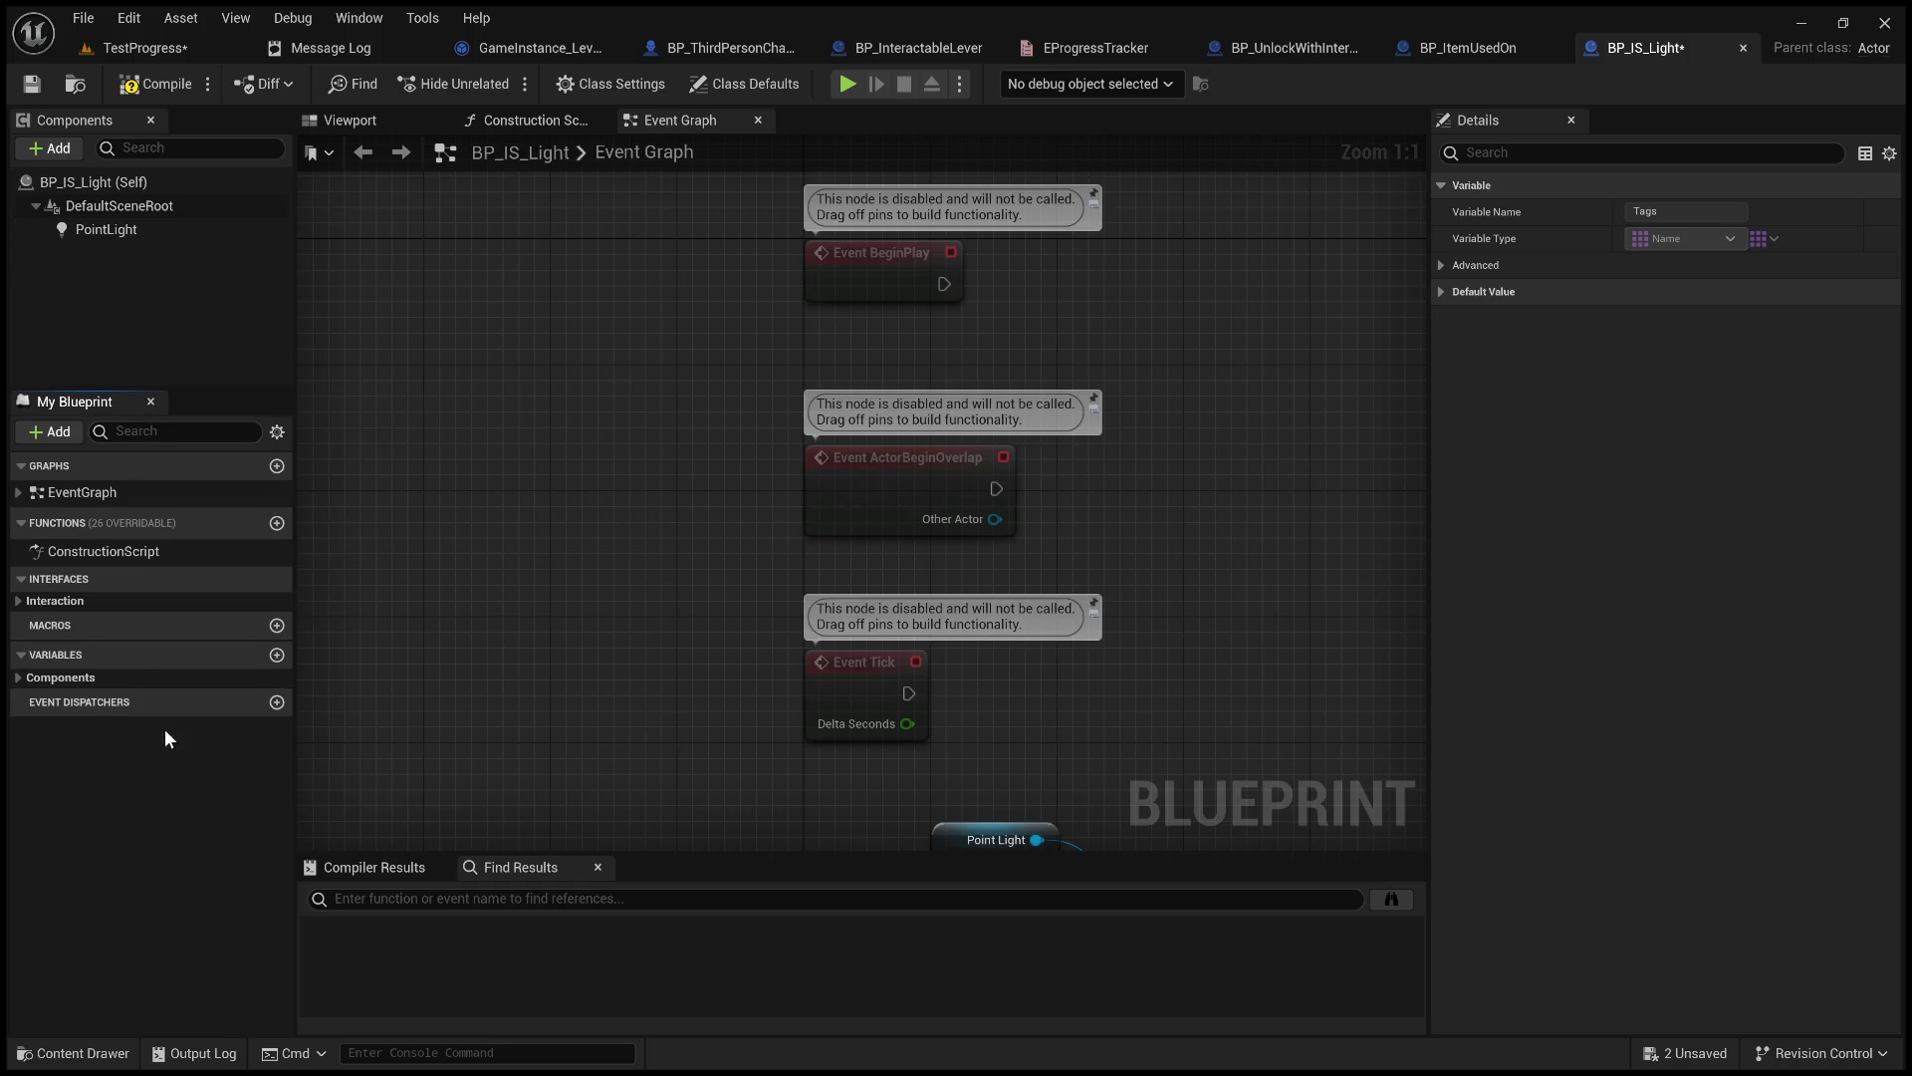
left_click(18, 678)
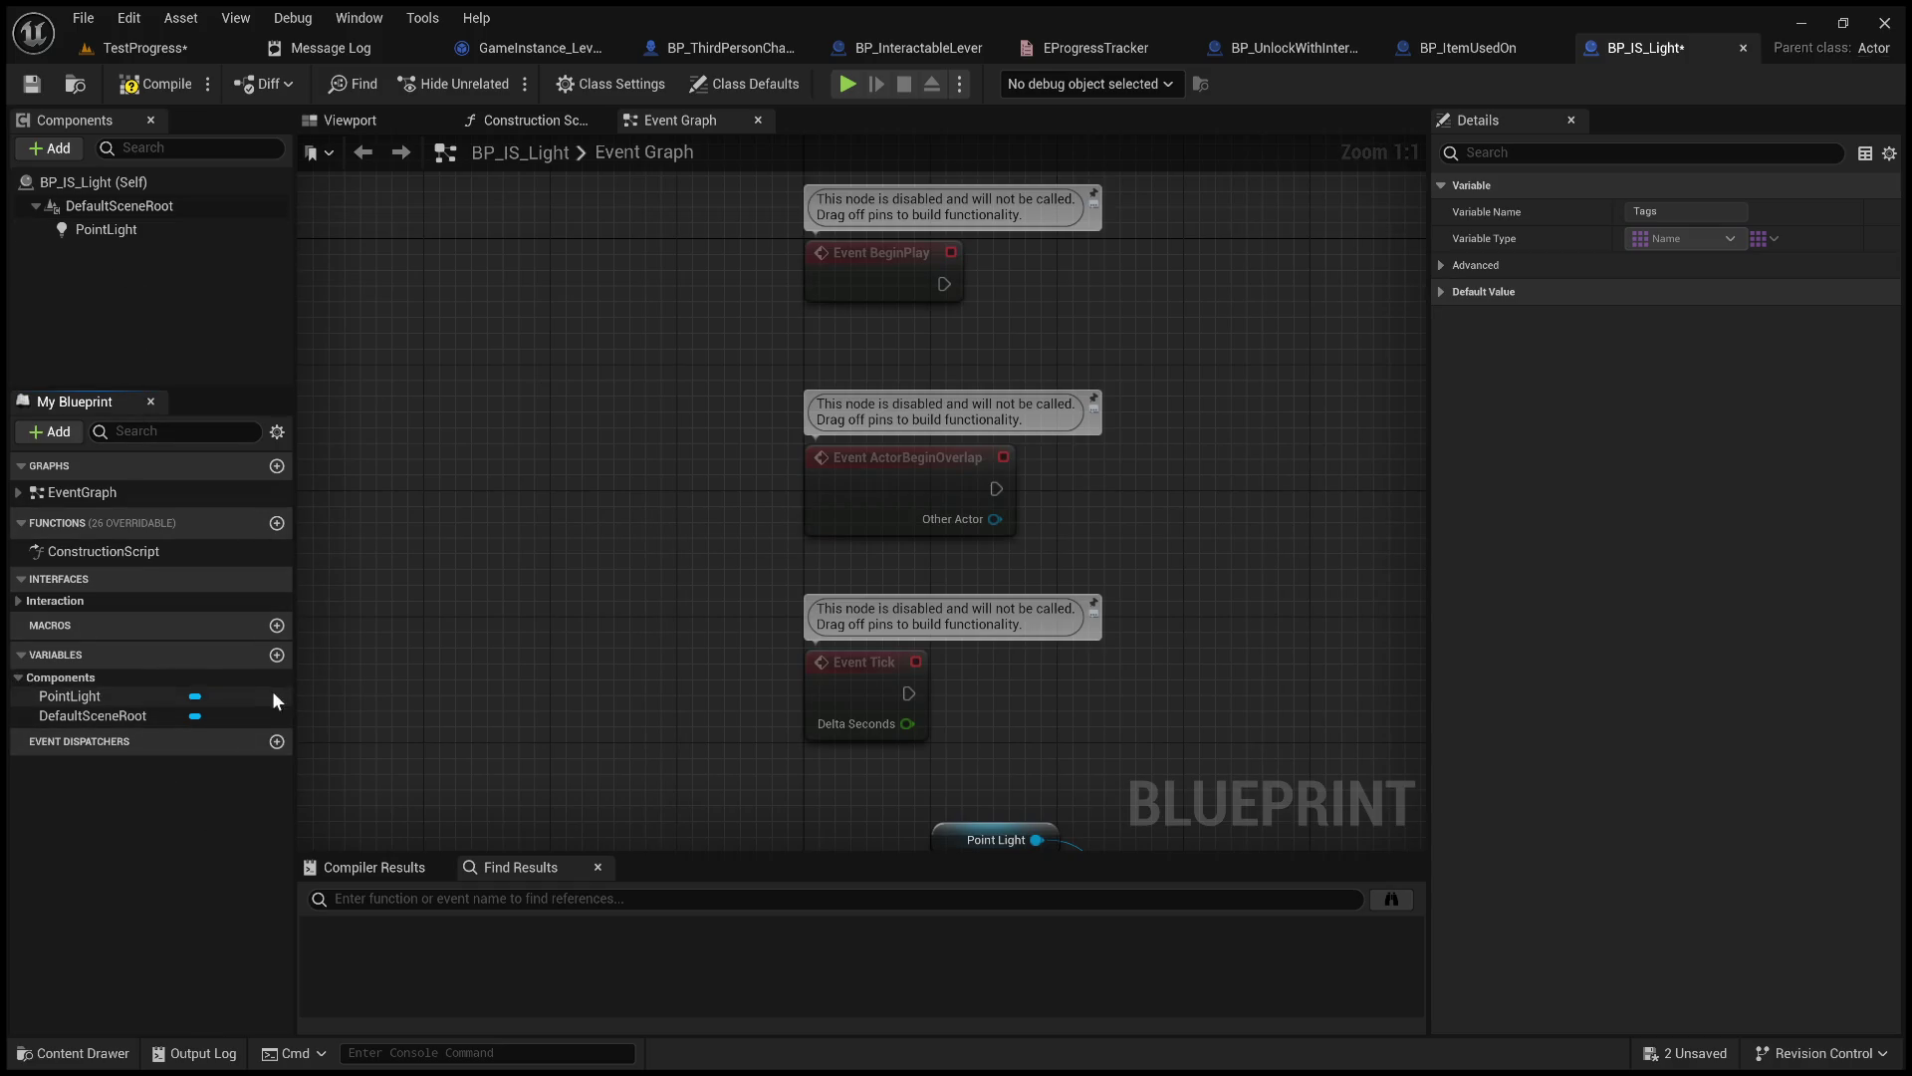
left_click(277, 655)
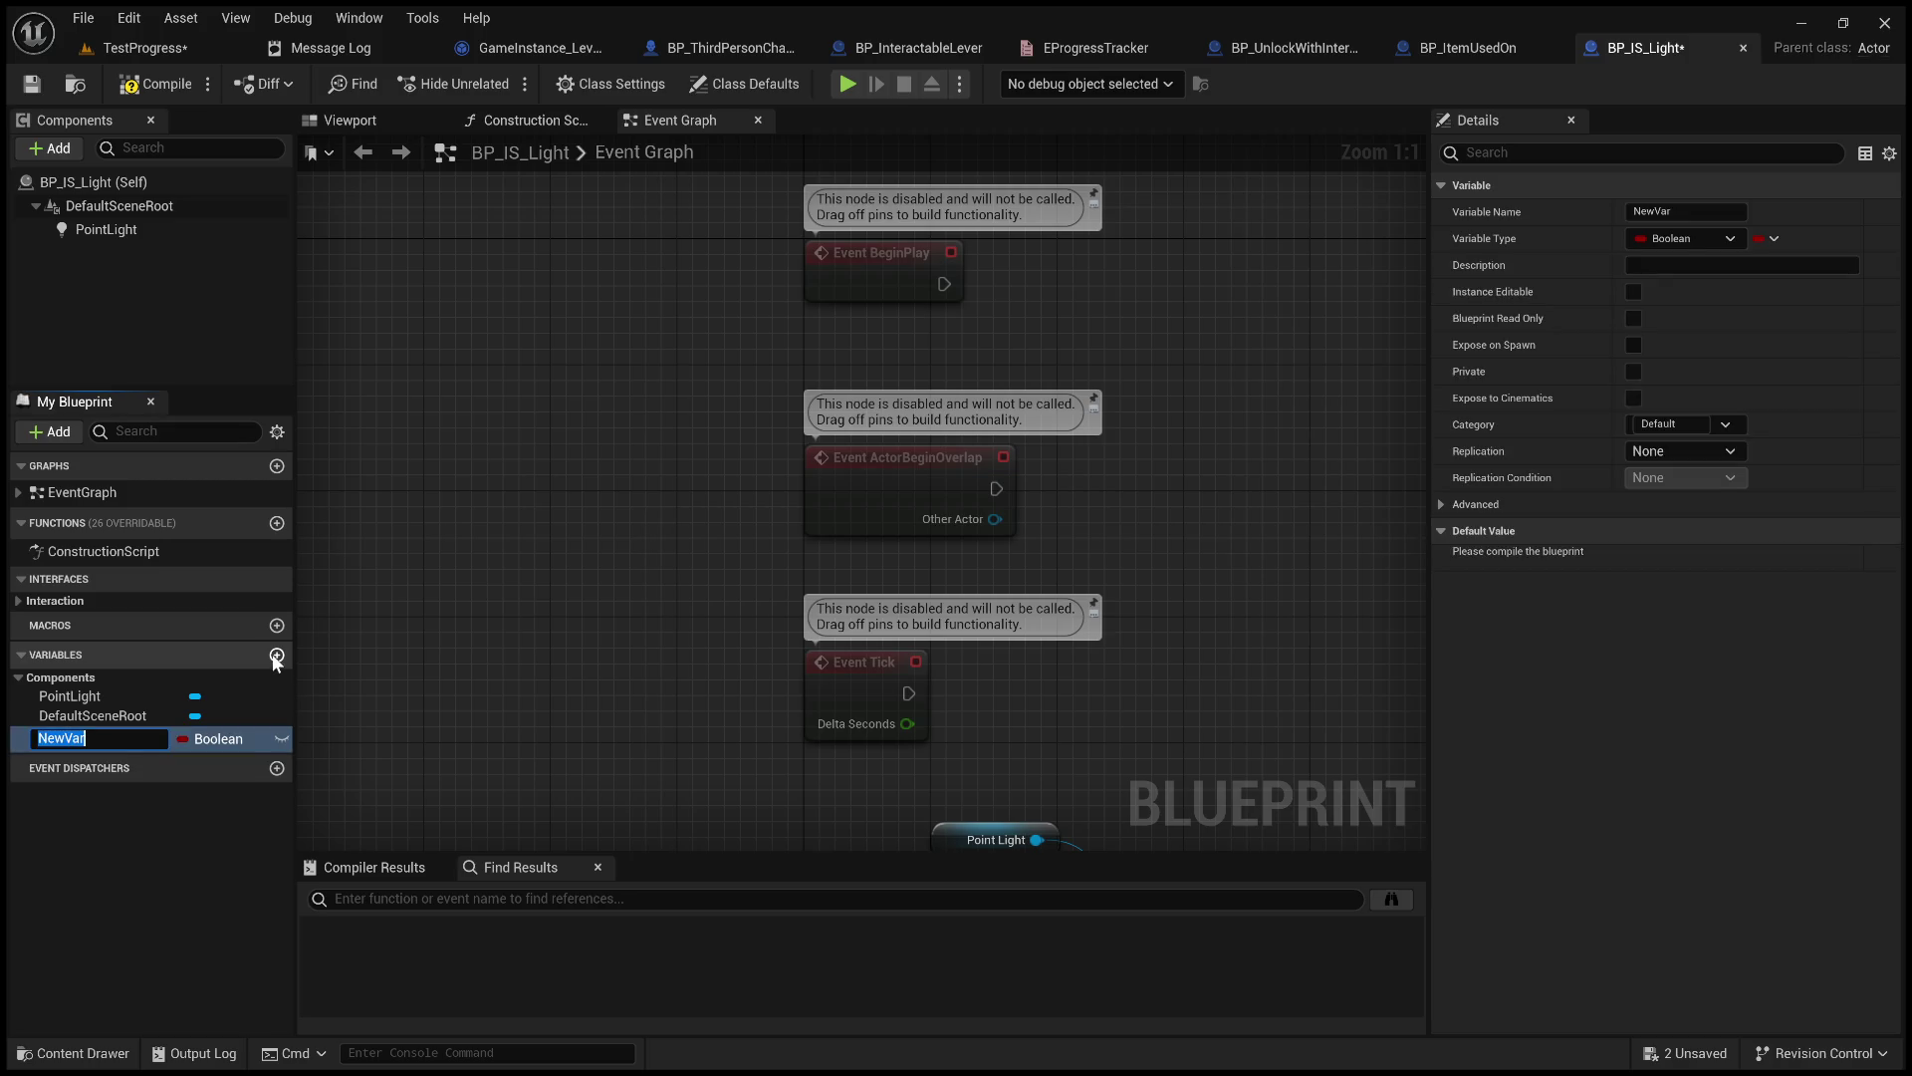
Name the new variable ProgressTag, make it instance-editable, and set its type to EProgress Tracker.
type("ProgressTag")
type("Progress")
key("Return")
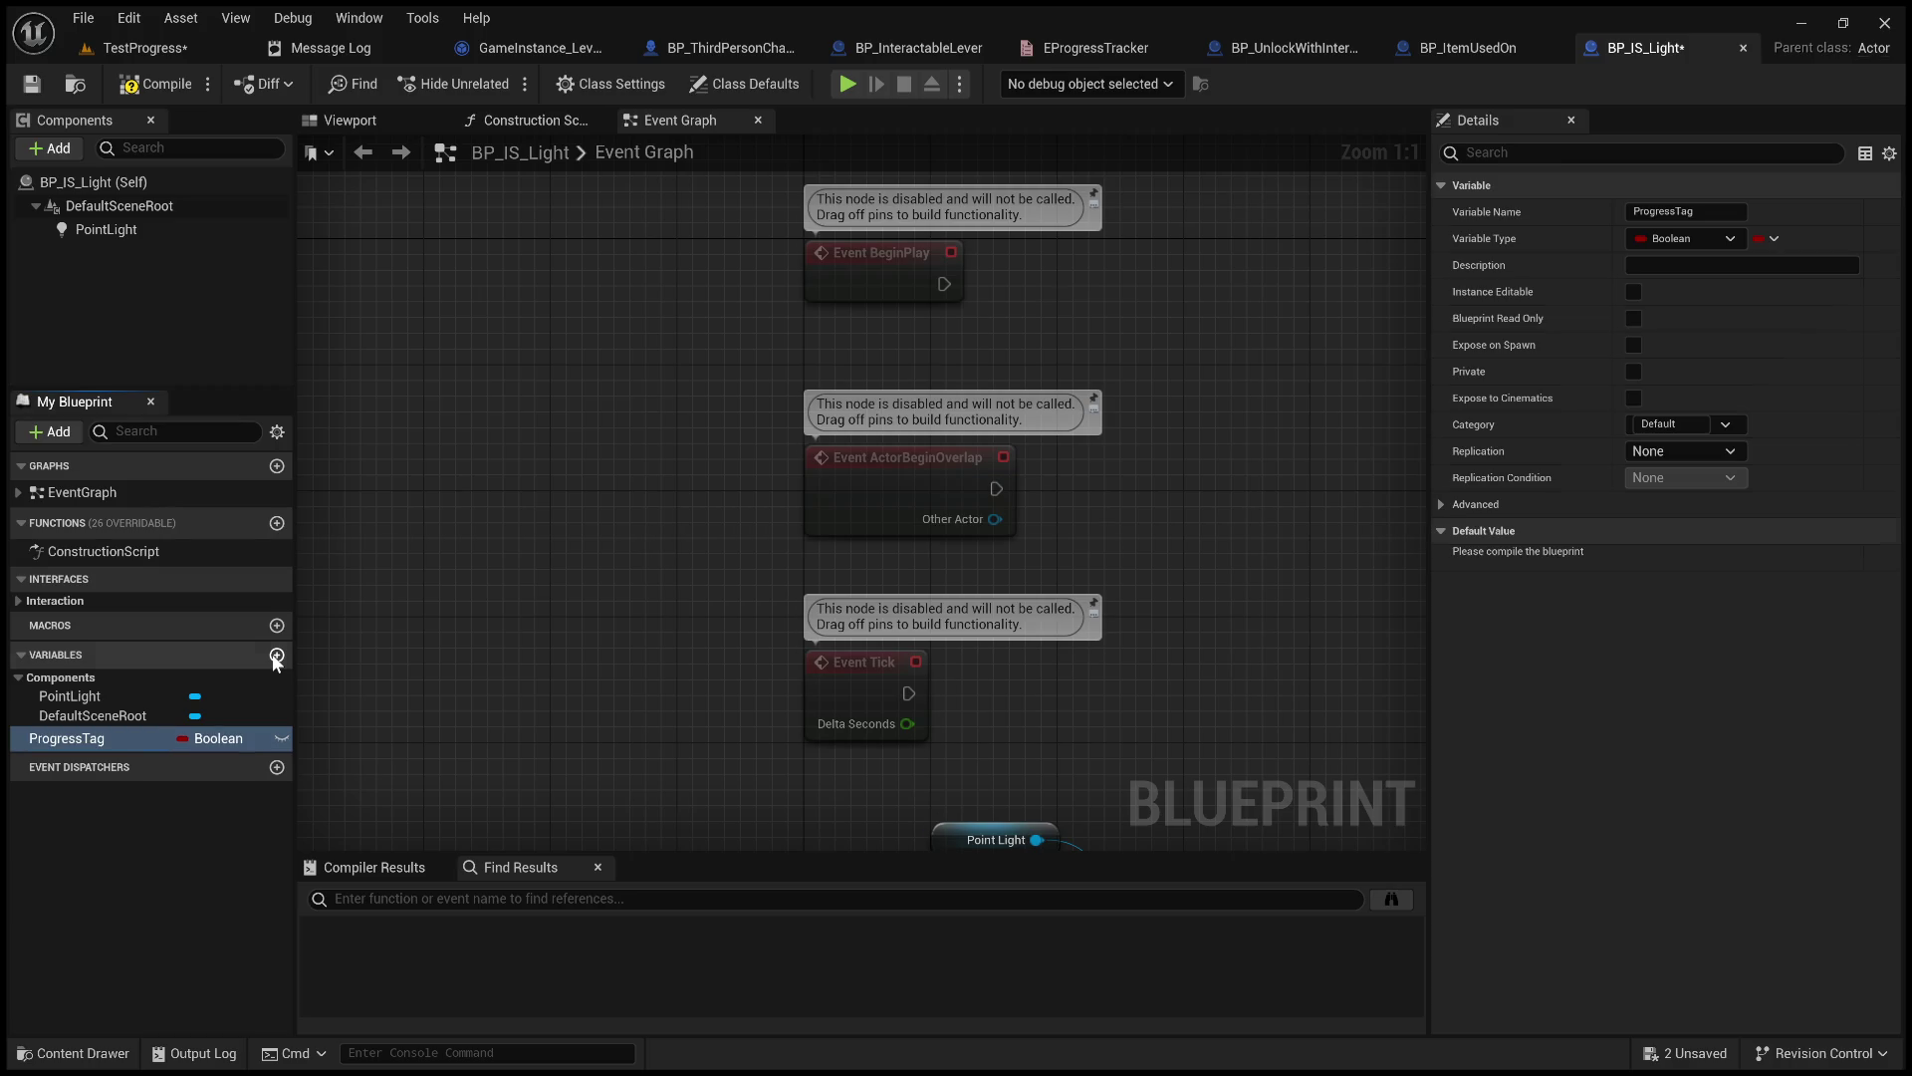
left_click(280, 738)
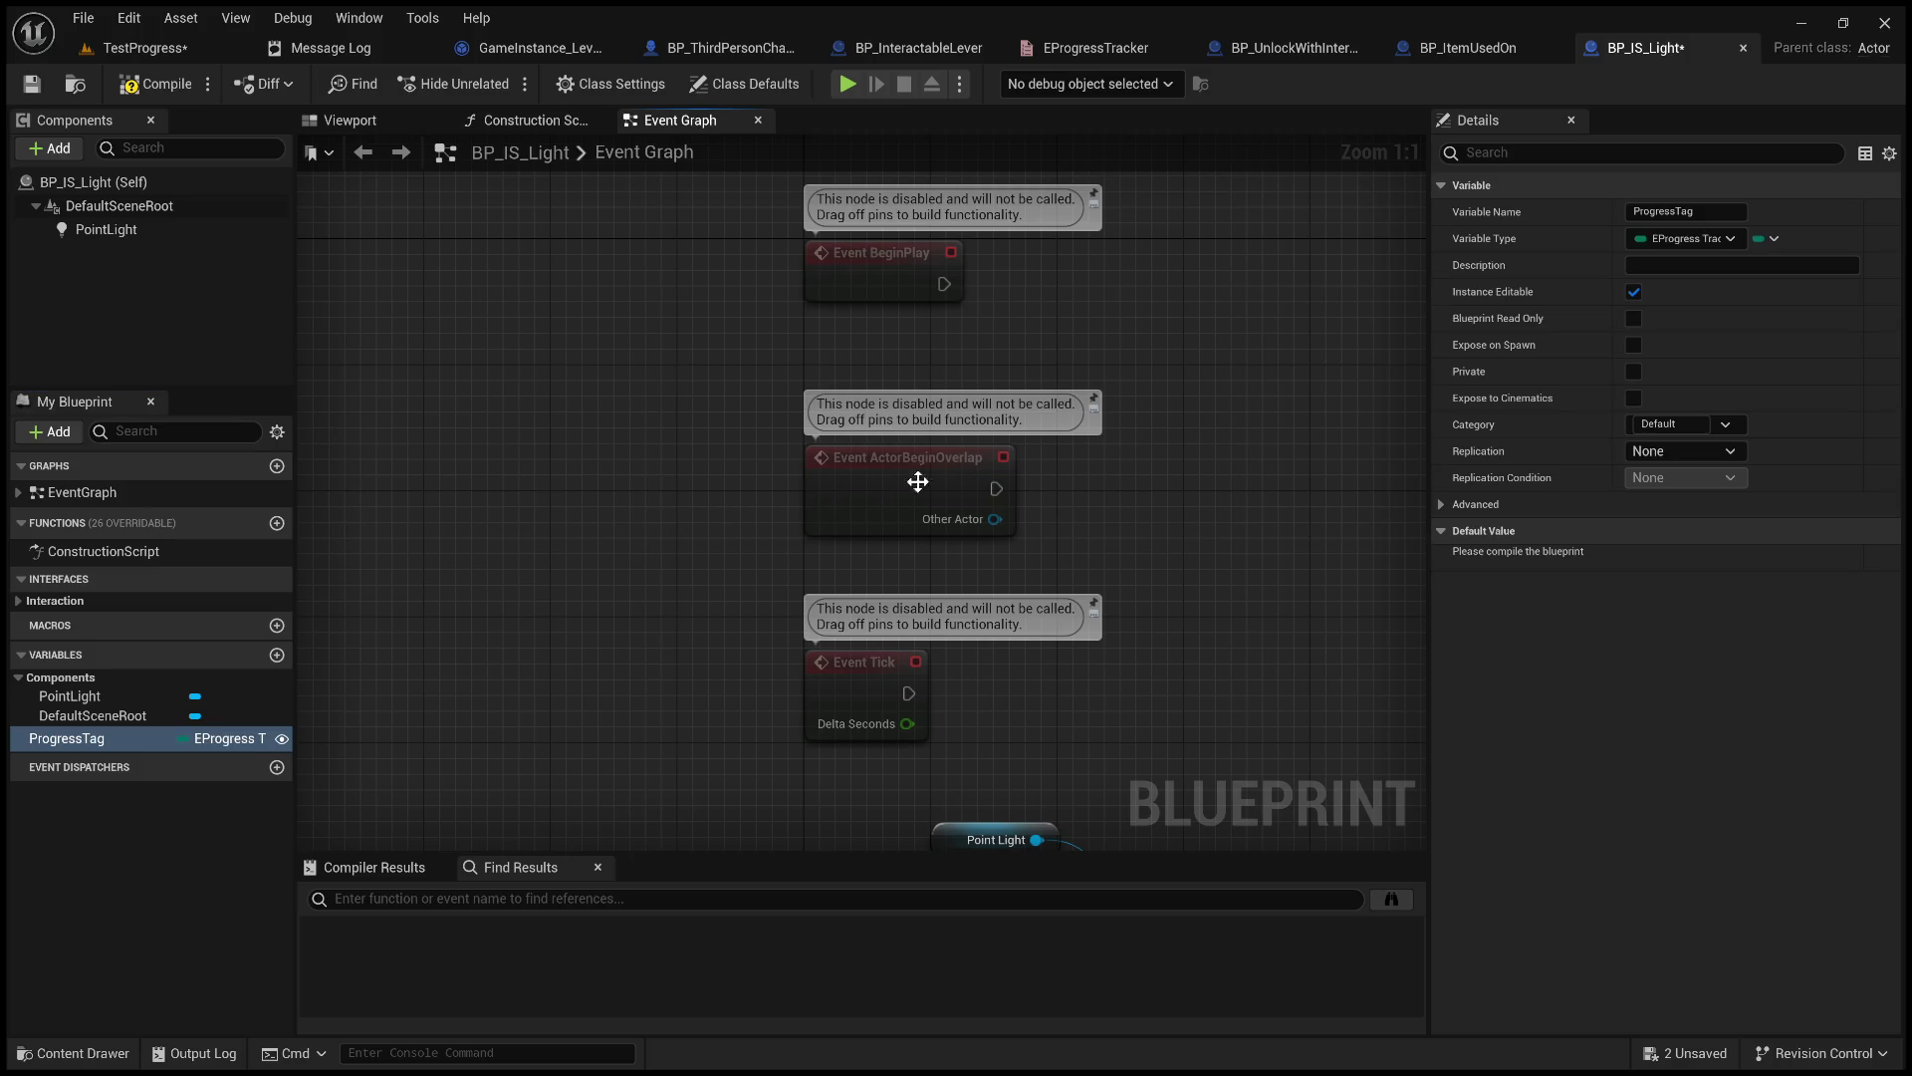
left_click_drag(899, 482, 363, 580)
Delete the Tags getter node from the Event Graph.
key("Home")
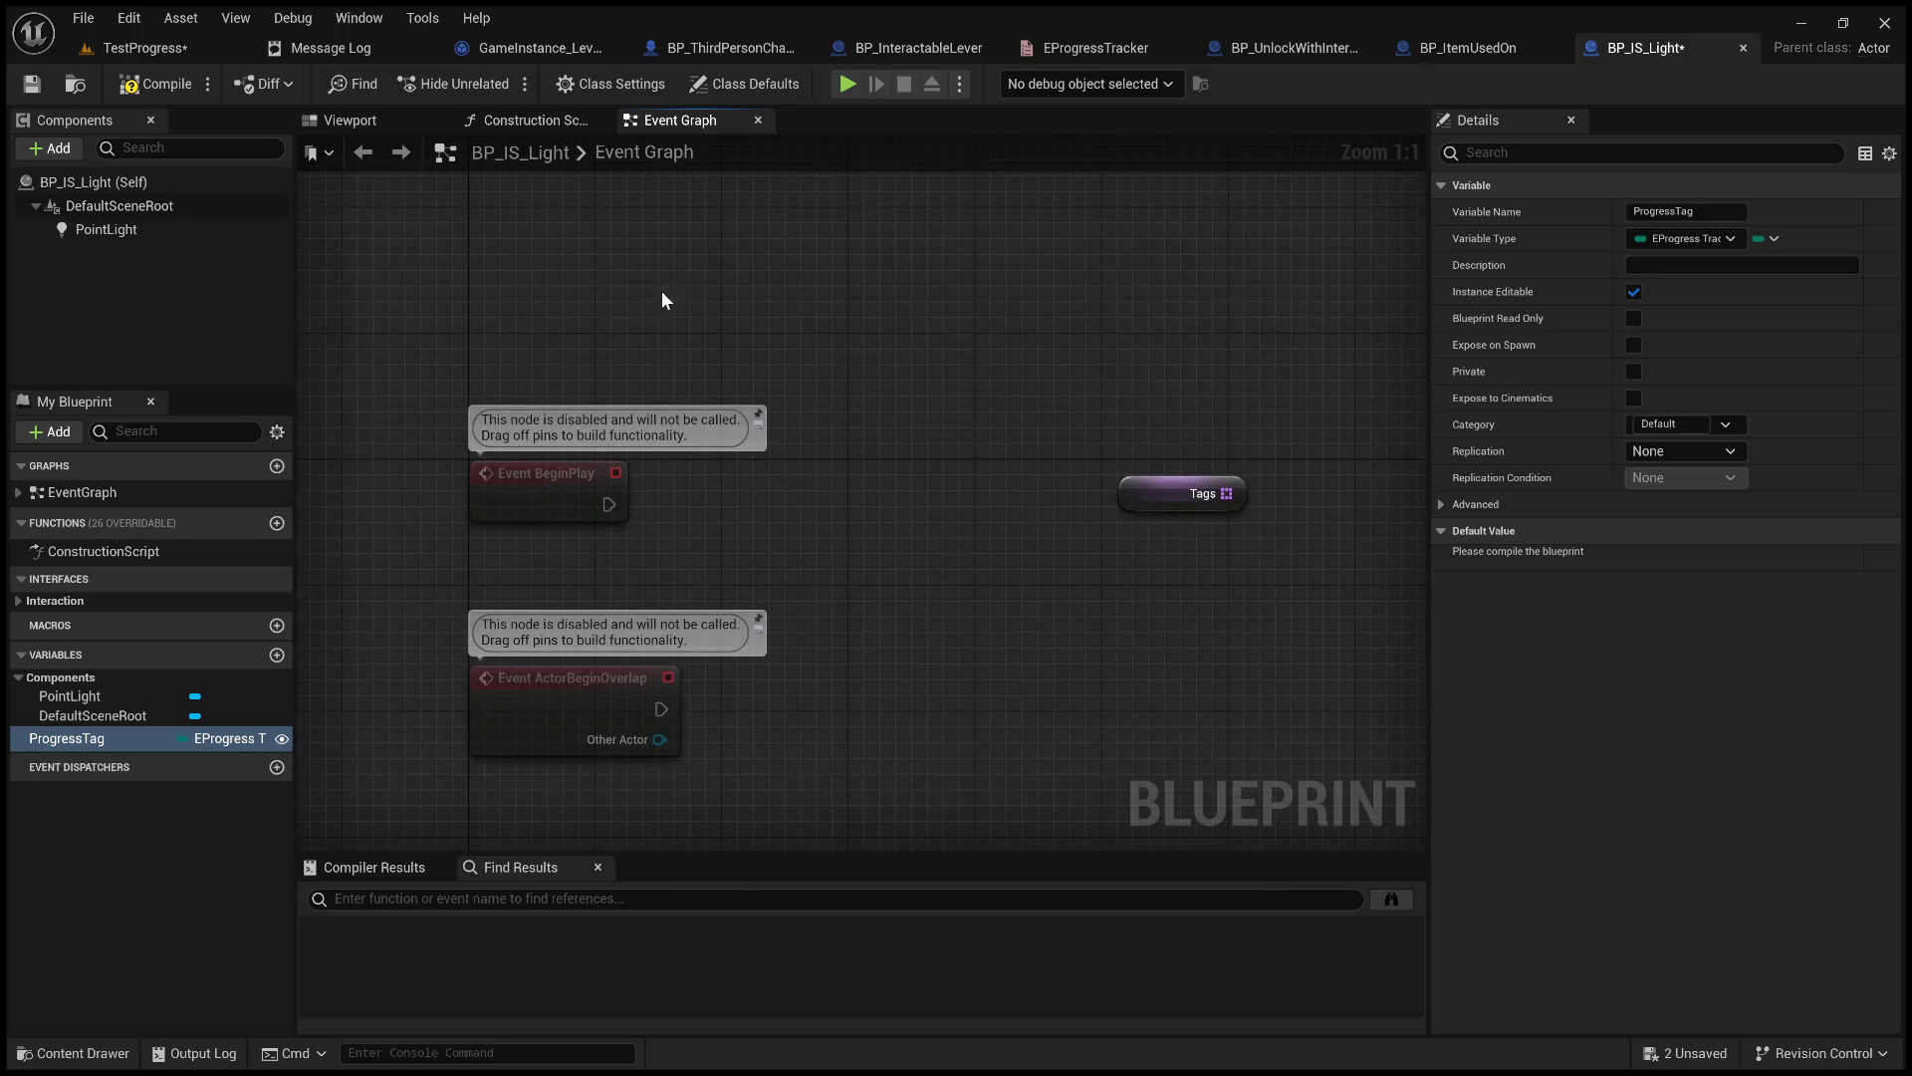
left_click(1185, 494)
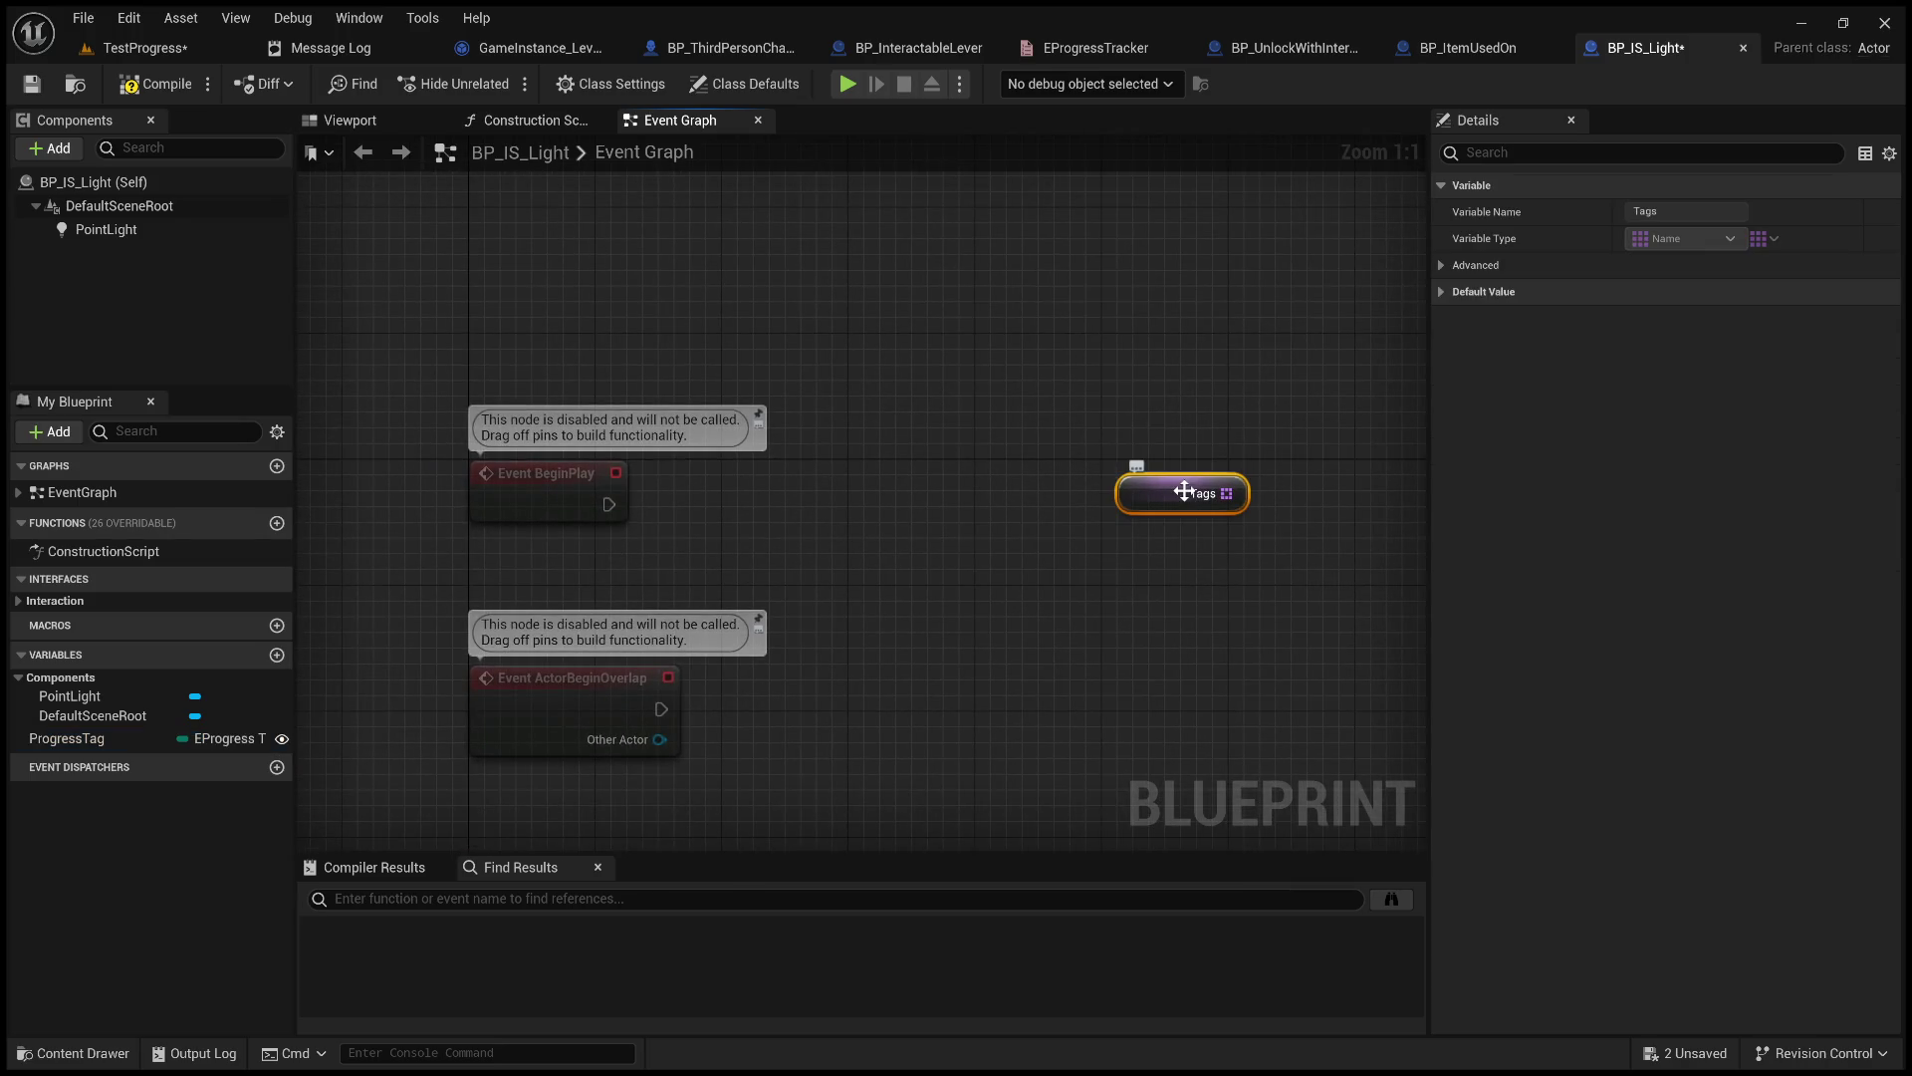
key("Delete")
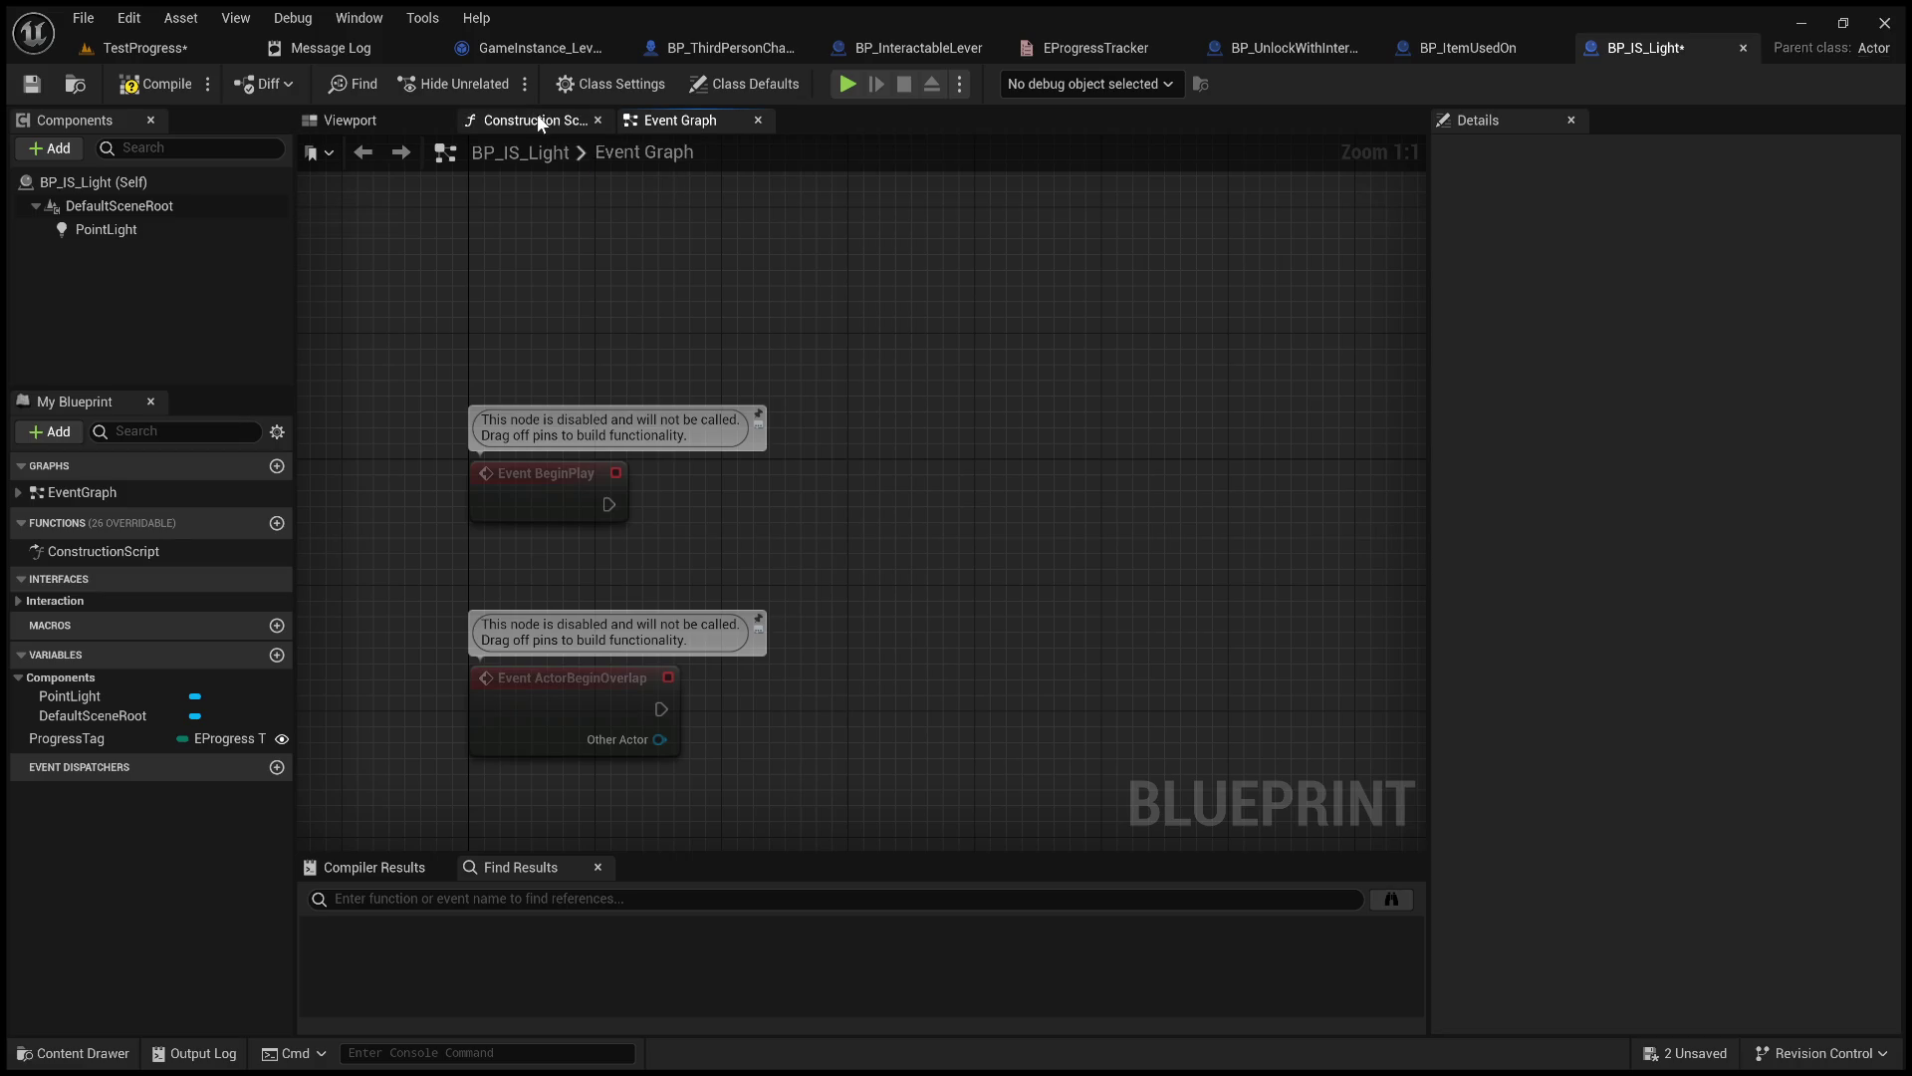
In the Construction Script, add a Tags getter feeding an Array Add node, plus a ProgressTag getter.
left_click(533, 120)
left_click_drag(760, 480, 764, 525)
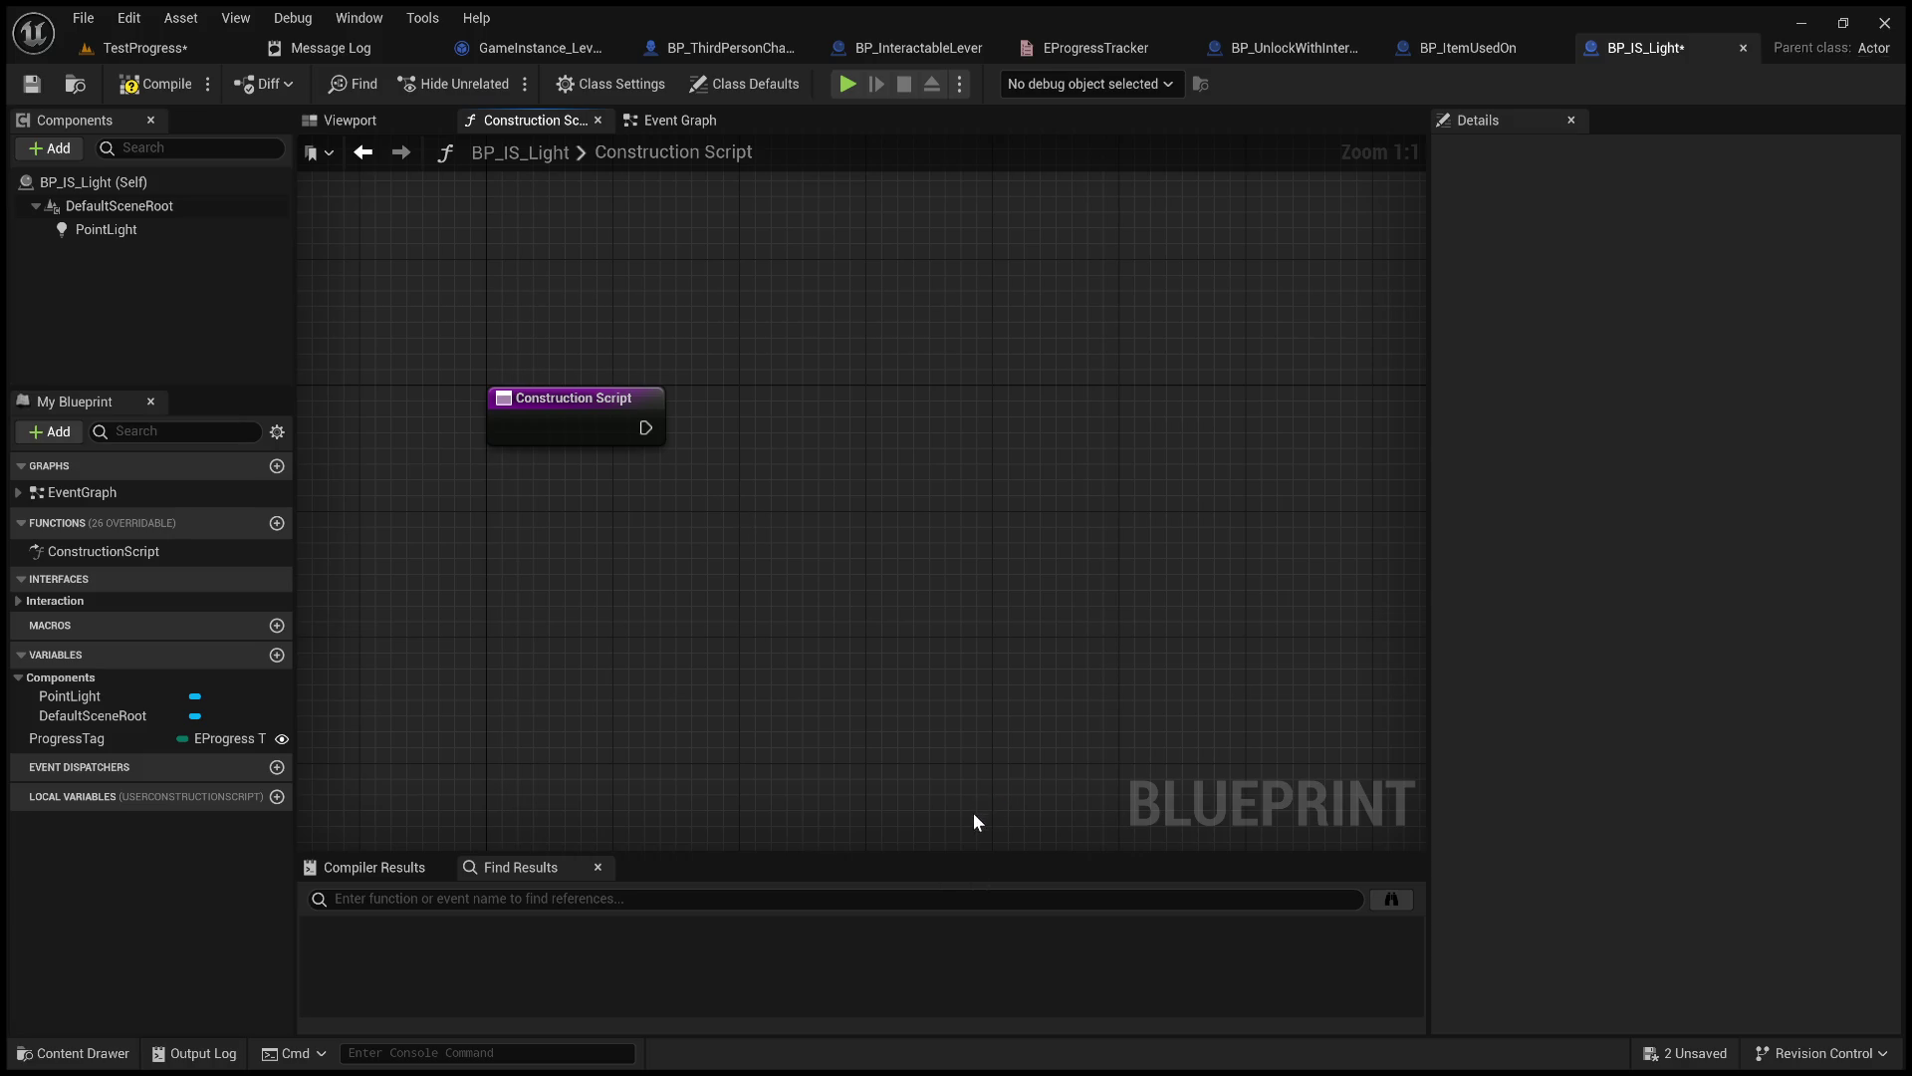
key("ctrl+v")
left_click_drag(865, 530, 984, 495)
left_click(1080, 584)
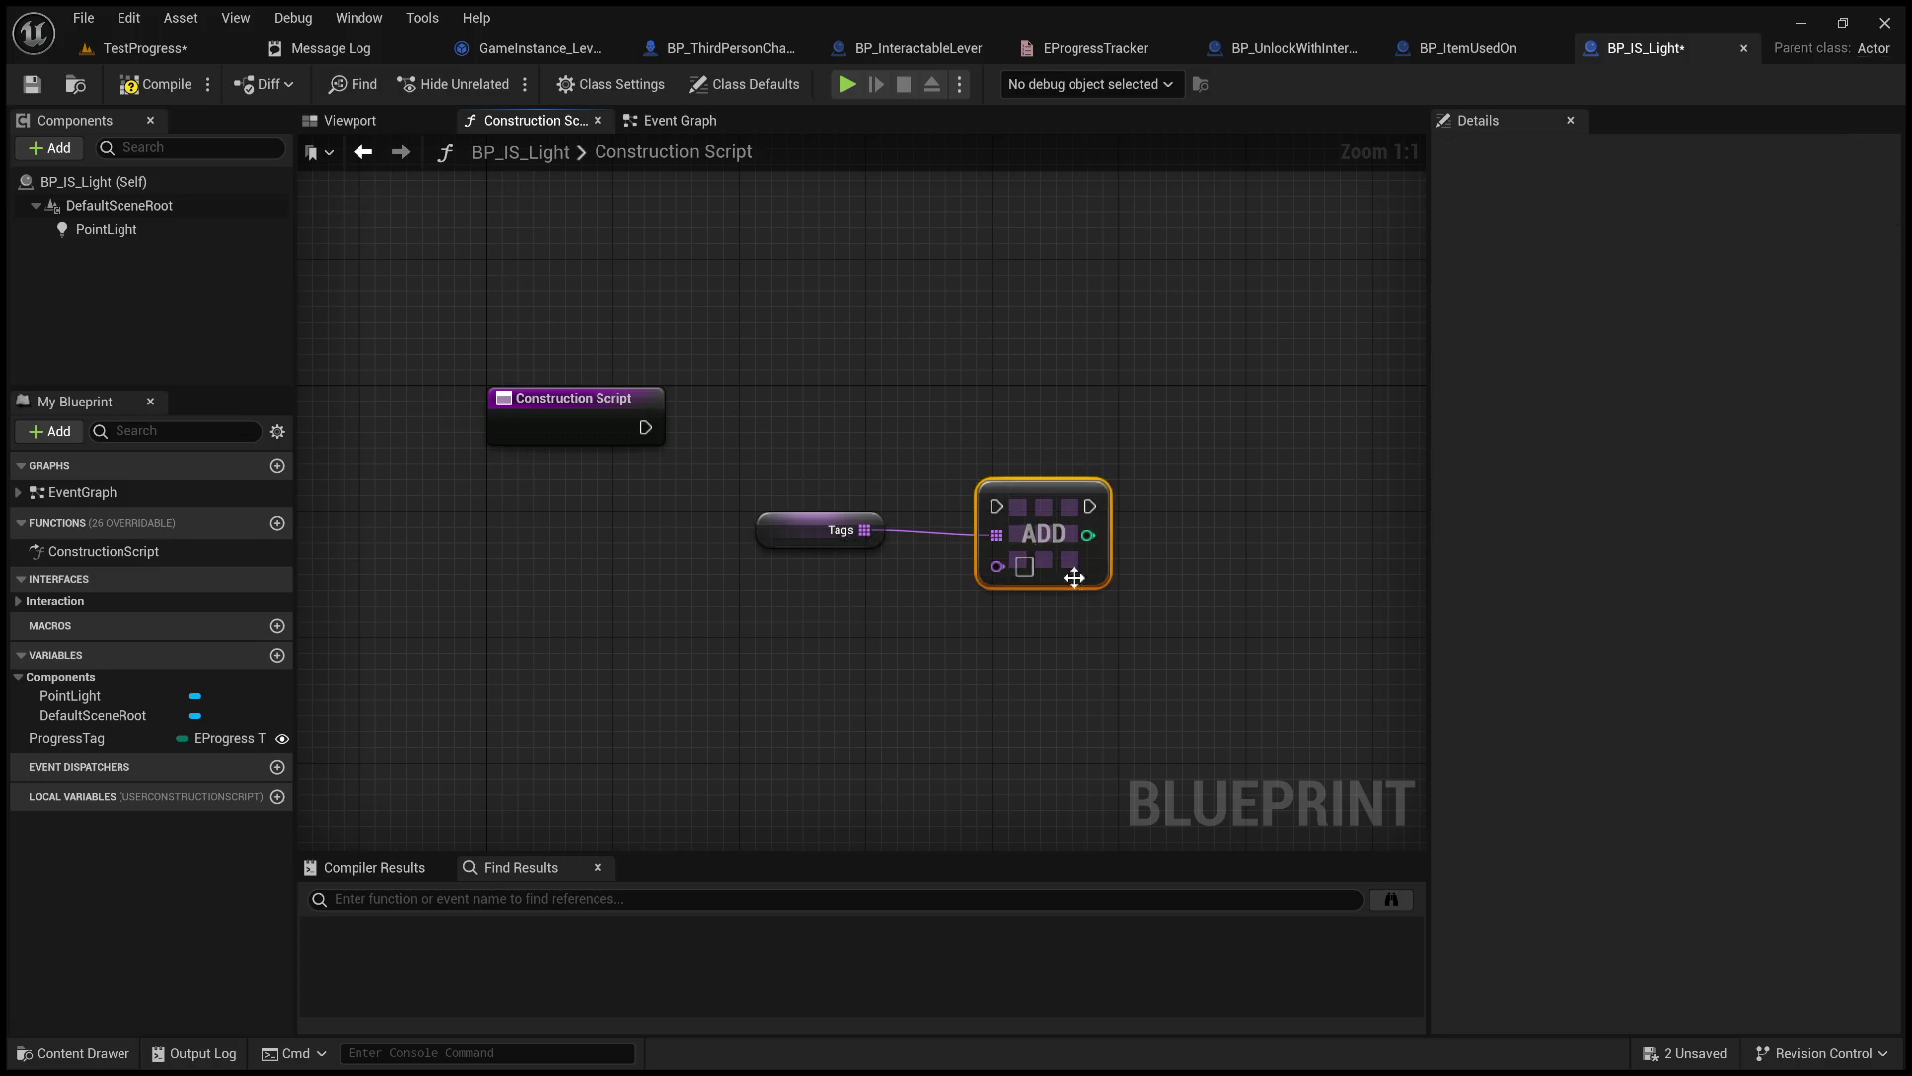
left_click(116, 738)
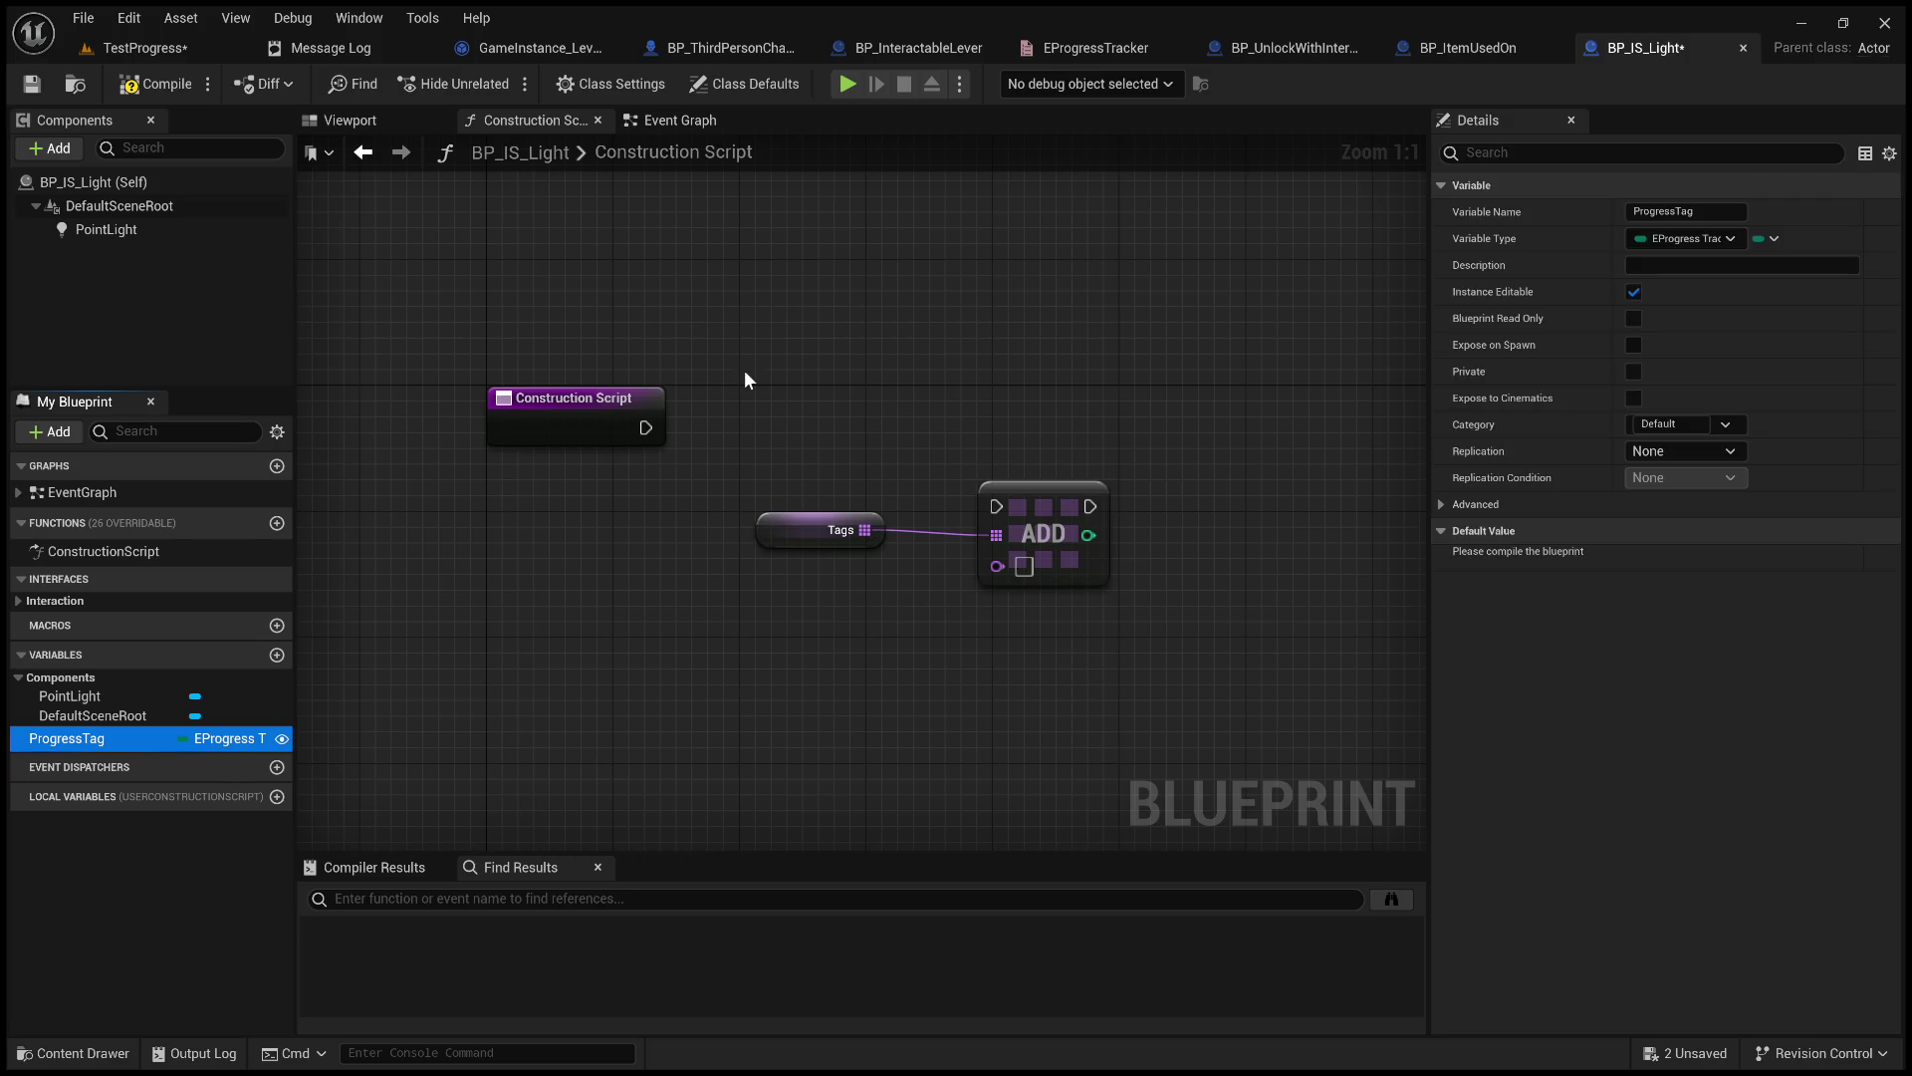
left_click_drag(809, 435, 998, 568)
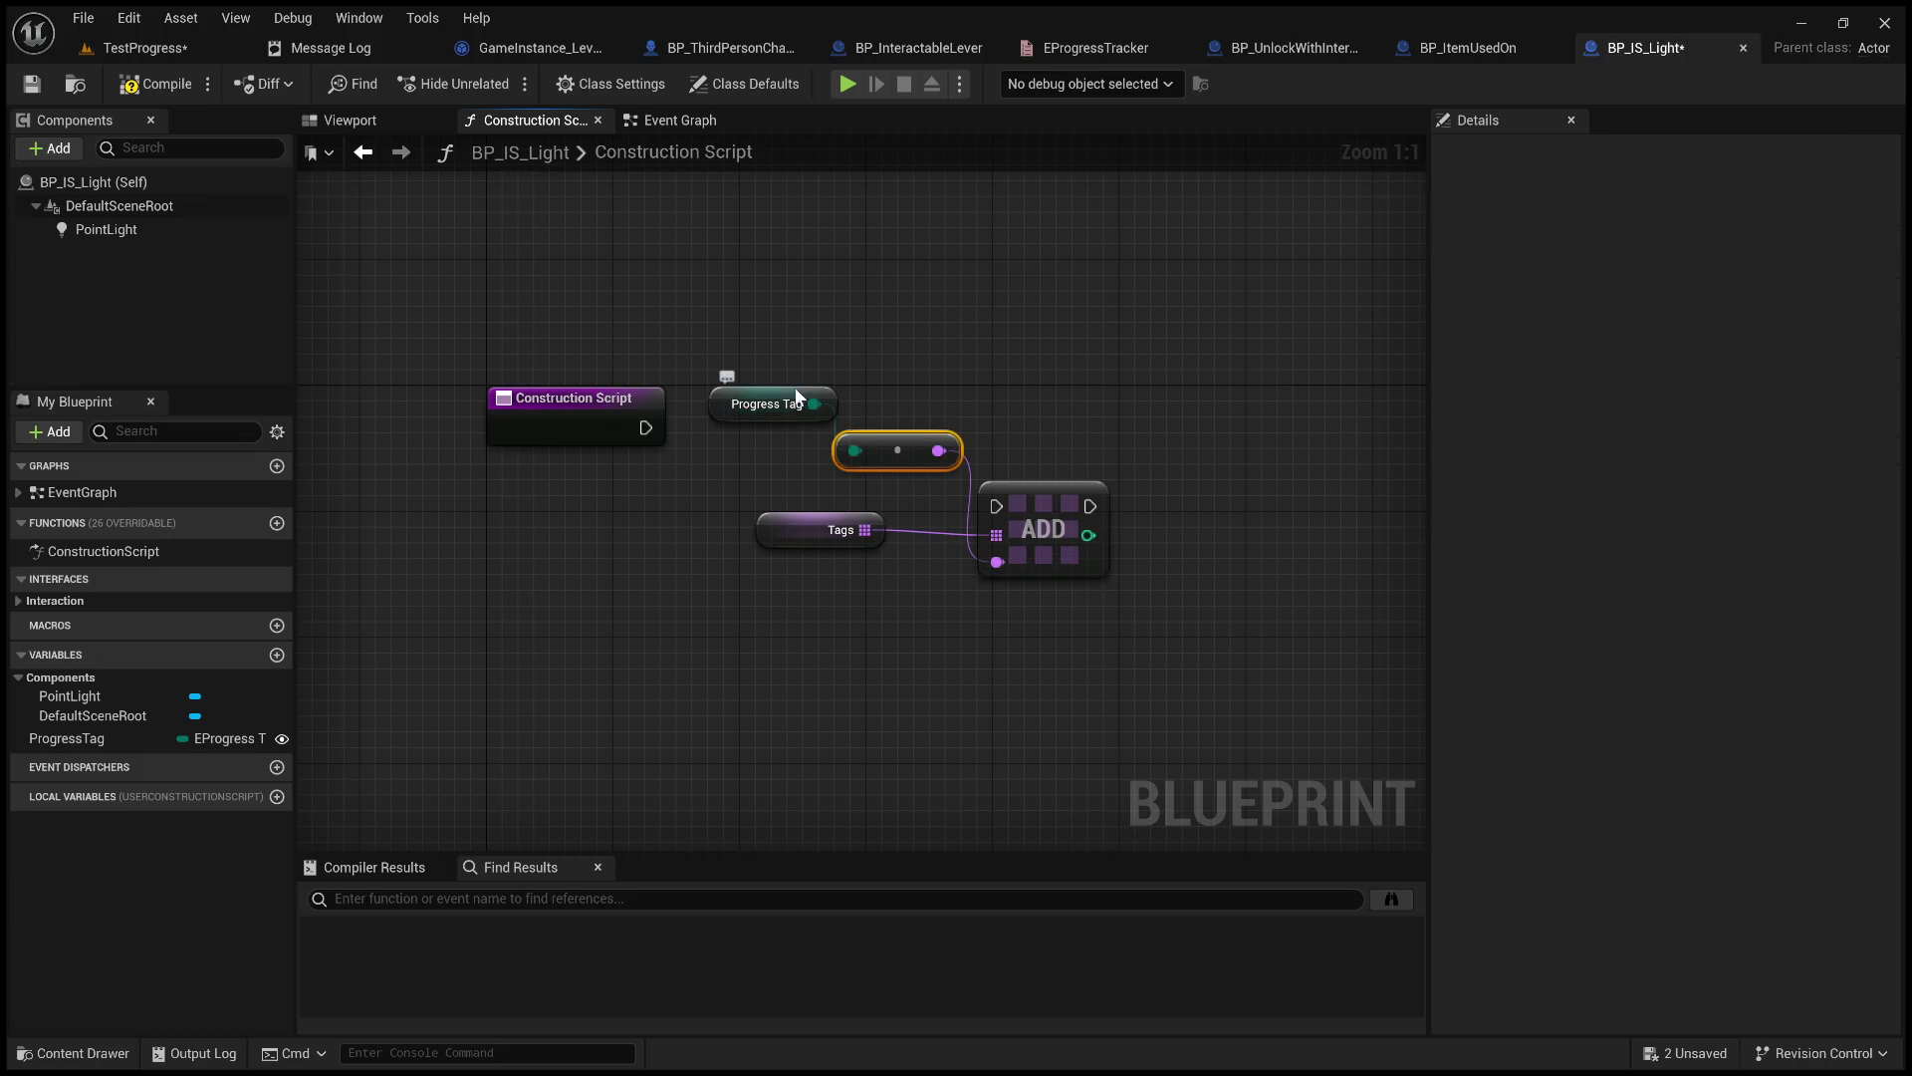
Run ADD from the Construction Script execution, tidy the Tags and Progress Tag nodes, and save.
left_click_drag(726, 381, 586, 553)
left_click_drag(880, 450, 865, 609)
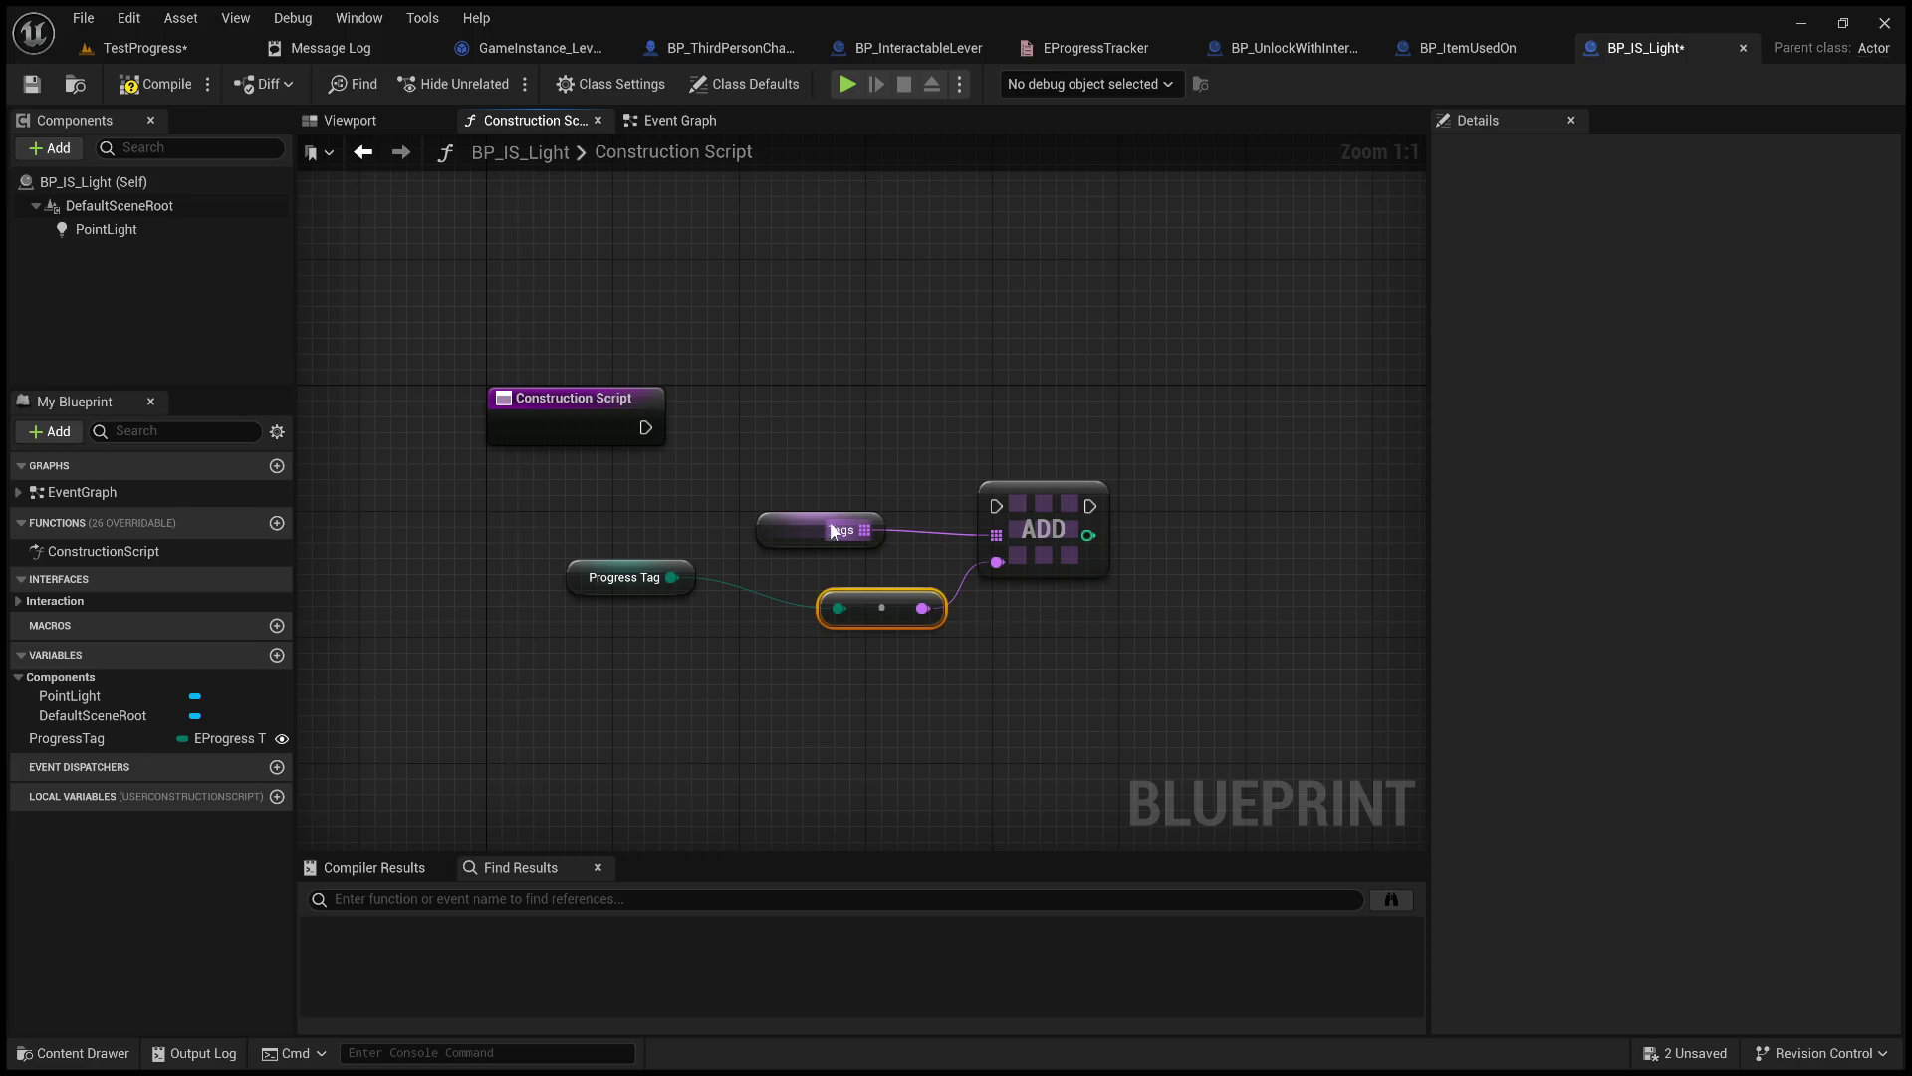
left_click_drag(842, 520, 668, 504)
mouse_move(1000, 483)
left_mouse_down()
mouse_move(922, 421)
mouse_move(795, 405)
left_mouse_up()
left_click_drag(646, 427, 800, 438)
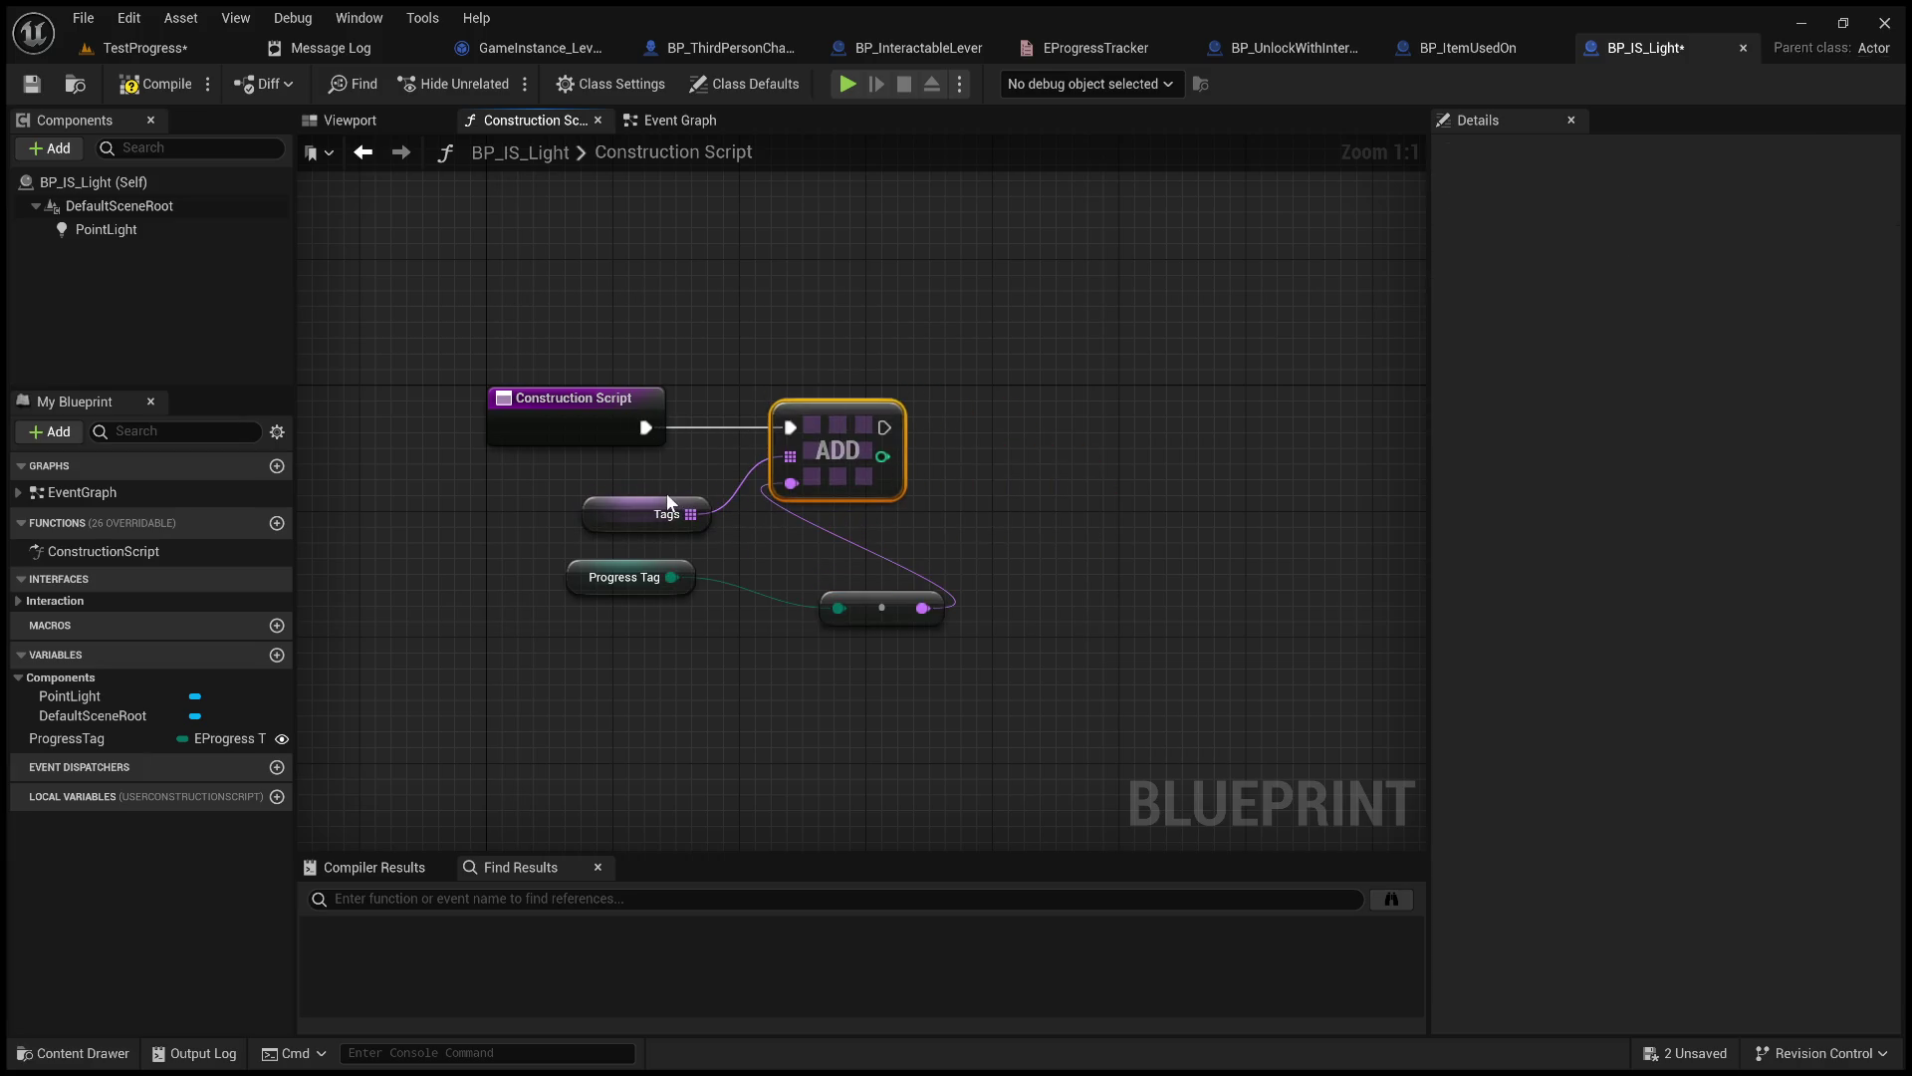
left_click_drag(668, 504, 587, 457)
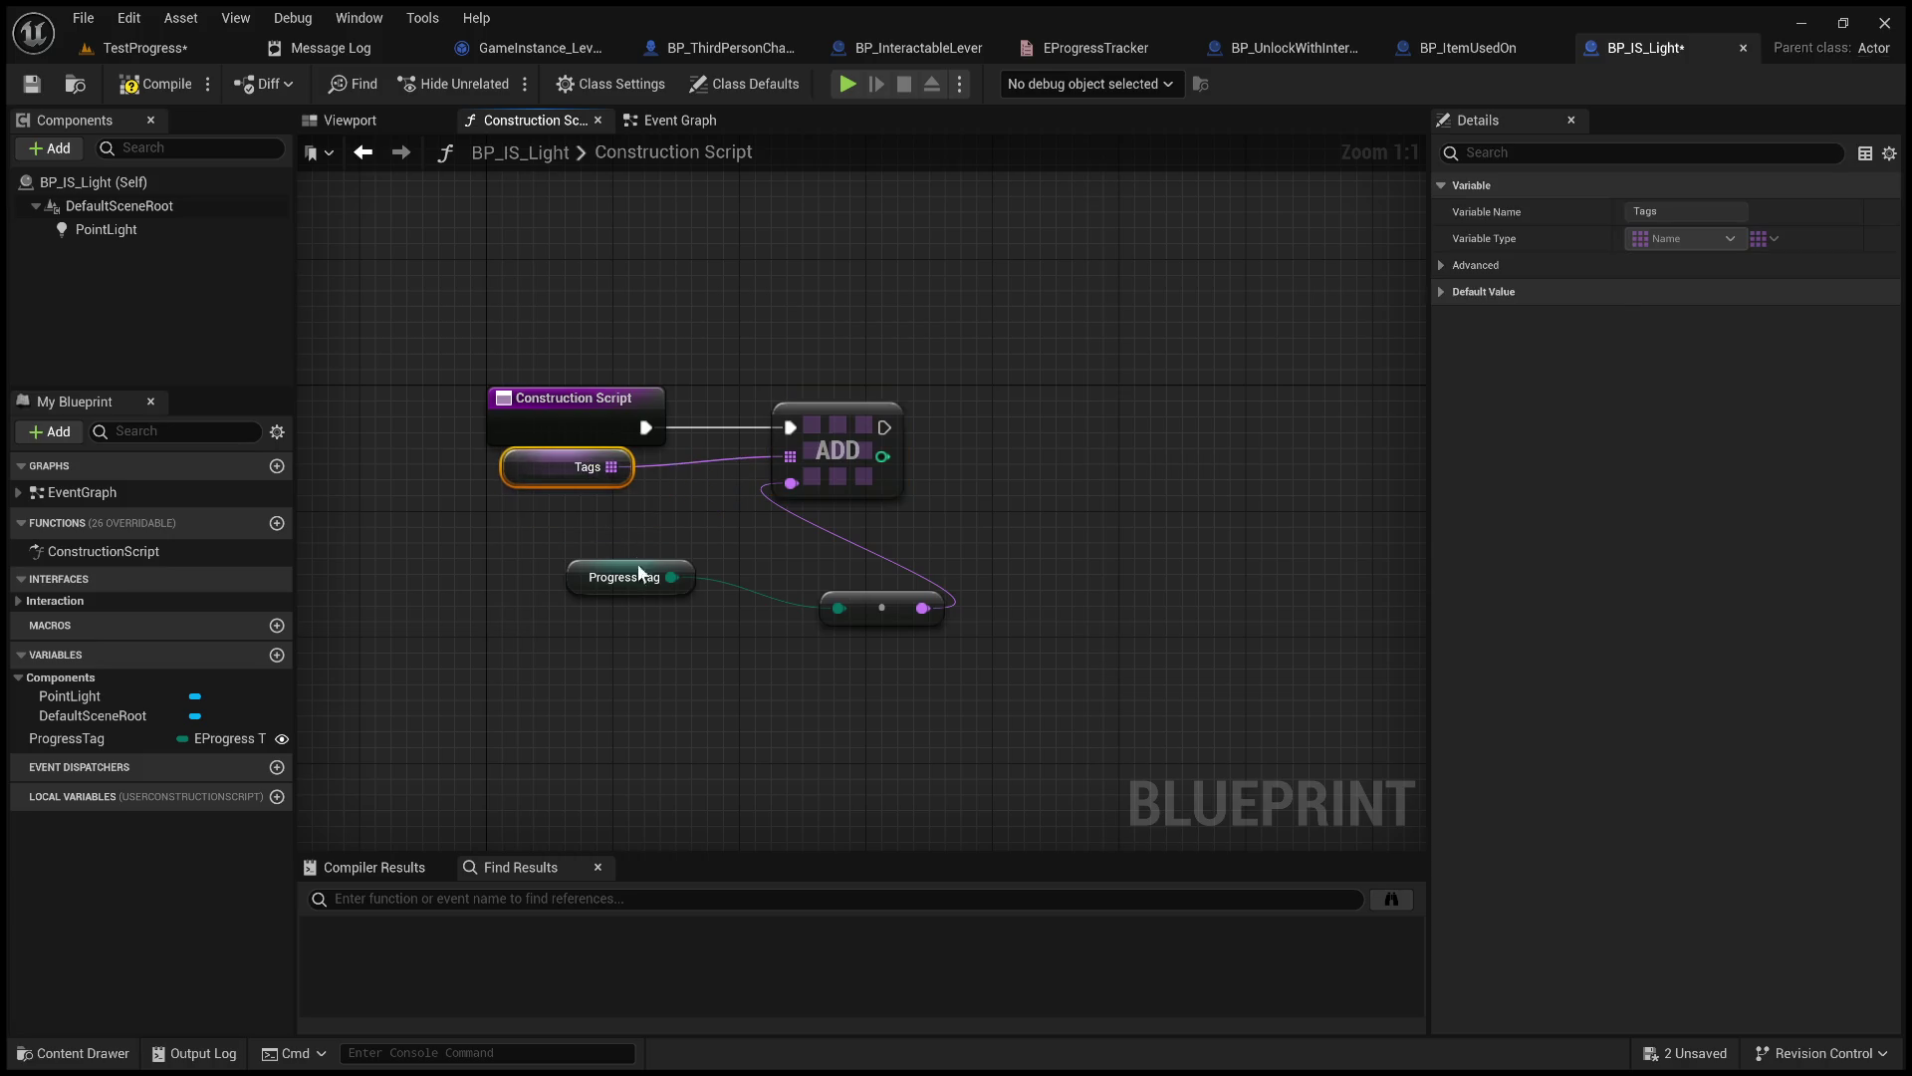
left_click_drag(630, 561, 474, 529)
left_click_drag(884, 605, 661, 538)
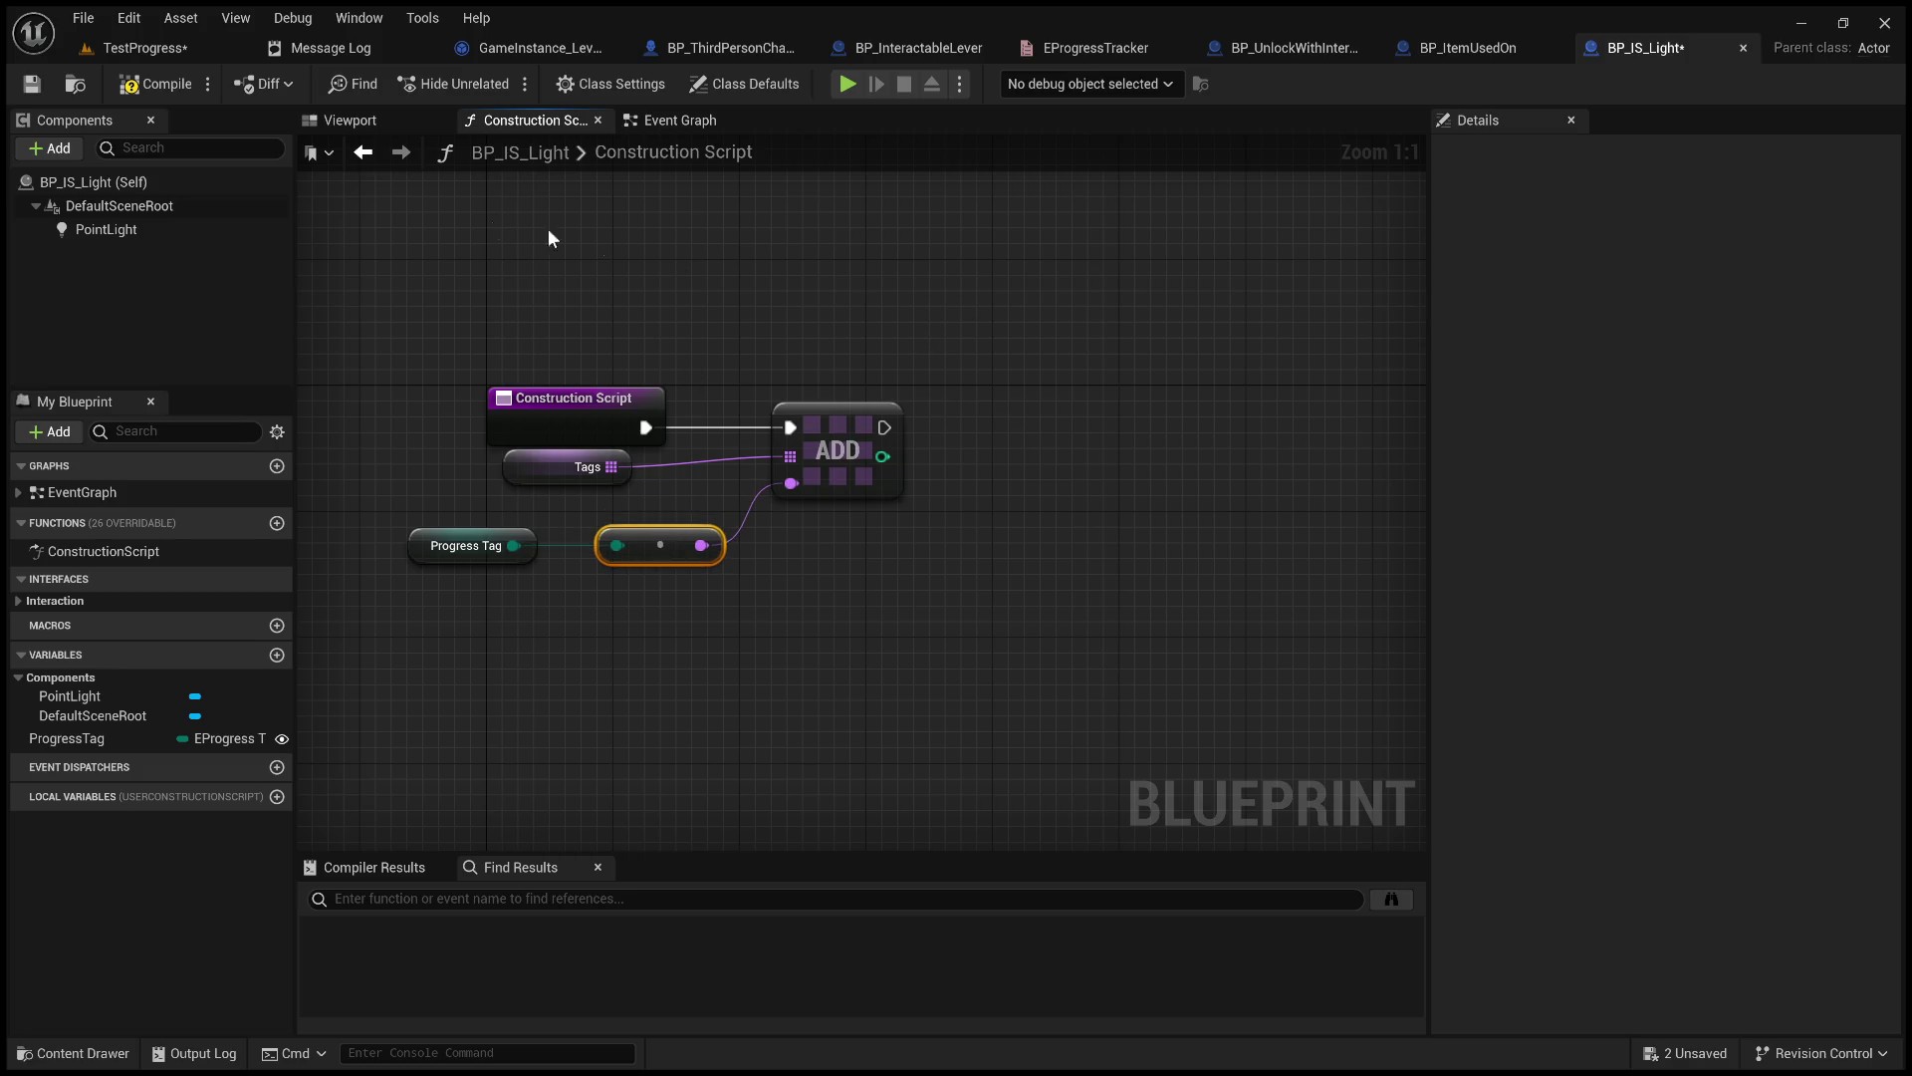
left_click(29, 85)
left_click(176, 48)
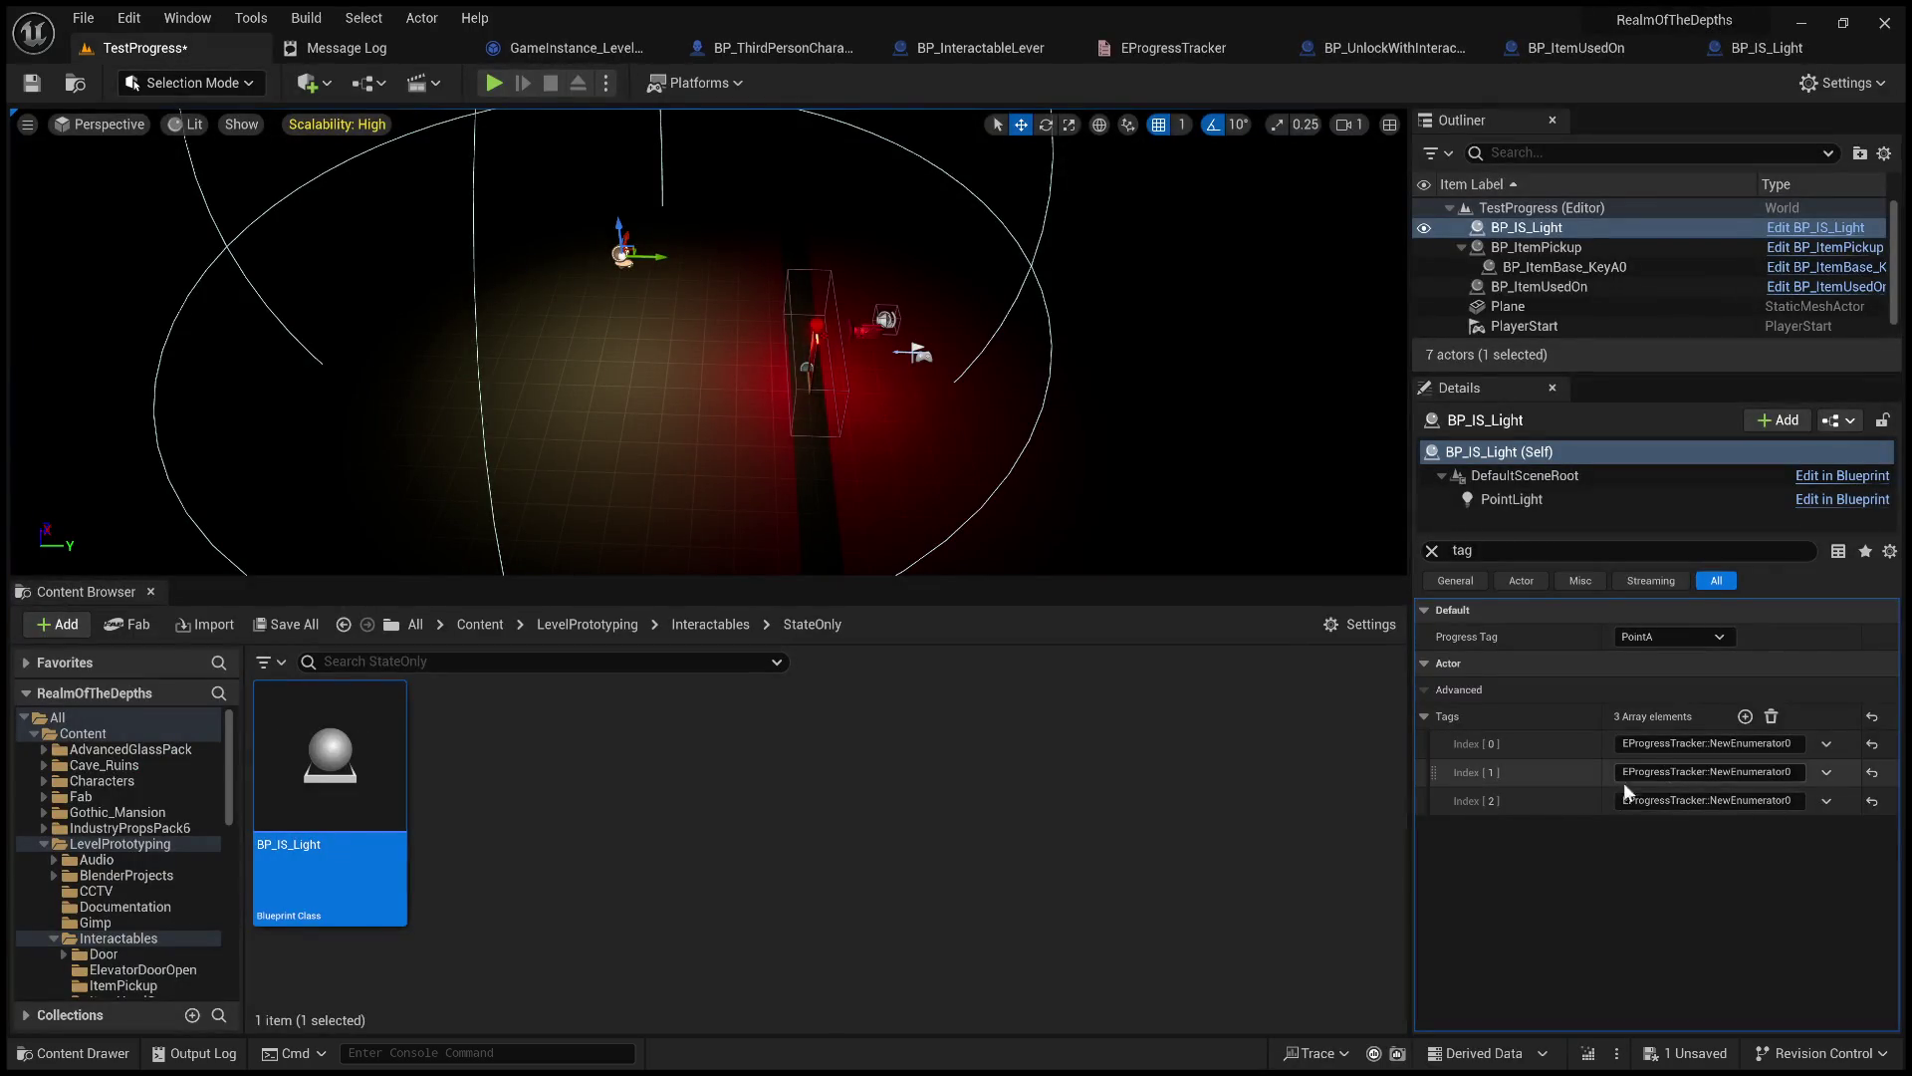
Empty the placed light's Tags array and set its Progress Tag to PointB.
left_click(1772, 717)
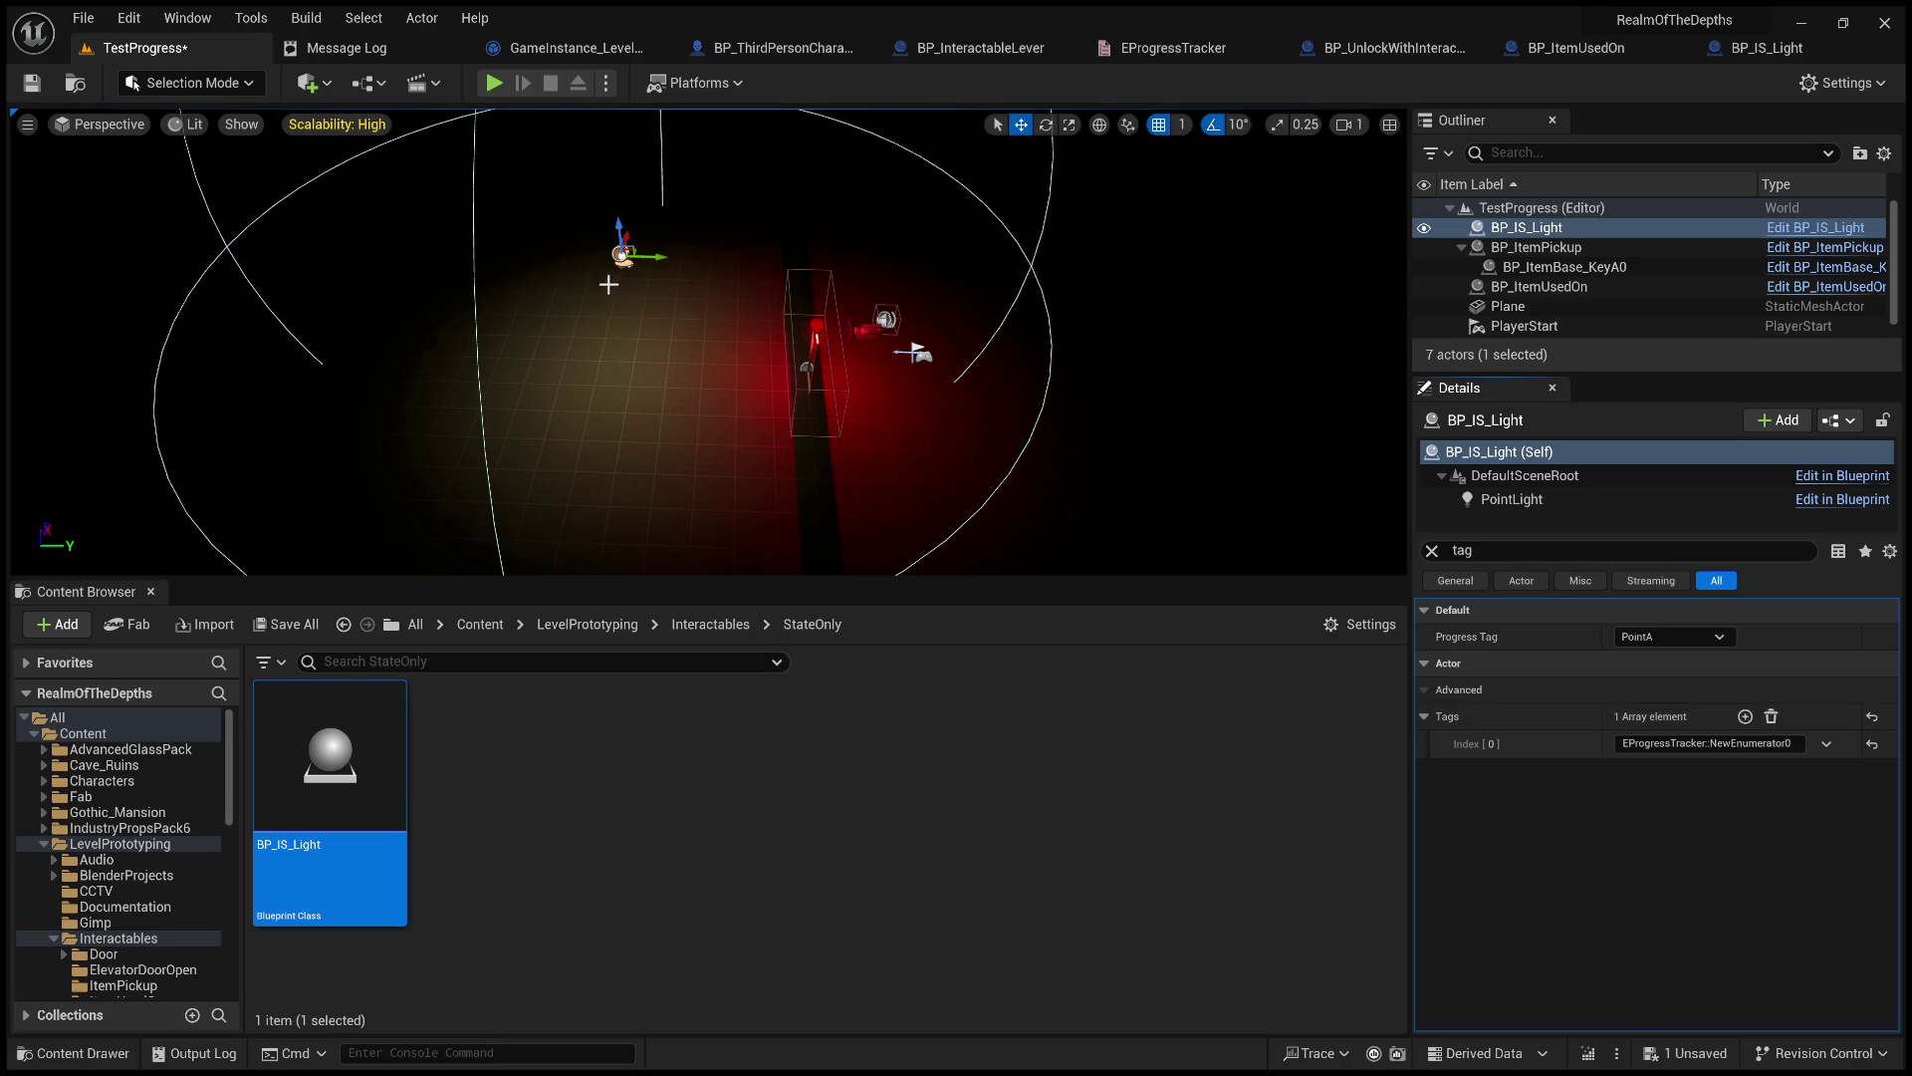
left_click(1725, 634)
left_click(1683, 672)
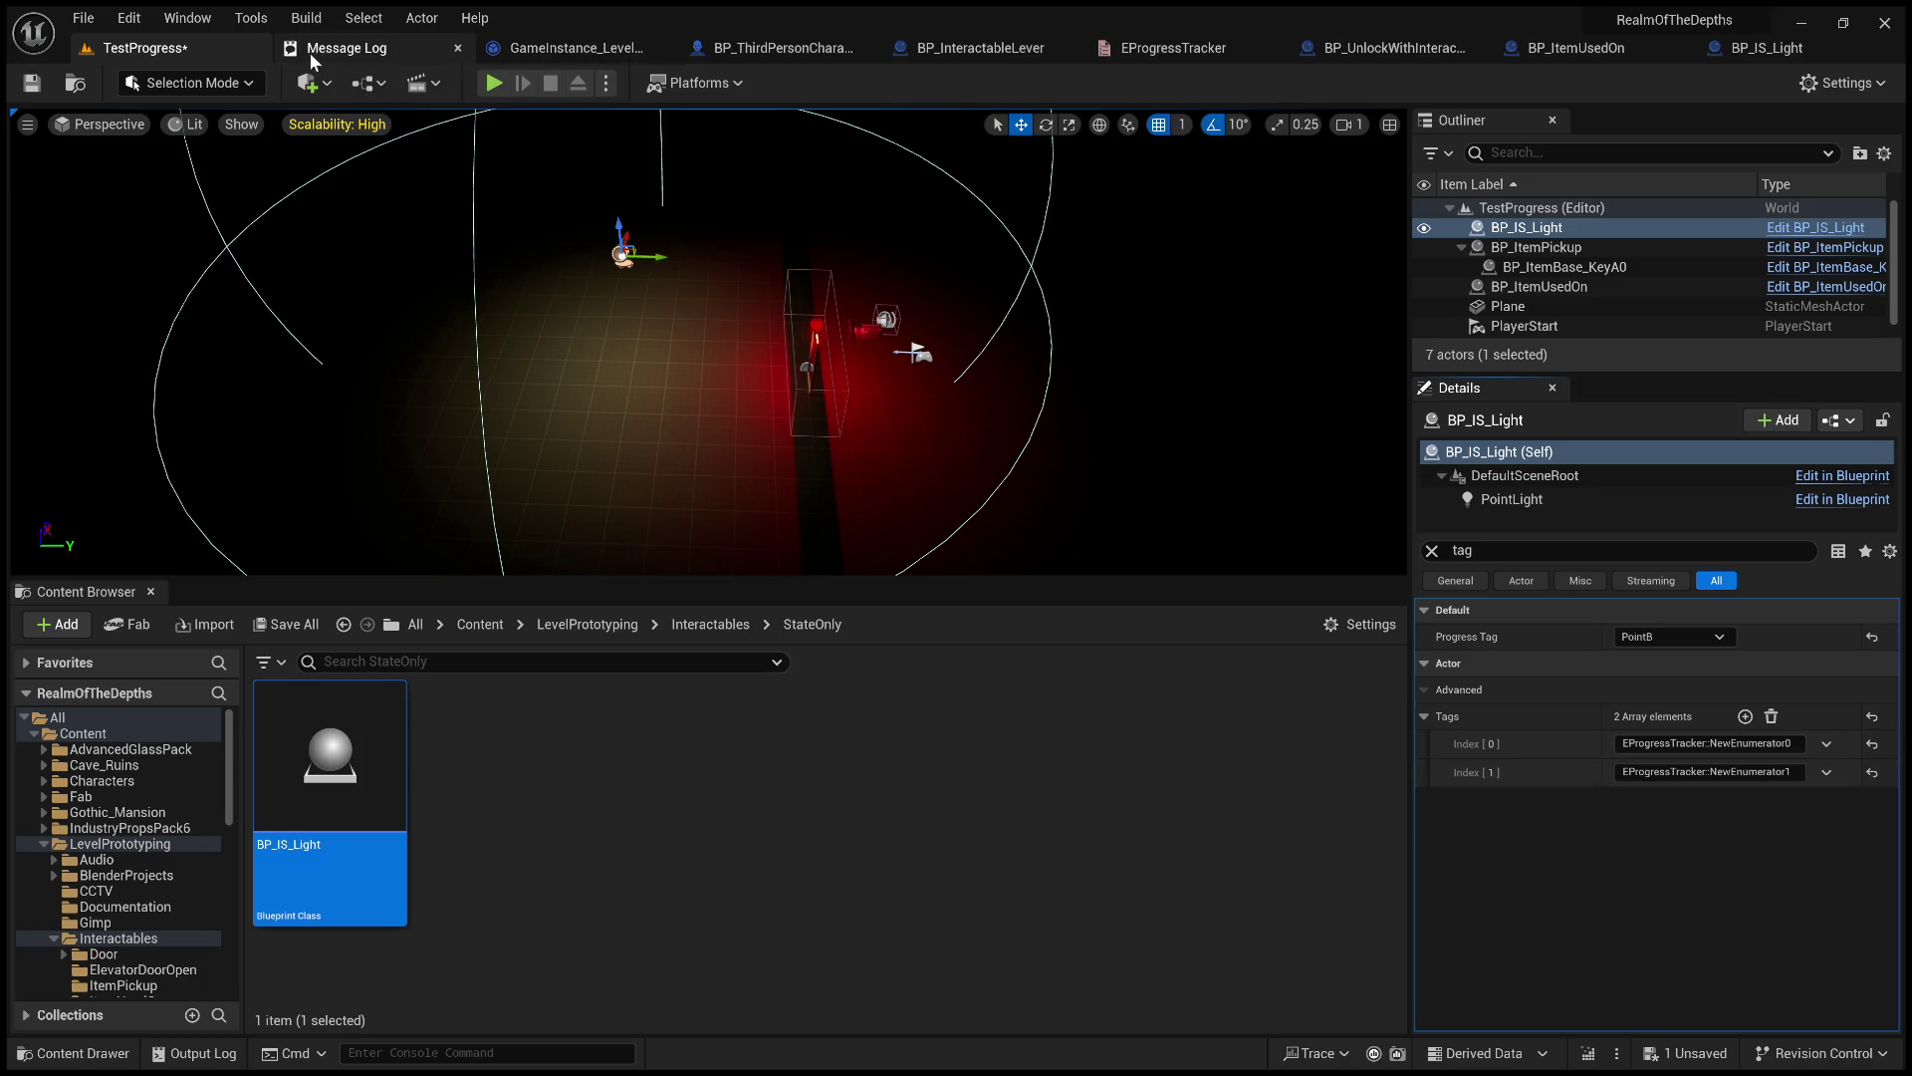
left_click(553, 51)
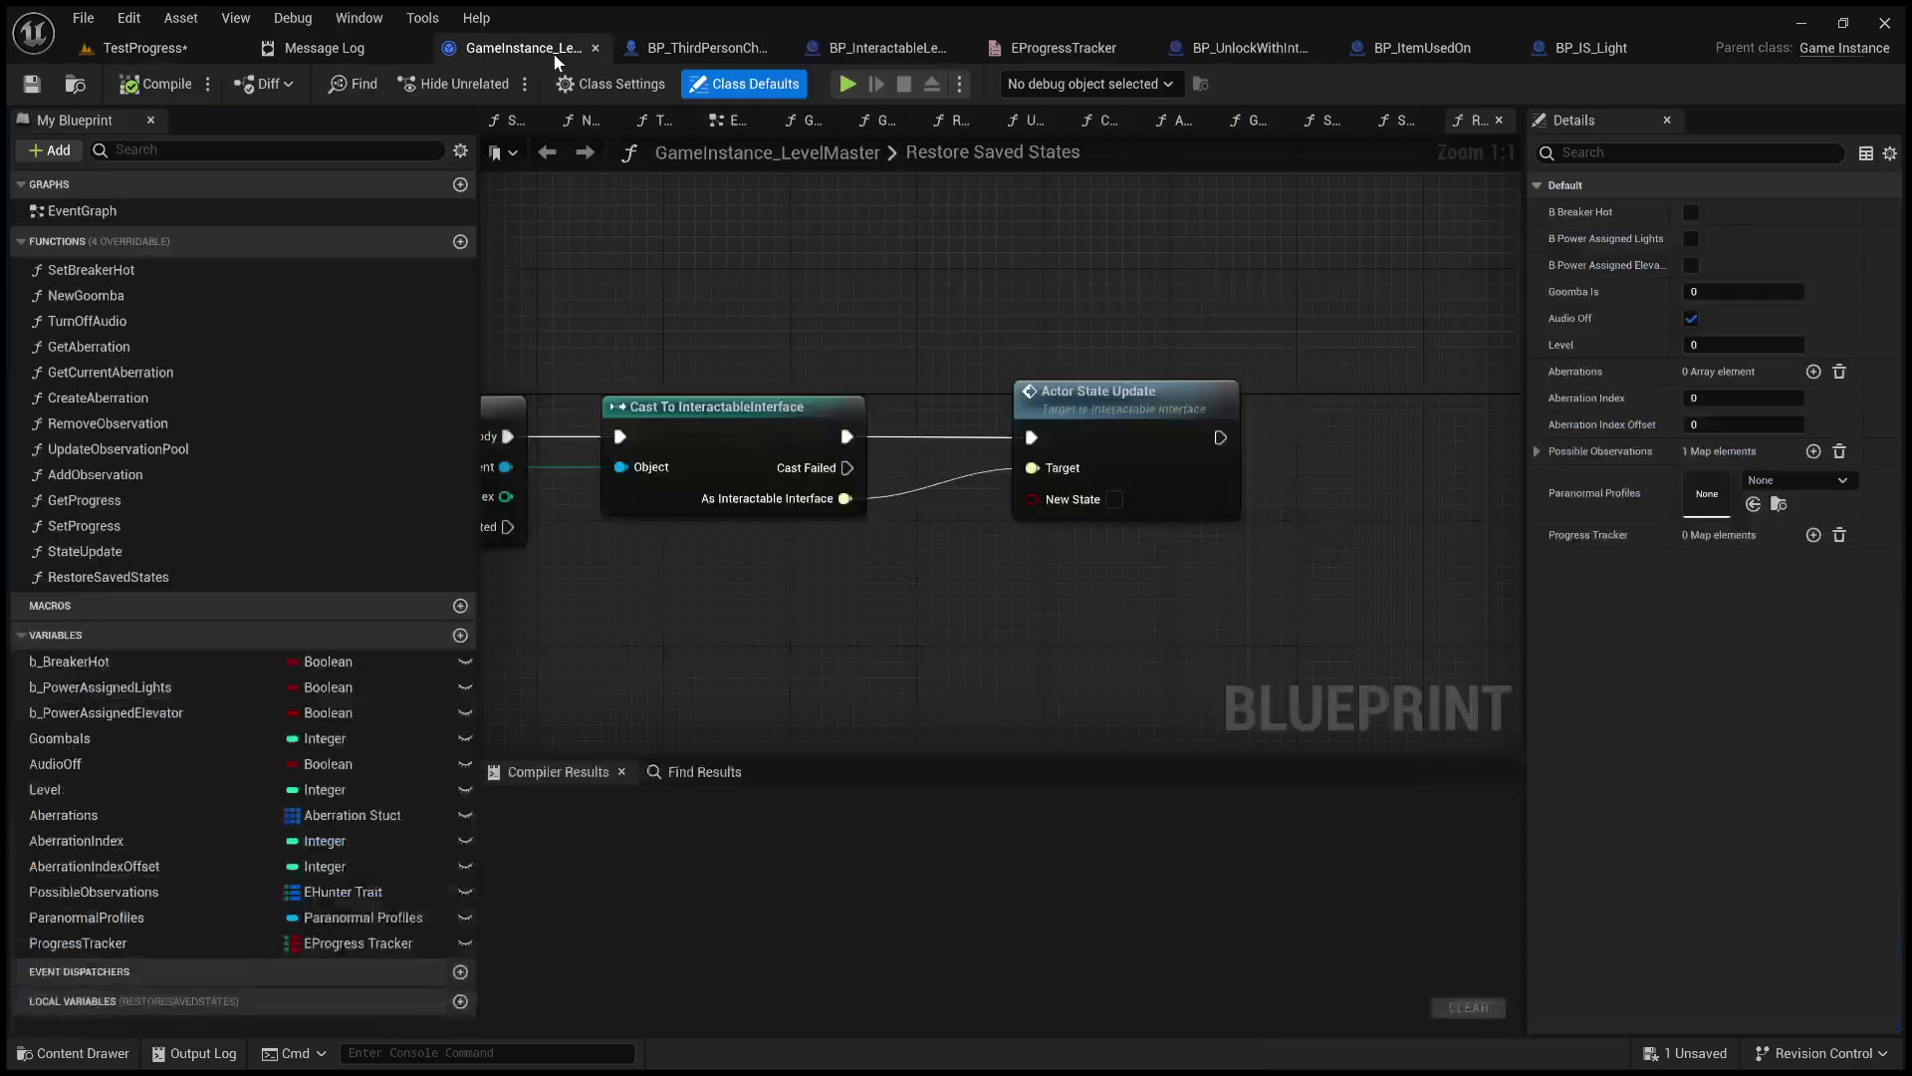
left_click(1605, 52)
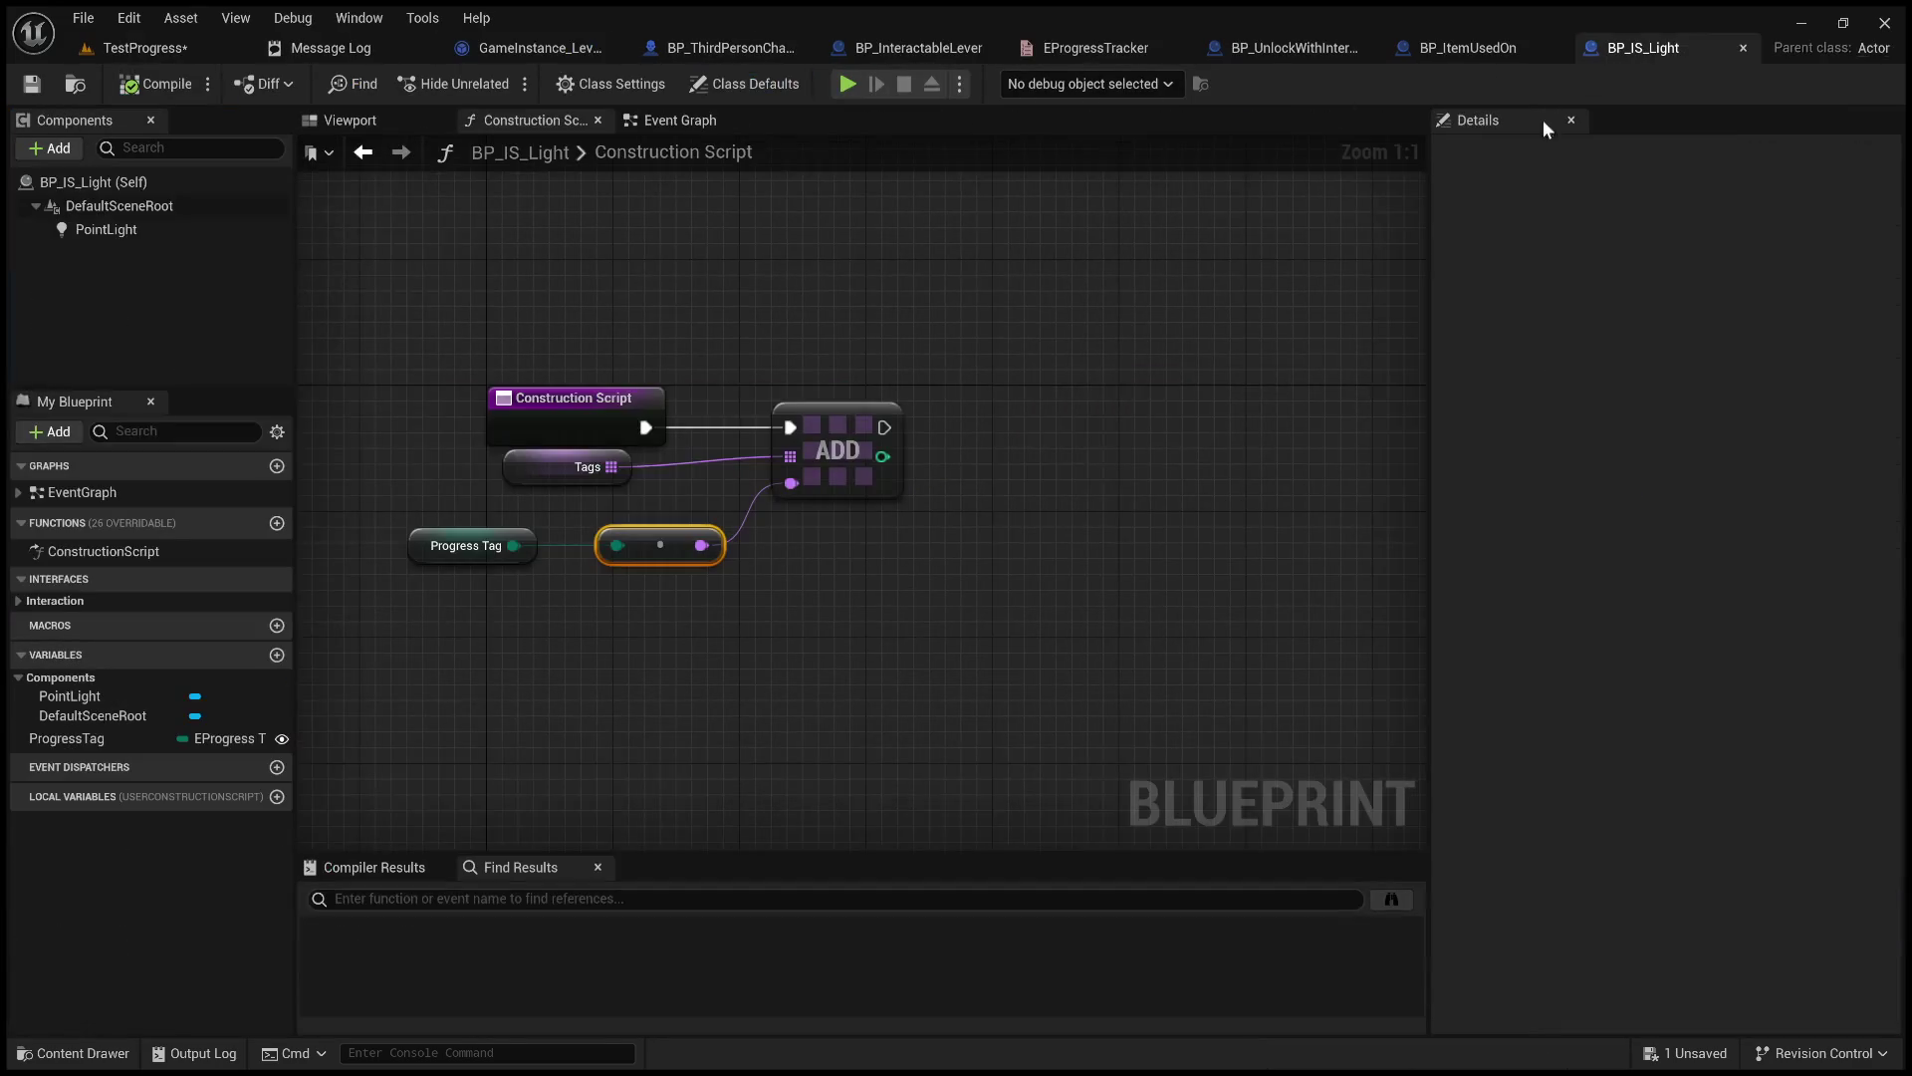
Route Progress Tag through a new Enum to String node, delete the leftover reroute, compile and save.
left_click(764, 662)
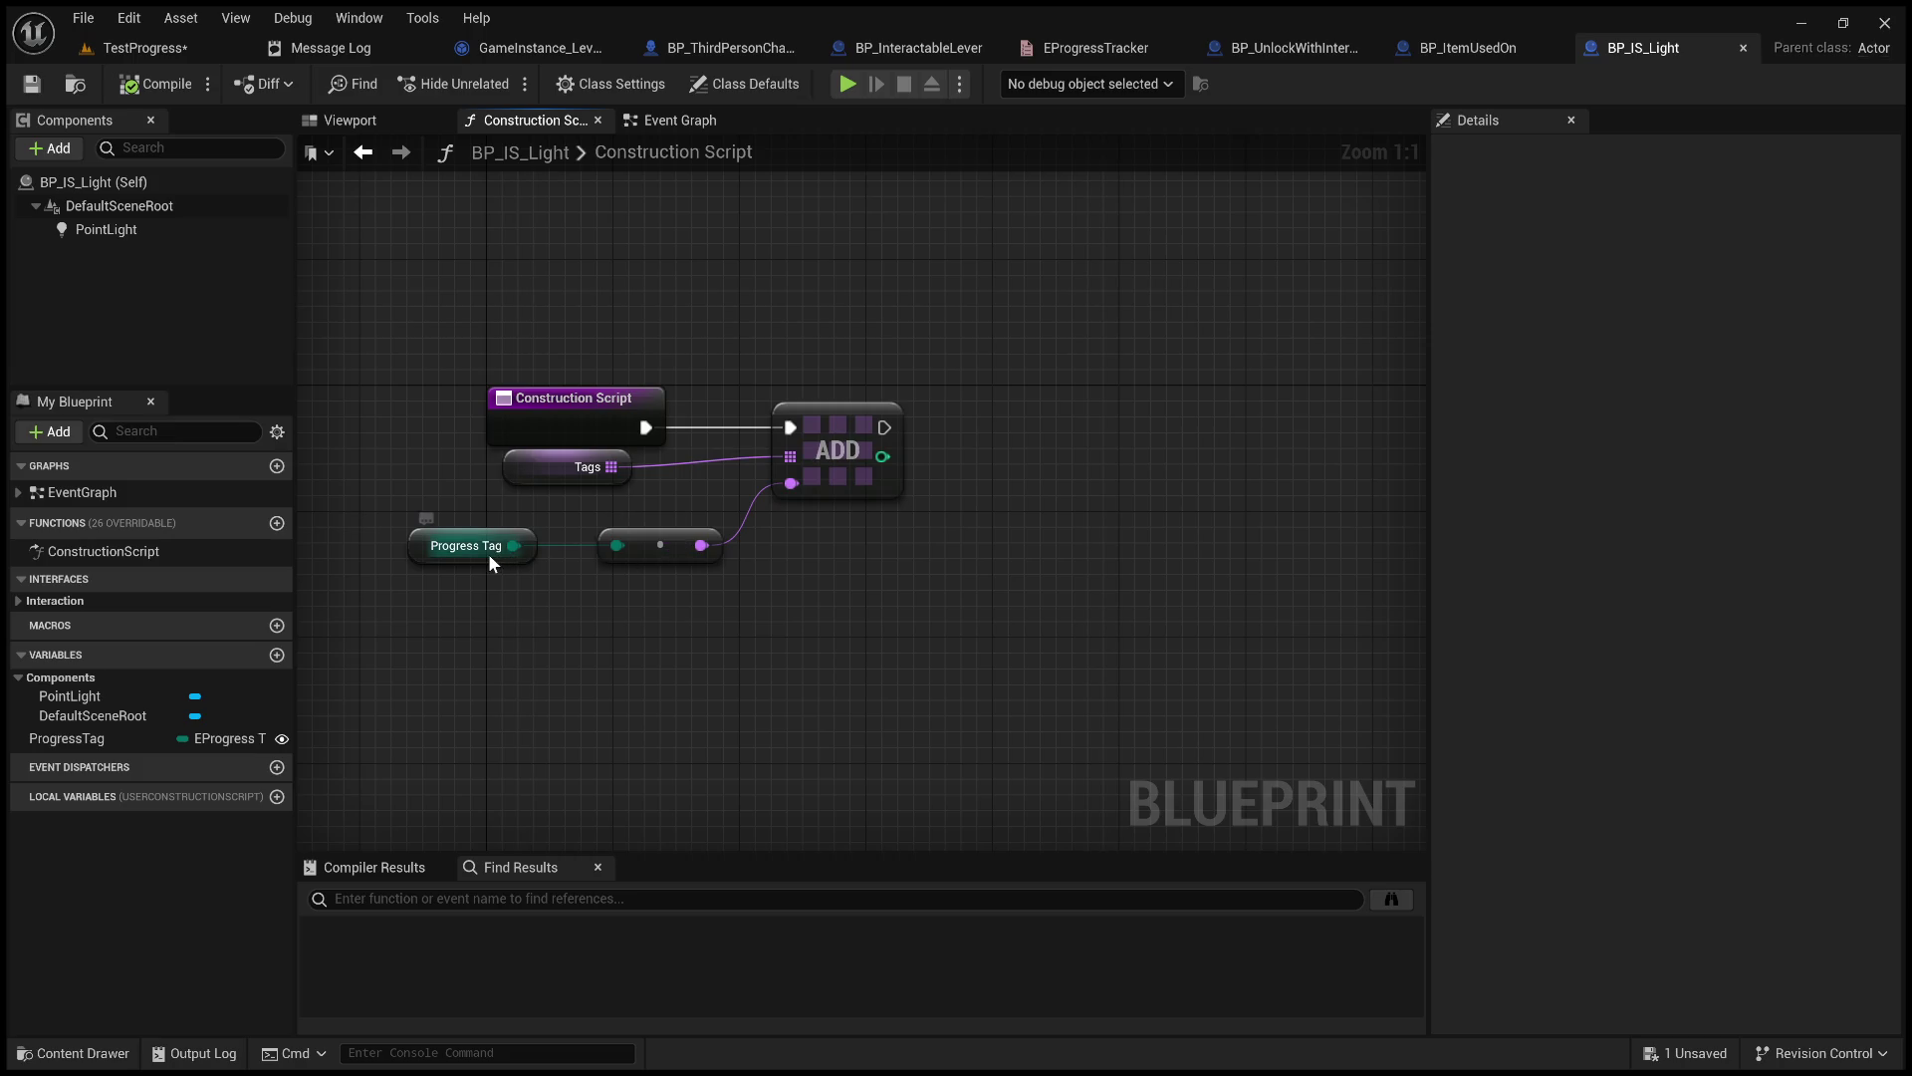
left_click_drag(511, 547, 683, 646)
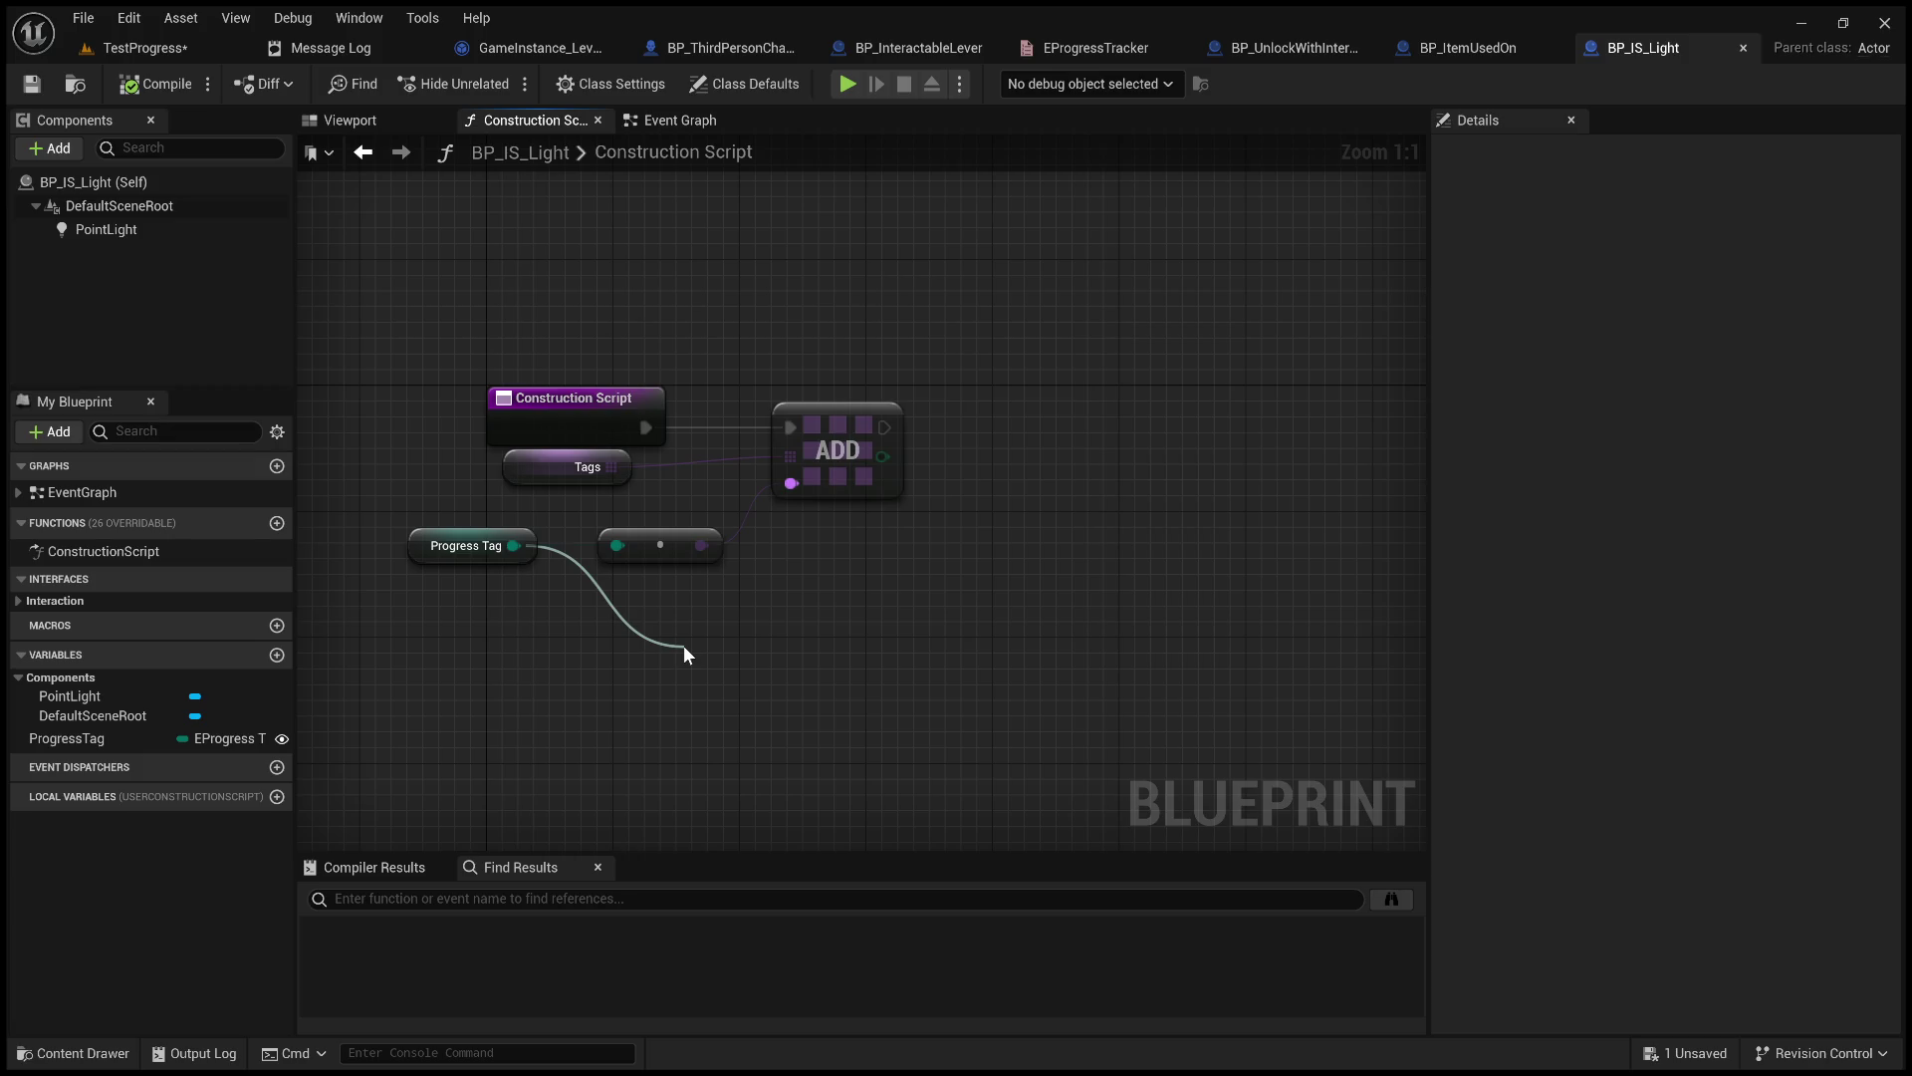
mouse_move(684, 645)
left_mouse_down()
mouse_move(787, 727)
mouse_move(782, 767)
left_mouse_up()
mouse_move(785, 683)
left_mouse_down()
mouse_move(564, 672)
mouse_move(760, 547)
mouse_move(791, 486)
left_mouse_up()
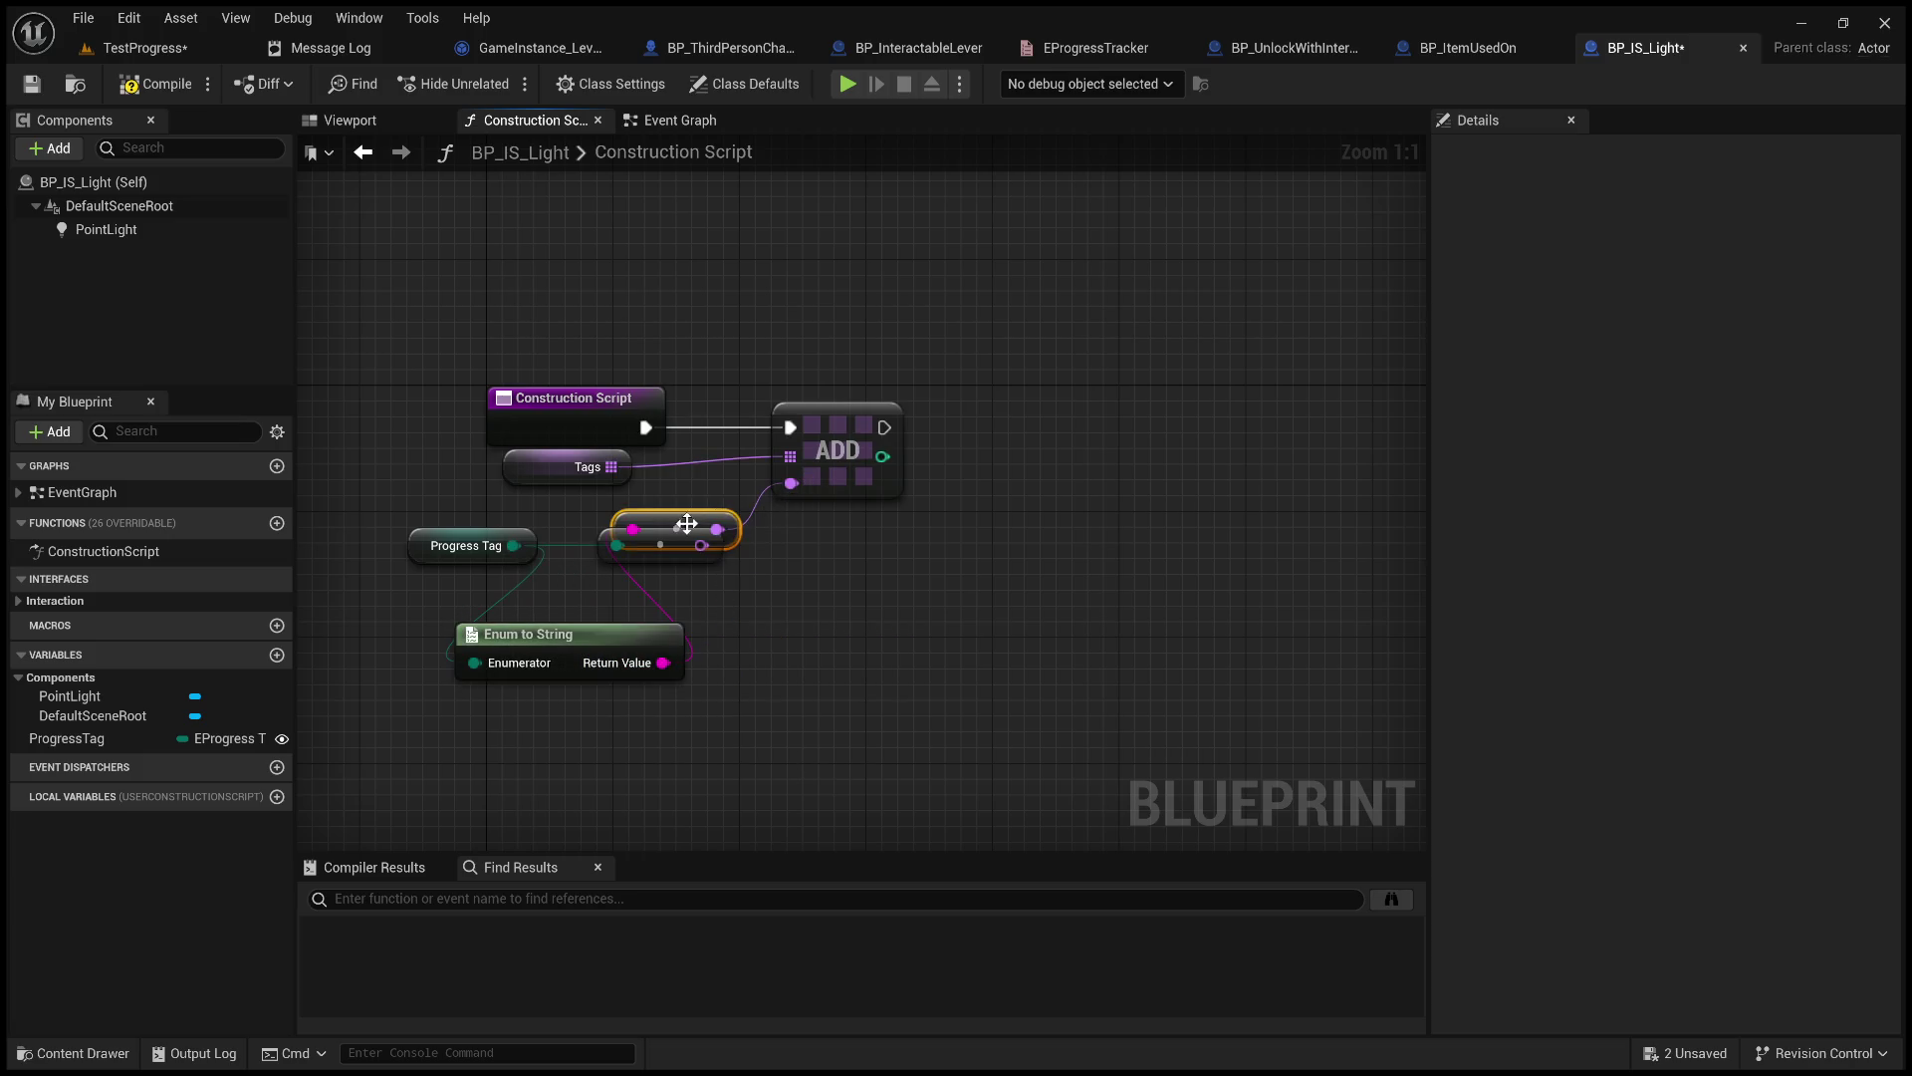
left_click_drag(687, 523, 798, 630)
left_click(647, 545)
key("Delete")
key("Home")
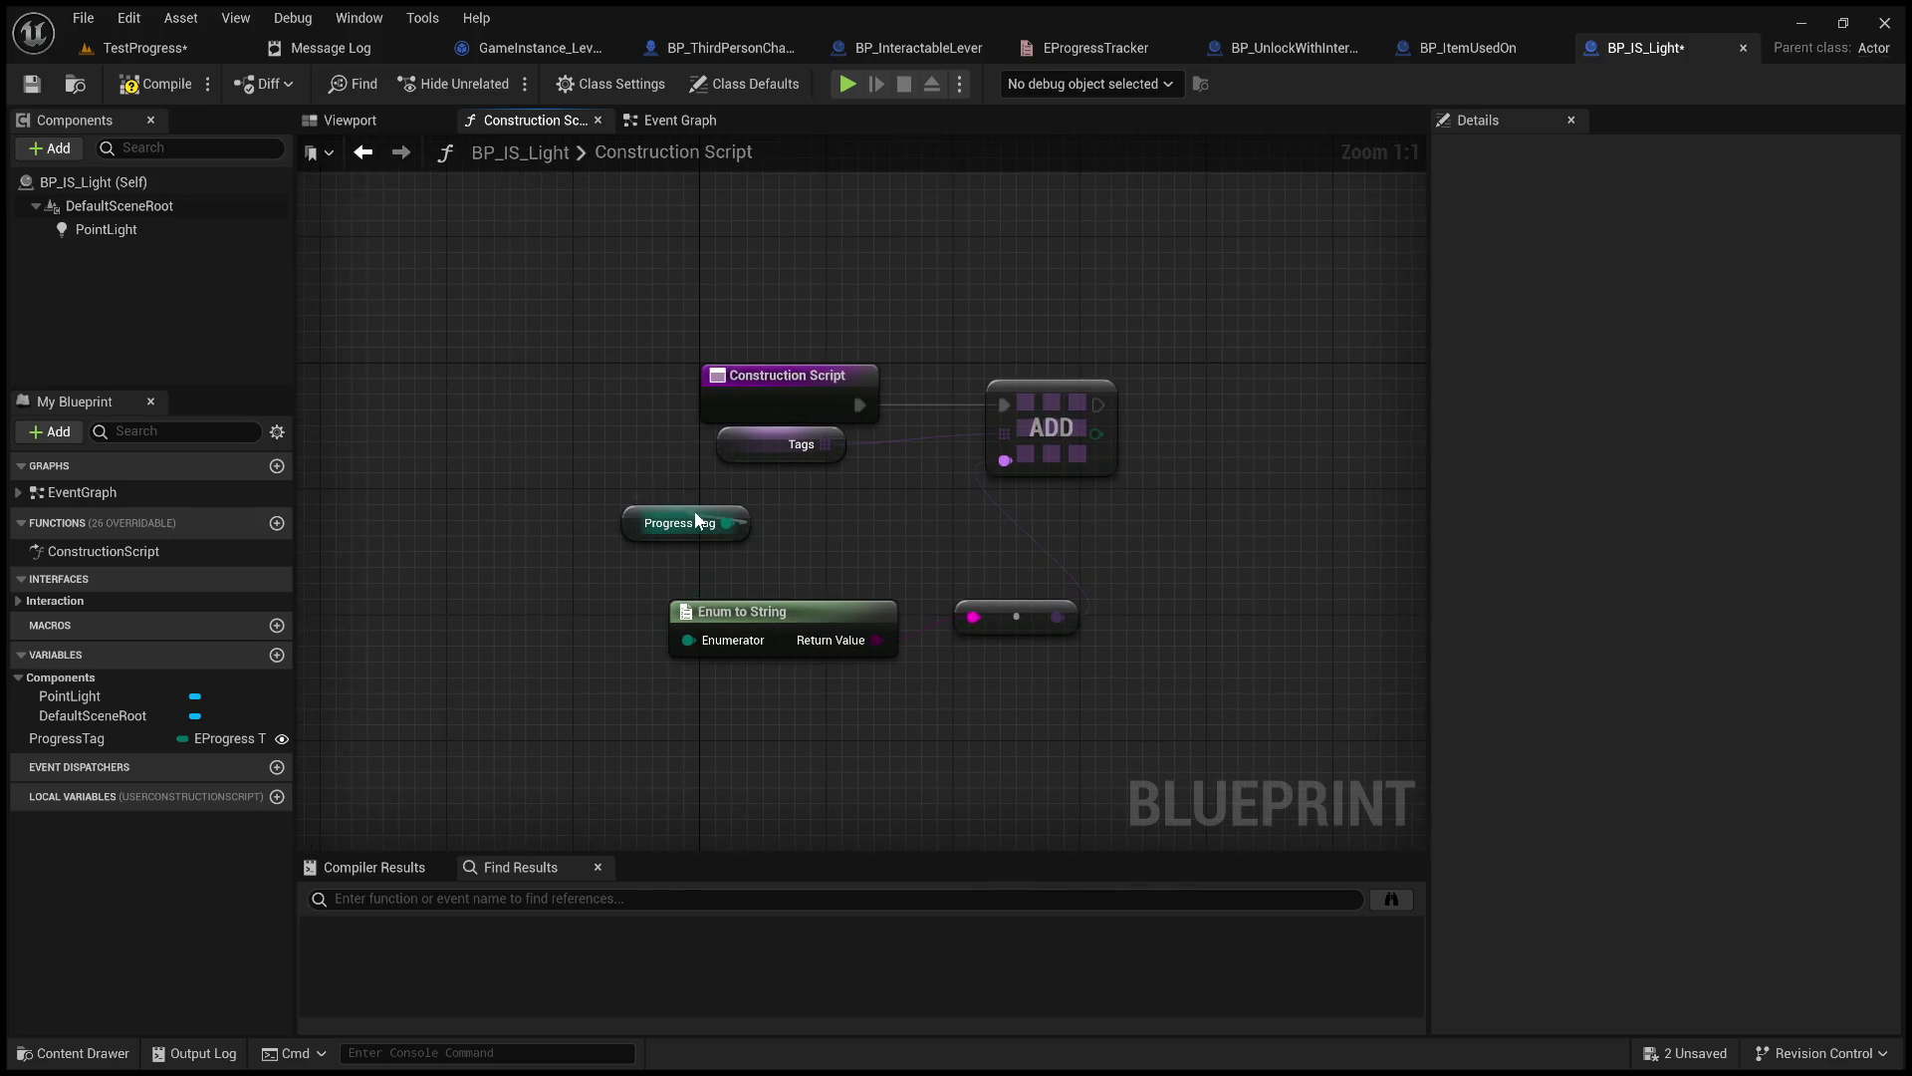
left_click_drag(697, 513, 555, 623)
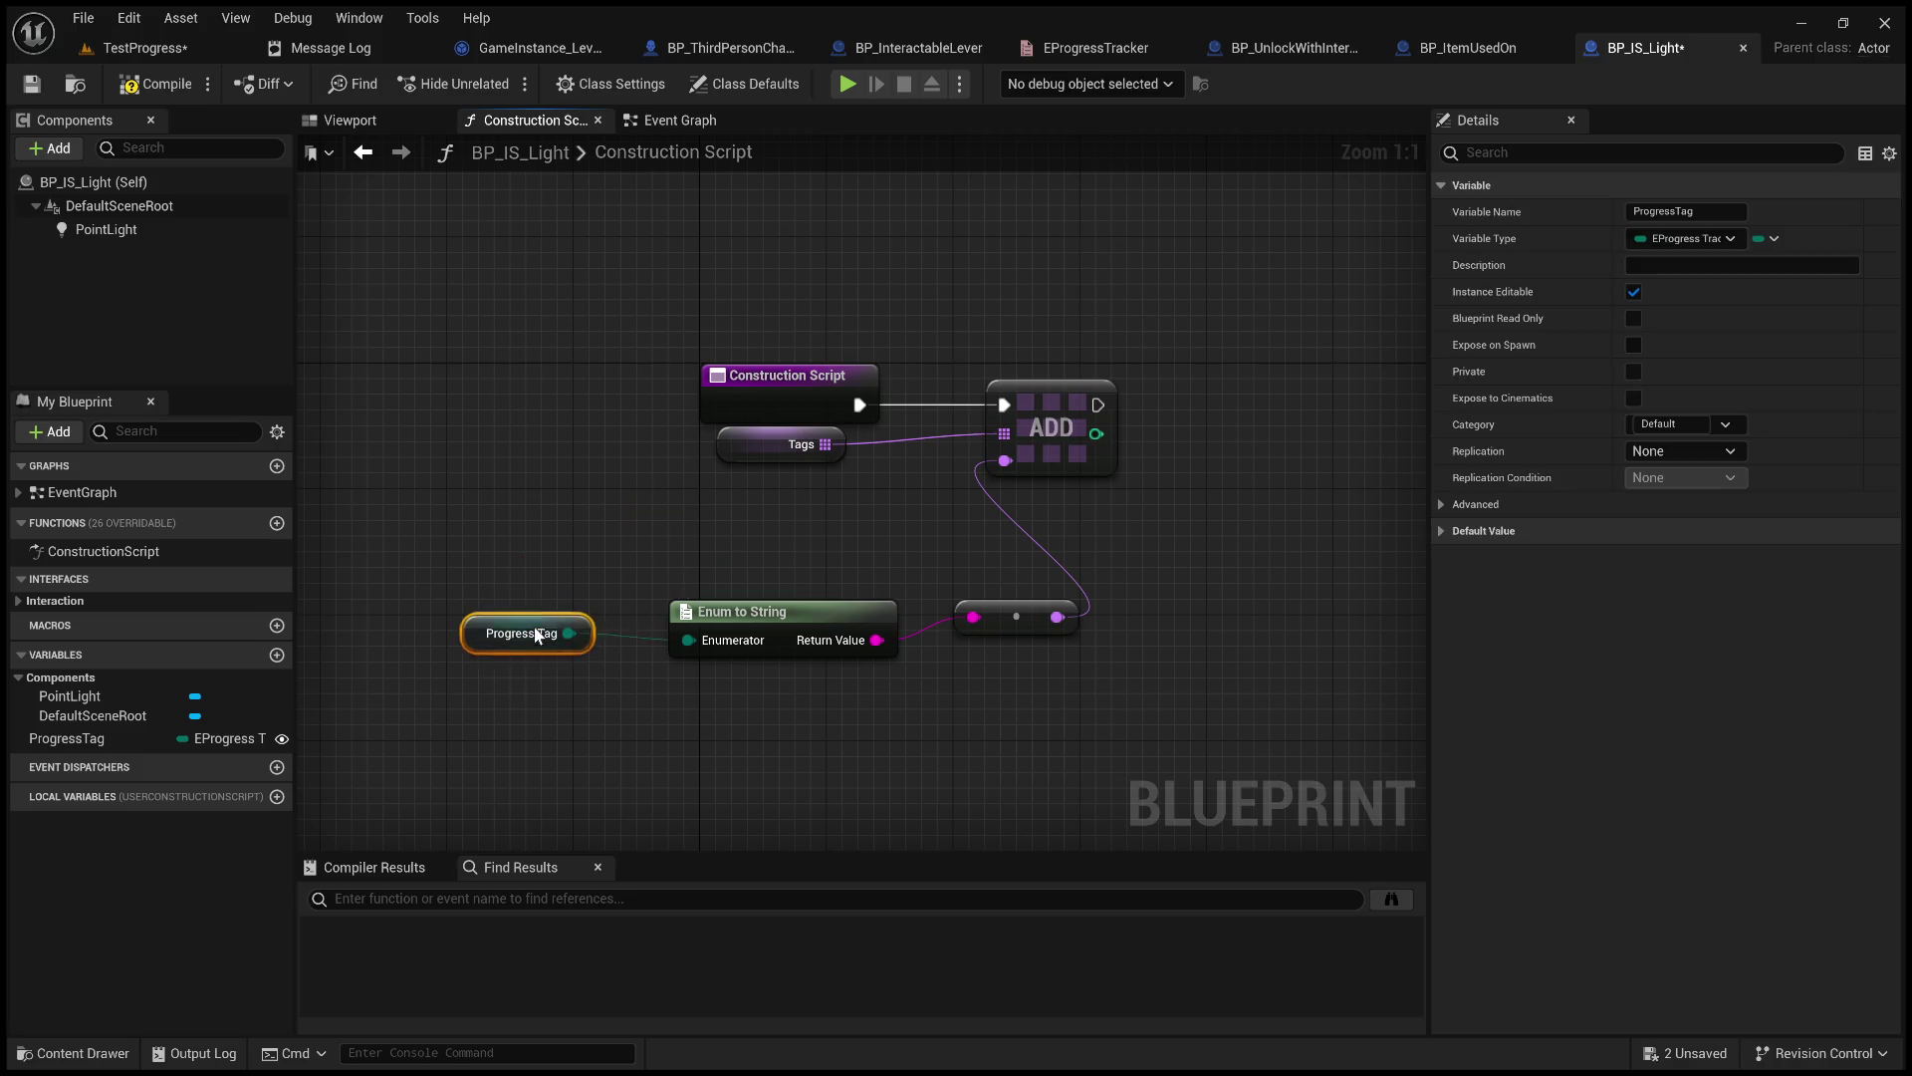
left_click(158, 84)
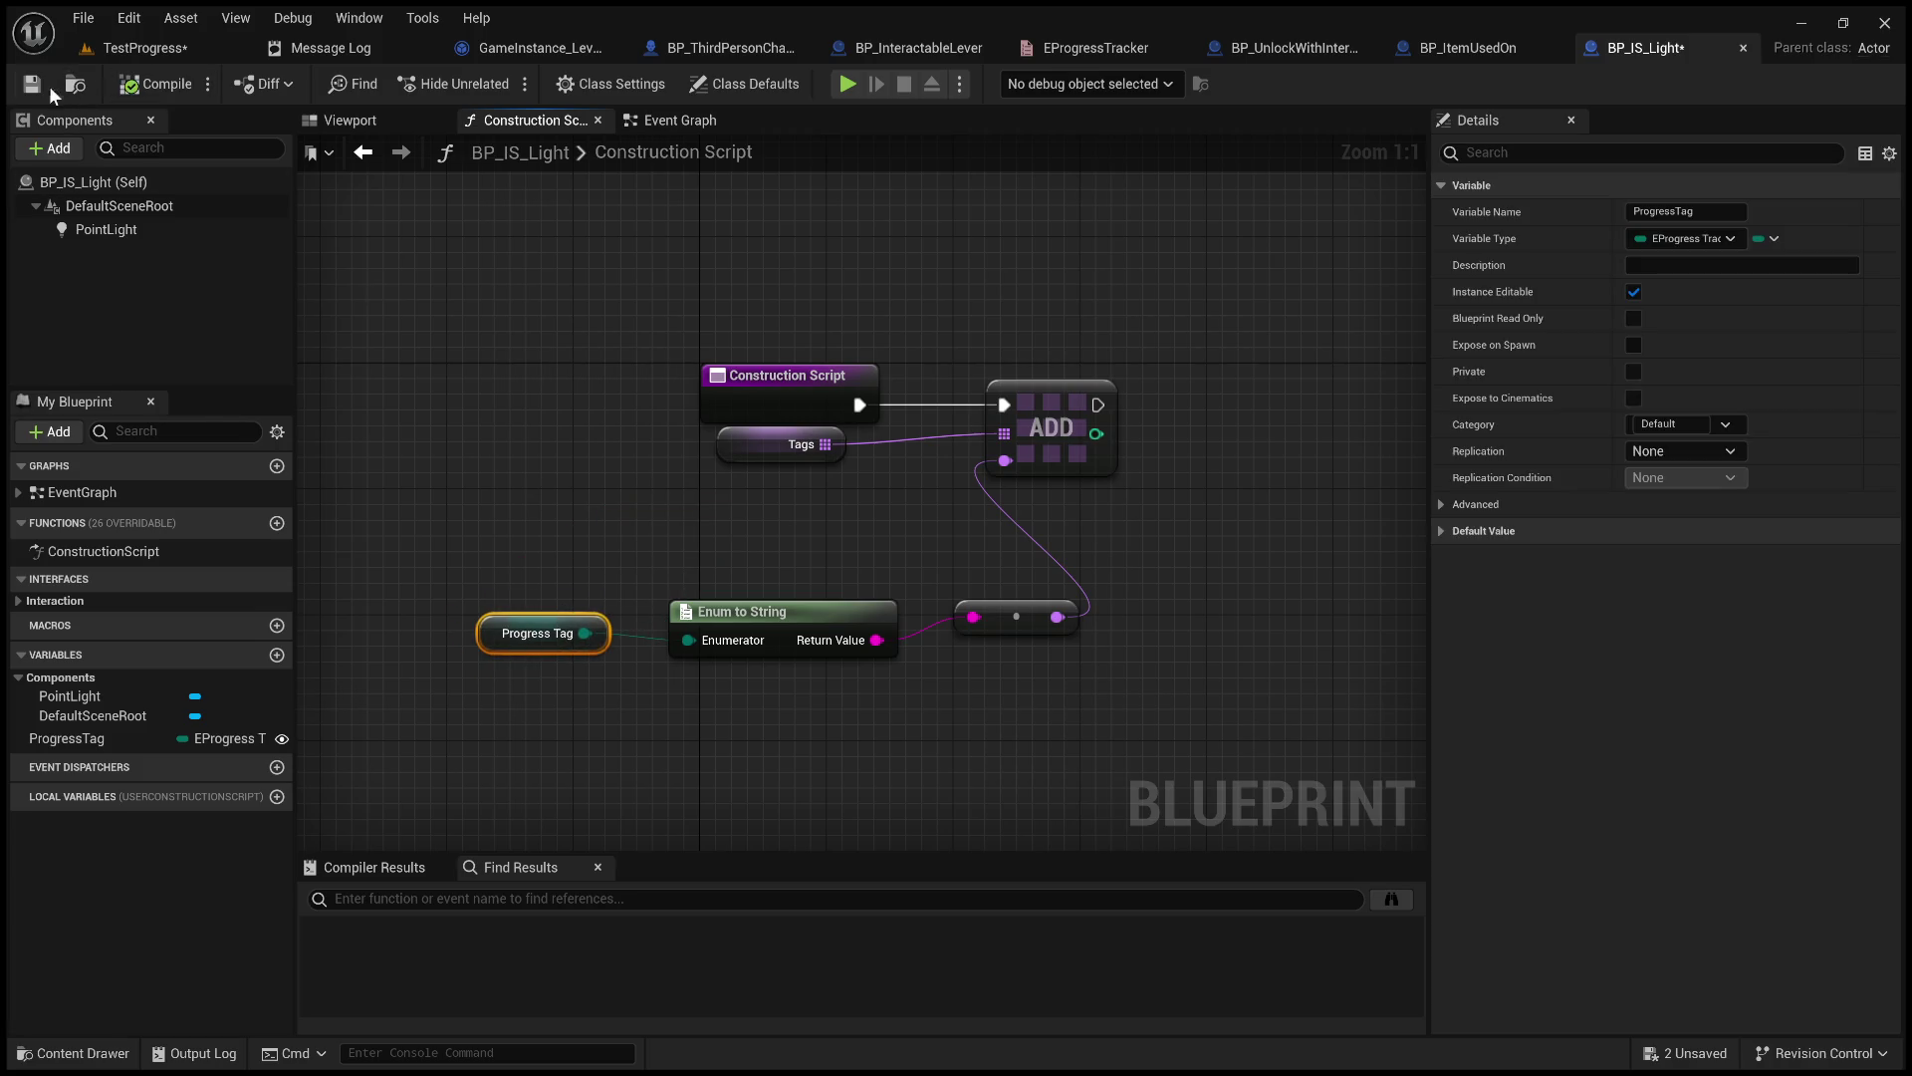
left_click(33, 85)
left_click(134, 56)
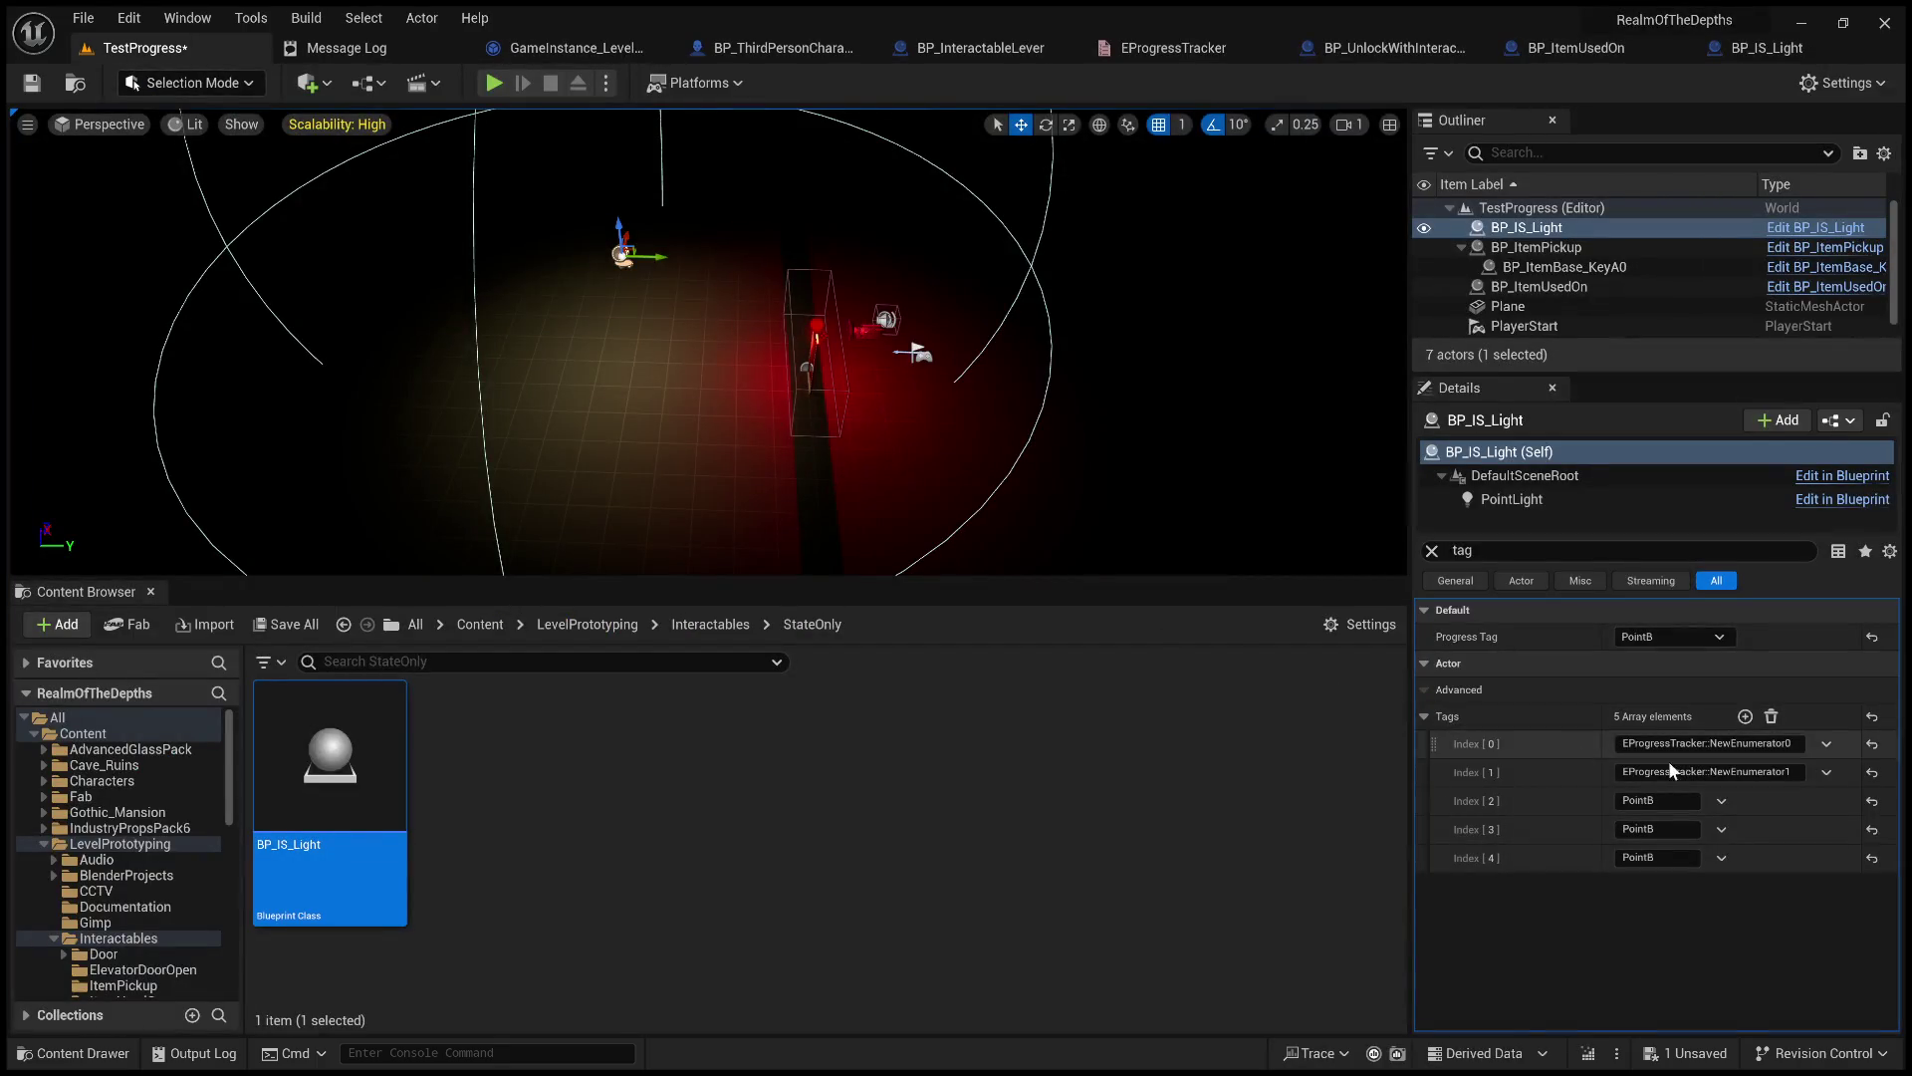
Reset the light's Tags, set Progress Tag to PointA, remove extra Tags entries, and save the level.
left_click(1773, 716)
left_click(1745, 717)
left_click(1695, 637)
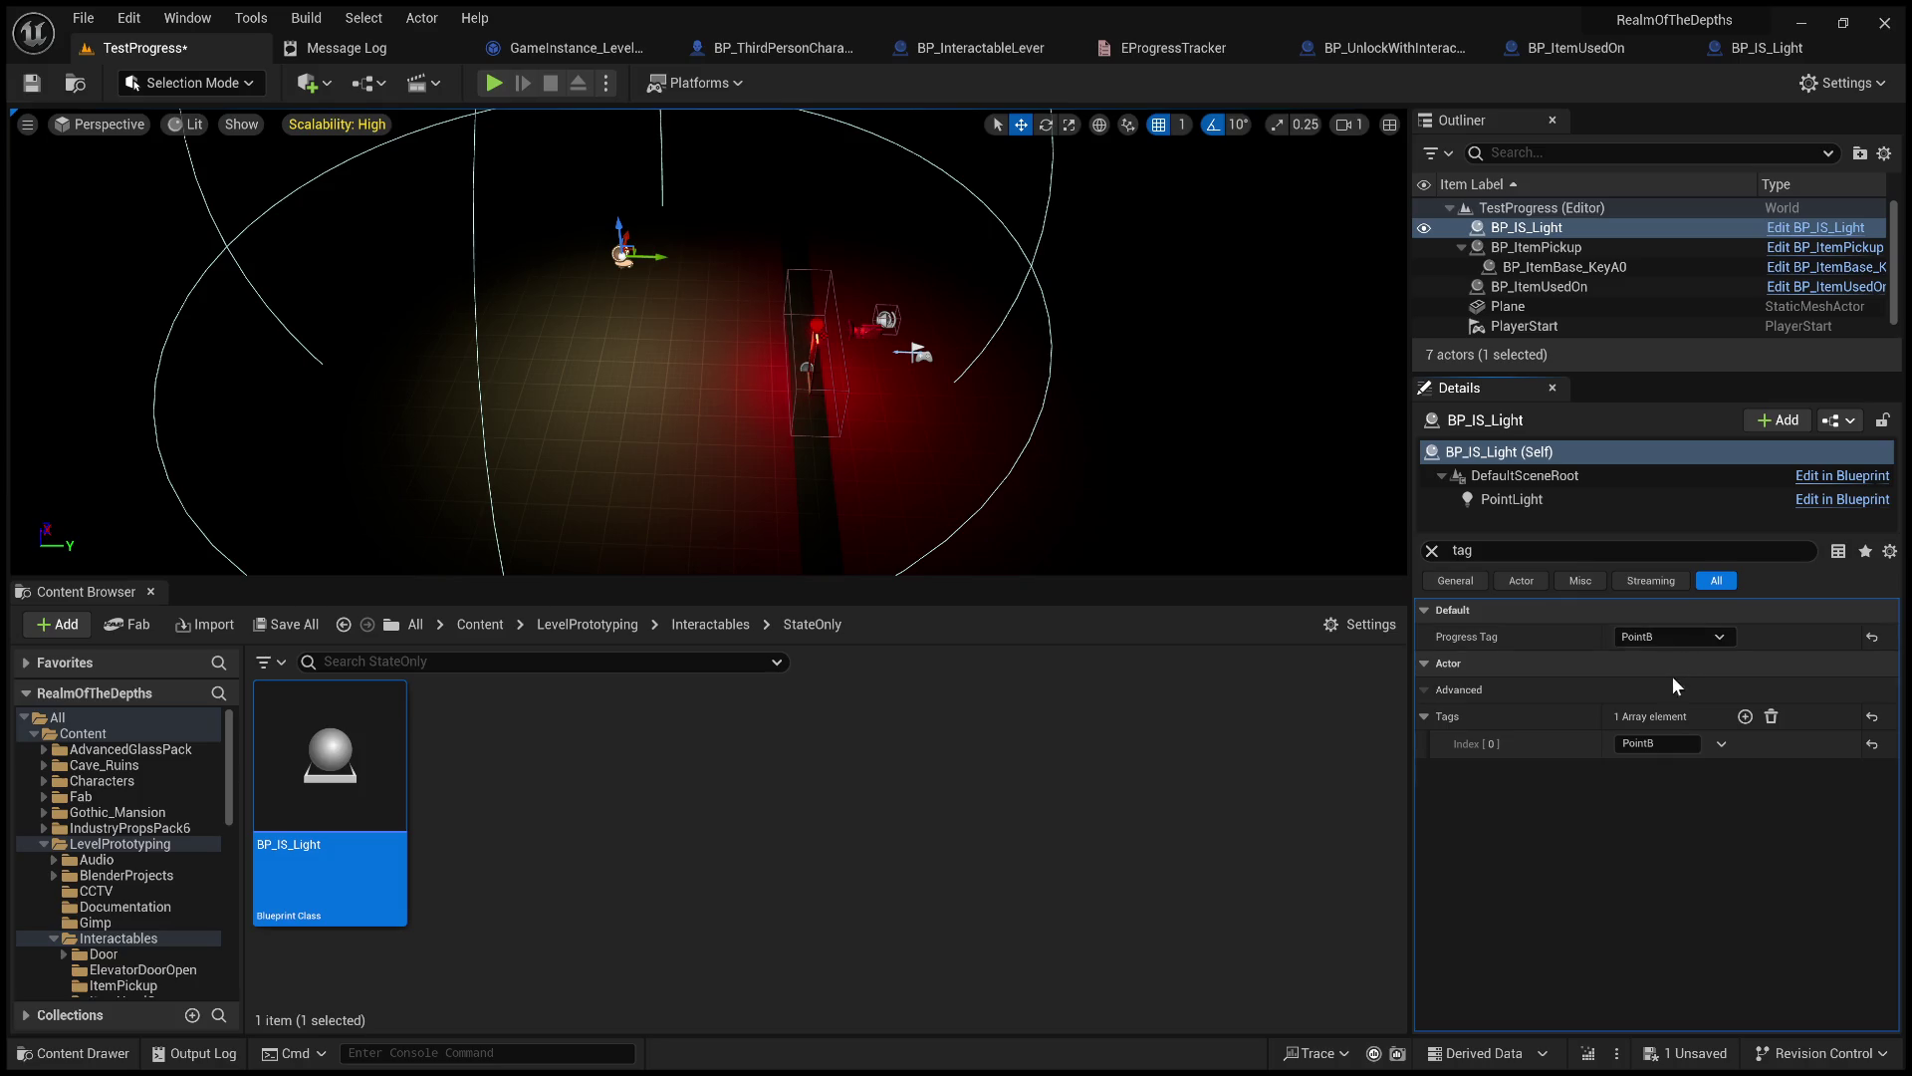
left_click(1672, 661)
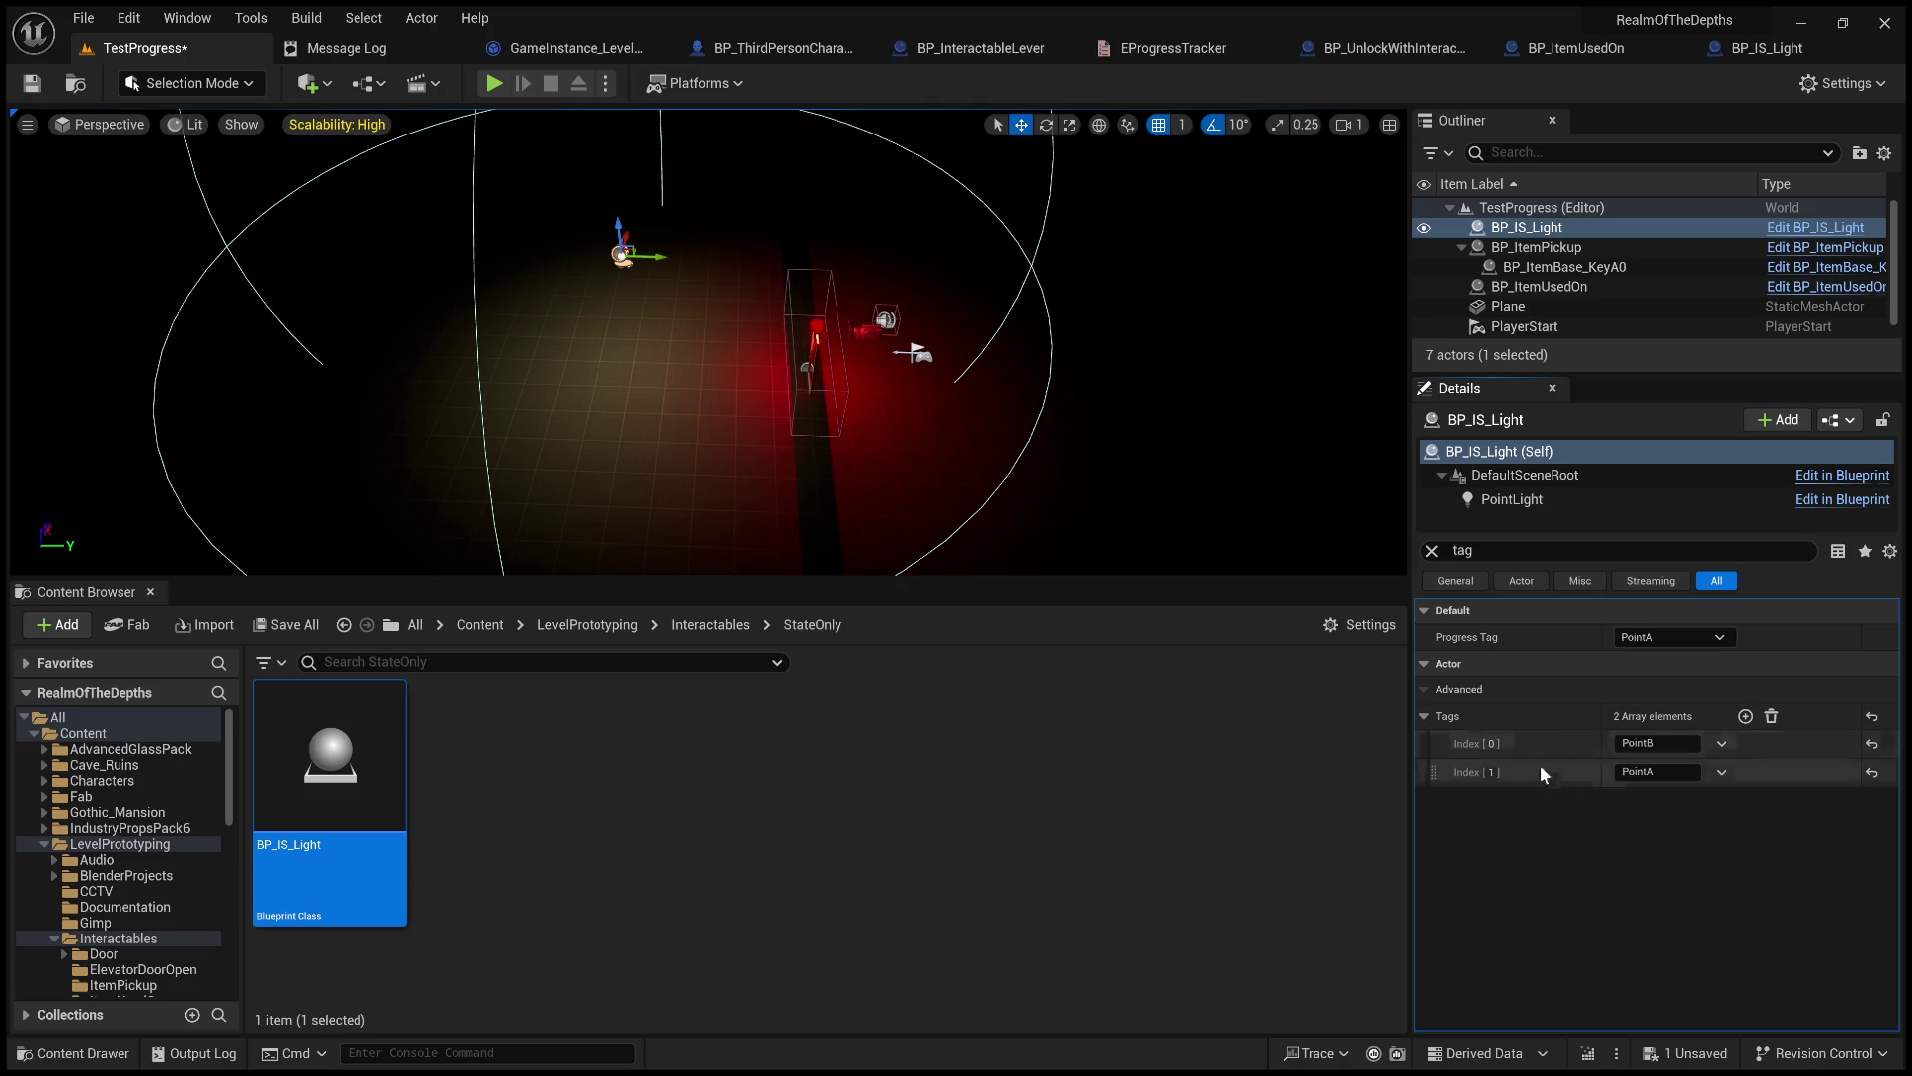
left_click(1873, 775)
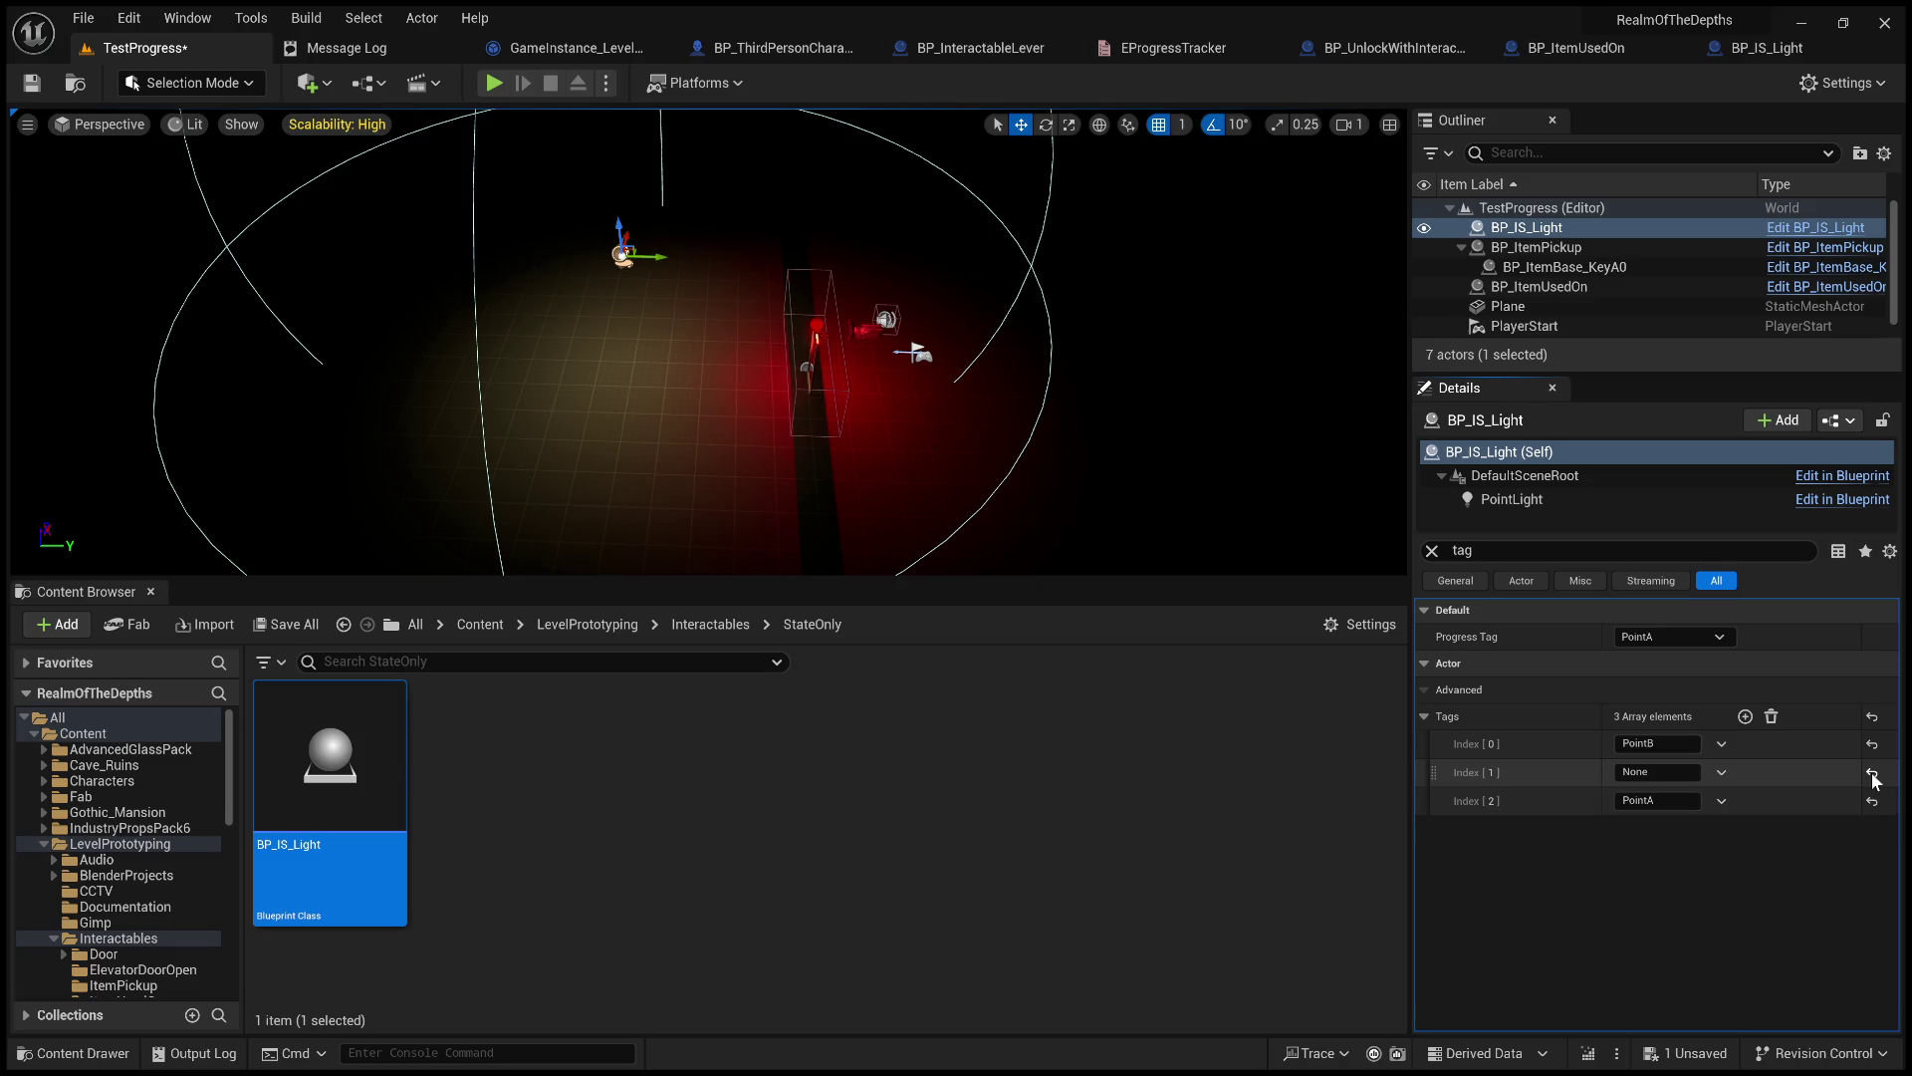
left_click(1771, 717)
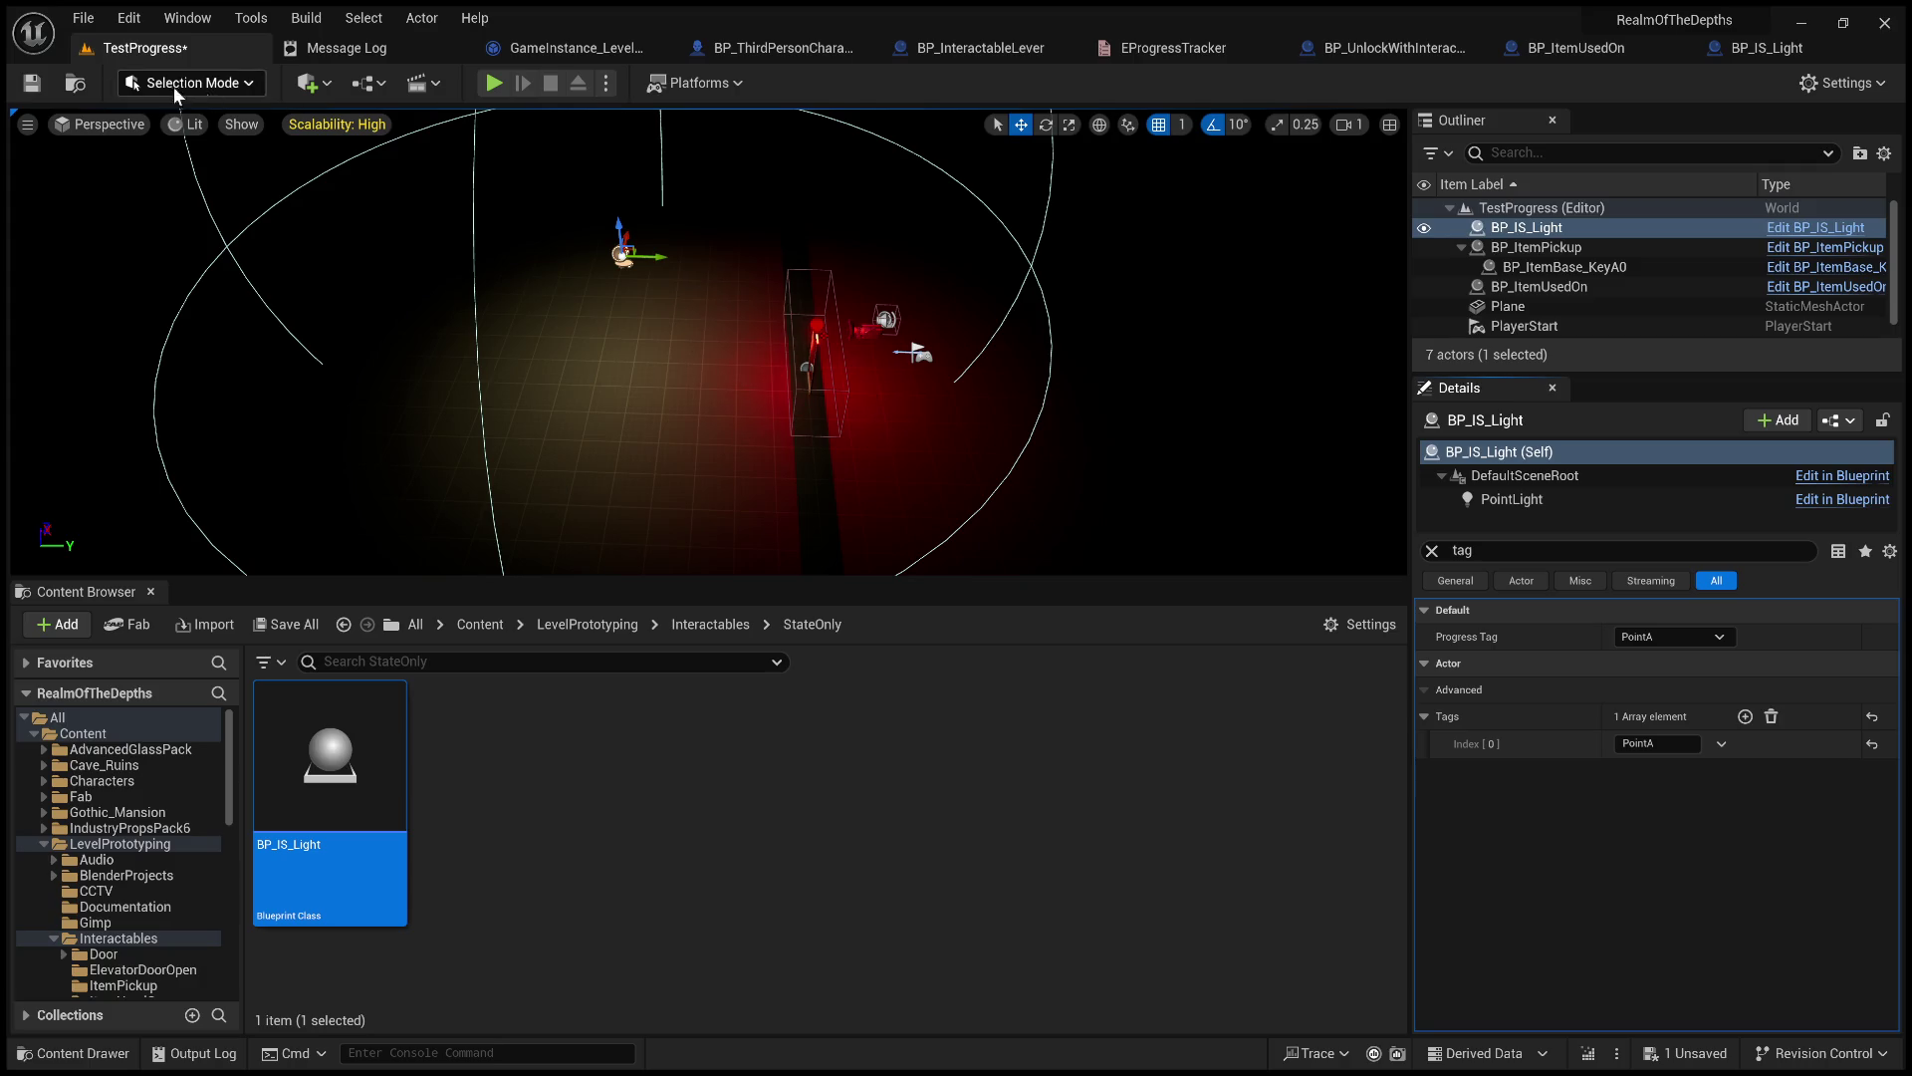
left_click(28, 87)
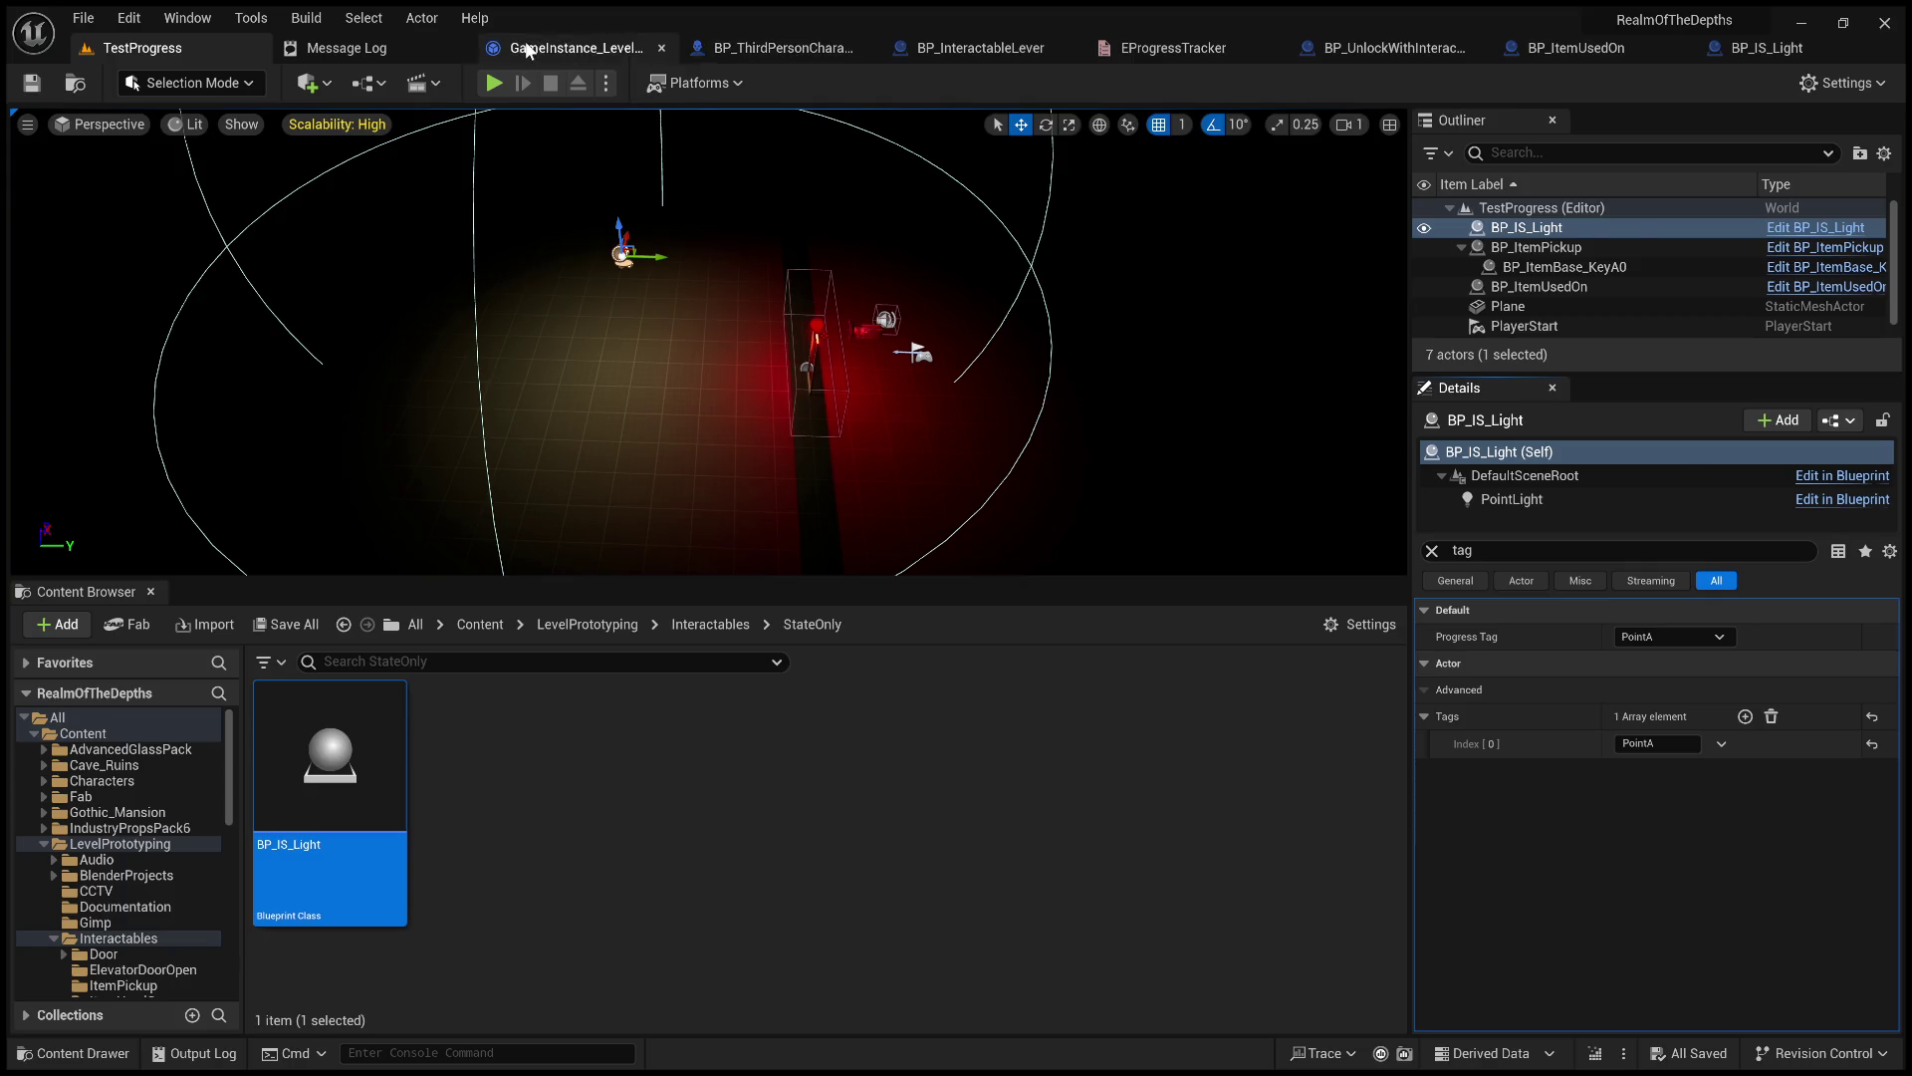
left_click(577, 47)
scroll(777, 299, "down", 3)
left_click_drag(777, 299, 1294, 338)
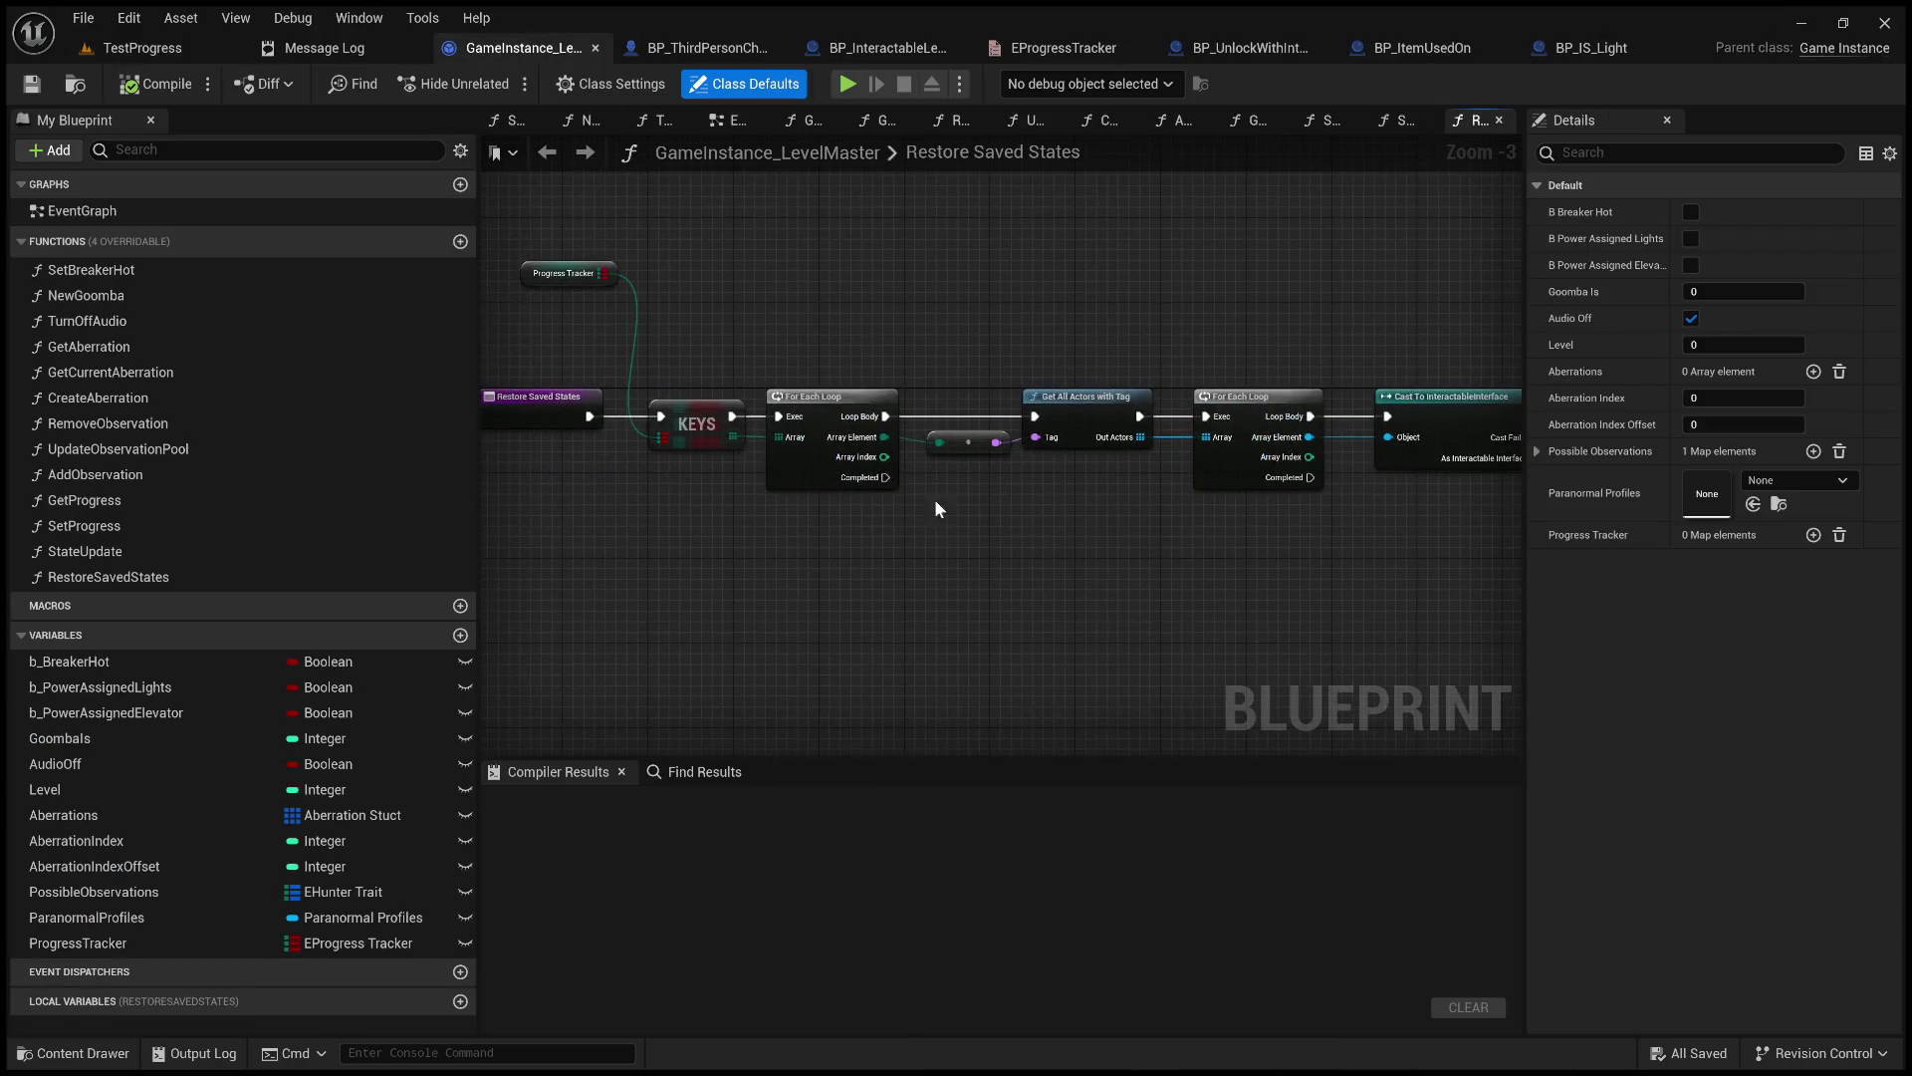
scroll(947, 486, "up", 2)
scroll(1135, 514, "up", 1)
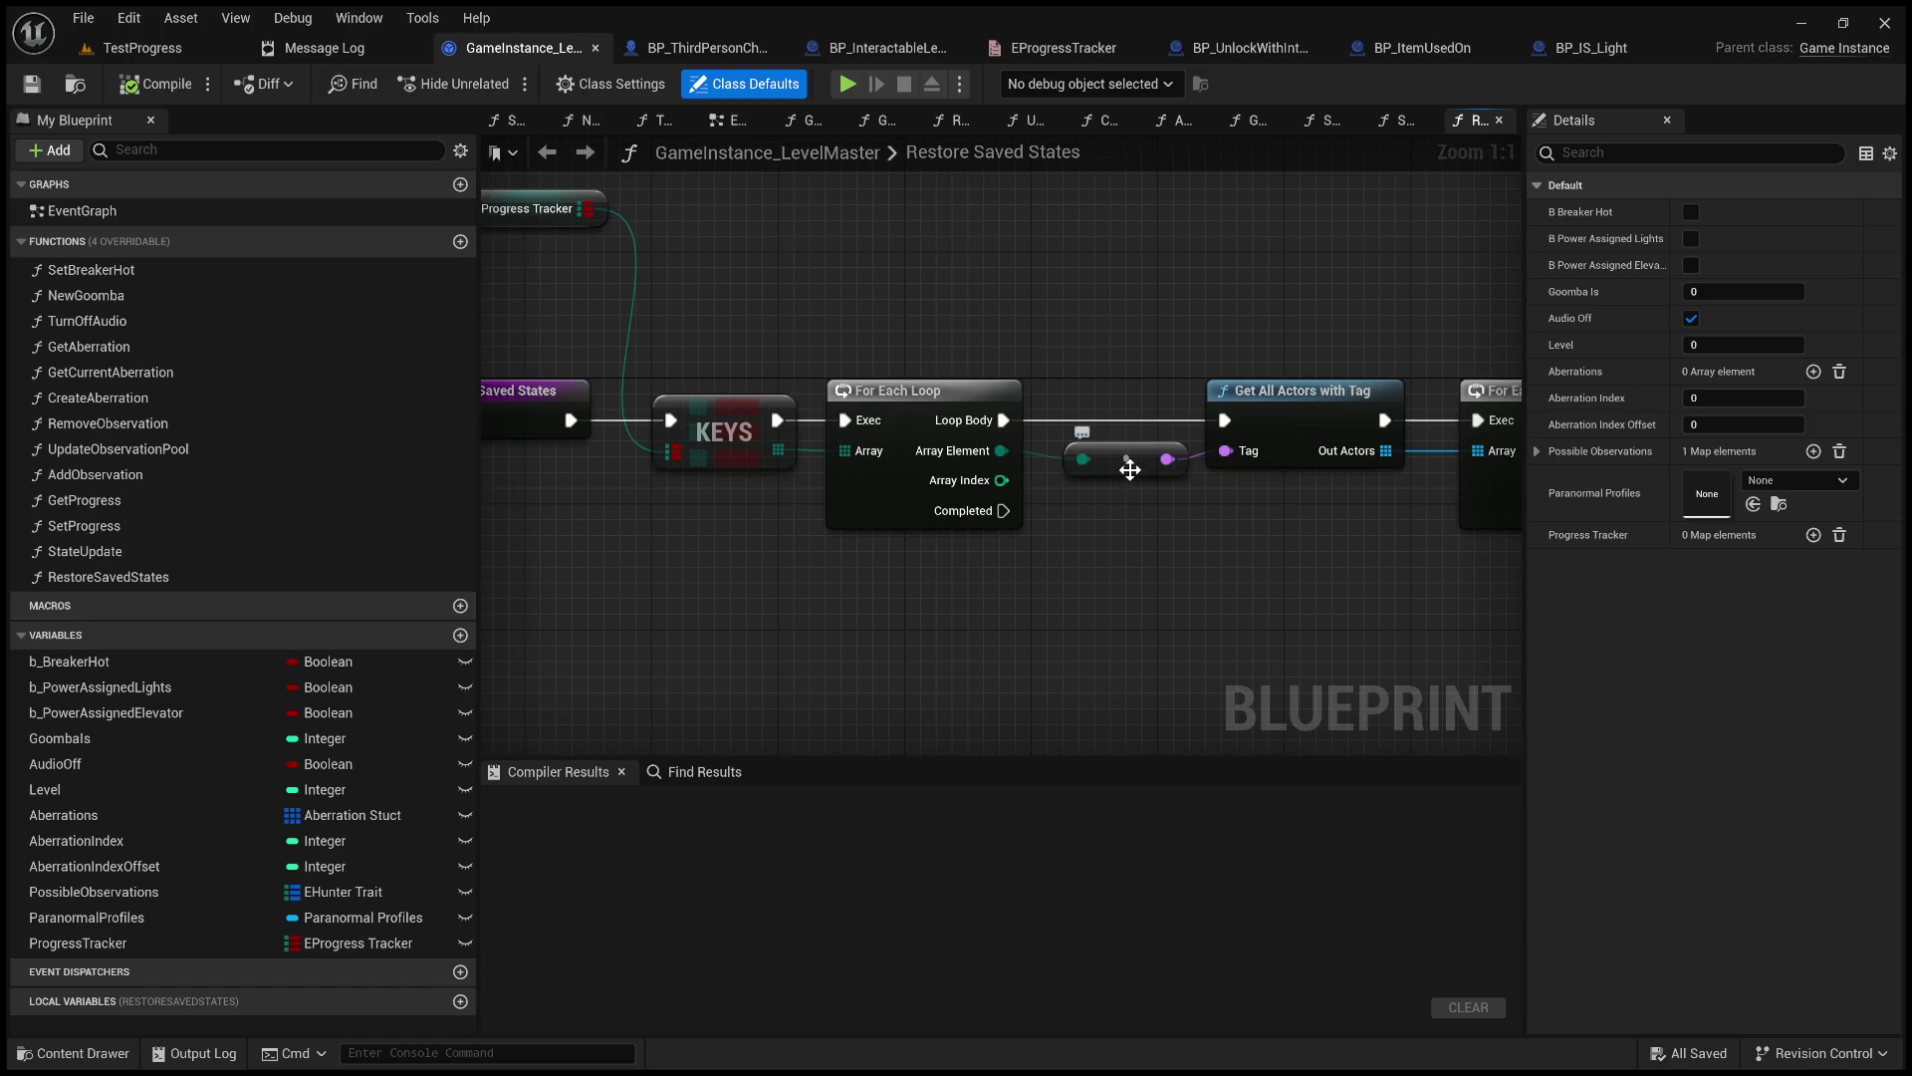
scroll(1127, 464, "down", 3)
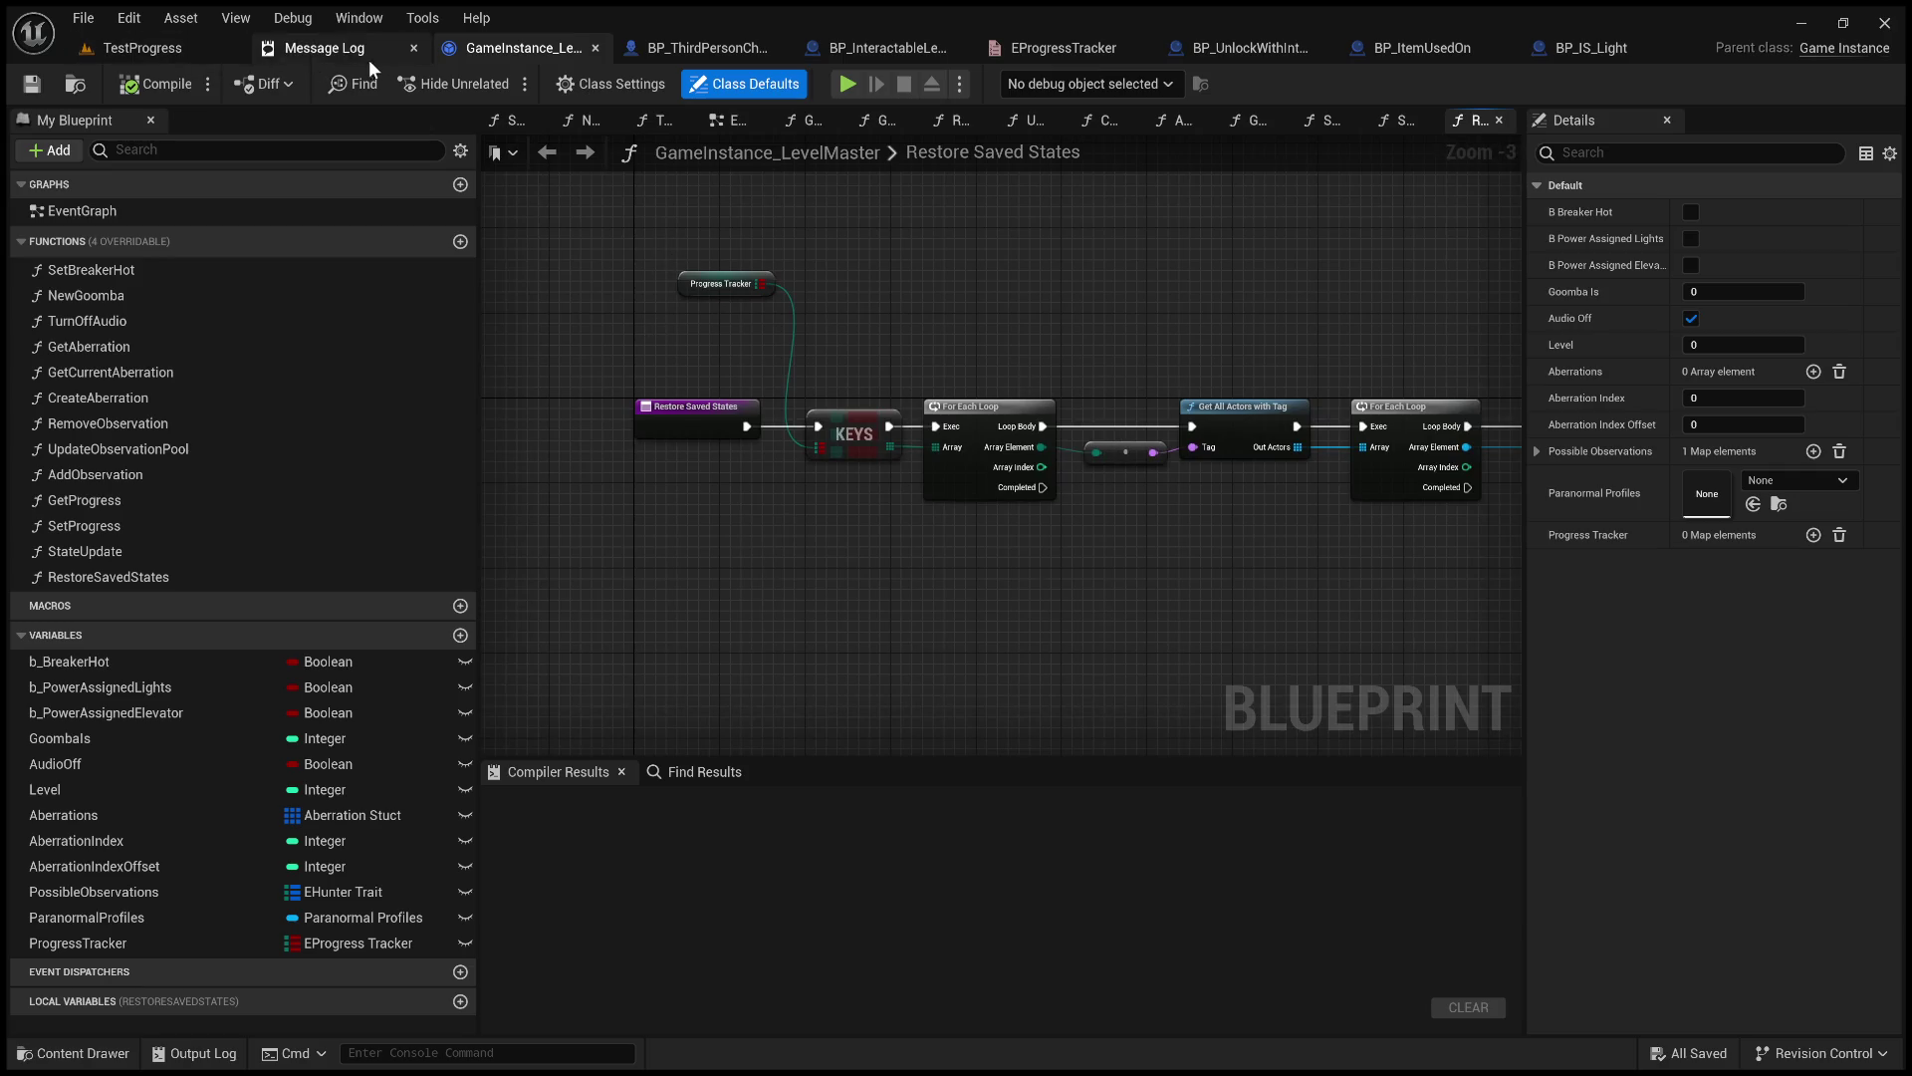
left_click(160, 48)
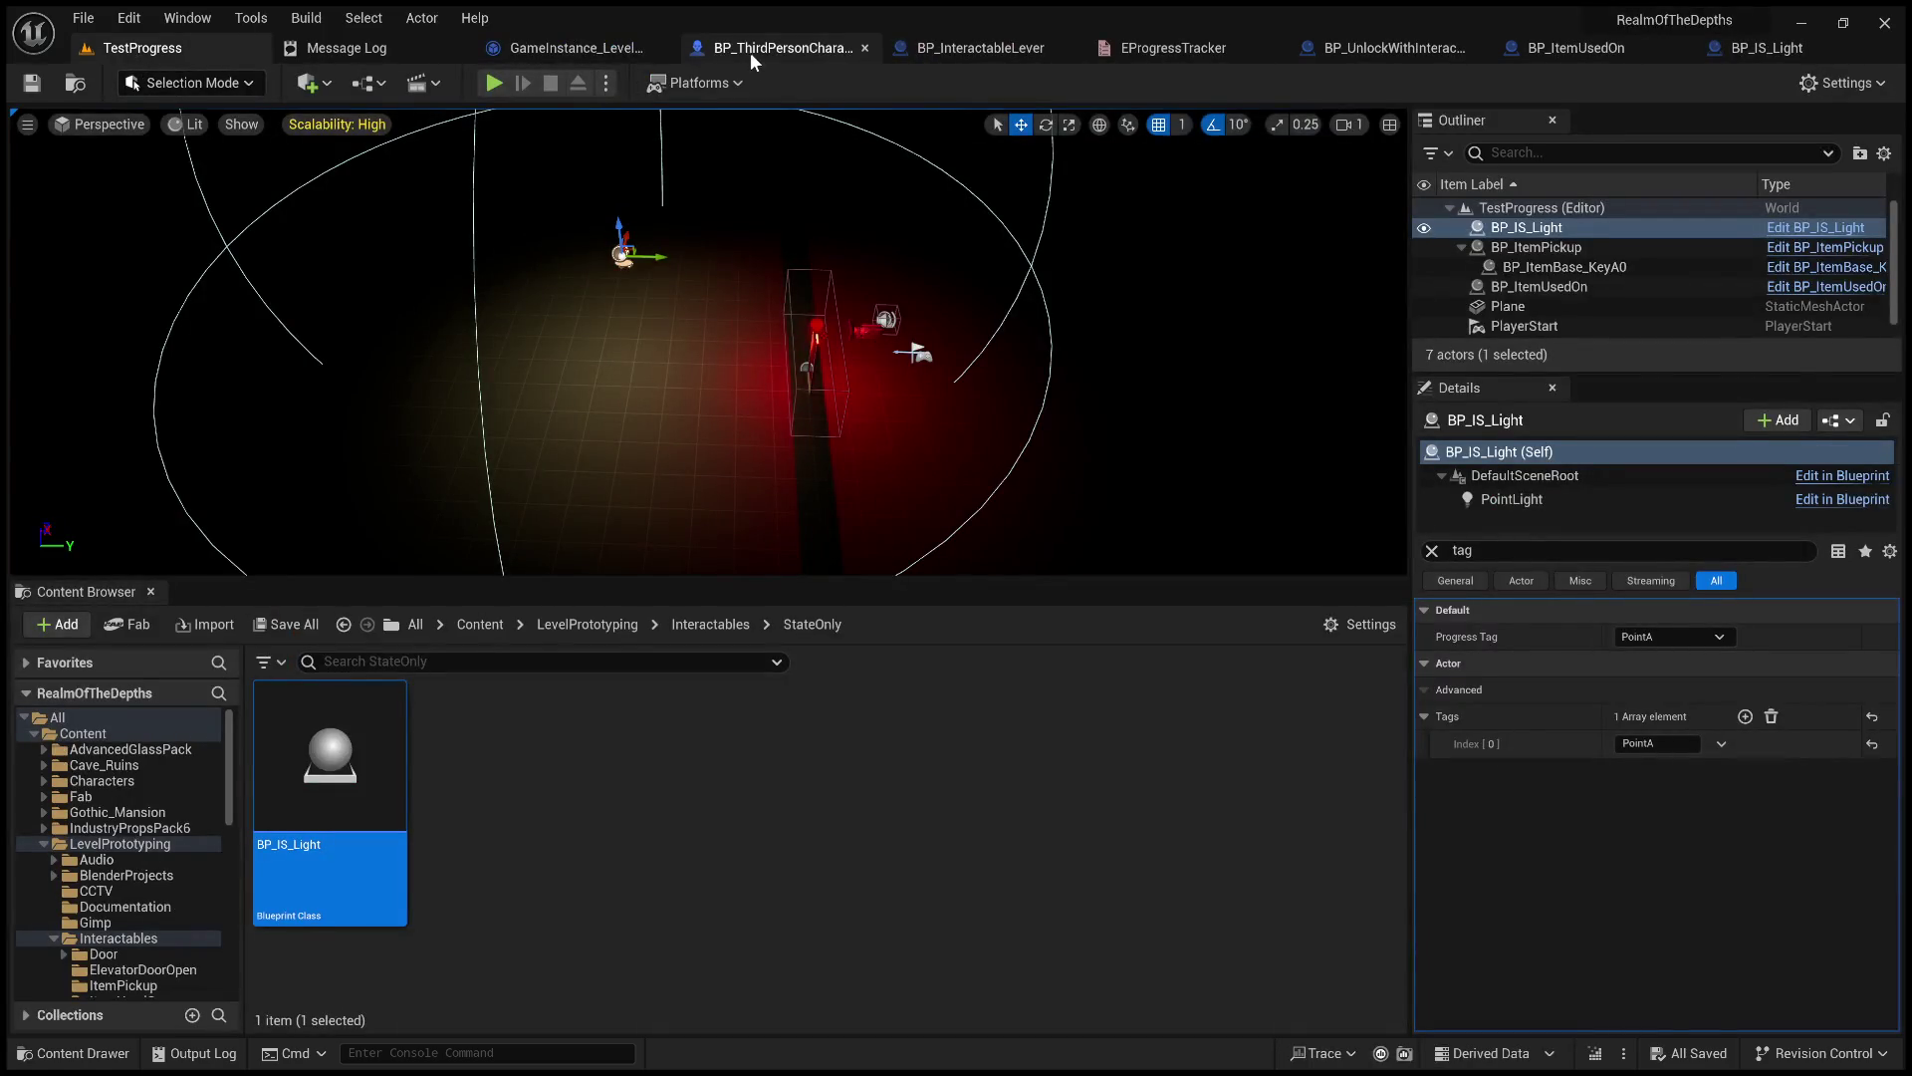
Paste BP_IS_Light's Enum to String and reroute into Restore Saved States, wiring Array Element to Tag.
left_click(738, 50)
left_click(1503, 56)
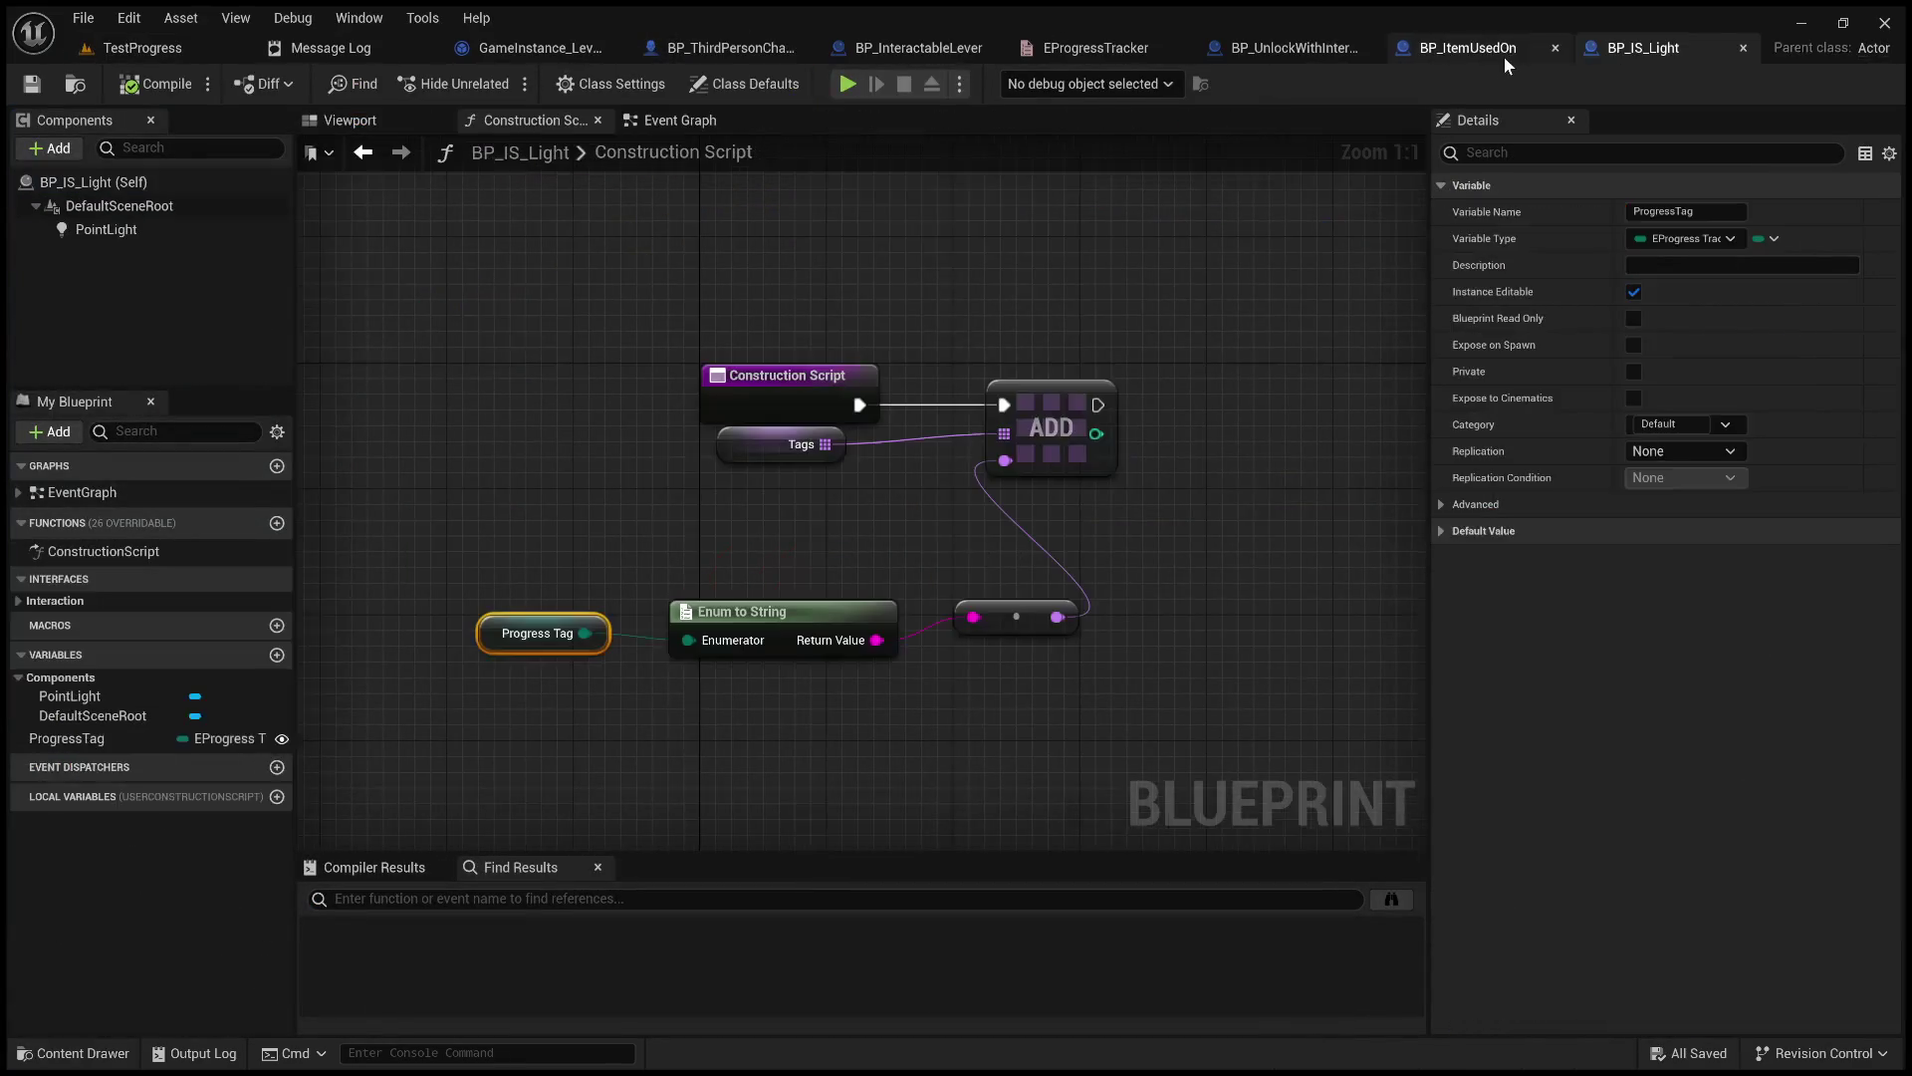
left_click_drag(1211, 621, 930, 511)
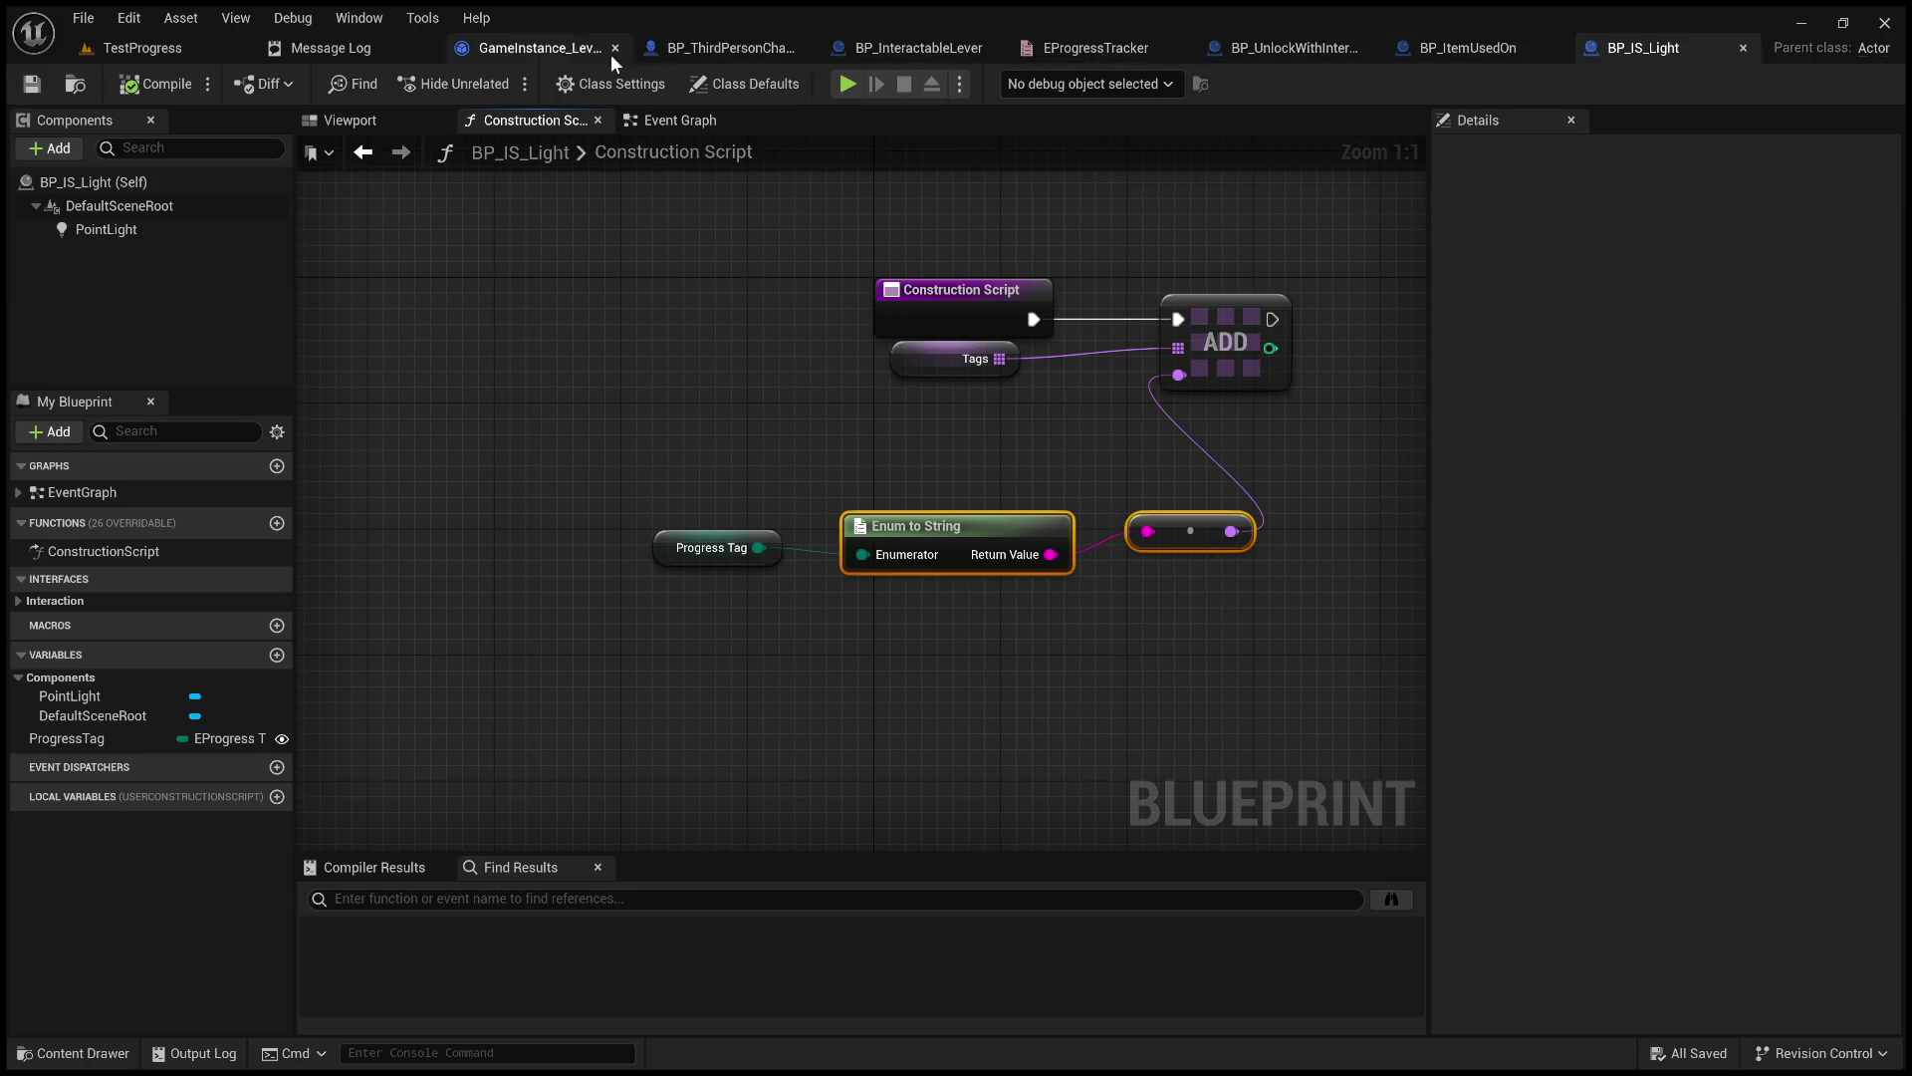
left_click(543, 48)
key("ctrl+v")
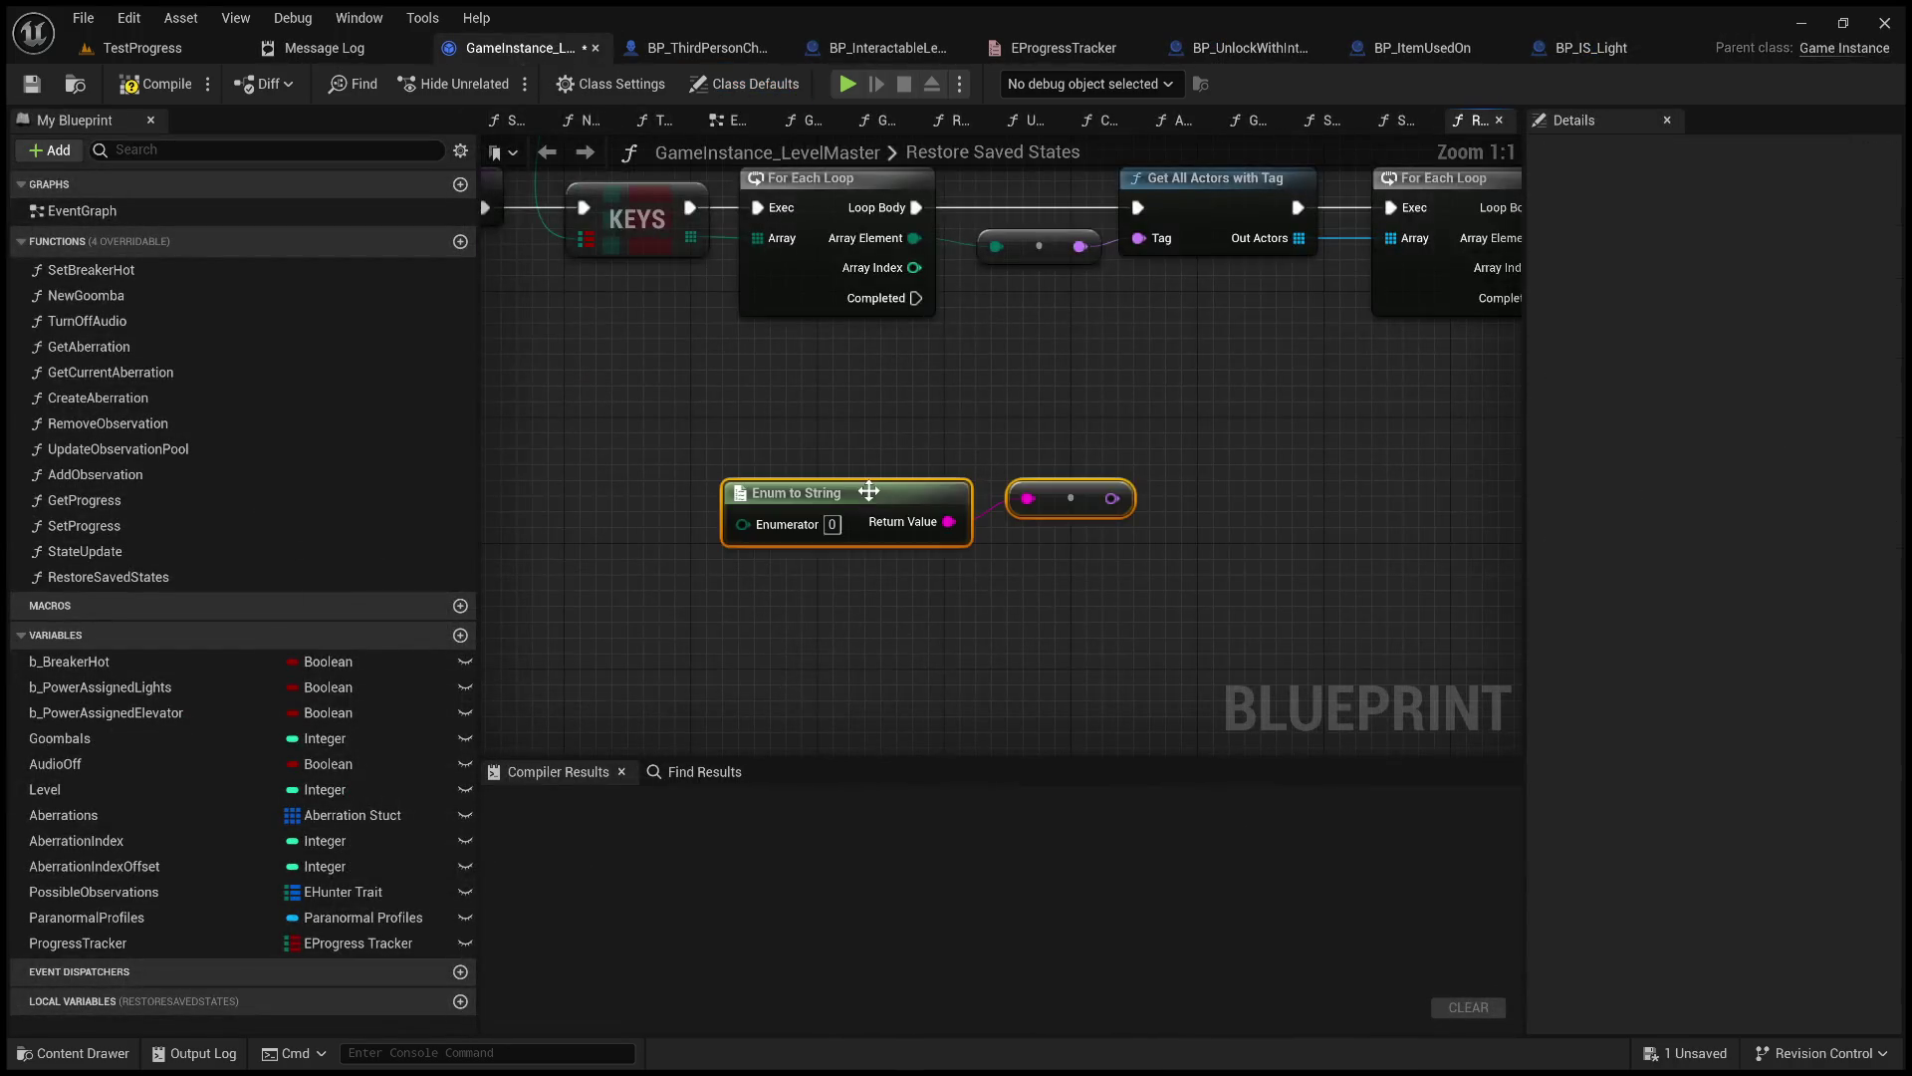
left_click_drag(918, 240, 742, 524)
mouse_move(1112, 498)
left_mouse_down()
mouse_move(1156, 259)
mouse_move(1140, 239)
left_mouse_up()
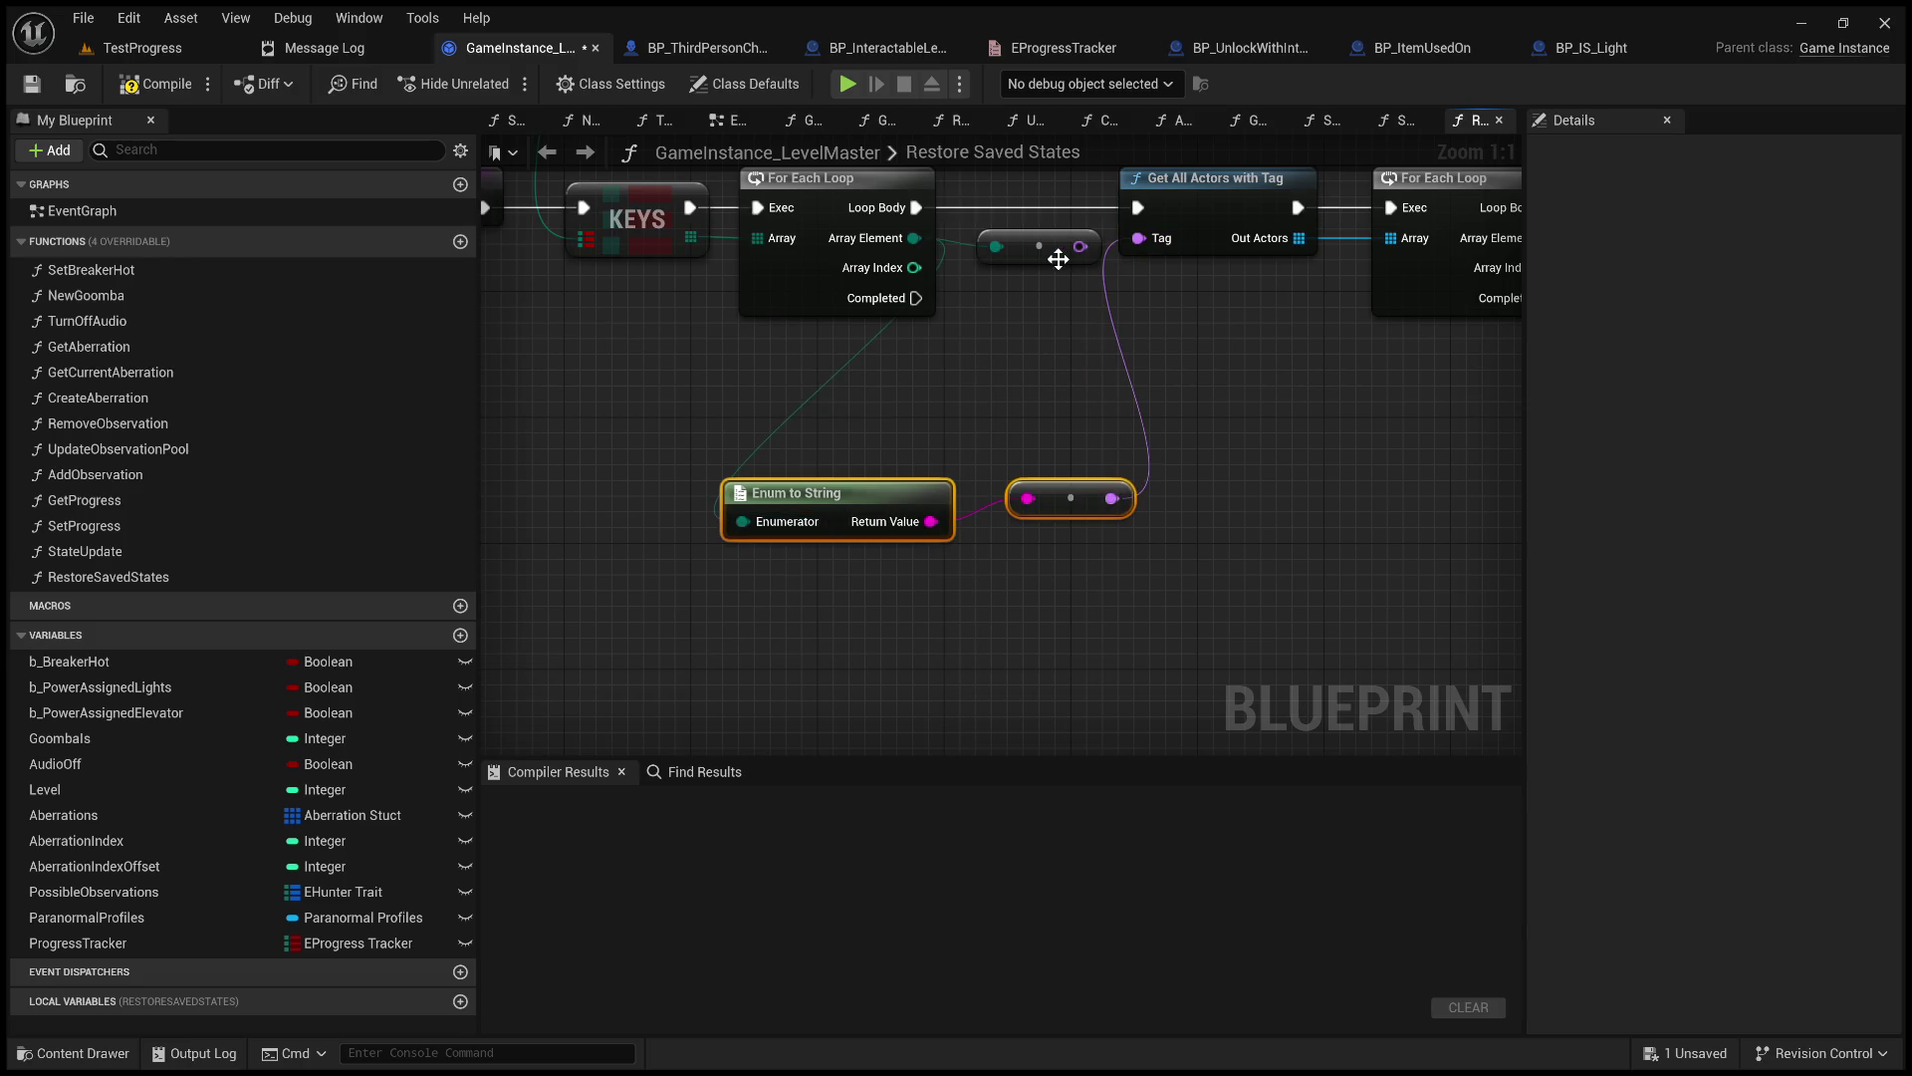
left_click(1046, 246)
key("Delete")
Shift the loop, cast and state-update nodes right, line up the conversion nodes, and open StateUpdate.
scroll(1096, 307, "down", 3)
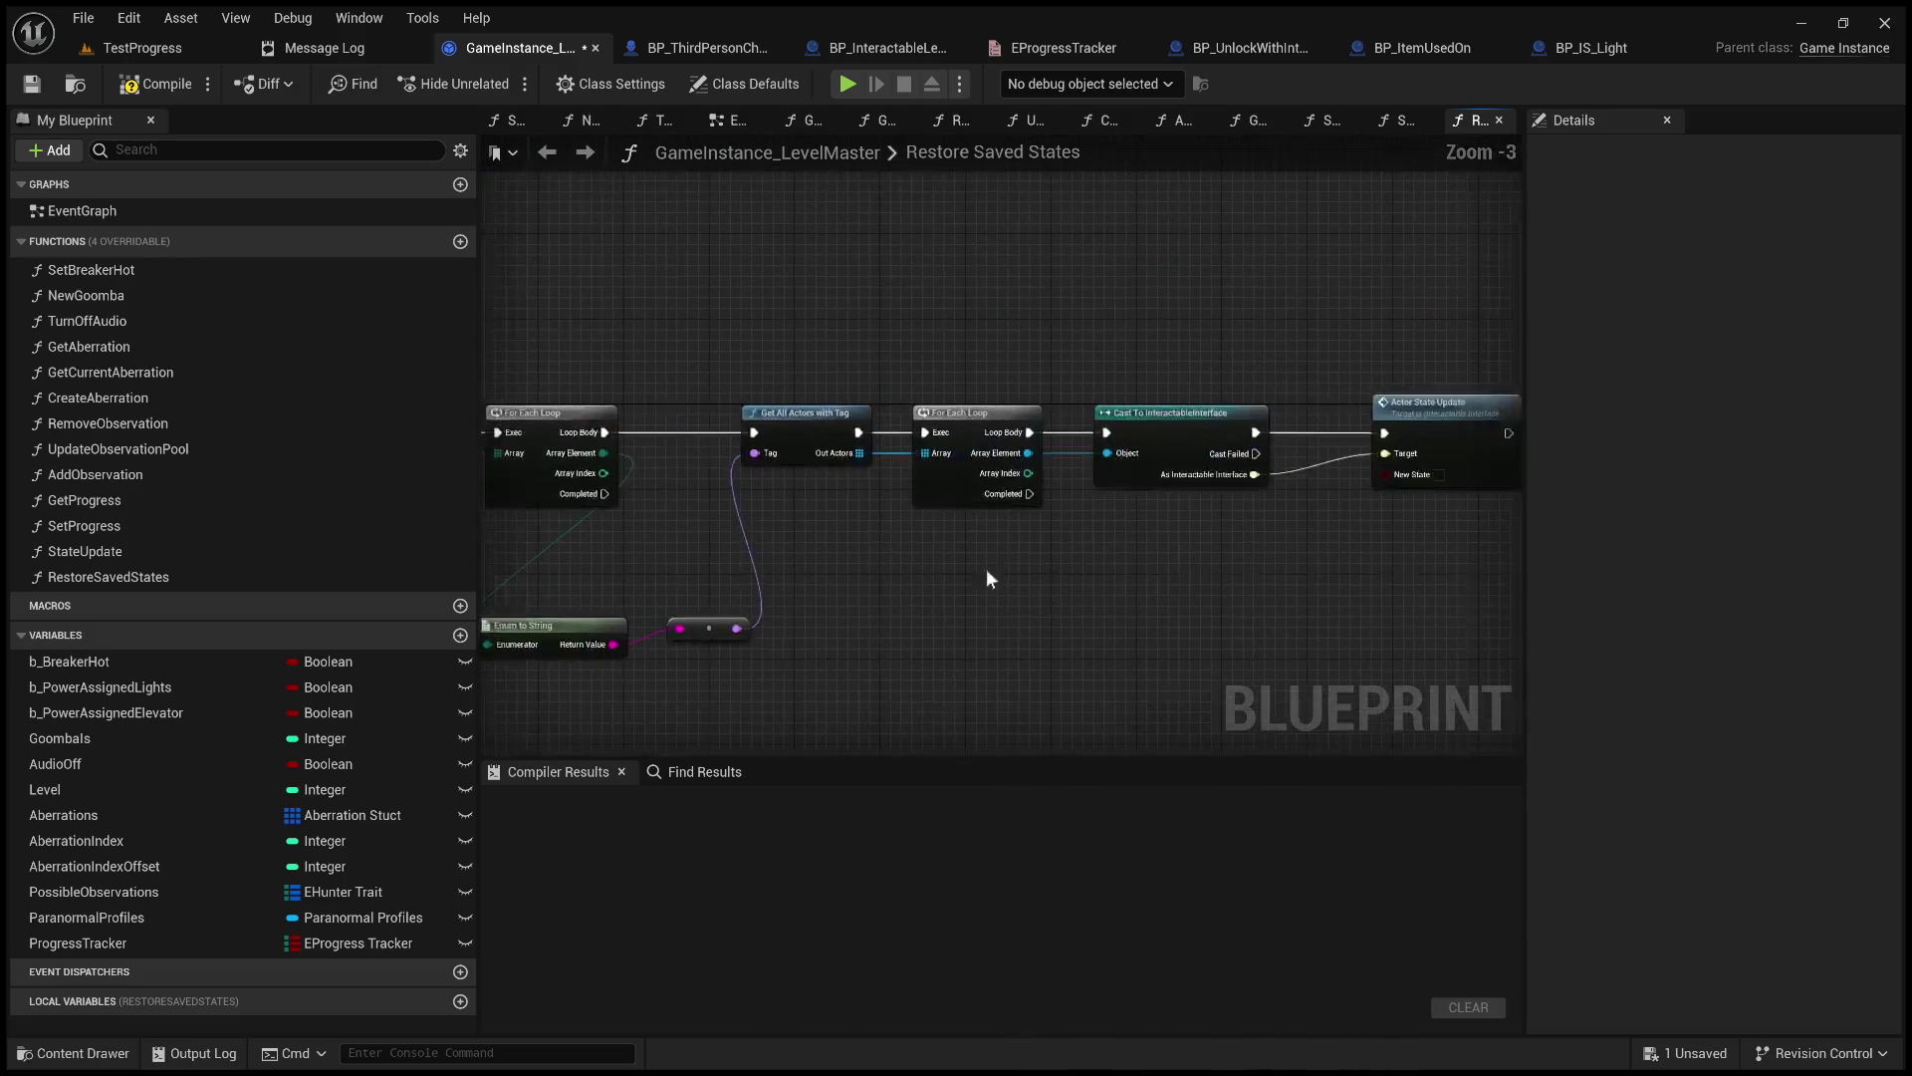
scroll(910, 560, "down", 2)
mouse_move(1390, 565)
left_mouse_down()
mouse_move(945, 424)
mouse_move(1070, 482)
left_mouse_up()
left_click_drag(777, 574, 948, 630)
mouse_move(819, 608)
left_mouse_down()
mouse_move(896, 580)
mouse_move(924, 520)
left_mouse_up()
left_click(948, 437)
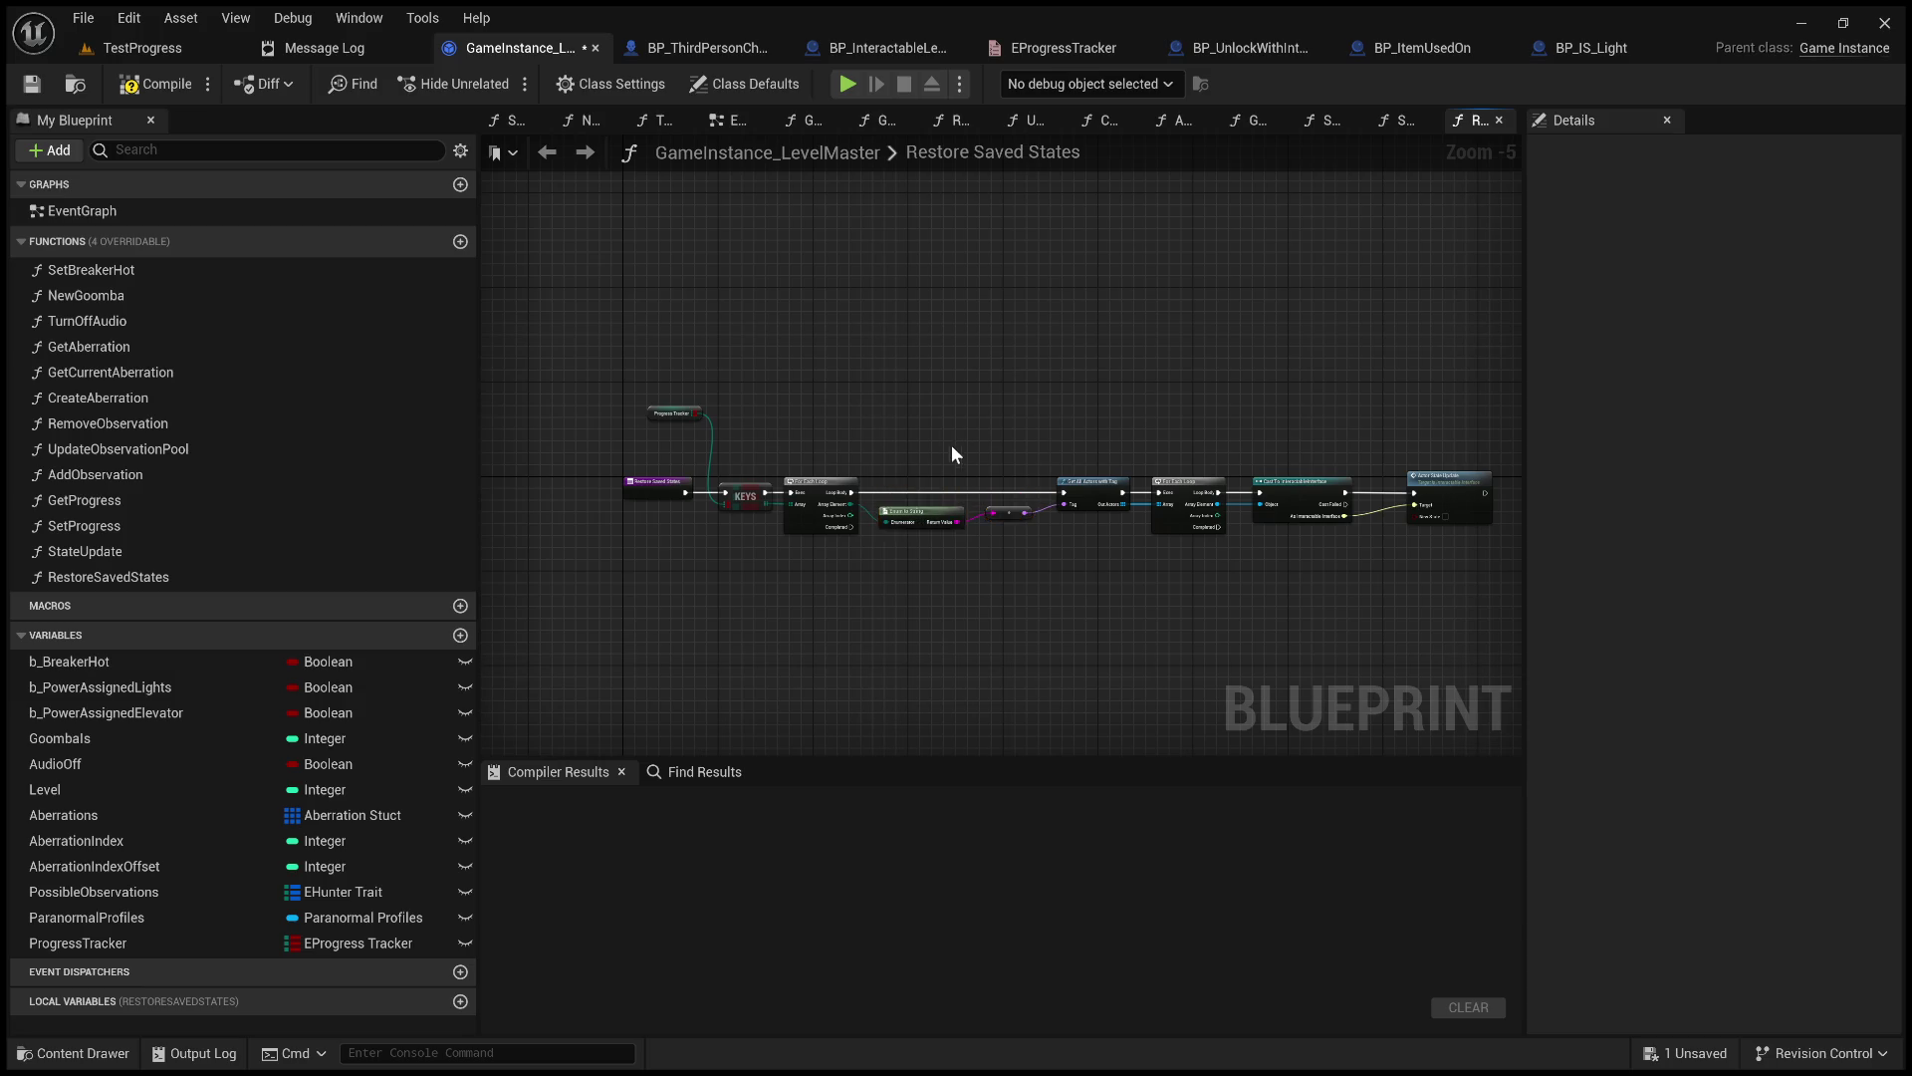
scroll(948, 437, "up", 3)
scroll(1086, 350, "down", 2)
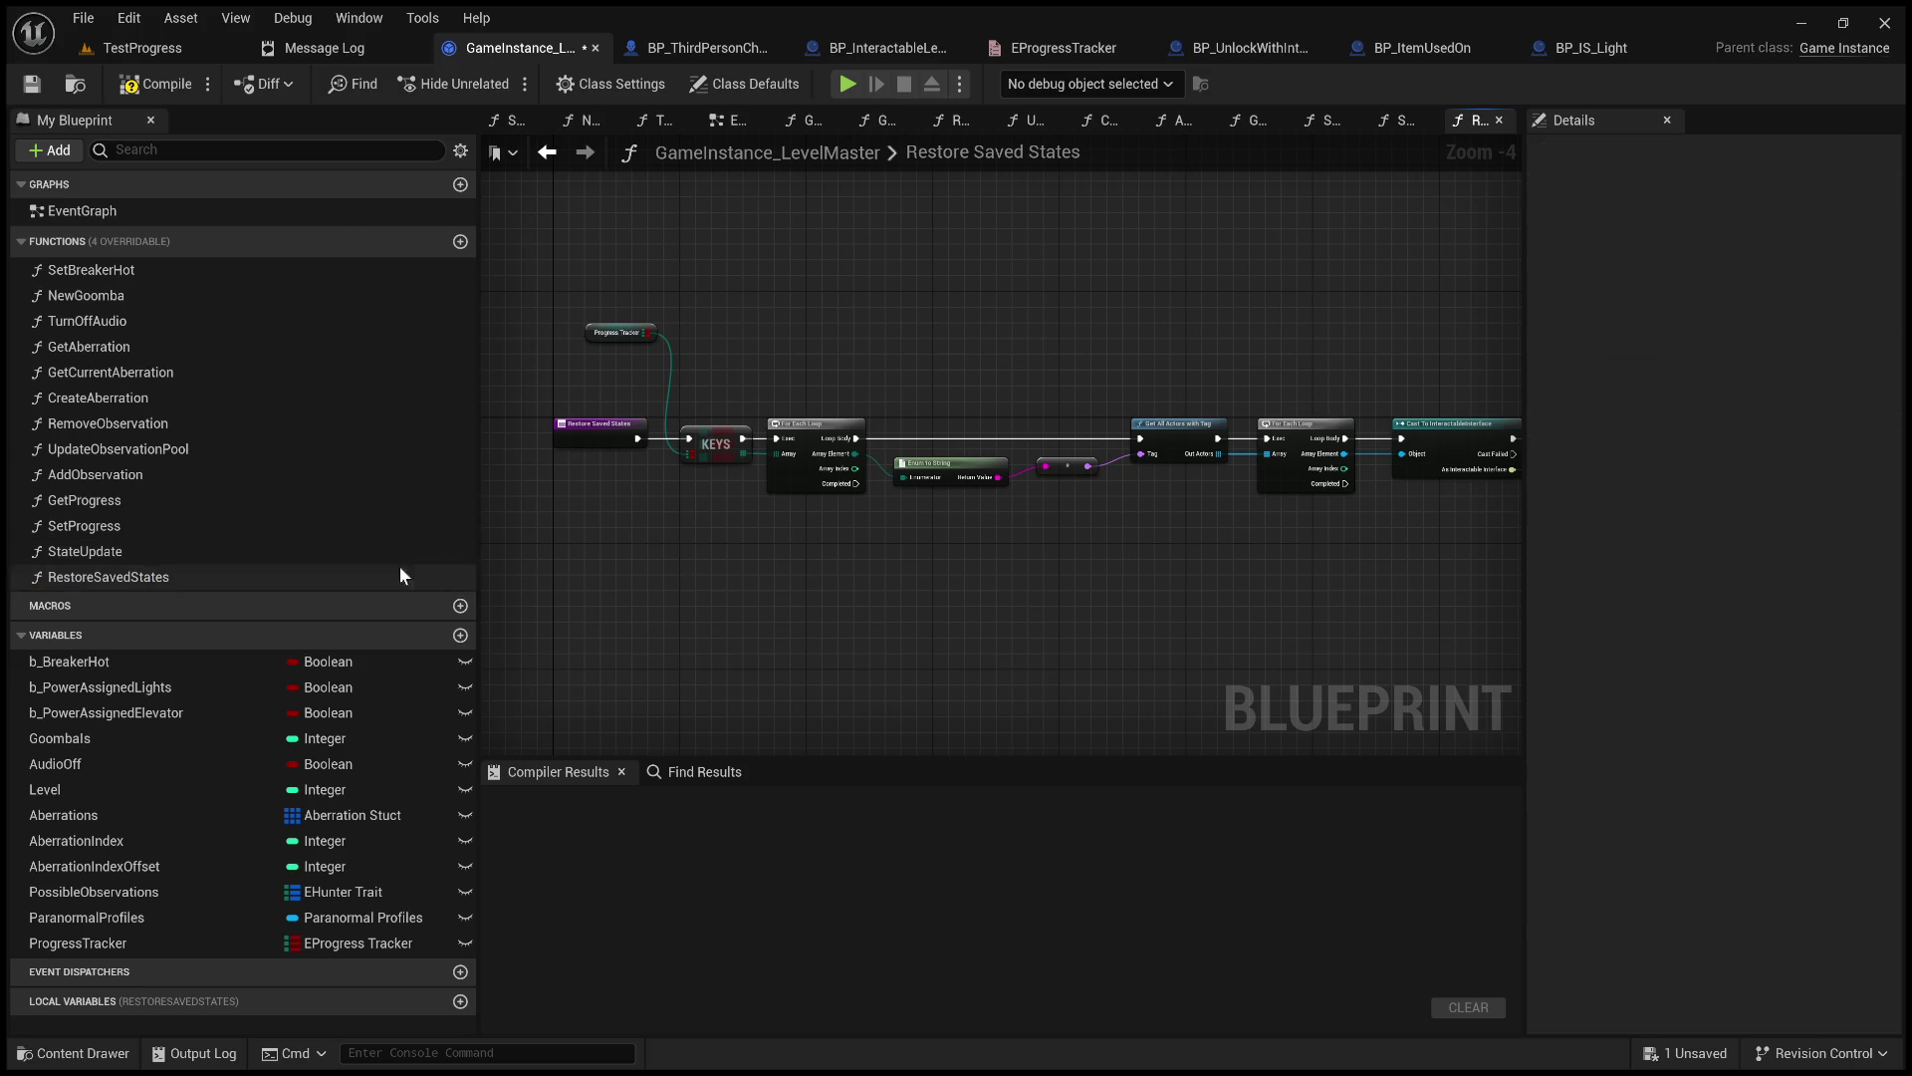
double_click(181, 551)
left_click_drag(882, 575, 1259, 595)
scroll(950, 592, "up", 3)
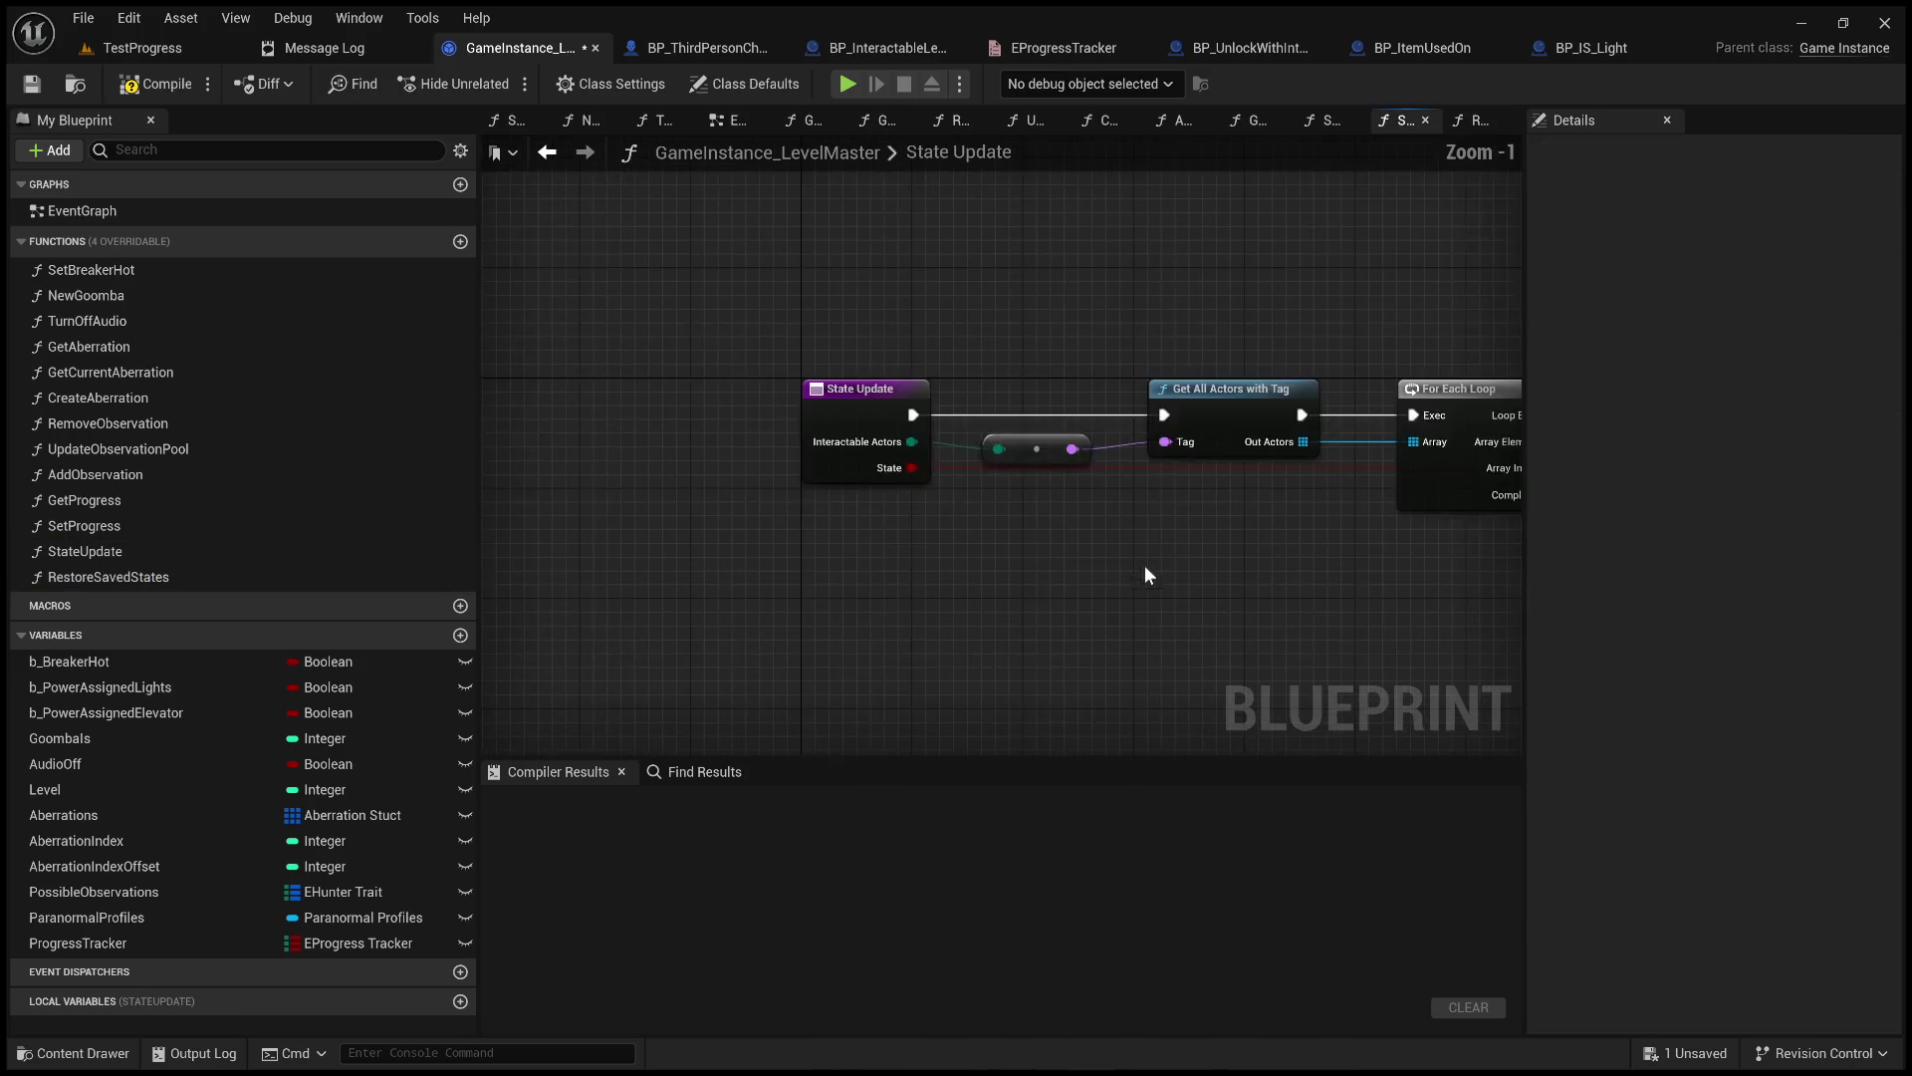
In State Update, replace the old reroute with Enum to String between Interactable Actors and Tag, then compile.
left_click_drag(1144, 565, 1342, 546)
left_click_drag(1131, 394, 901, 393)
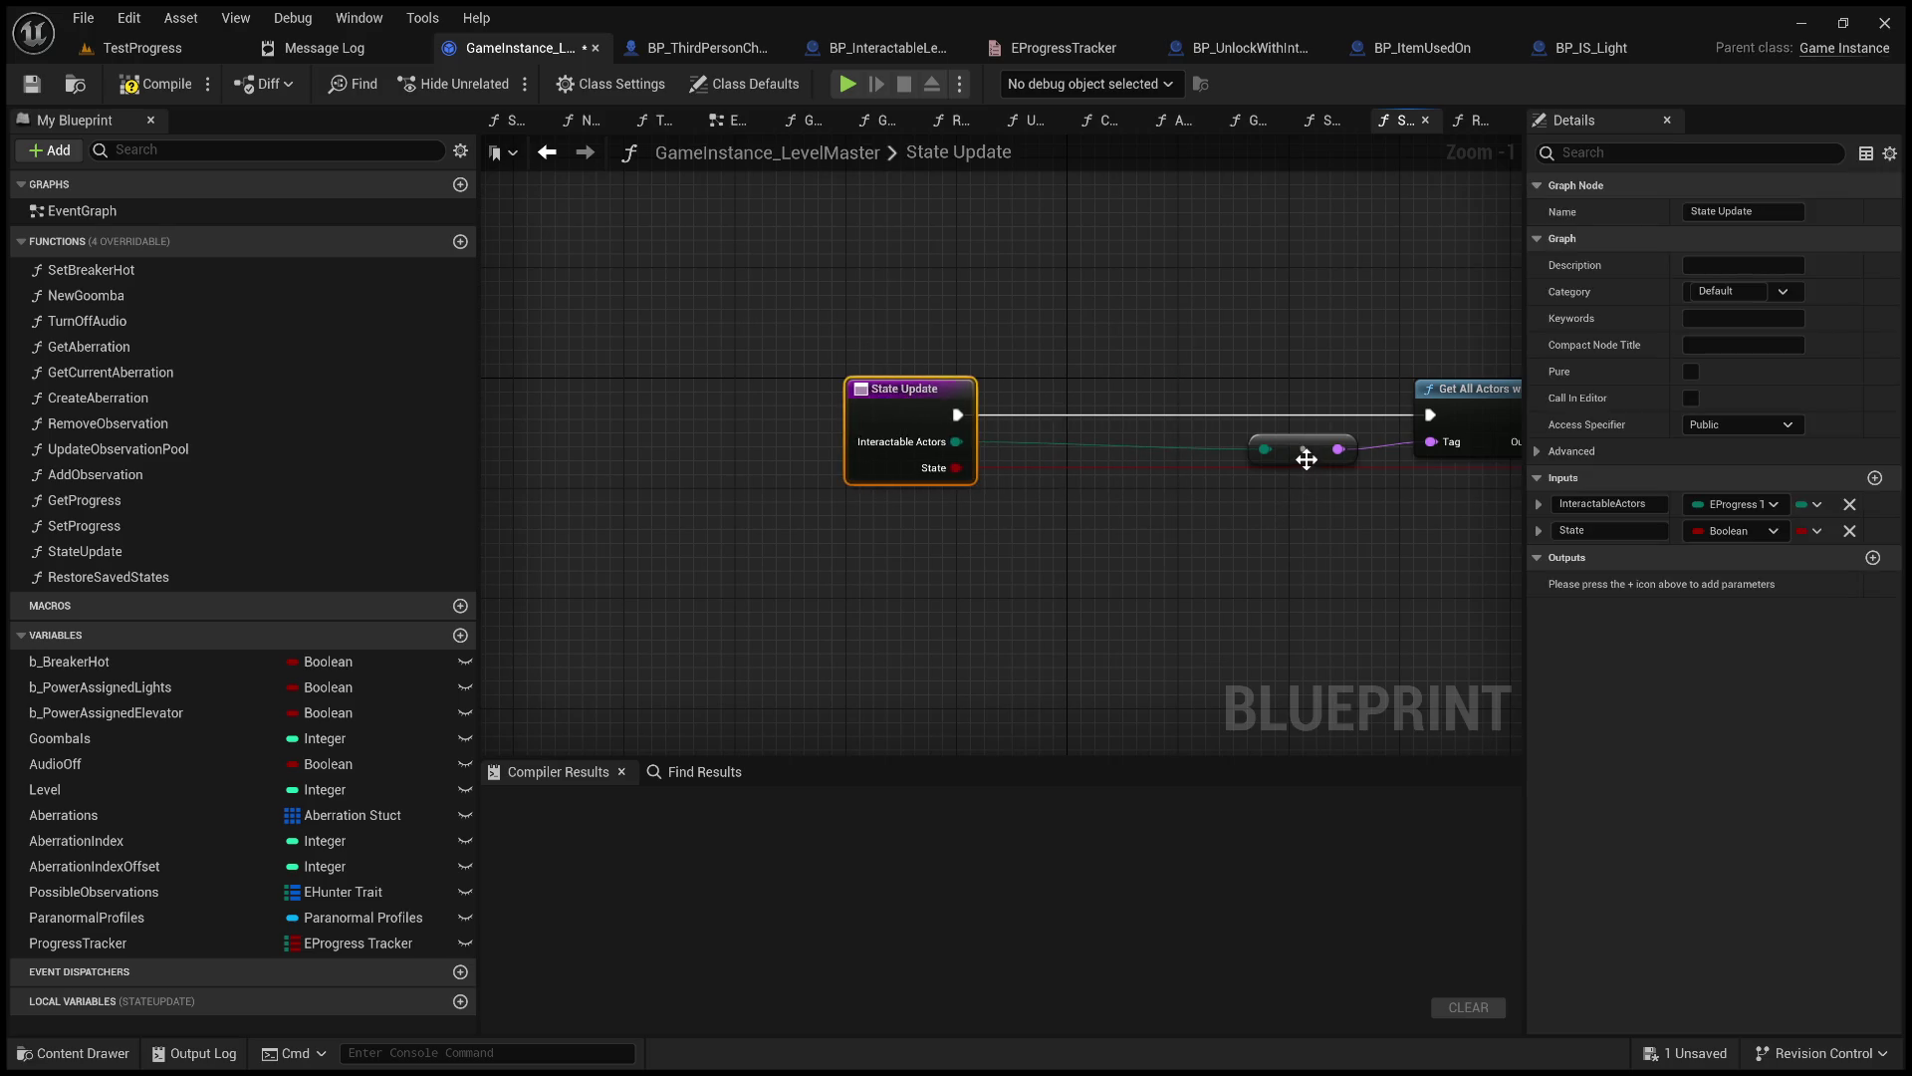
left_click(1306, 458)
key("Delete")
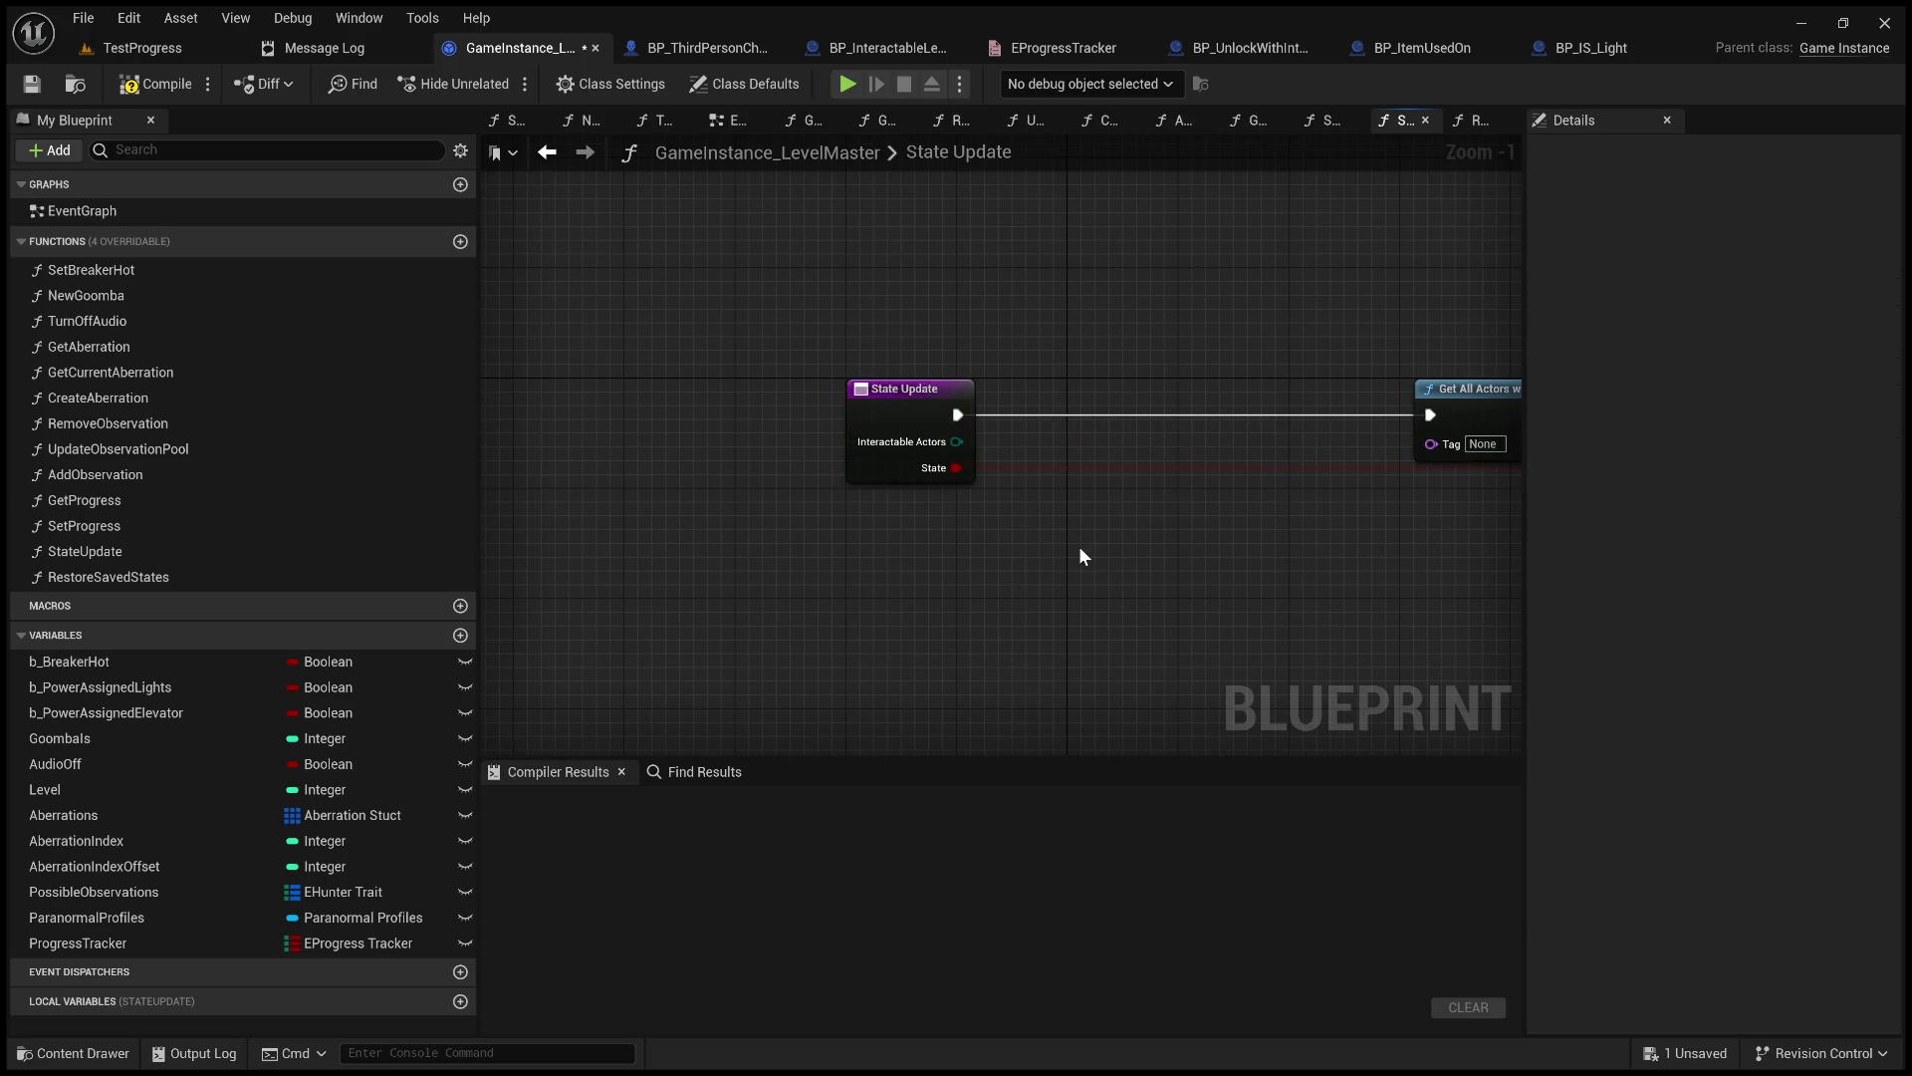
key("ctrl+v")
mouse_move(959, 446)
left_mouse_down()
mouse_move(980, 570)
mouse_move(1027, 590)
left_mouse_up()
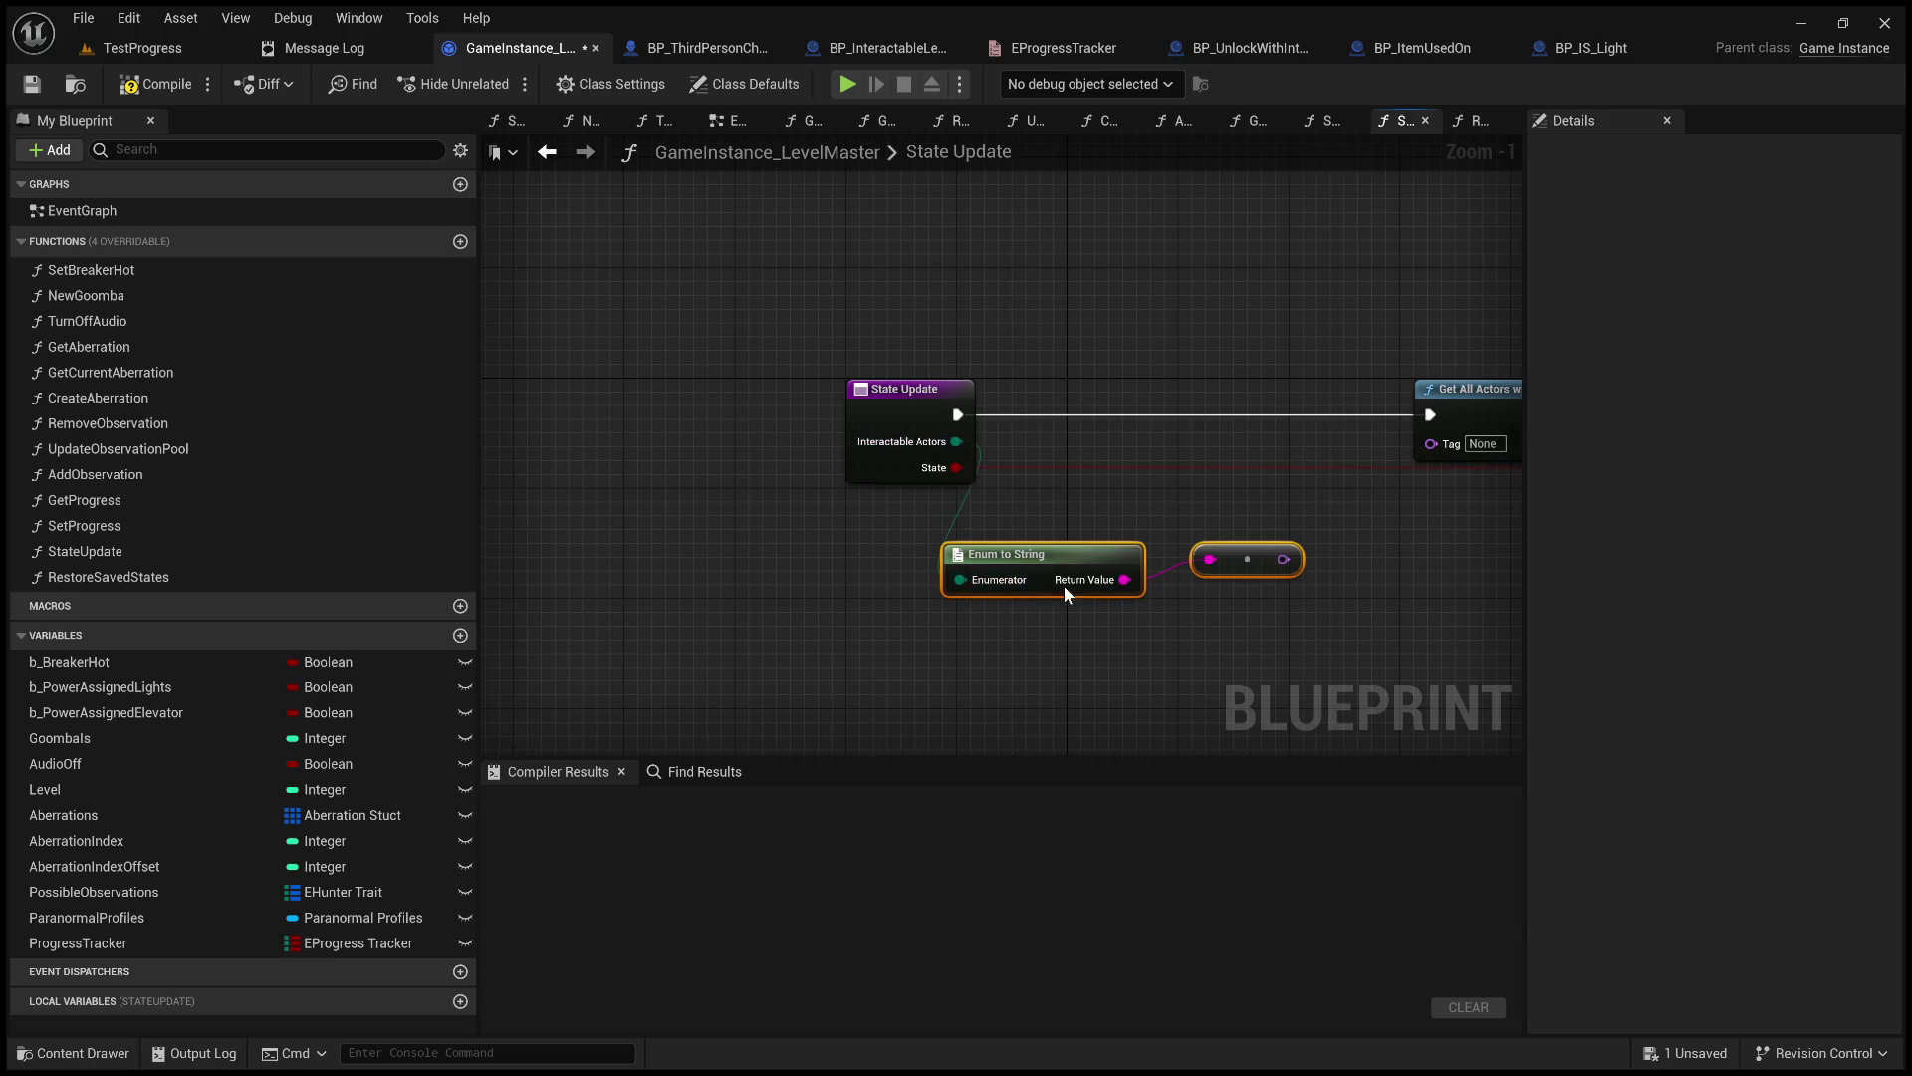
left_click_drag(1293, 560, 1426, 440)
left_click_drag(1063, 555, 1151, 439)
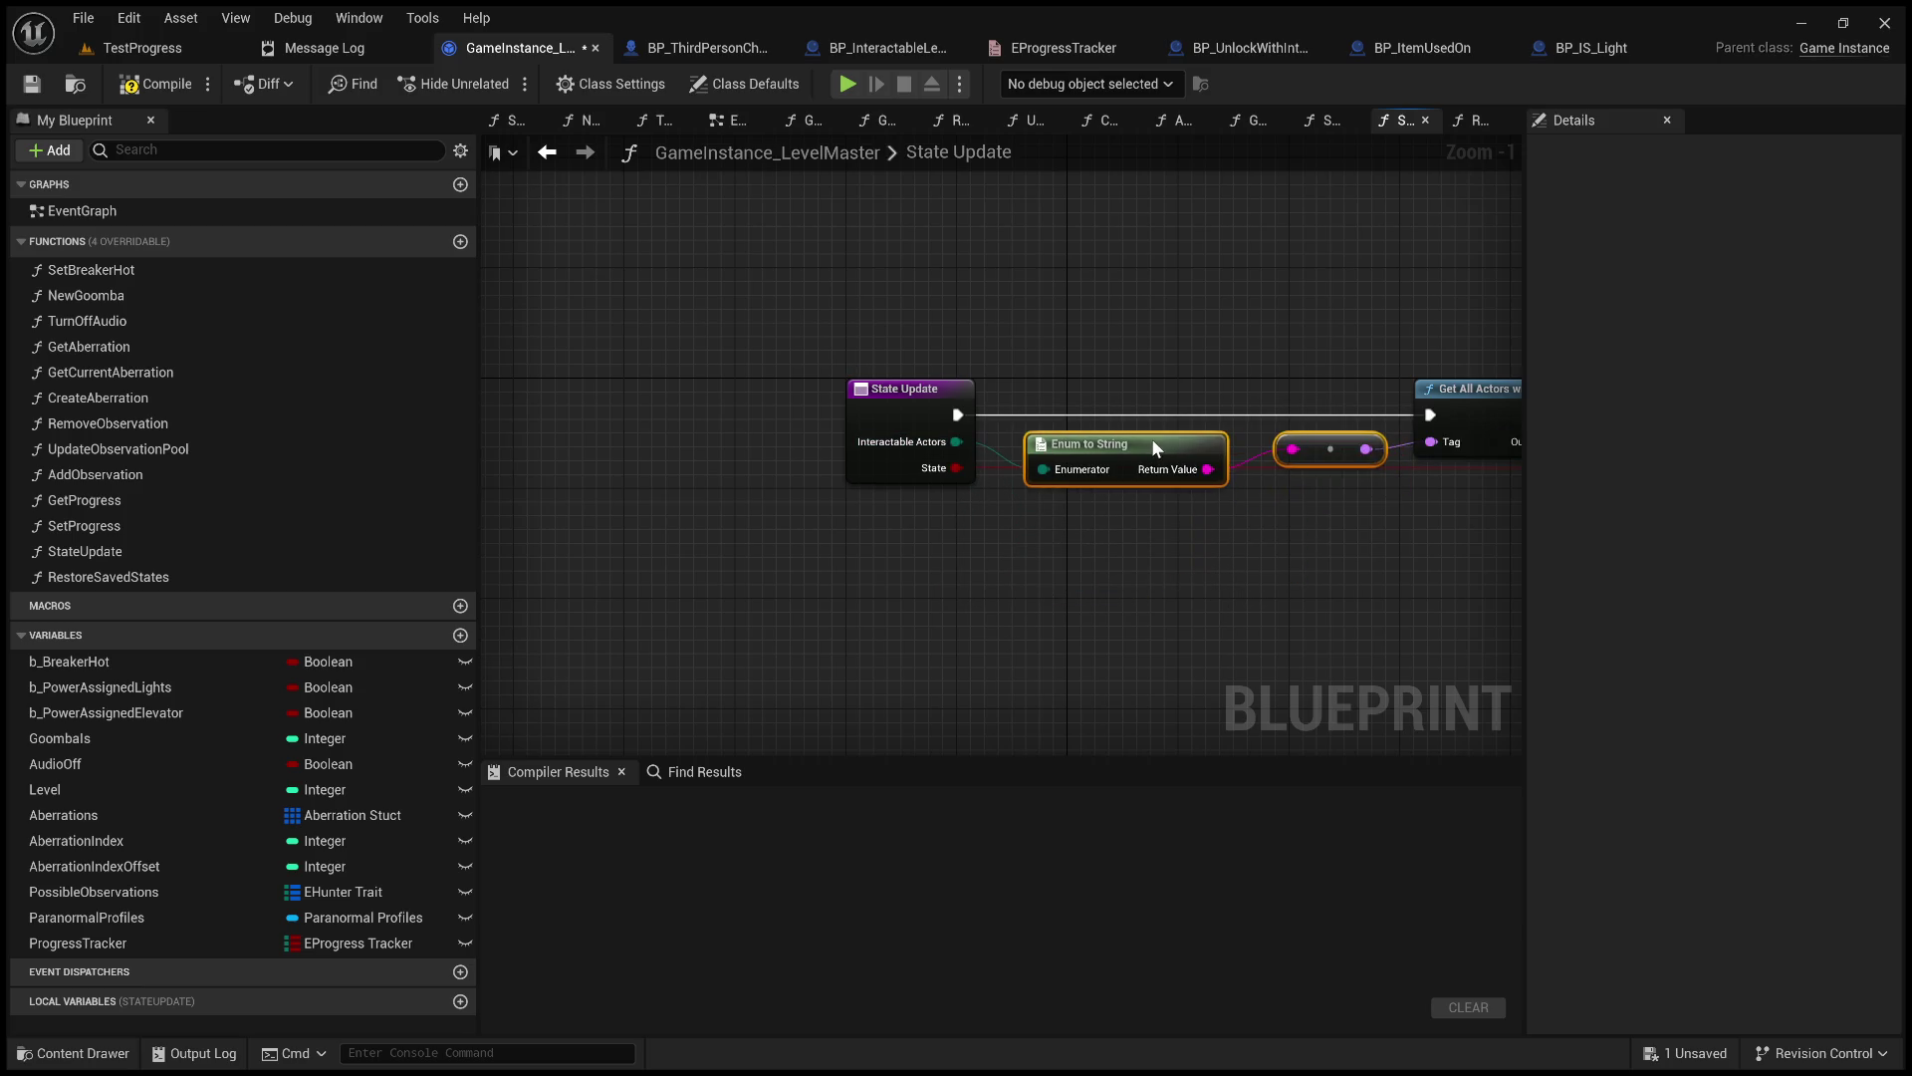
left_click(155, 83)
left_click(846, 51)
scroll(893, 354, "down", 1)
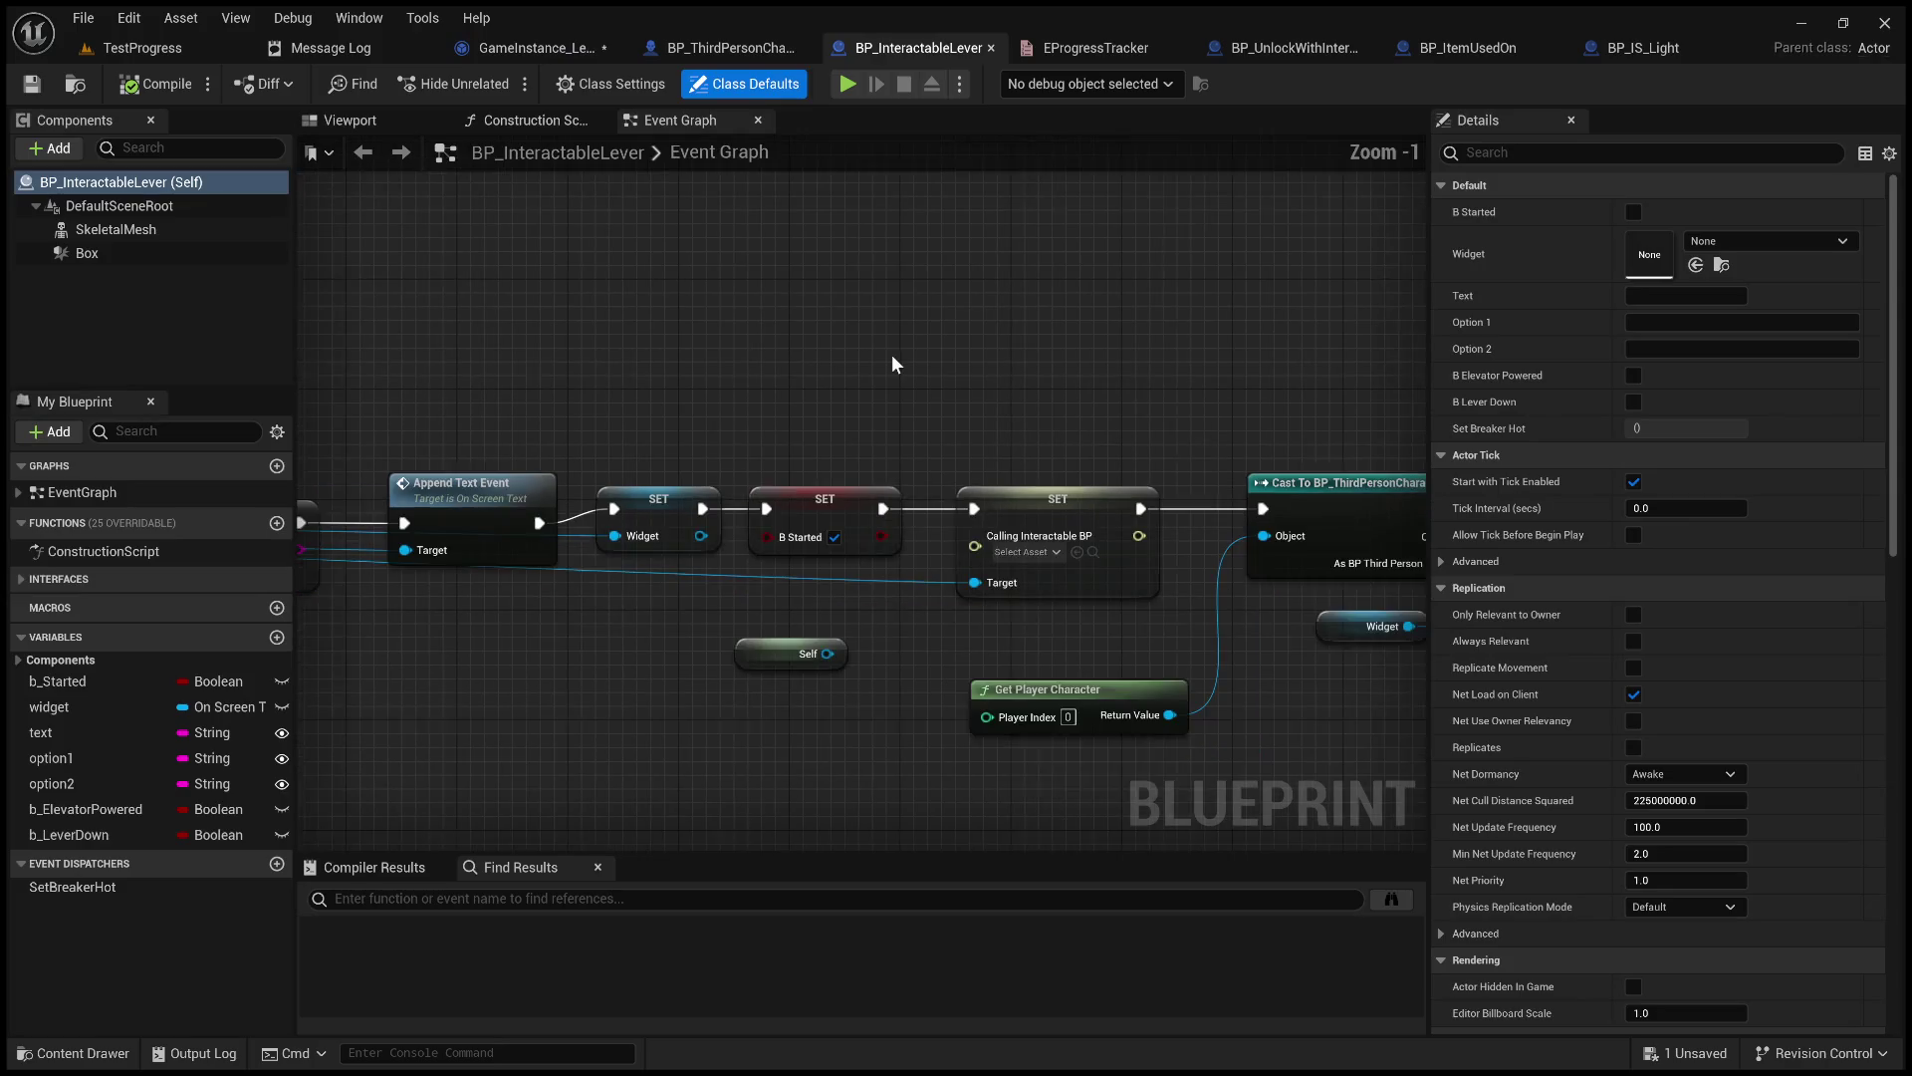
Check BP_ItemUsedOn's Set Progress (Value ticked) feeding State Update (State ticked), then return to TestProgress.
left_click(1497, 48)
scroll(888, 490, "down", 3)
scroll(869, 407, "down", 5)
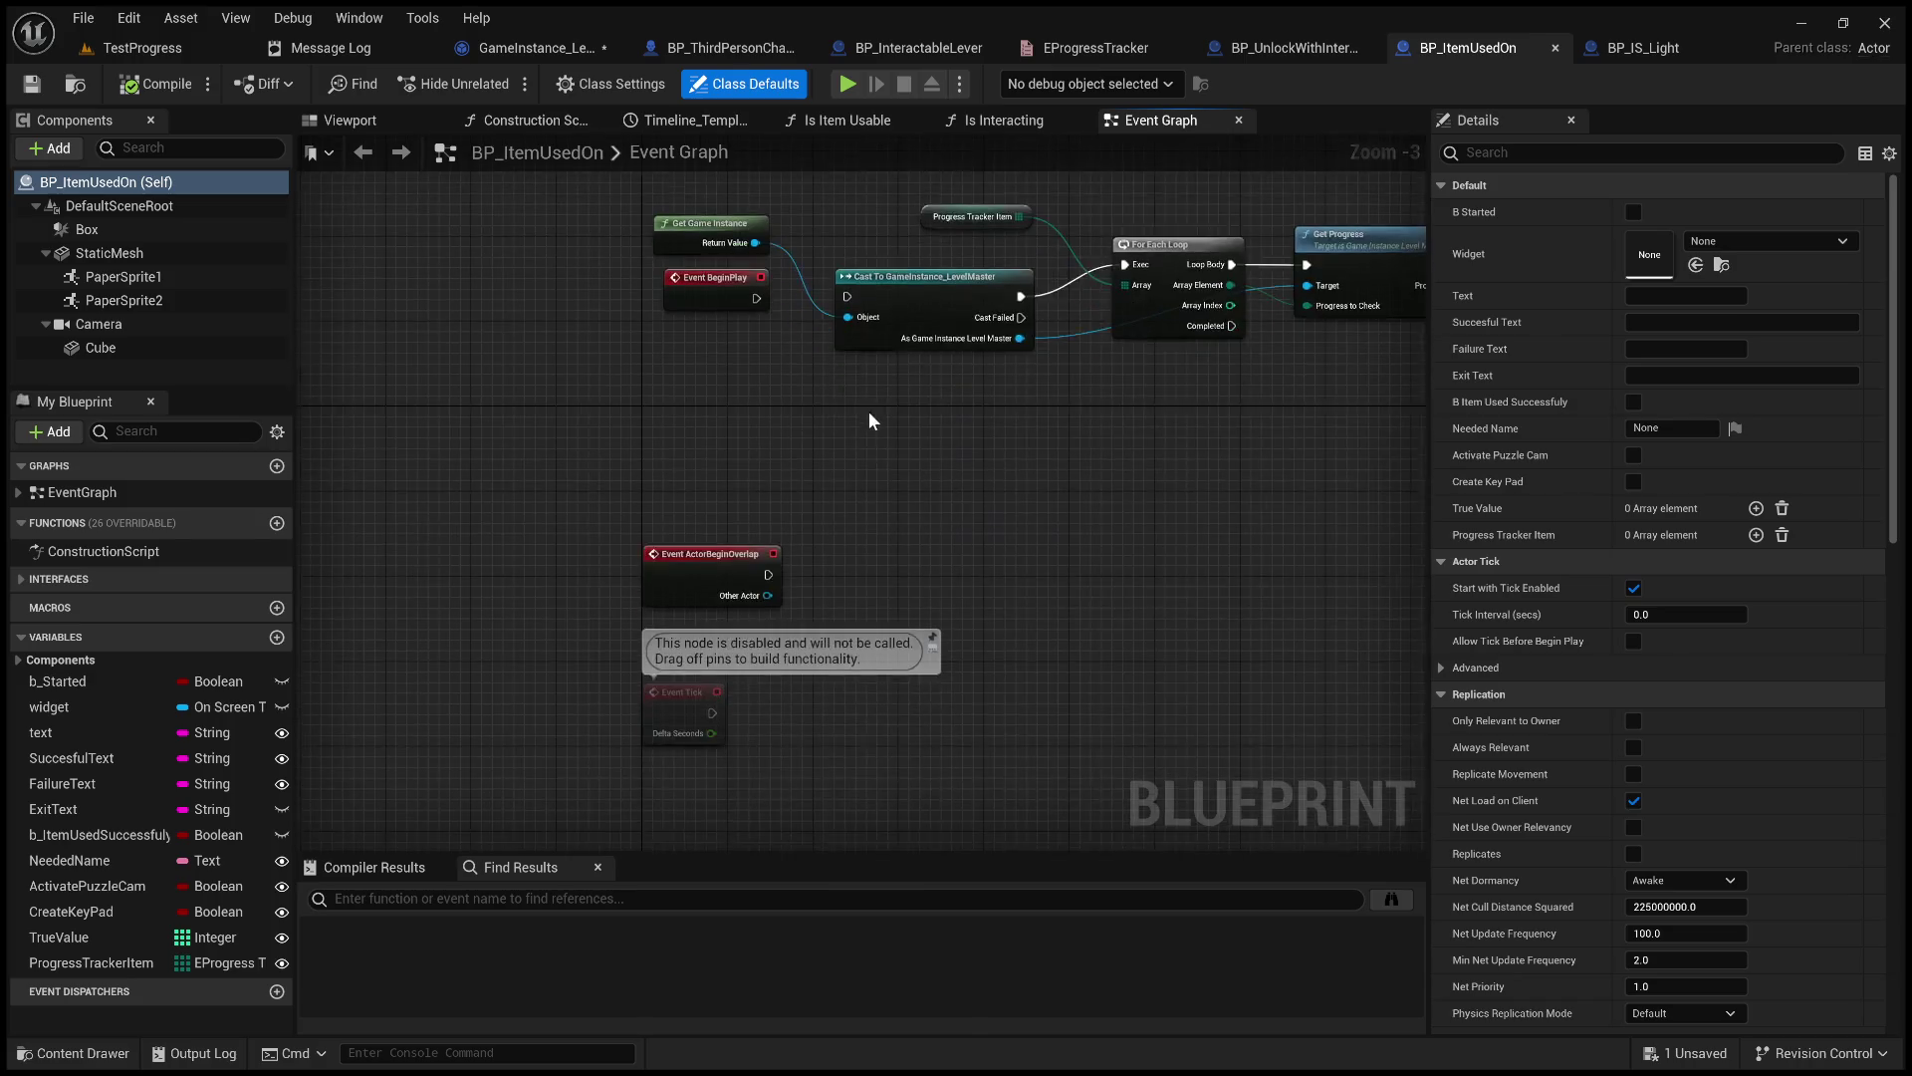
scroll(875, 458, "up", 6)
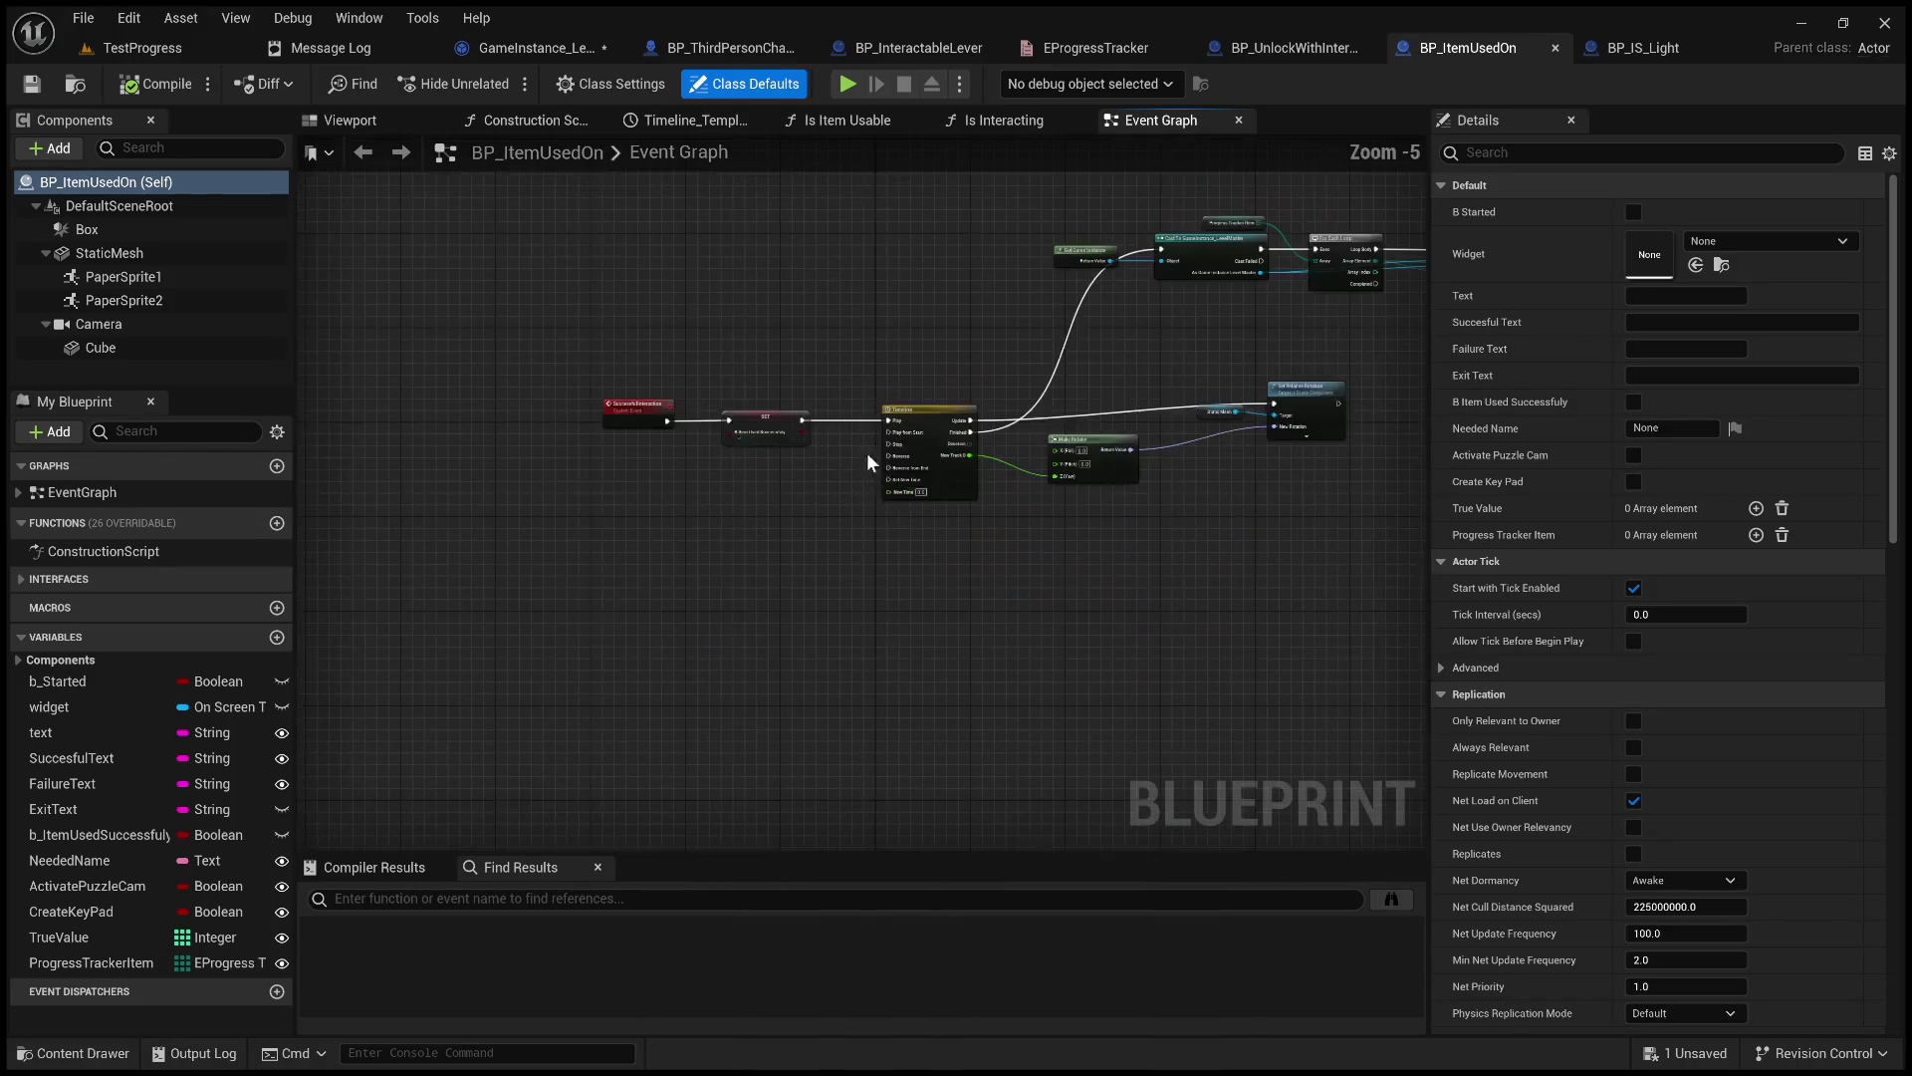
scroll(388, 375, "up", 1)
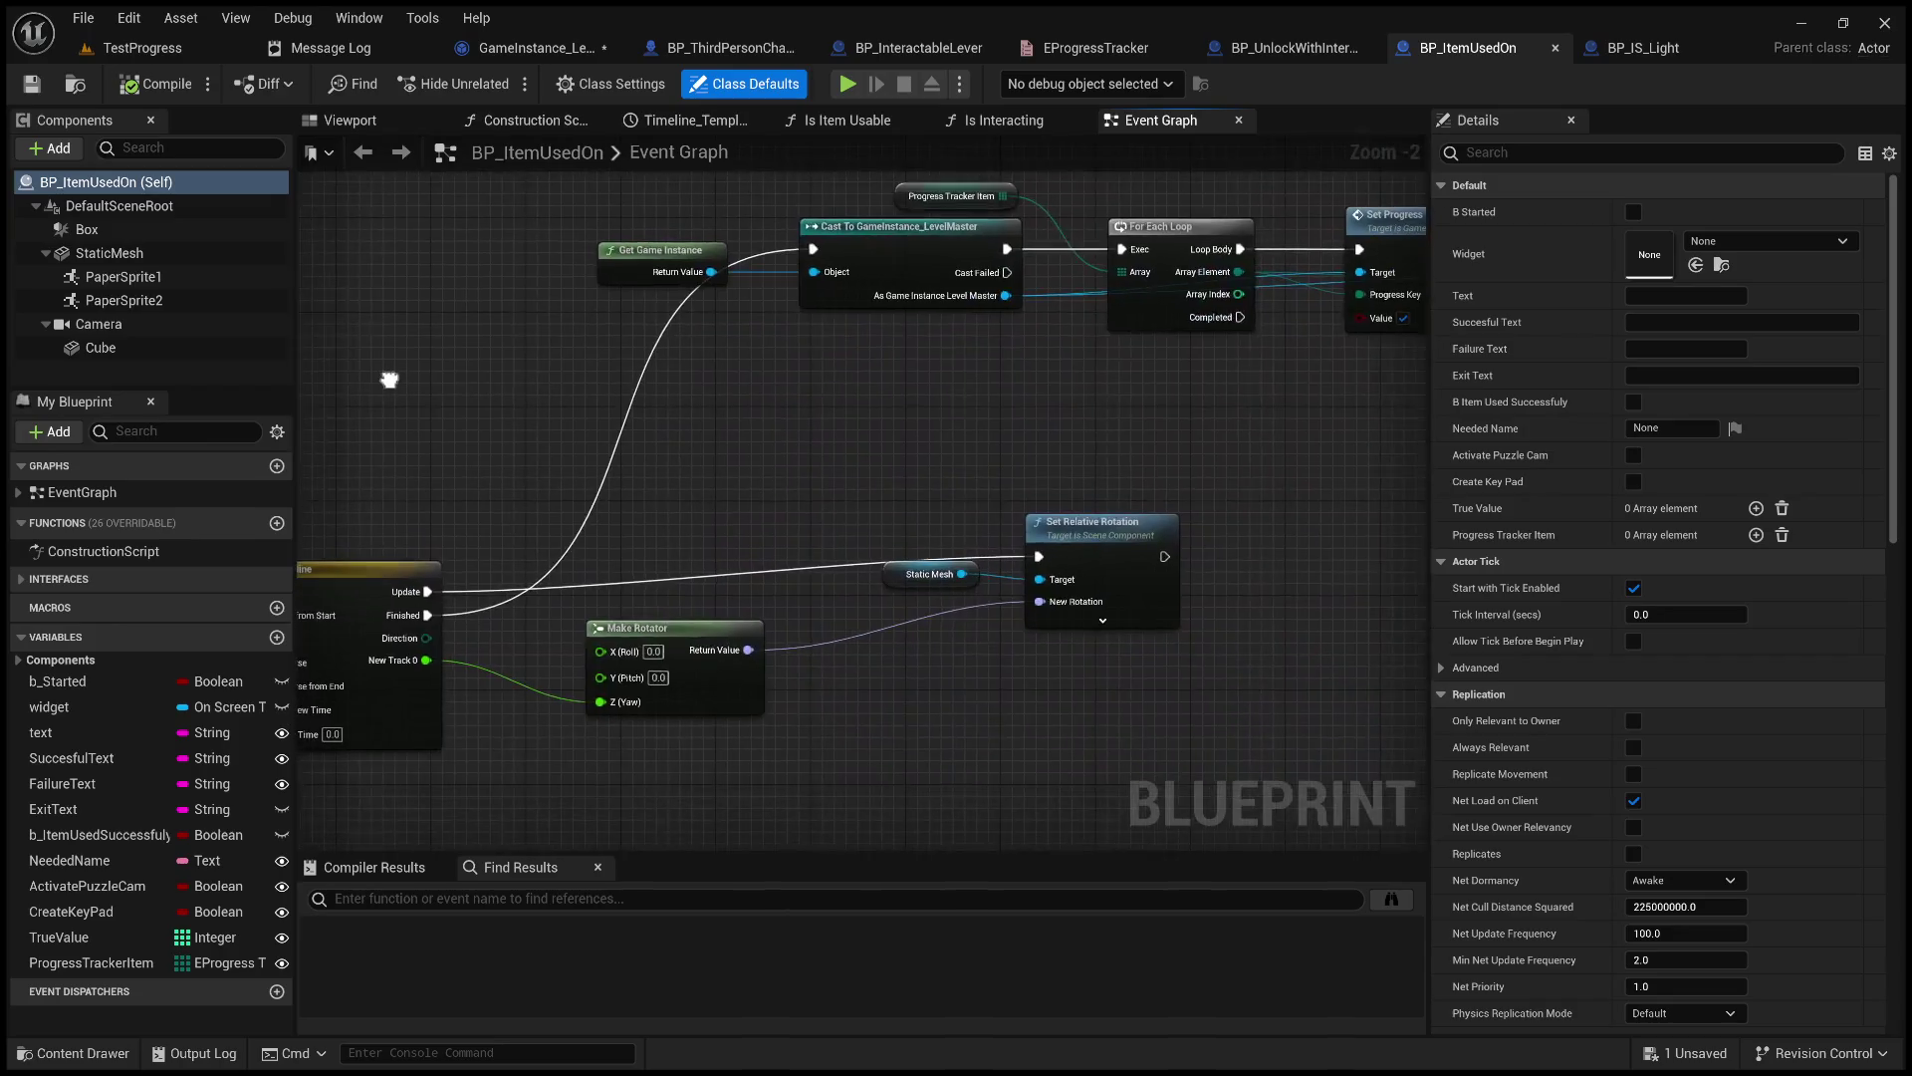
scroll(389, 376, "down", 1)
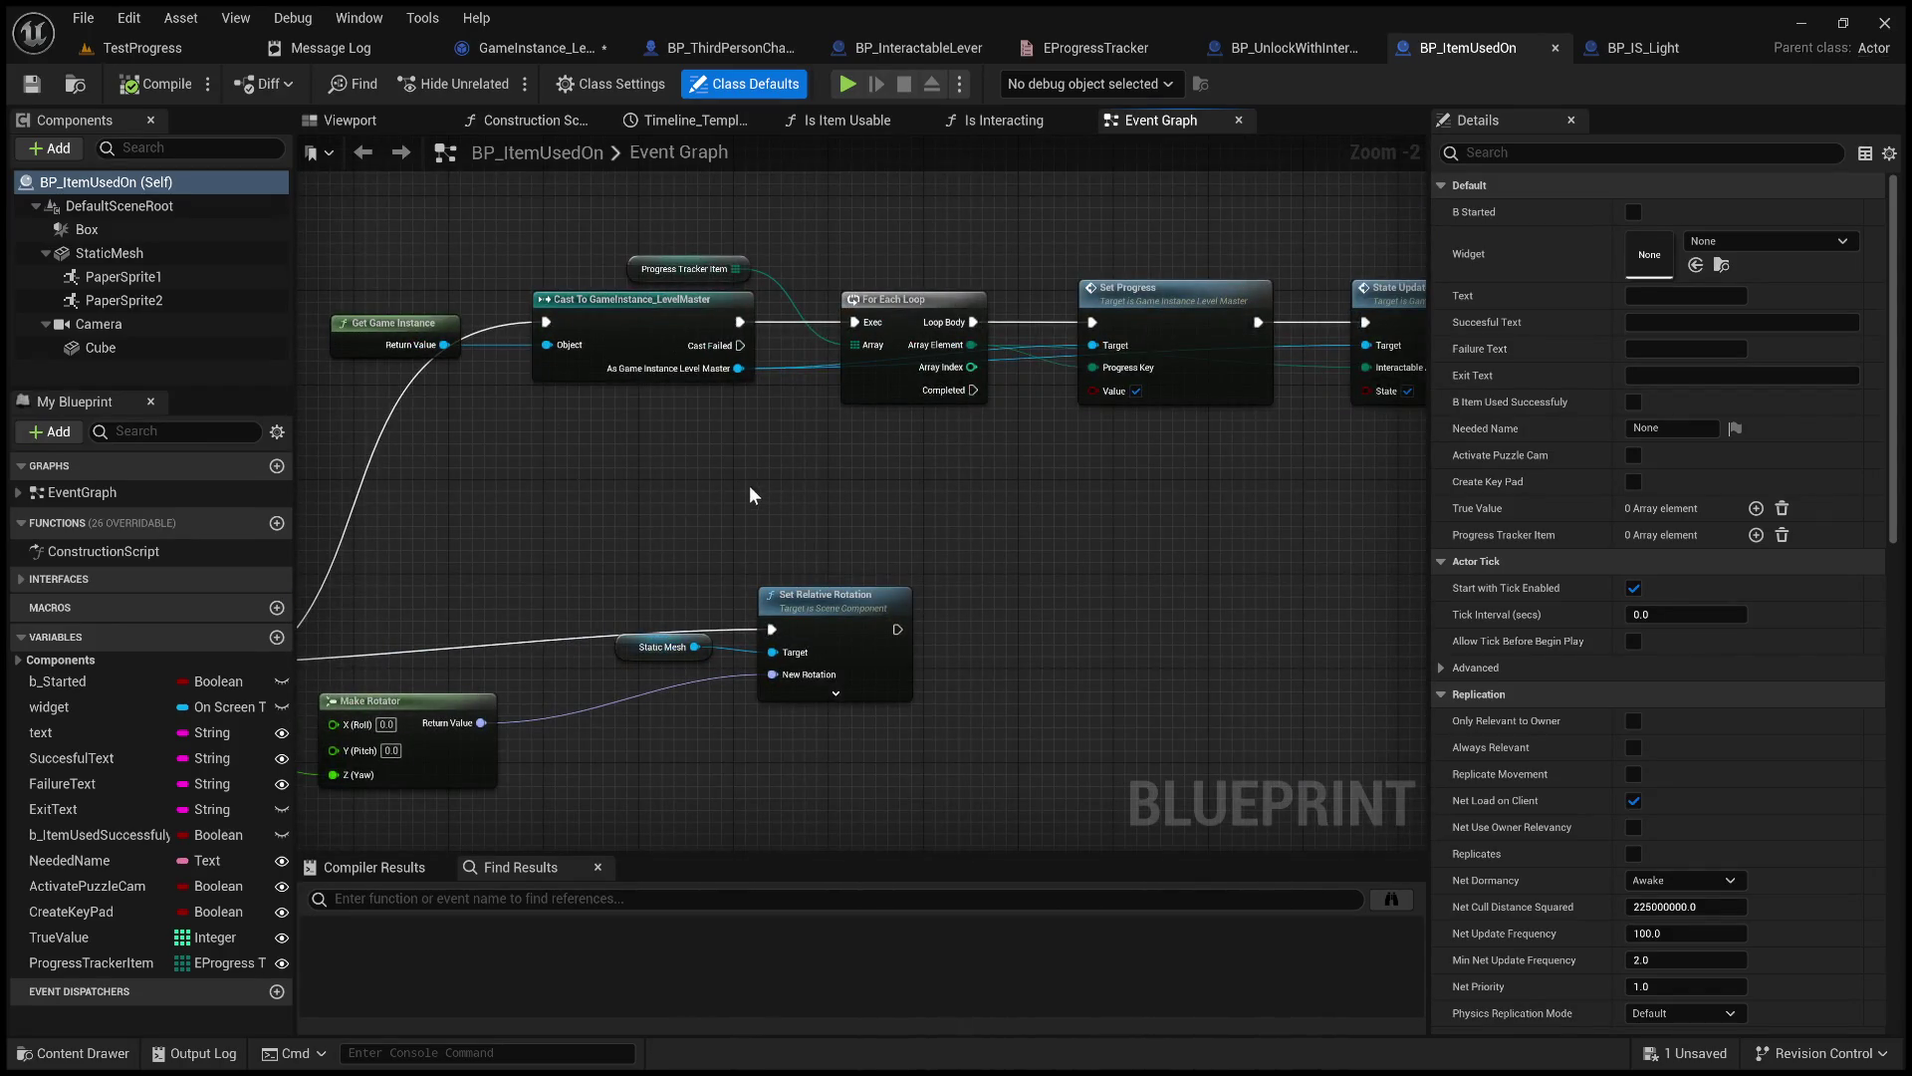
scroll(1000, 320, "up", 2)
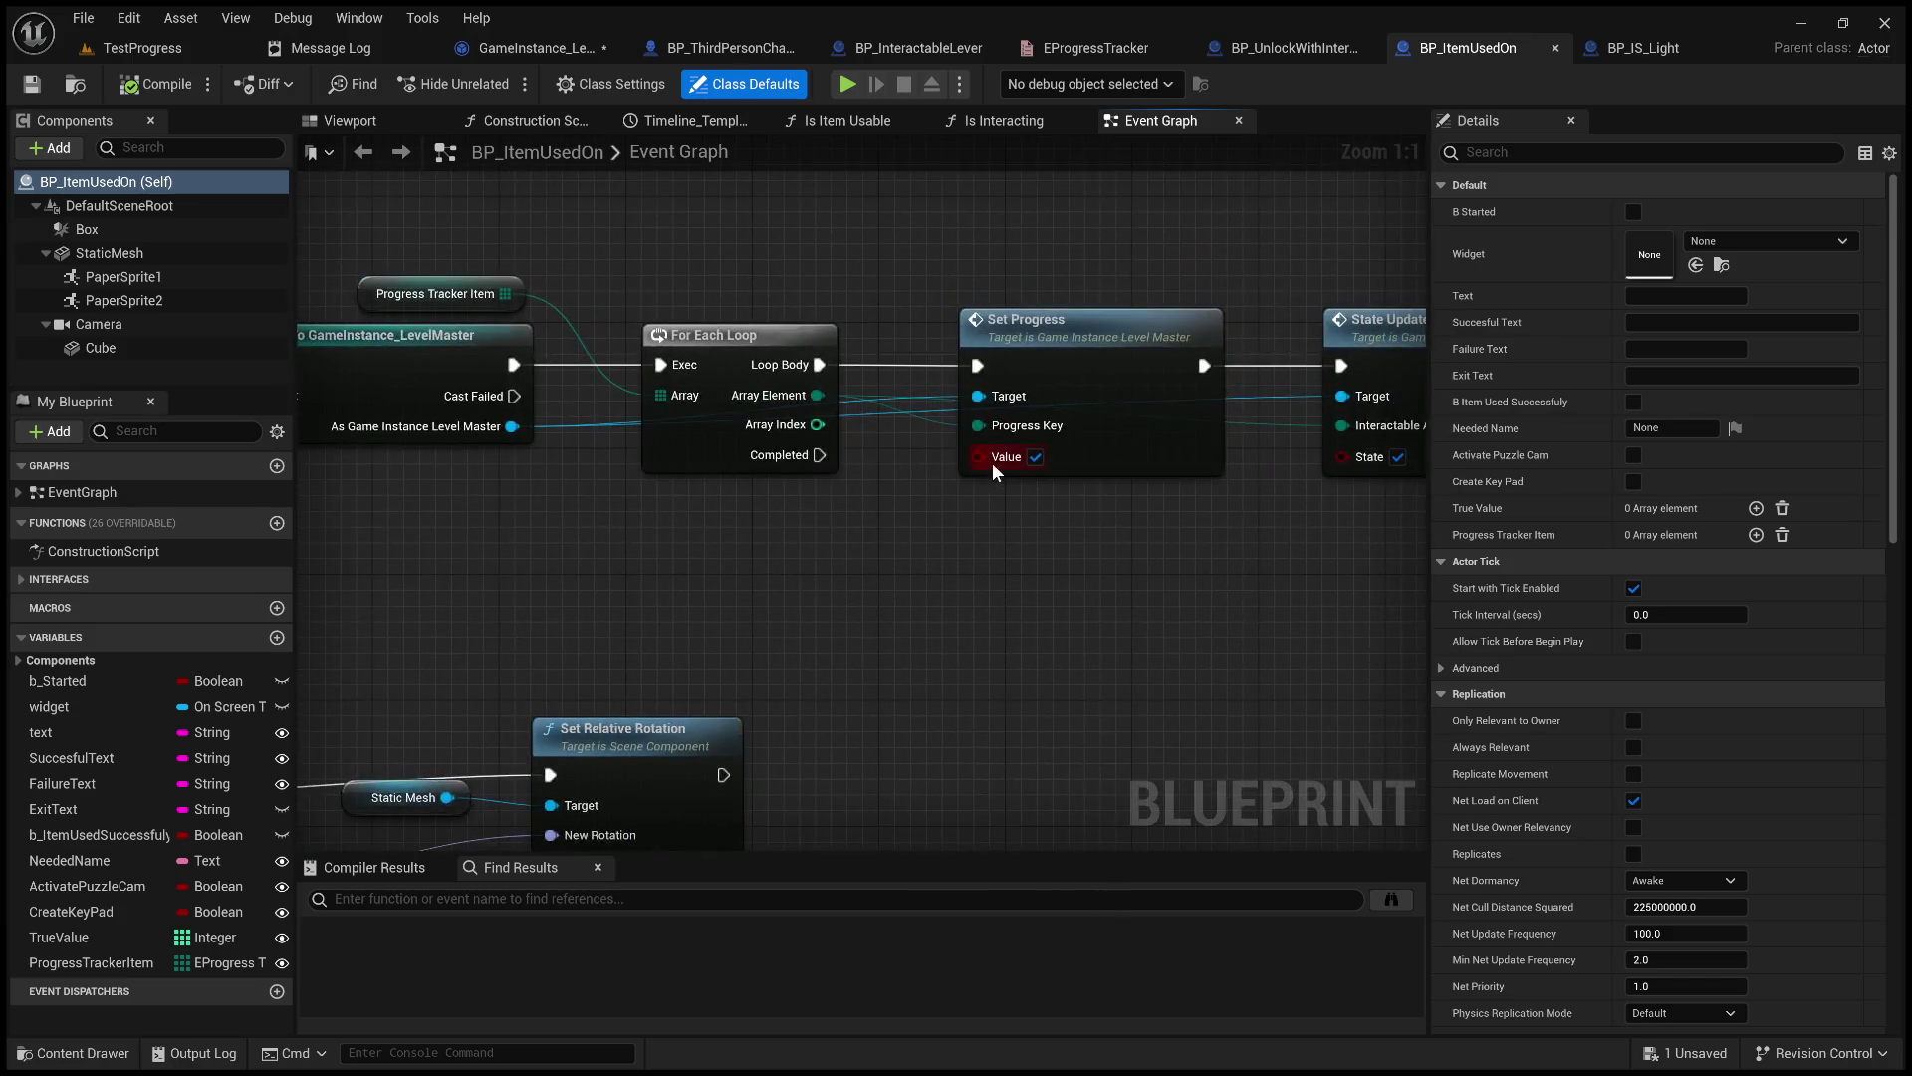
left_click_drag(940, 532, 773, 566)
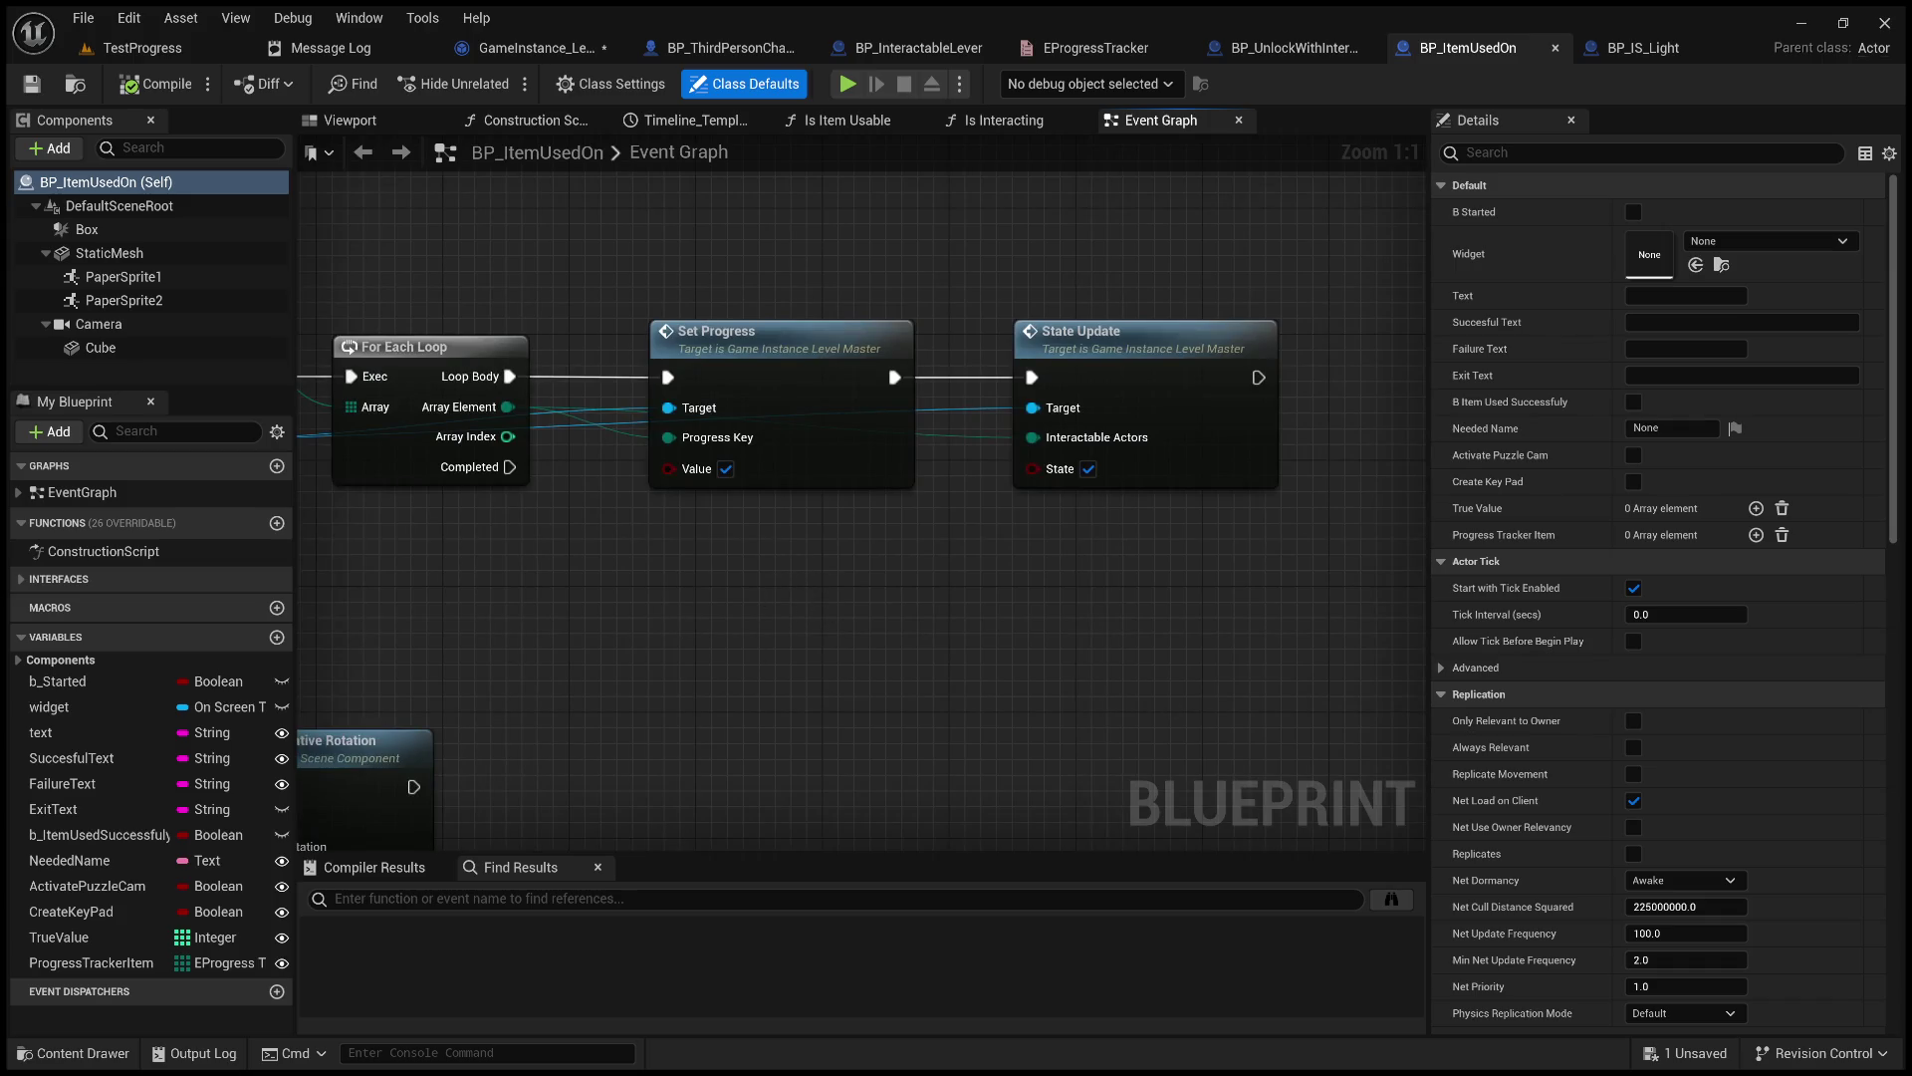
left_click(140, 48)
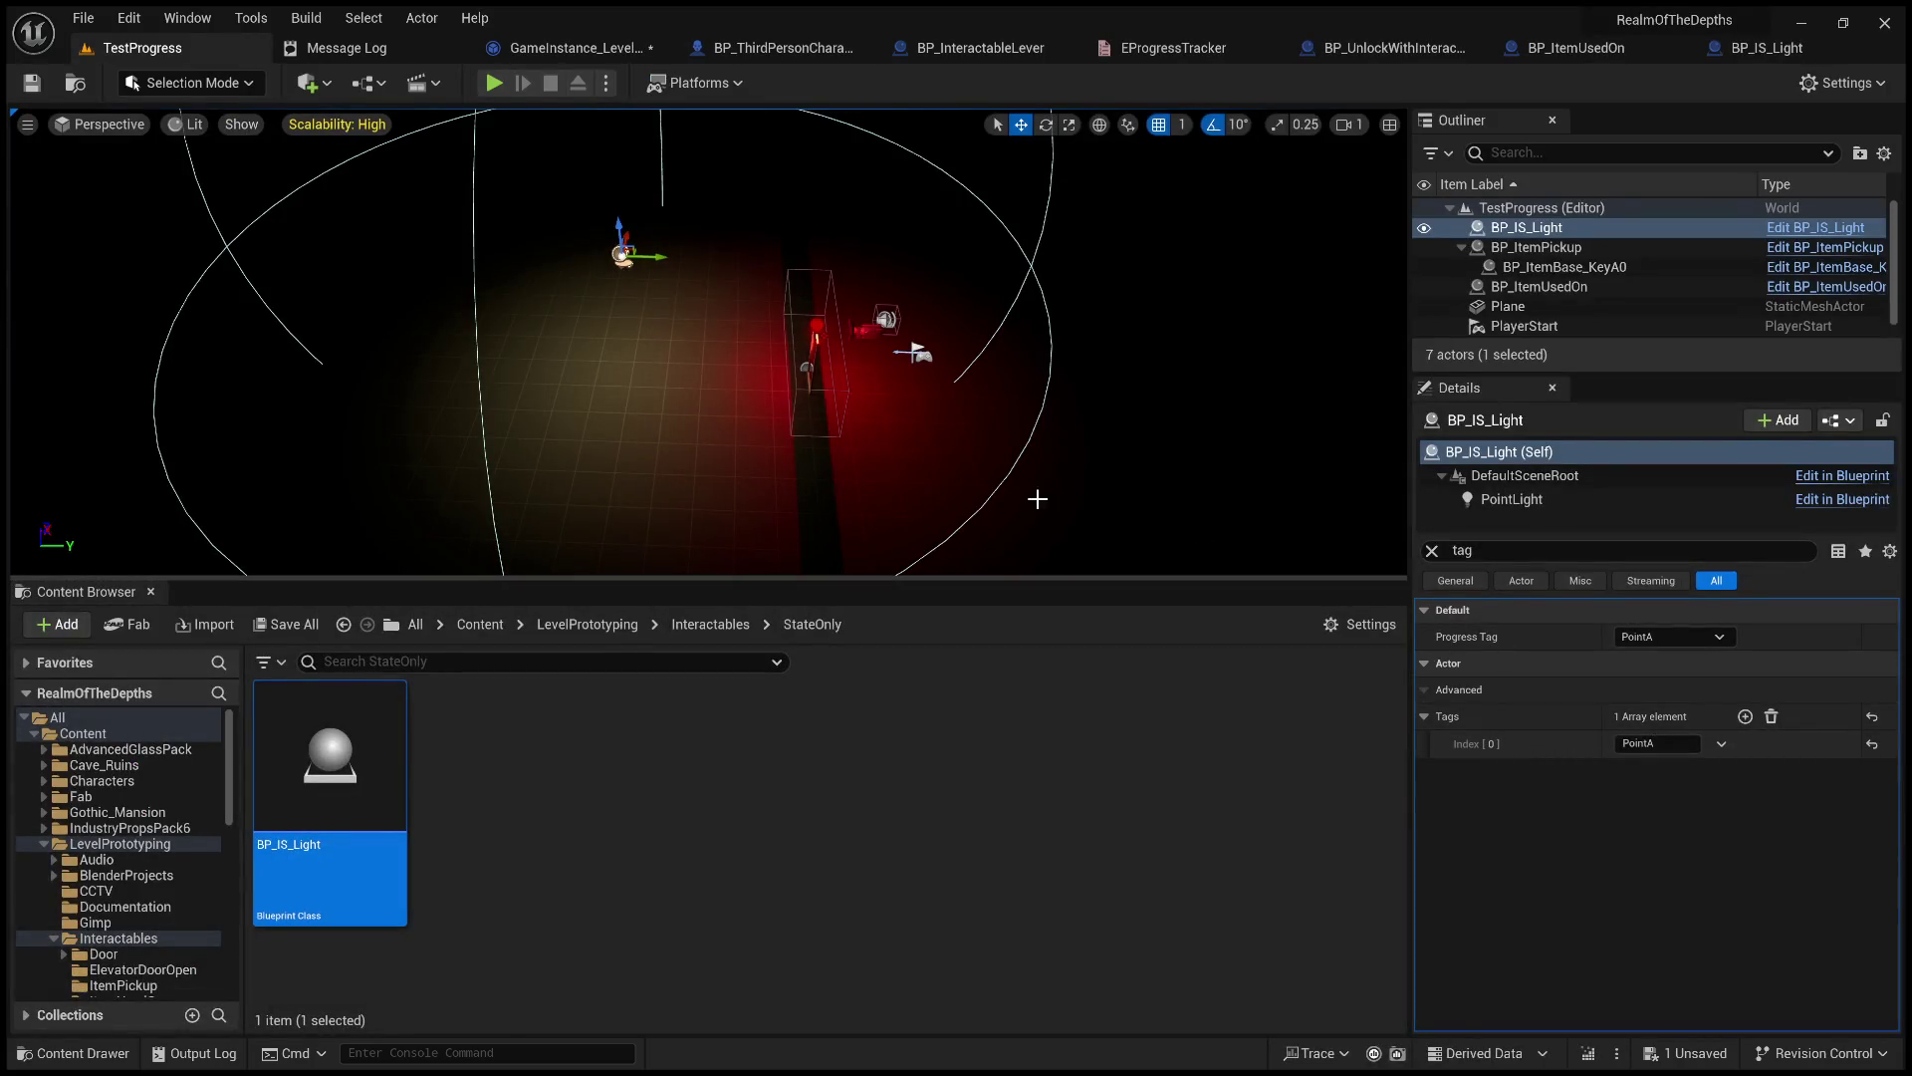
mouse_move(1050, 454)
left_mouse_down()
mouse_move(1071, 364)
mouse_move(1078, 423)
mouse_move(1050, 454)
left_mouse_up()
left_click(683, 364)
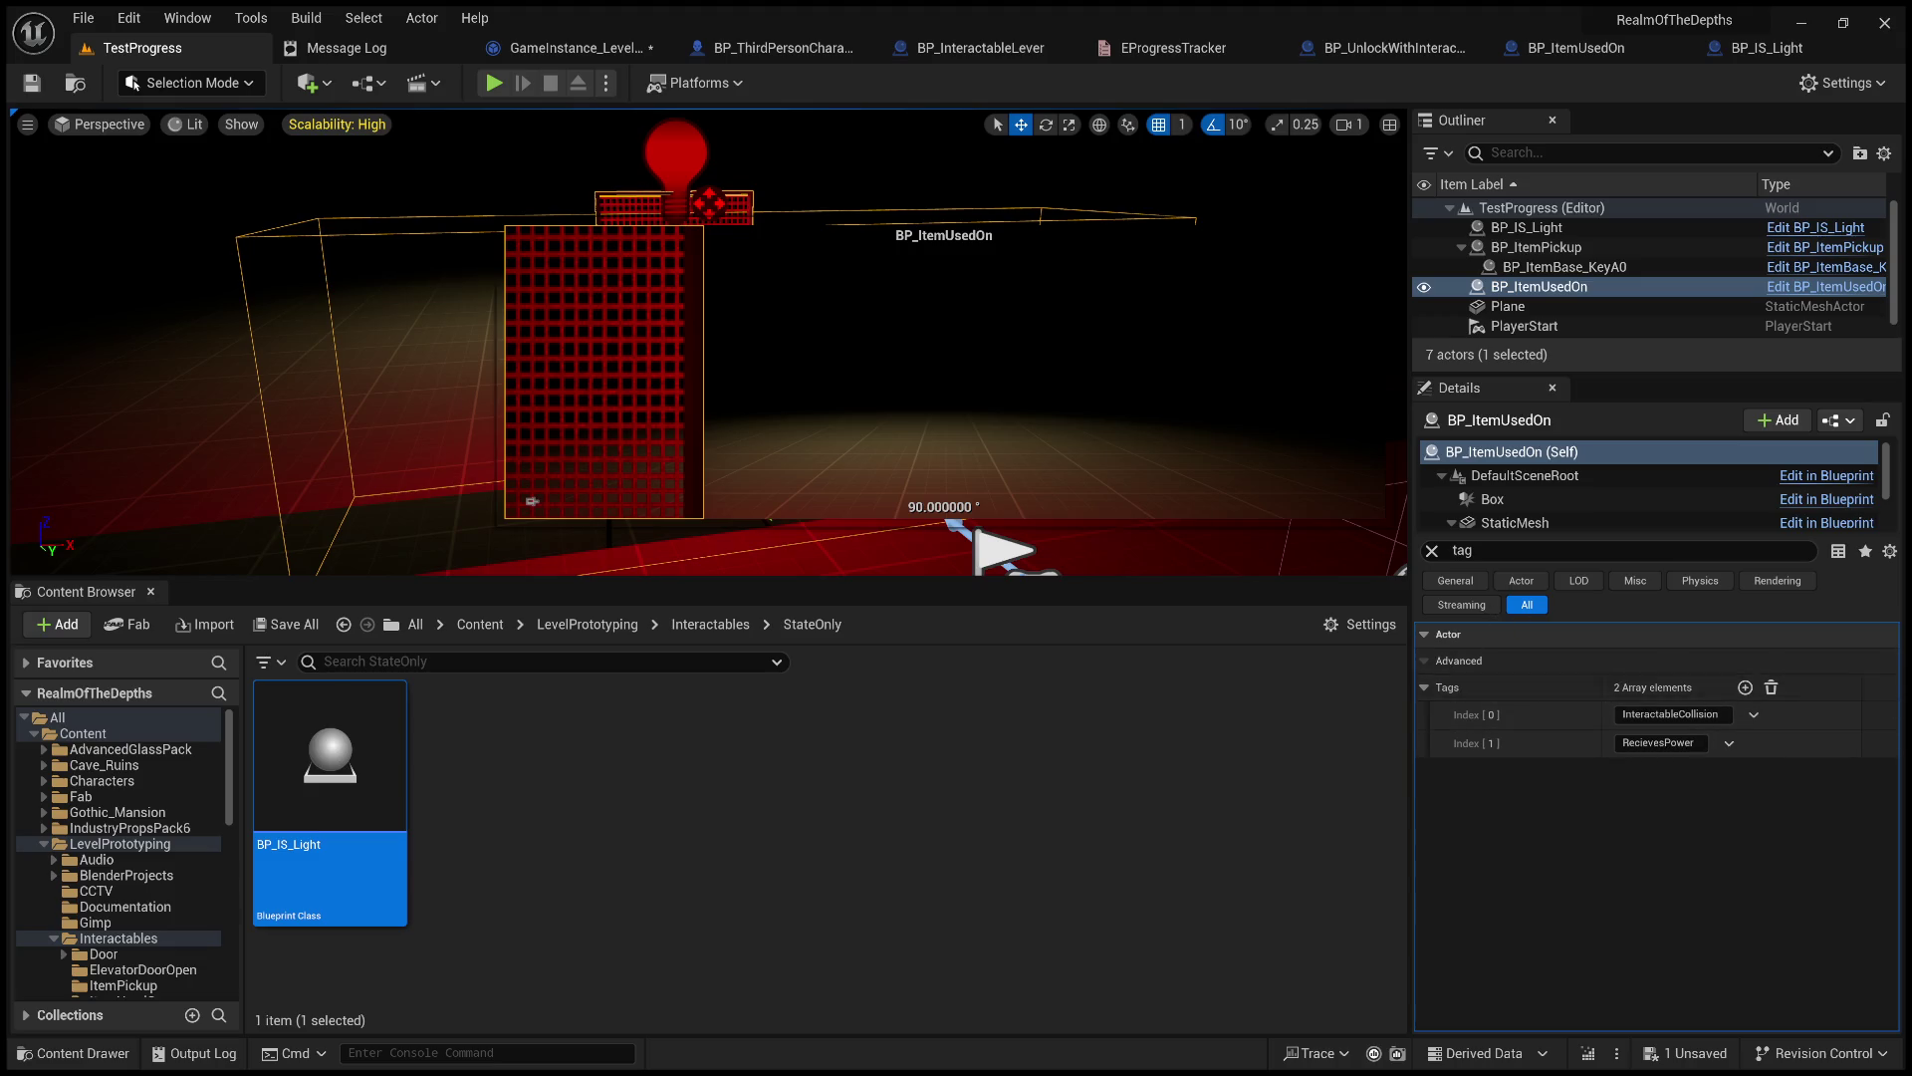
left_click(1425, 687)
left_click(1432, 551)
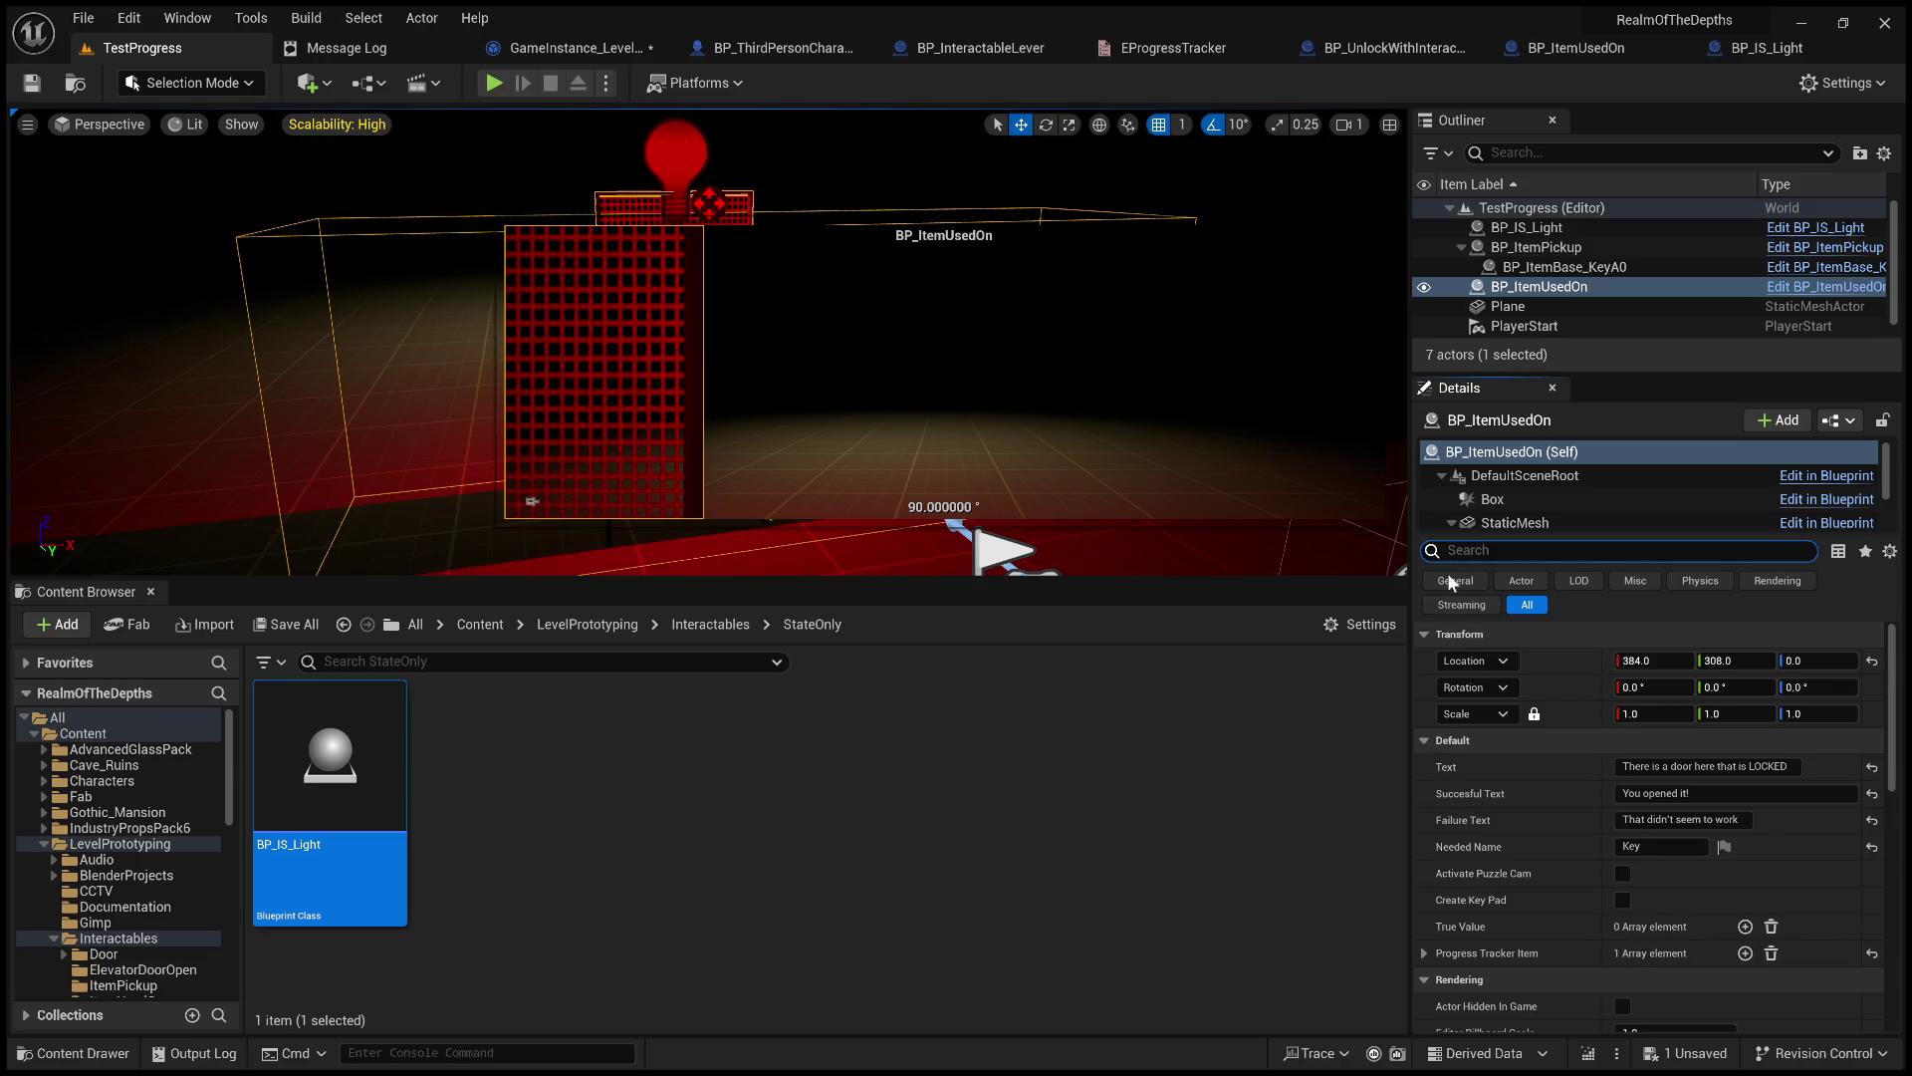
left_click(1424, 952)
scroll(1425, 952, "down", 1)
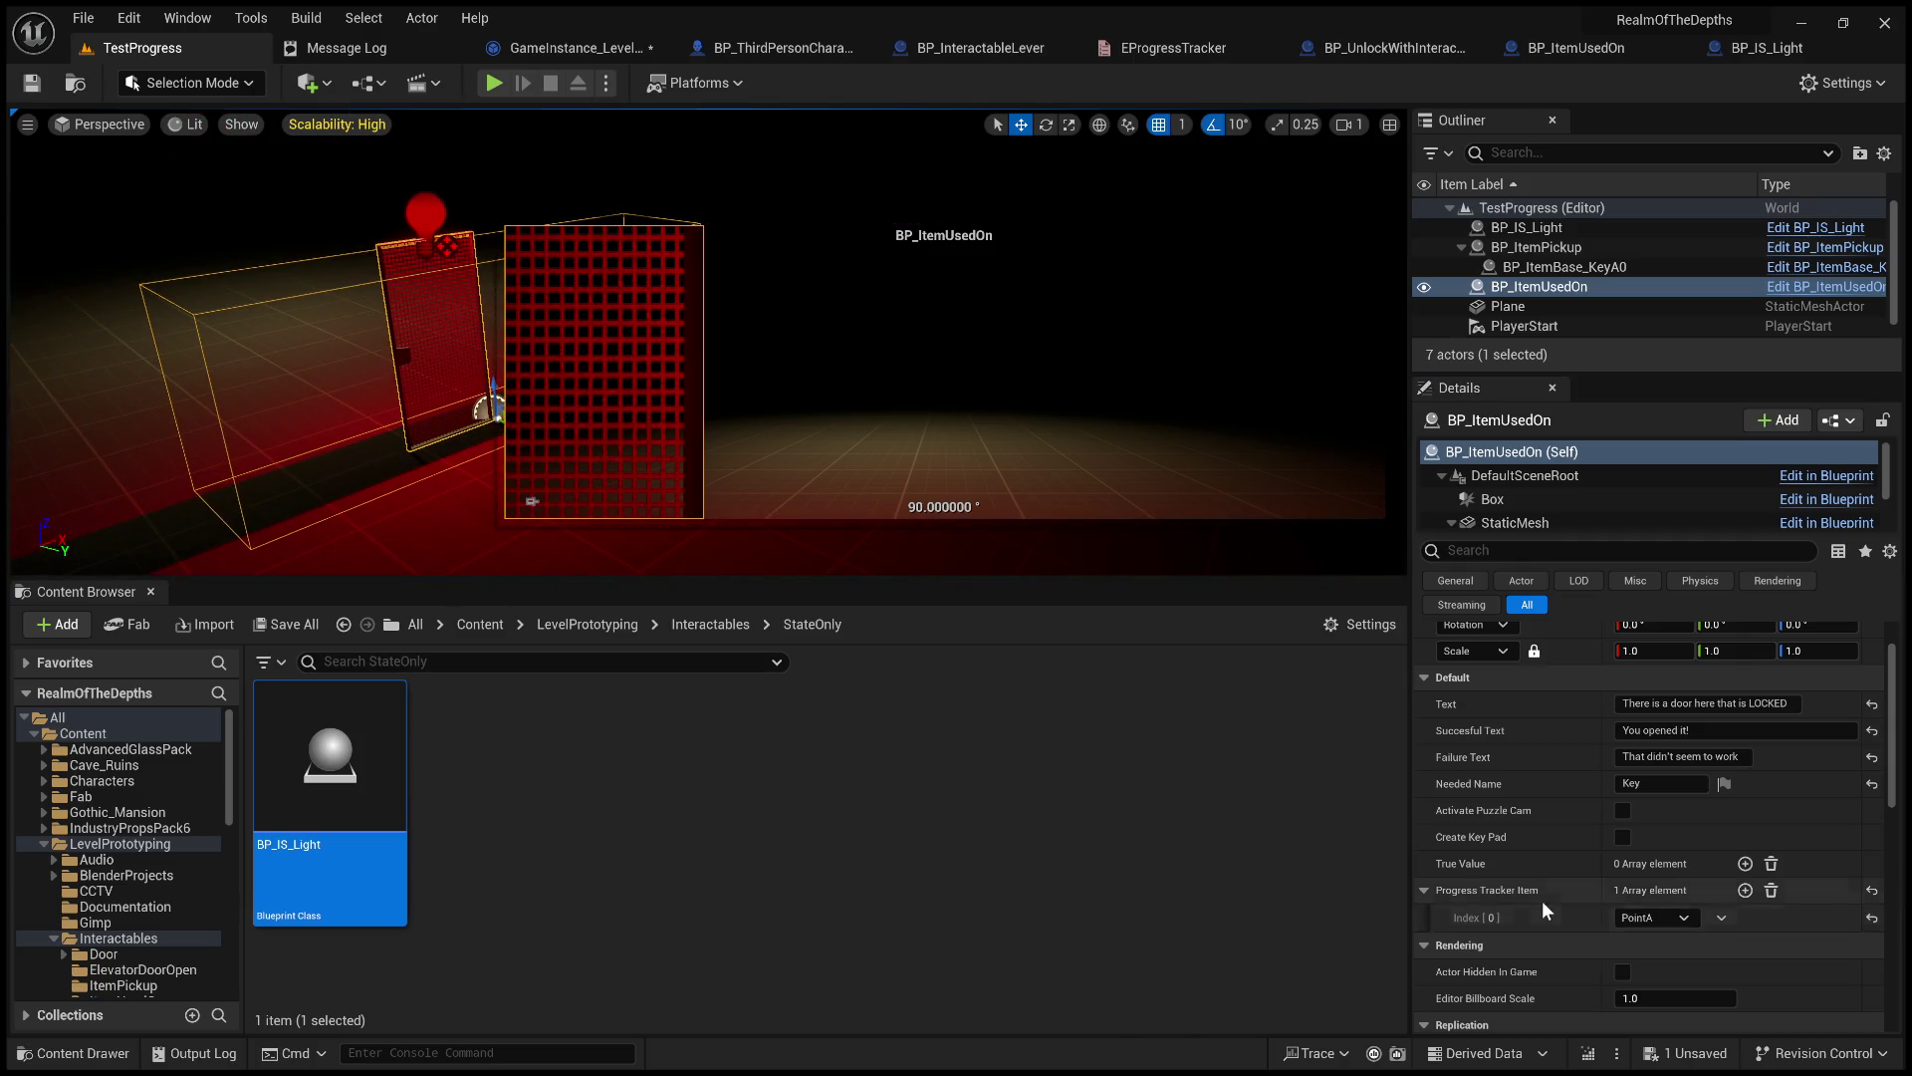
left_click_drag(343, 361, 343, 361)
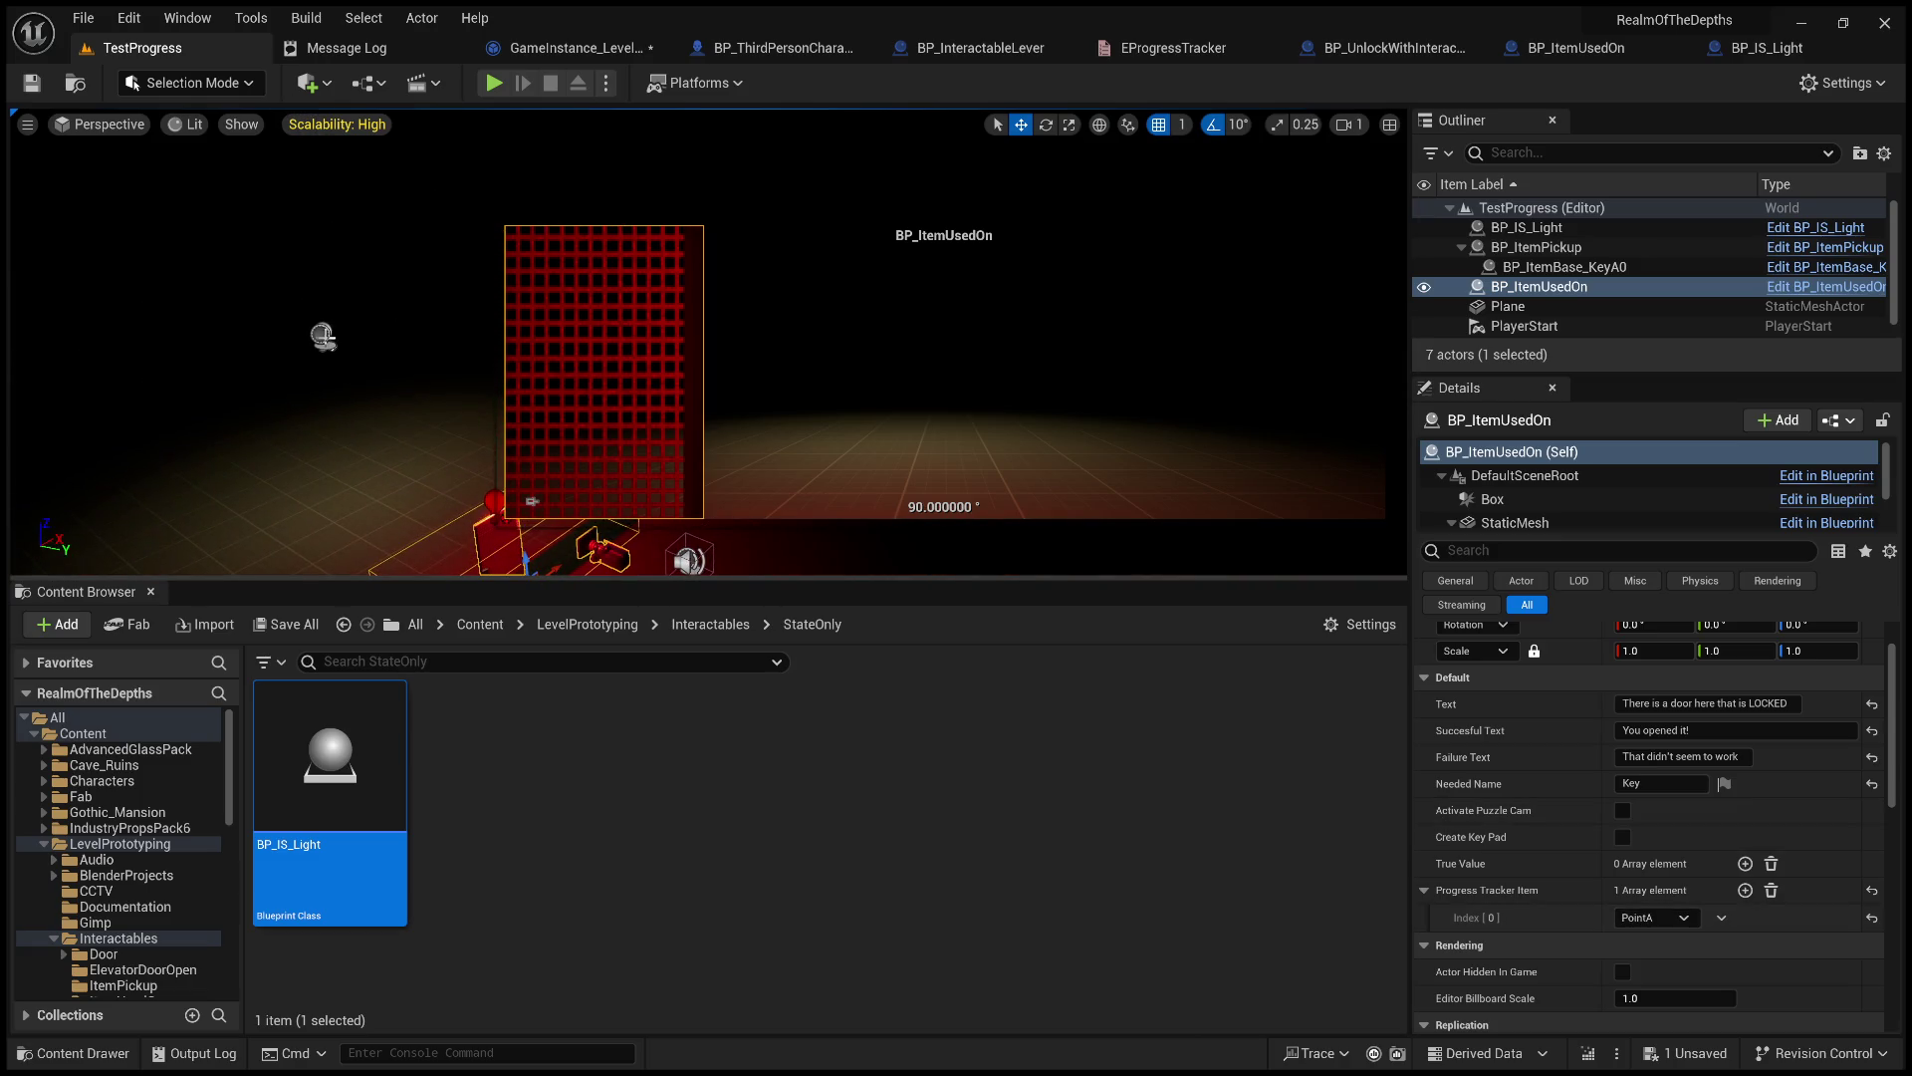
left_click(322, 338)
left_click(1544, 552)
type("tag")
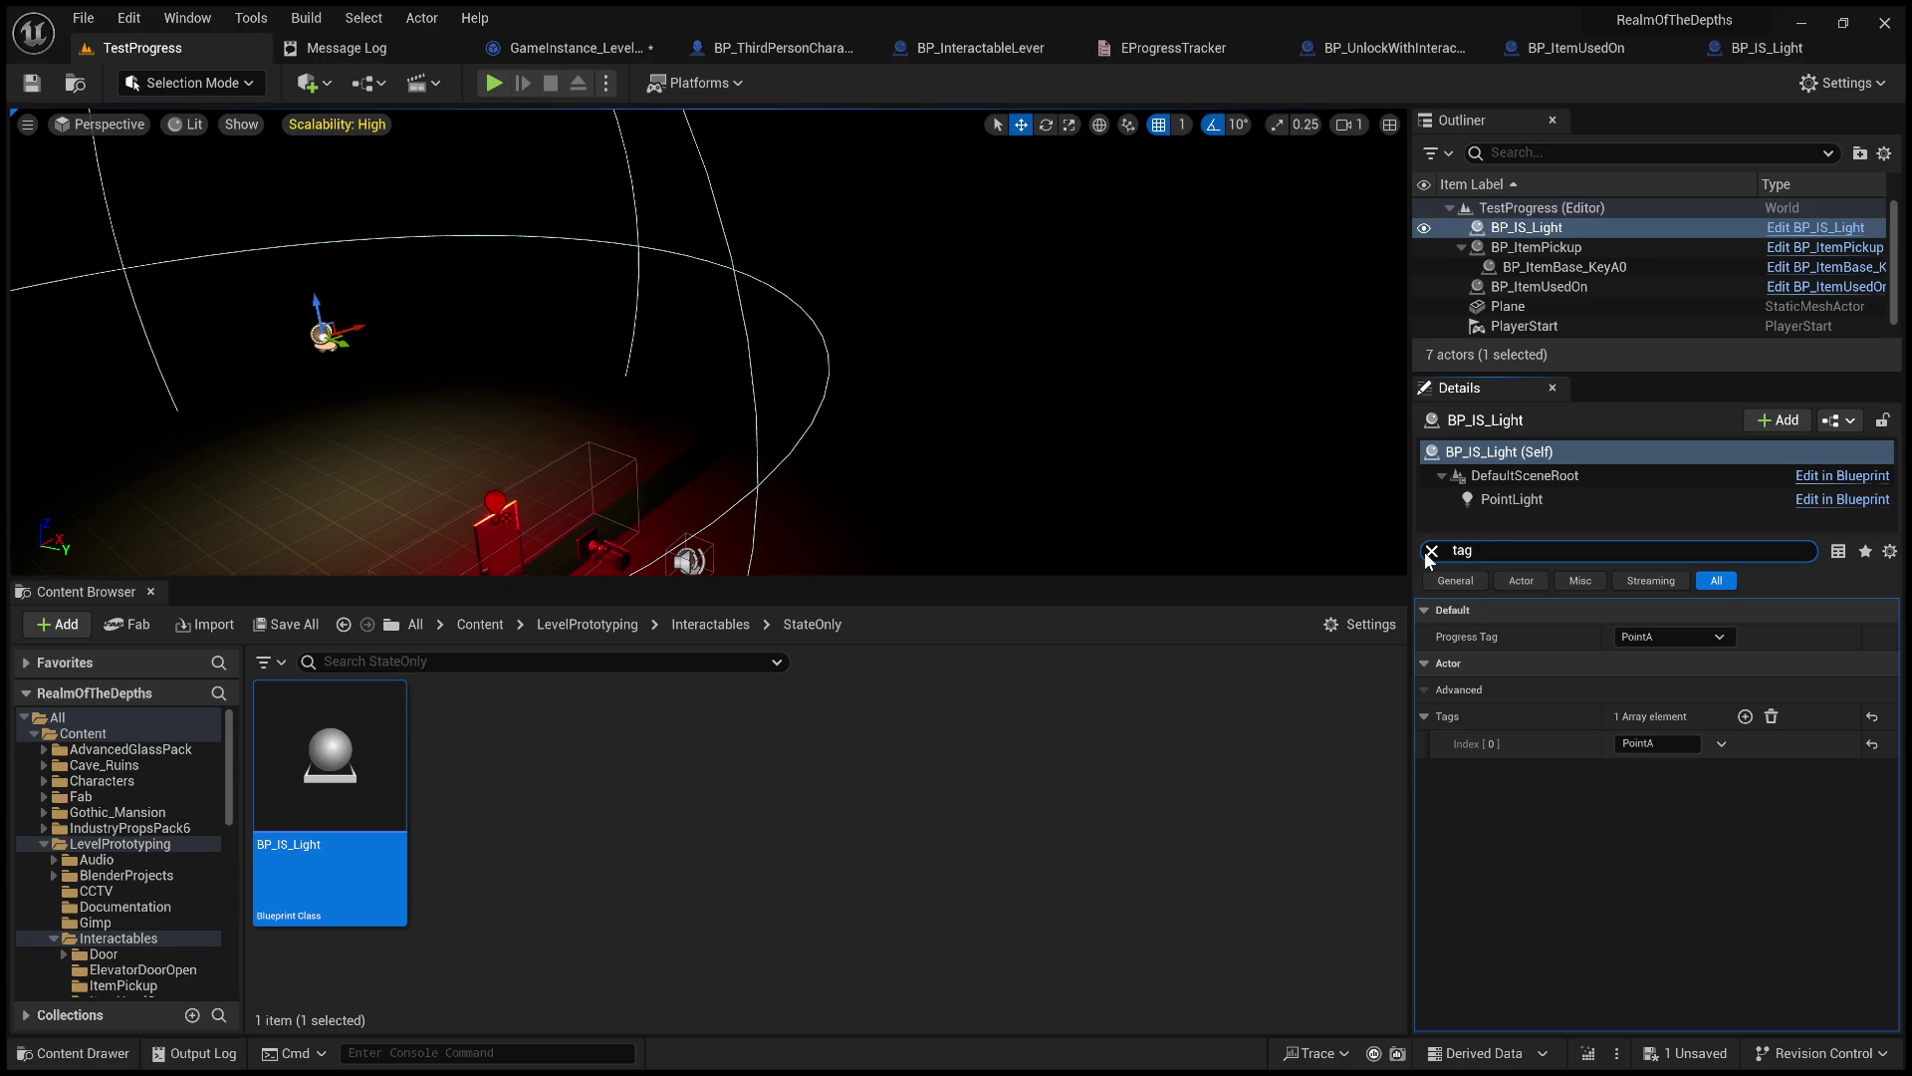
Hide BP_IS_Light's original PointLight component by unchecking Visible, found via a 'visi' search.
left_click(1431, 551)
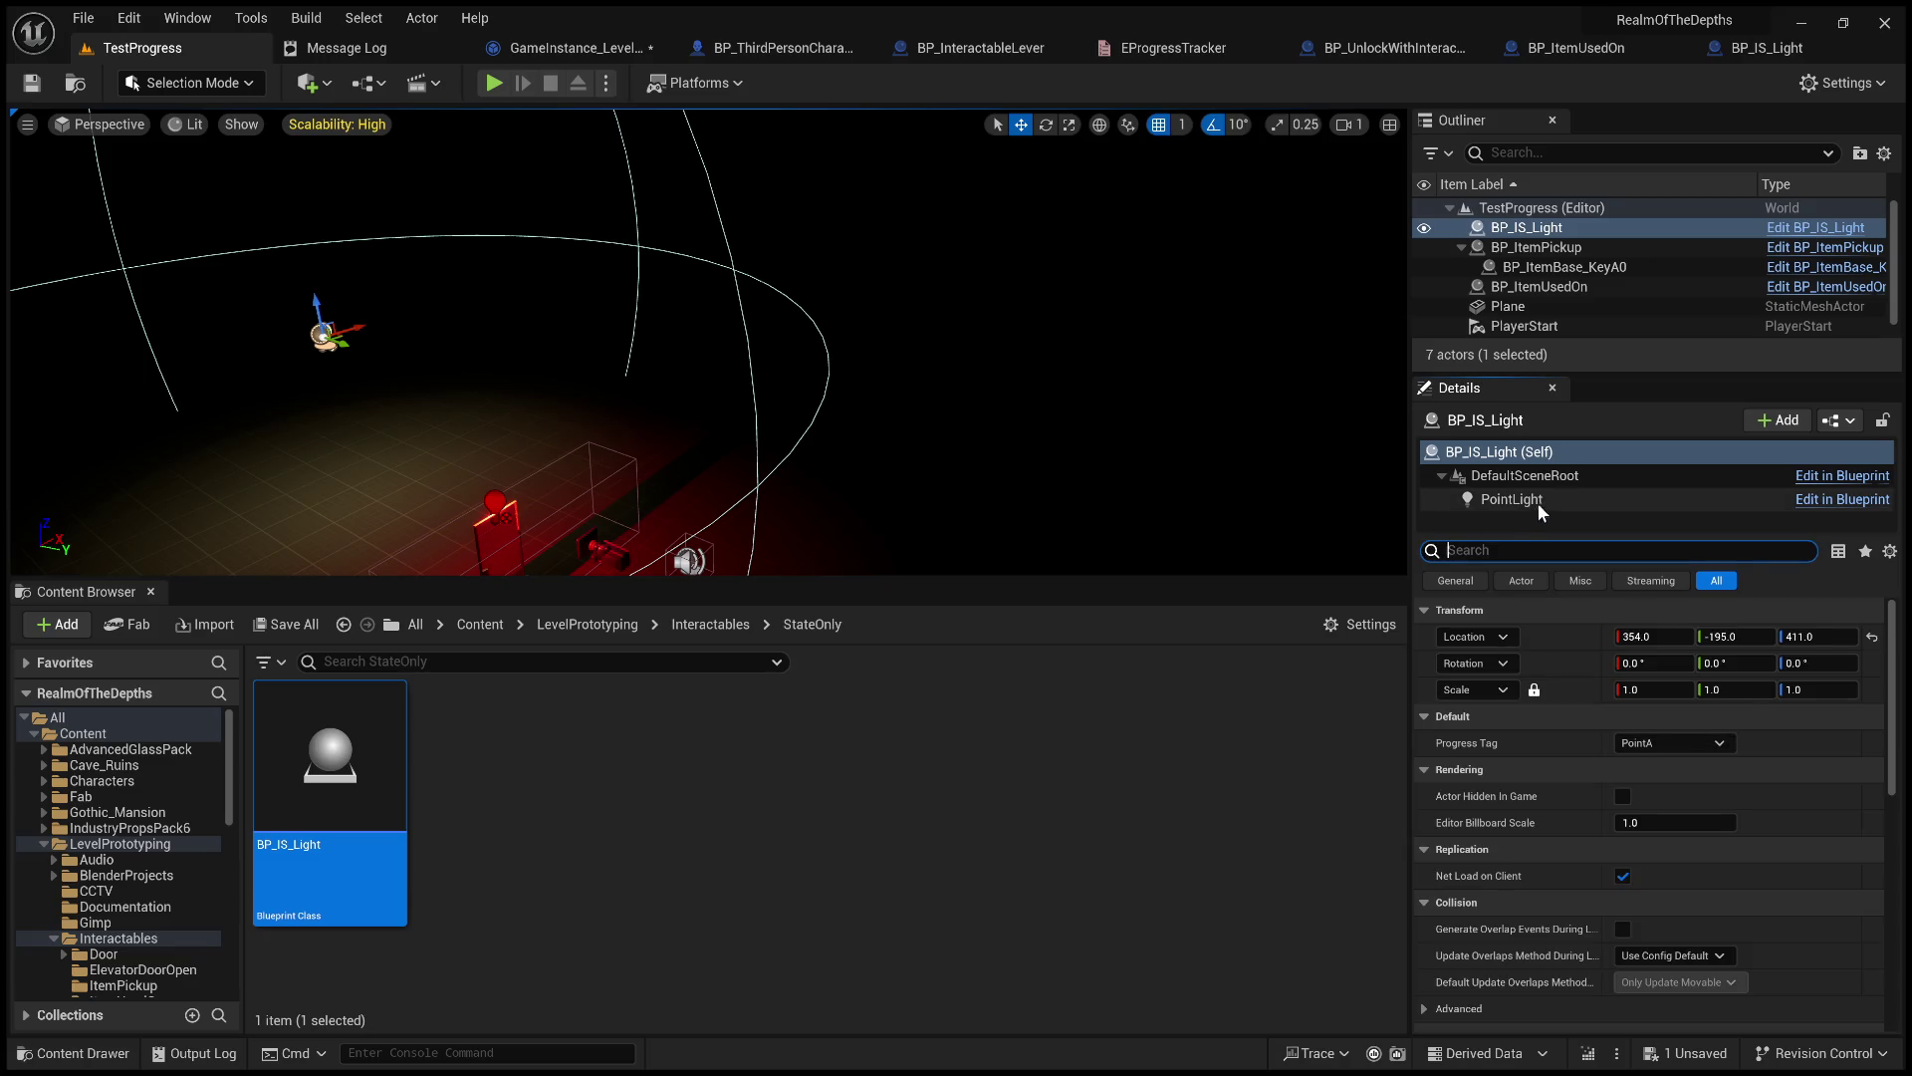
left_click(1538, 504)
left_click(1553, 558)
type("visi")
left_click(1622, 636)
left_click(1433, 551)
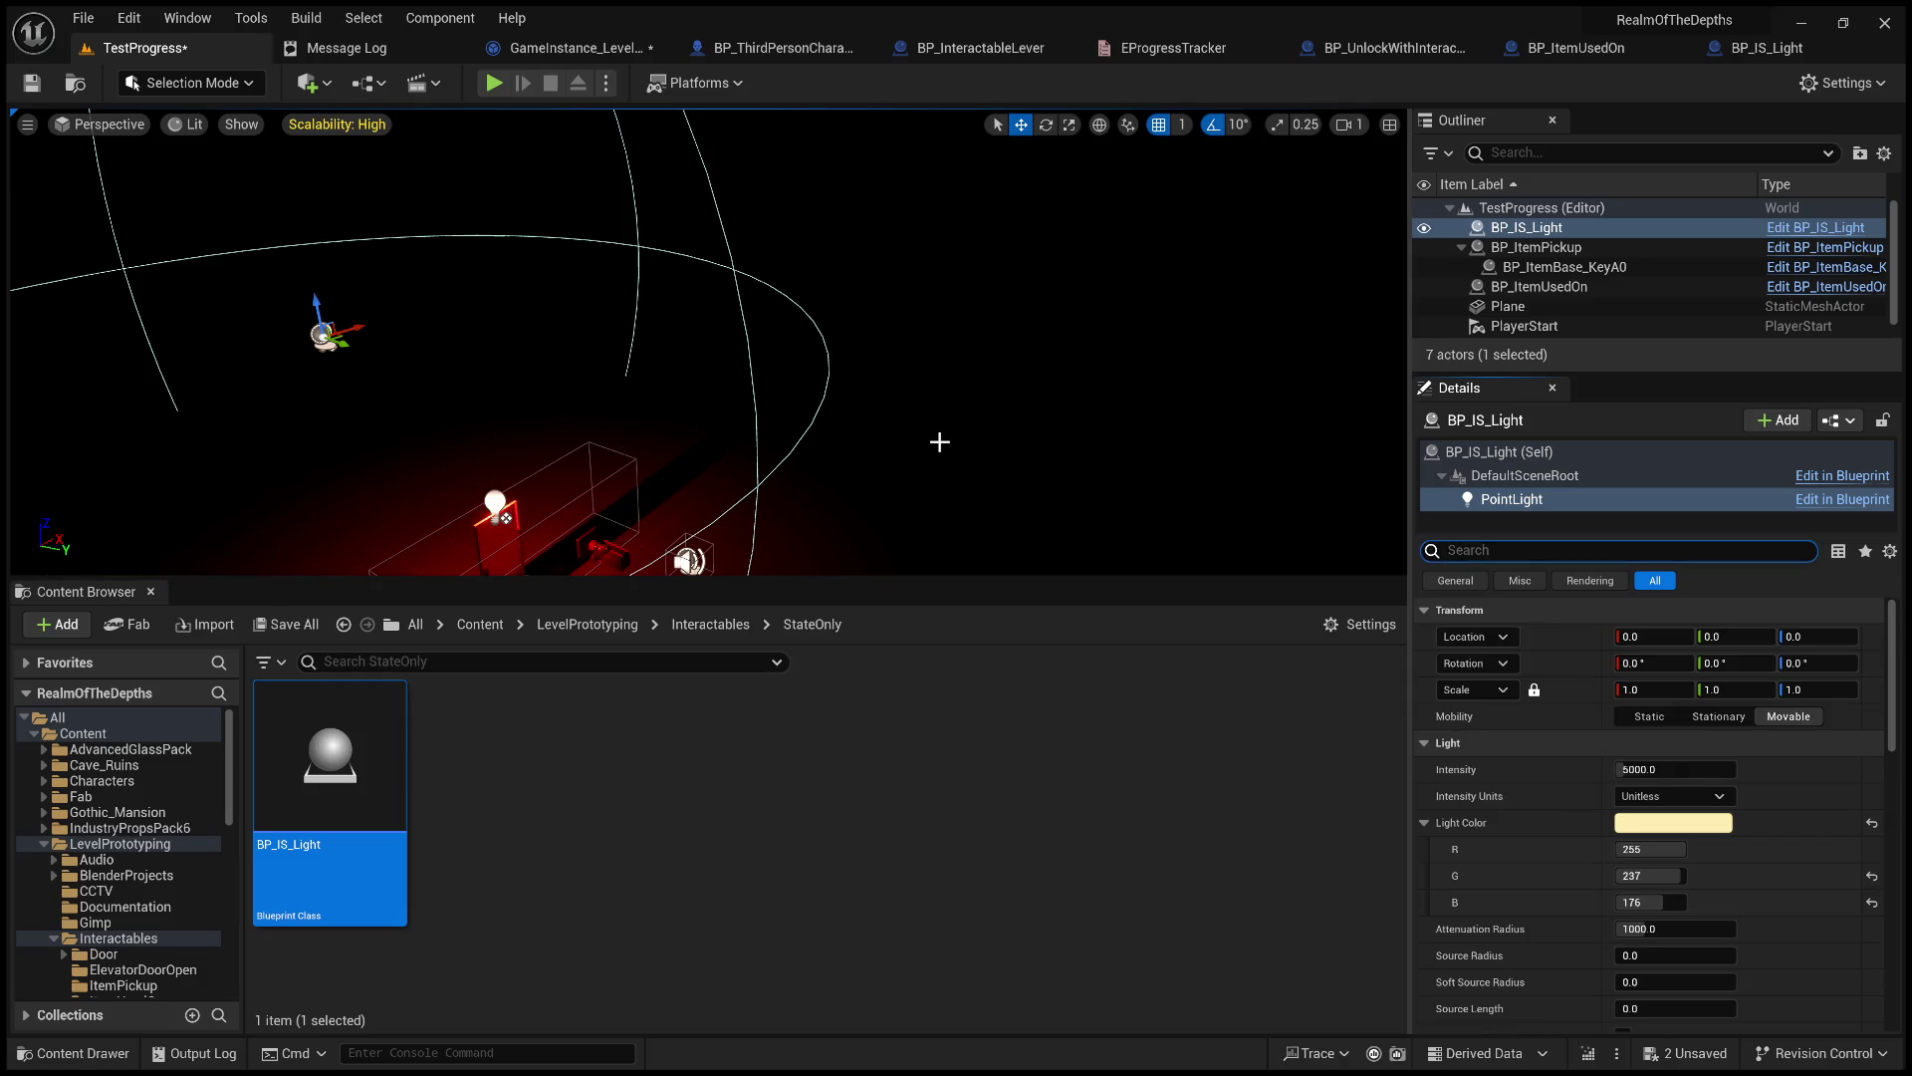
key("f")
Alt-drag copies of the point light out along Y, then start Play In Editor.
left_click_drag(786, 256, 259, 222)
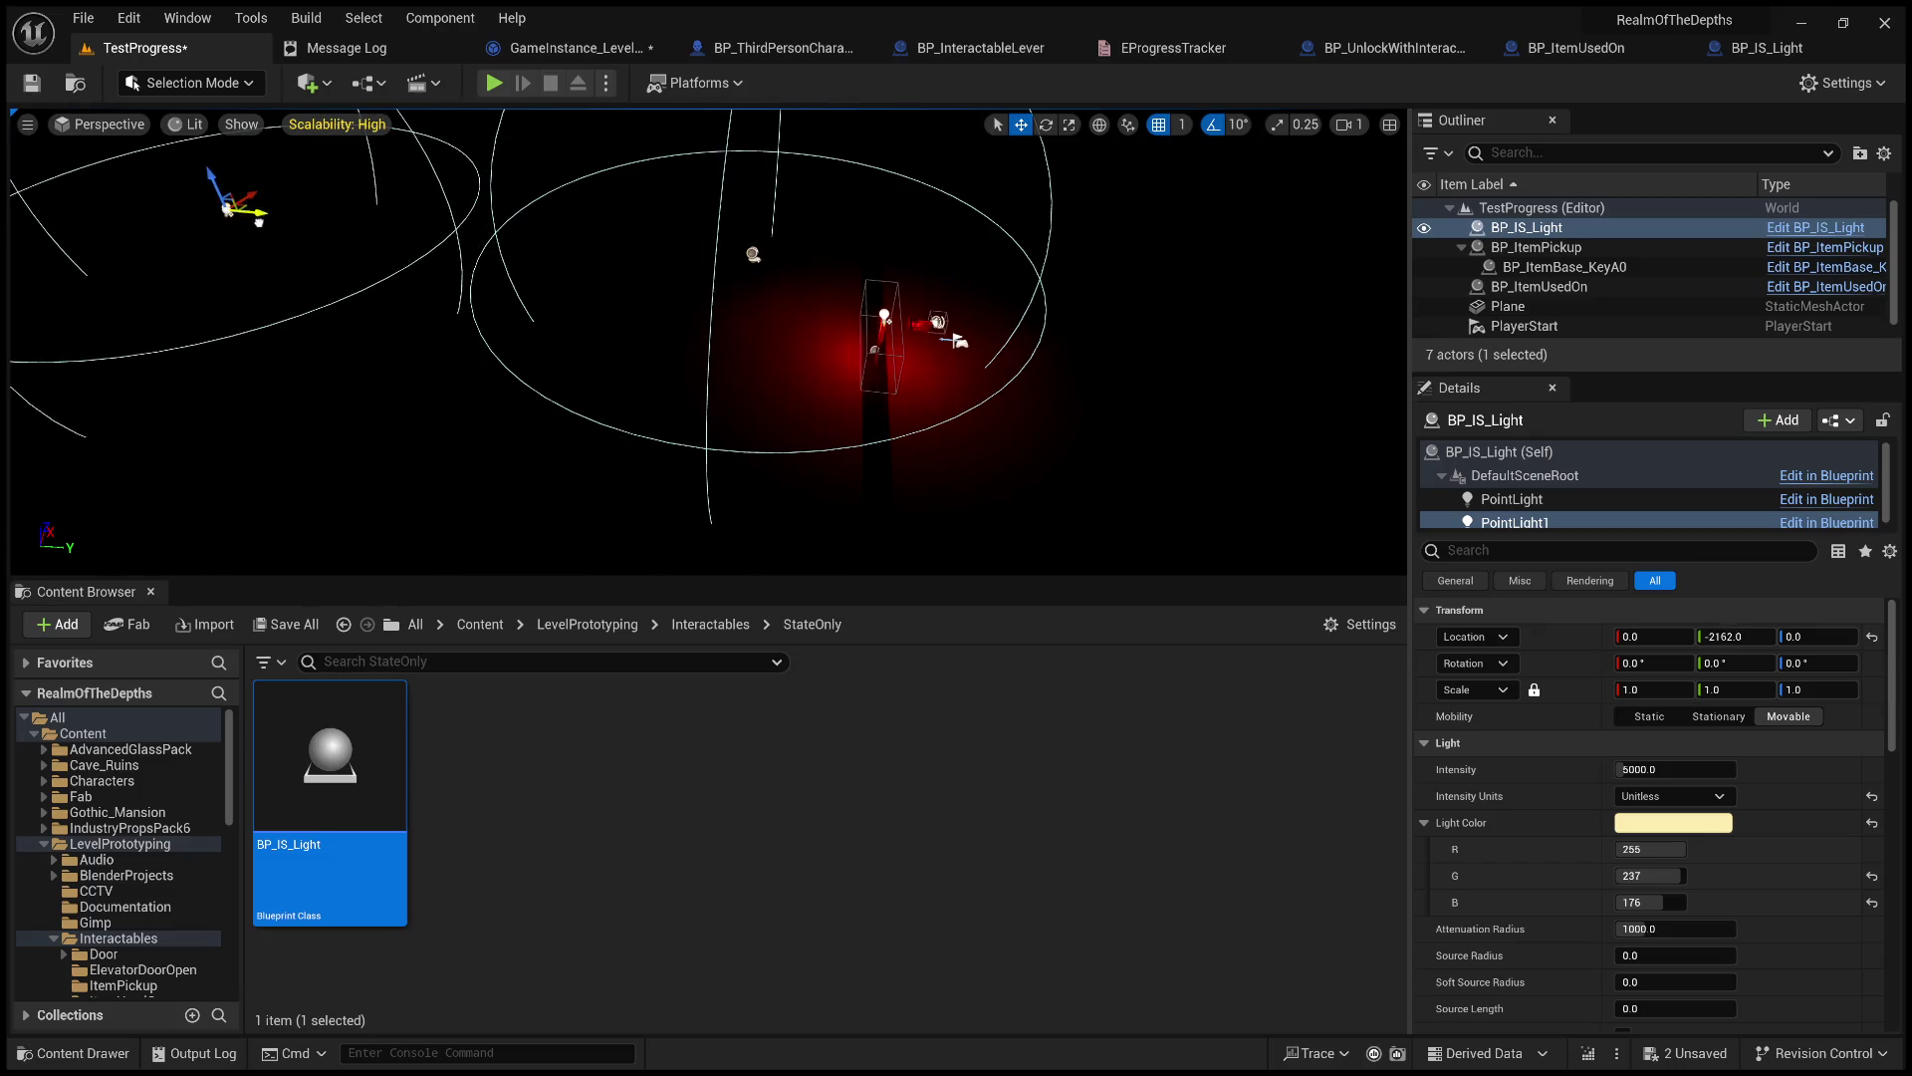
scroll(866, 433, "down", 5)
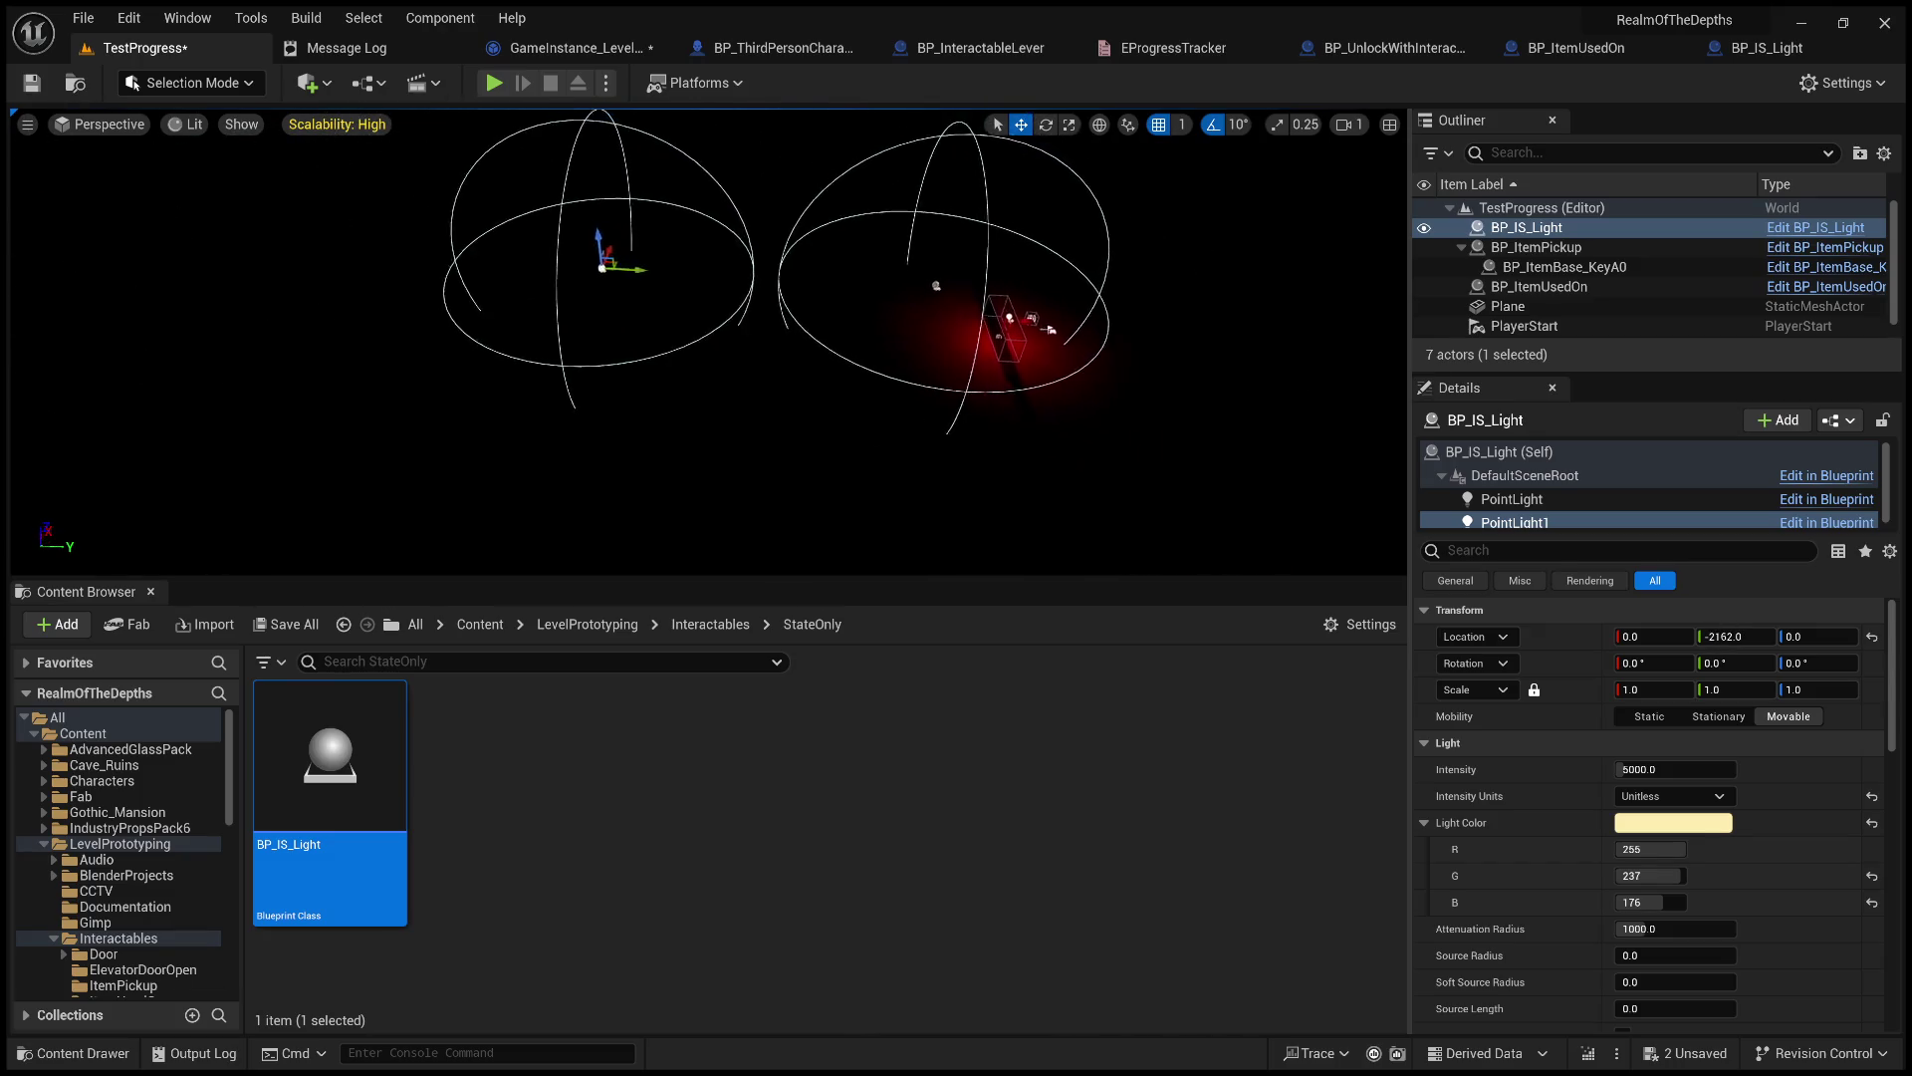
left_click_drag(644, 273, 20, 254)
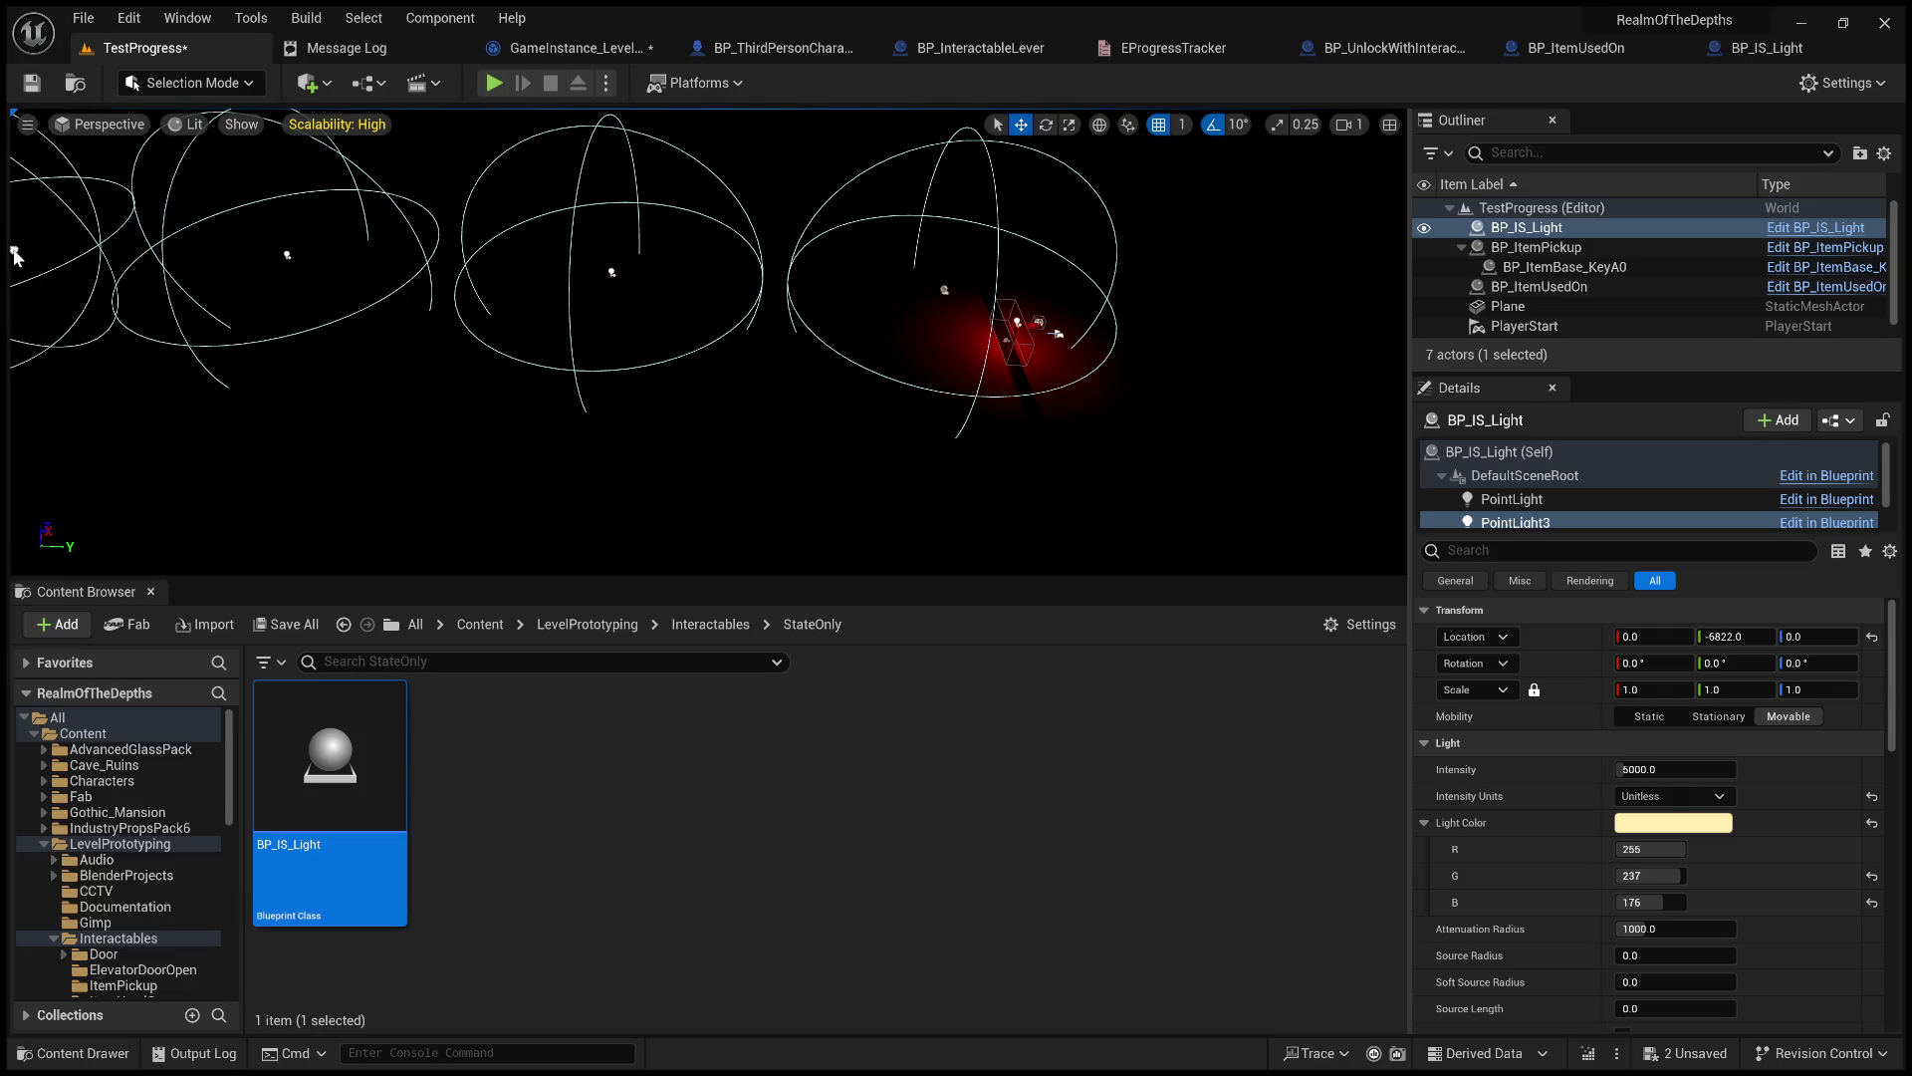
scroll(697, 339, "down", 3)
left_click_drag(697, 339, 777, 299)
left_click_drag(986, 578, 983, 823)
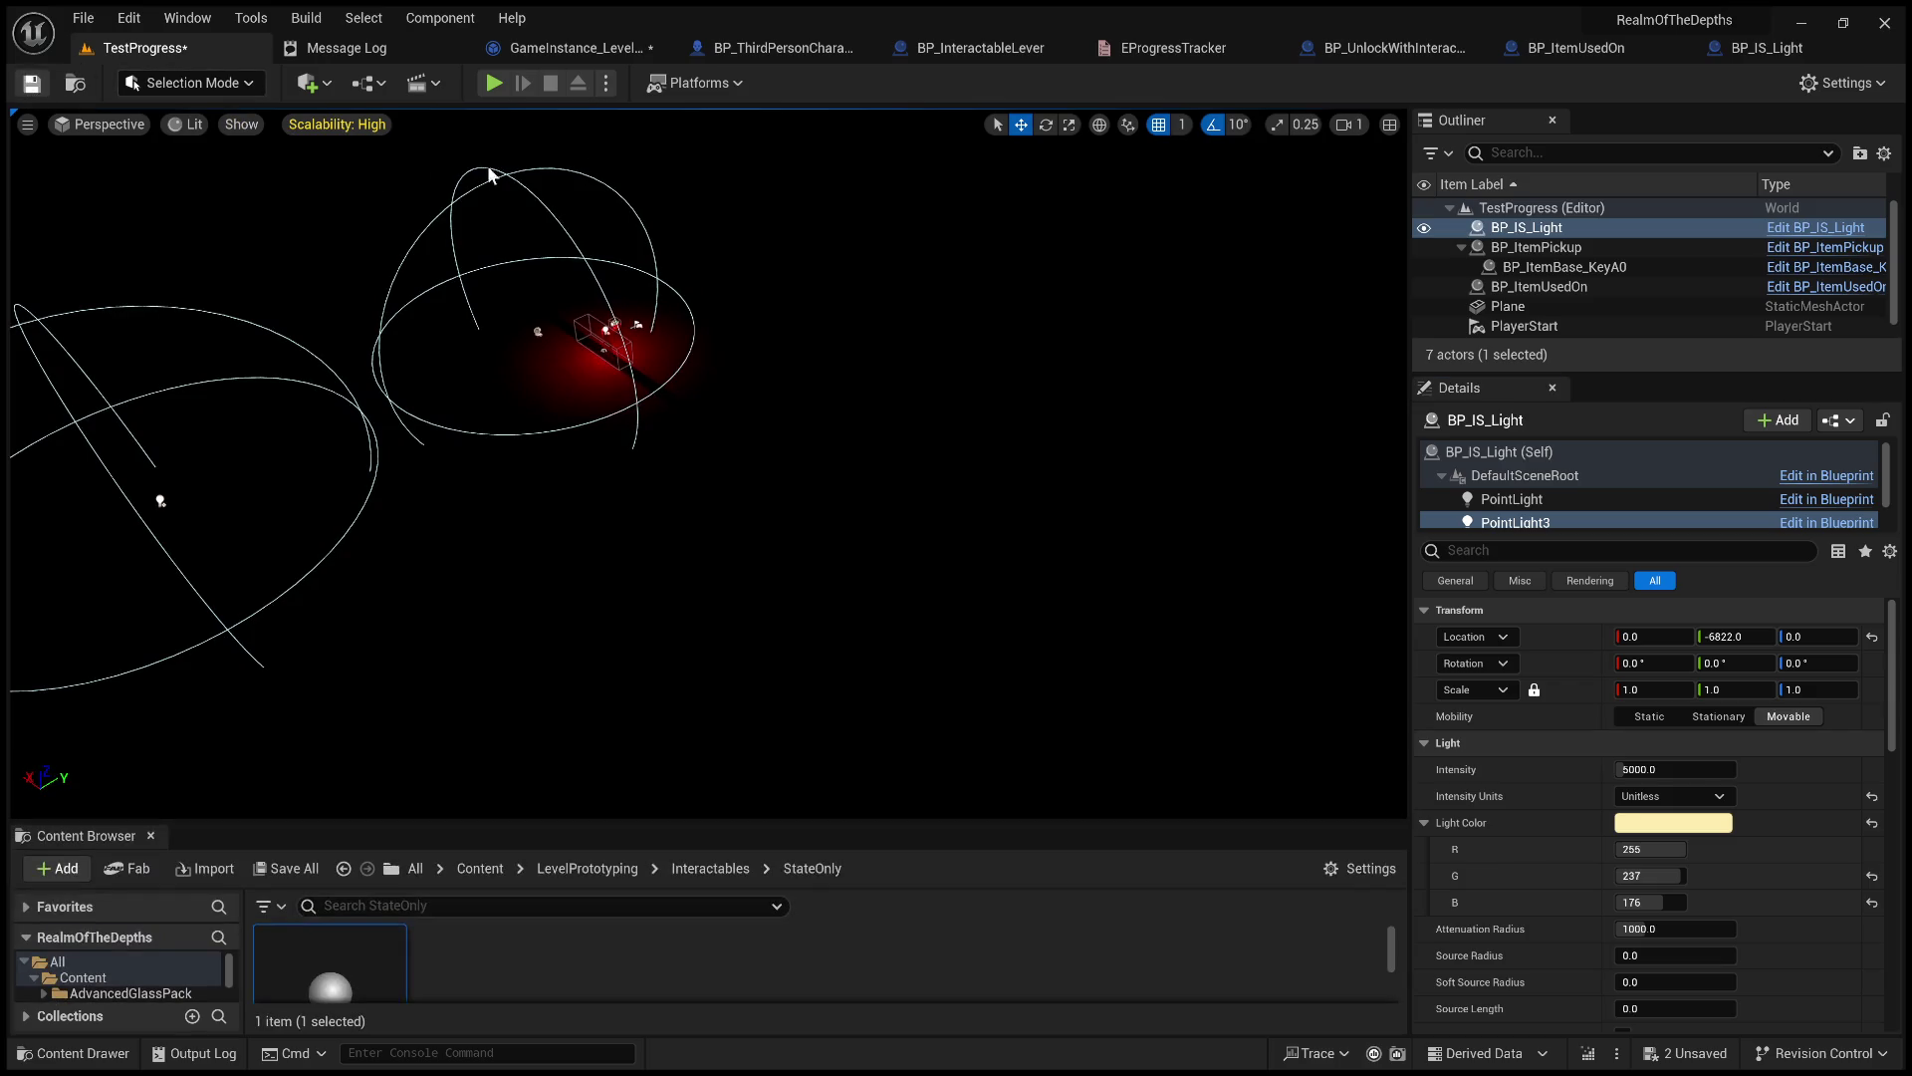
left_click(494, 83)
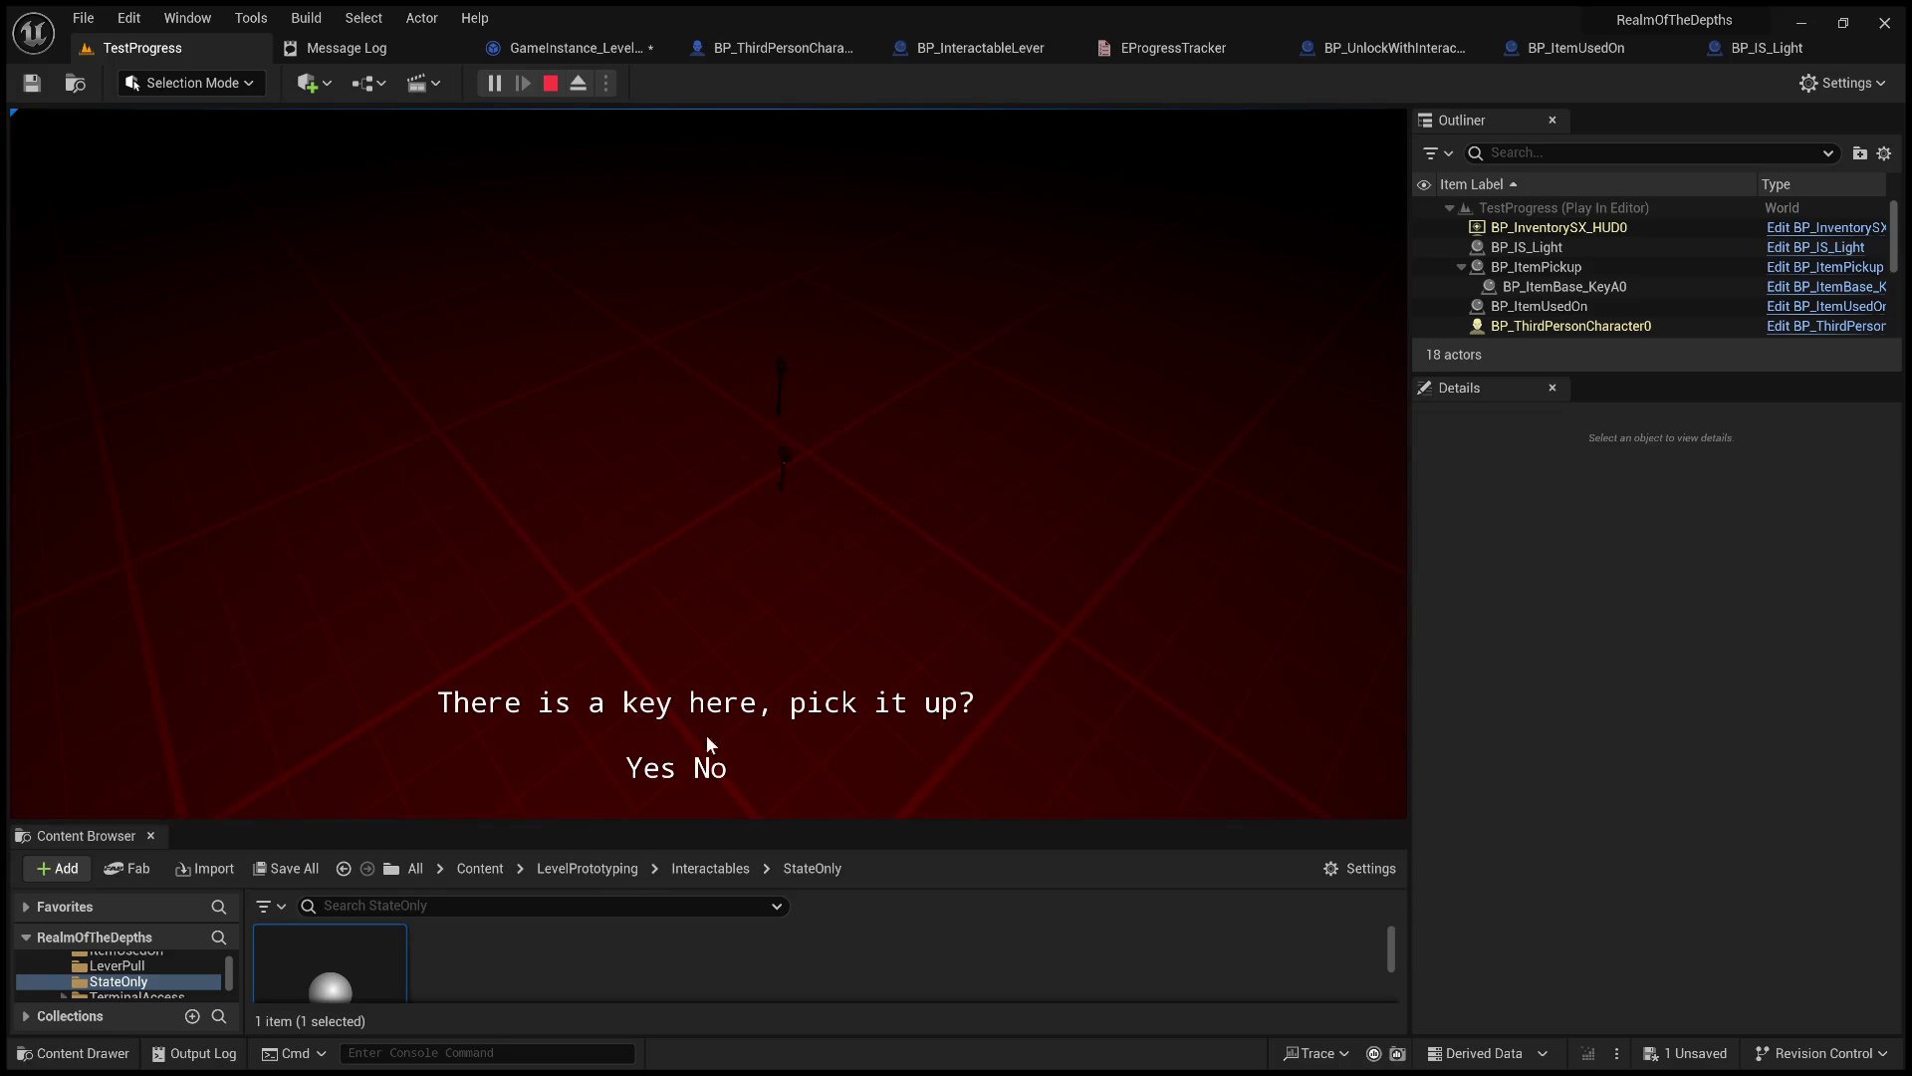
Pick up the key and use it from the Tab inventory to open the locked door.
left_click(707, 738)
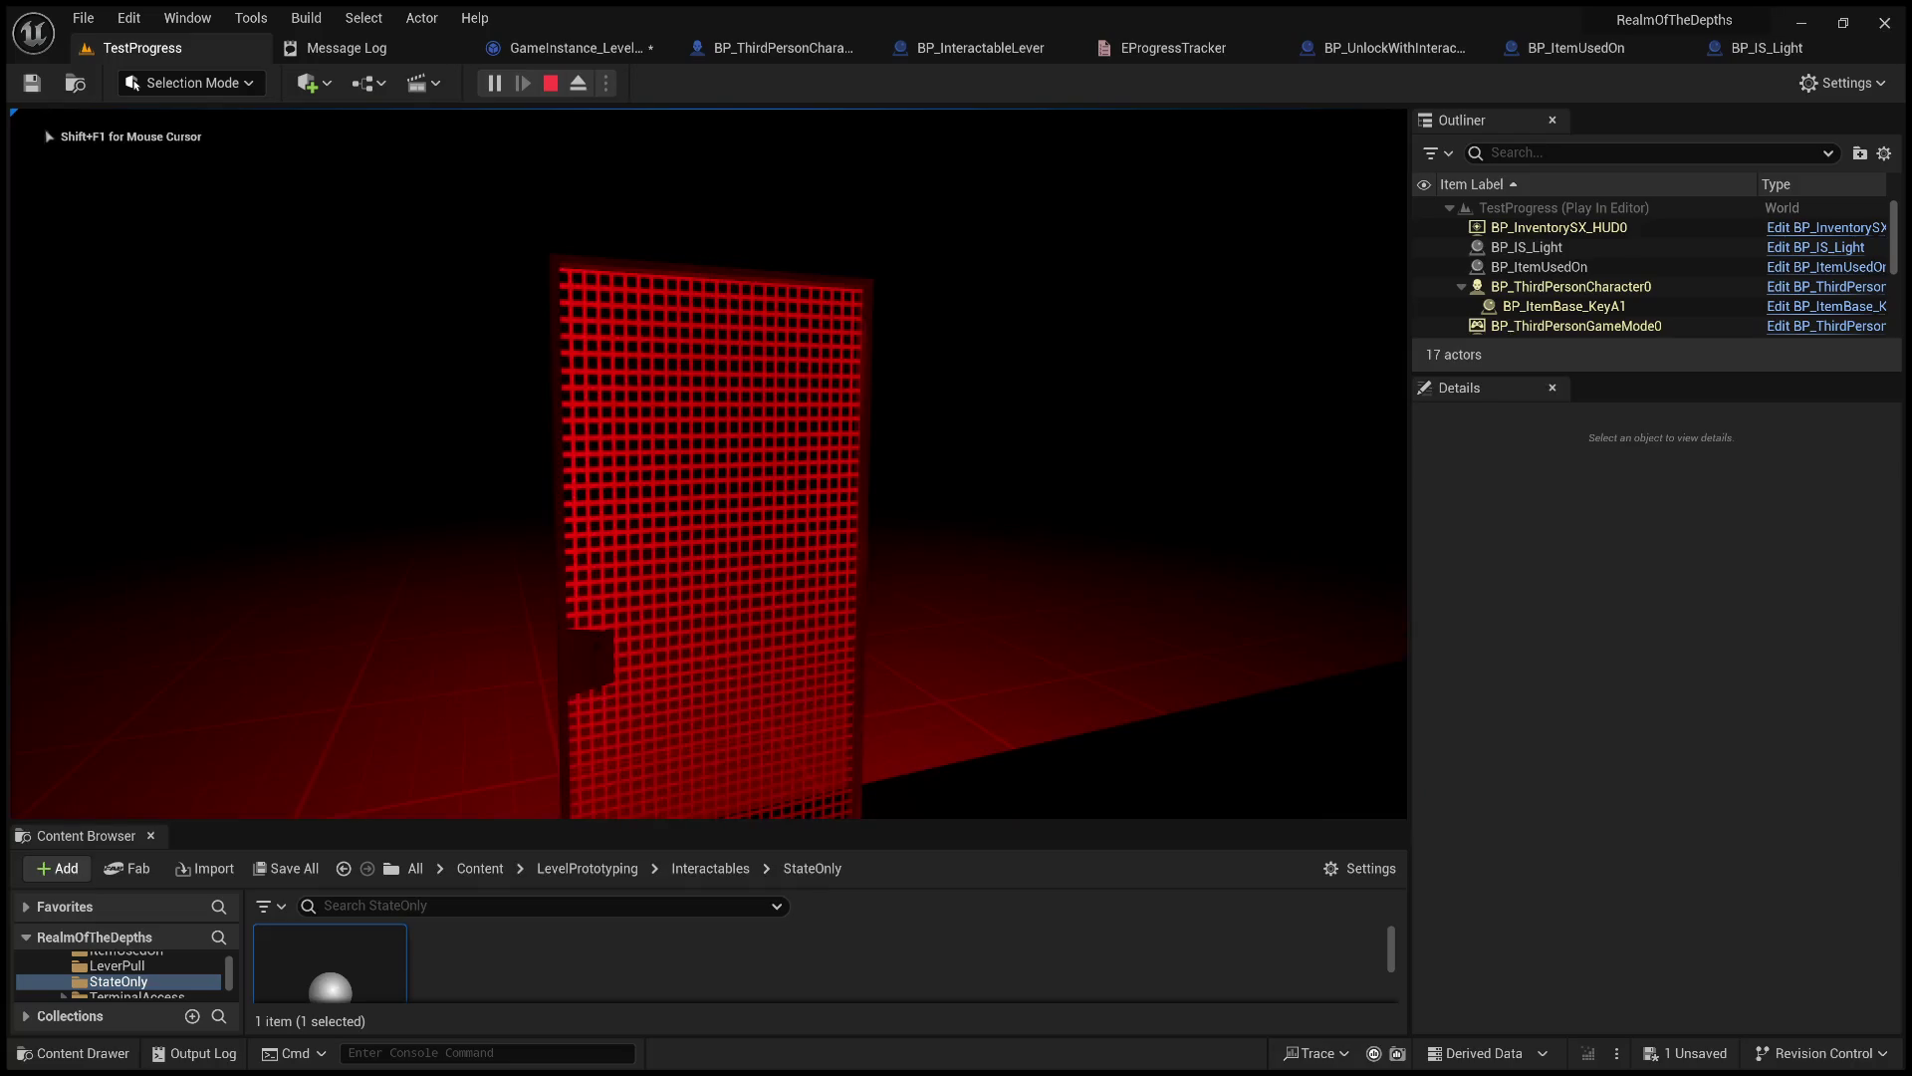
key("Tab")
left_click(962, 398)
left_click(825, 355)
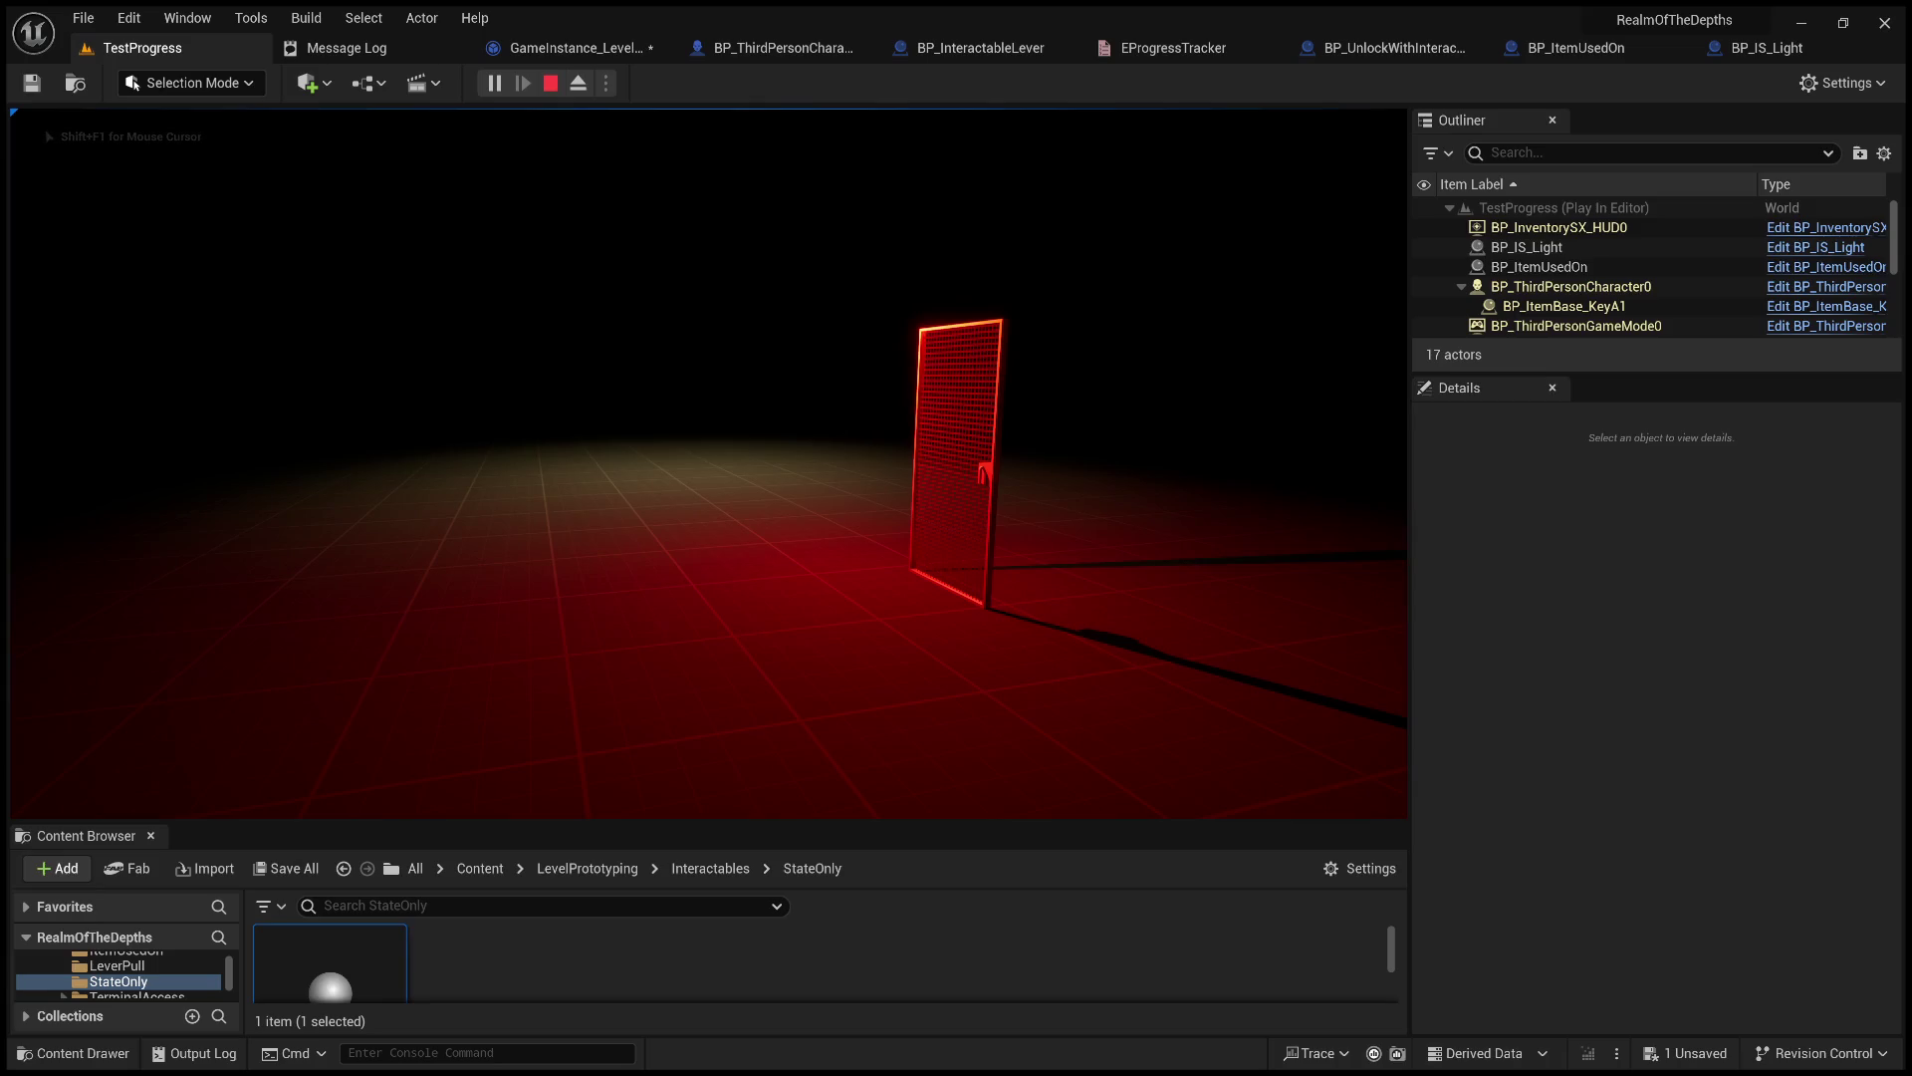
Stop the play session, frame the selected light, and select the floor plane.
key("Escape")
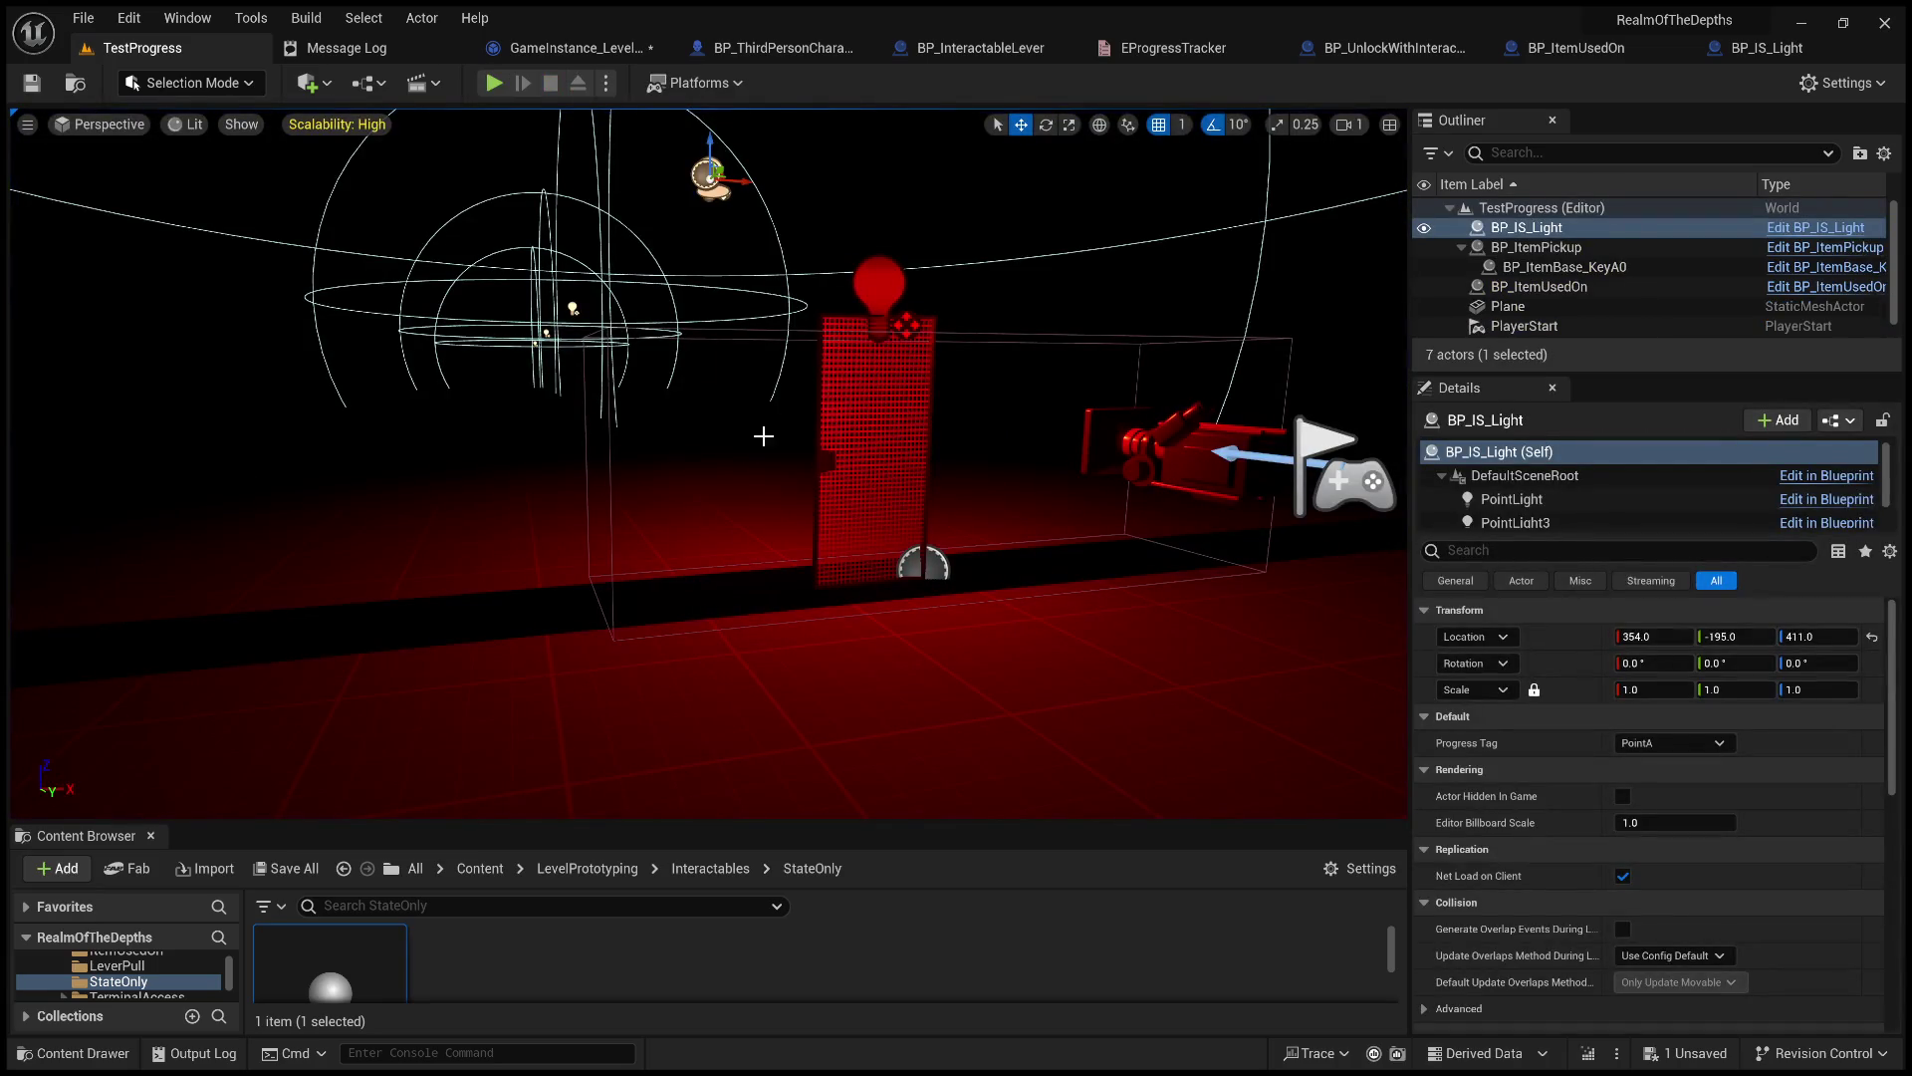
key("f")
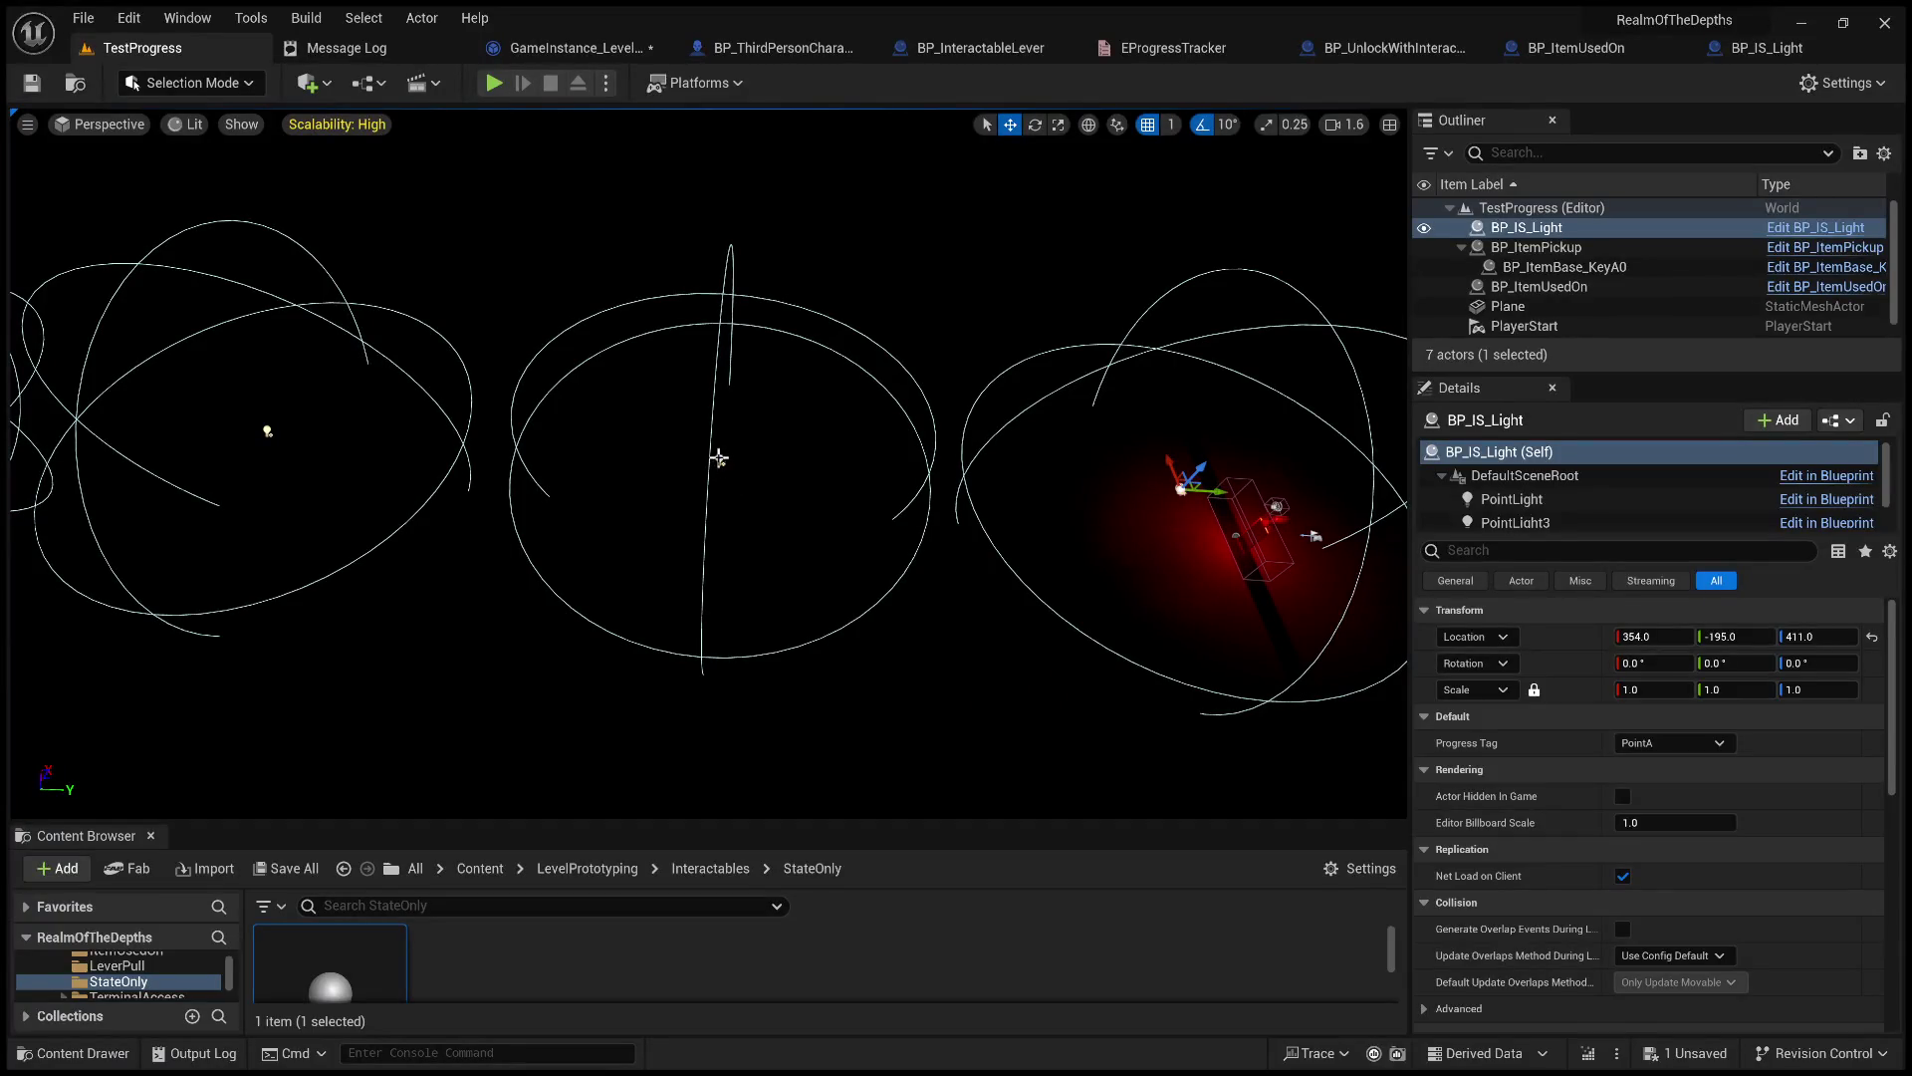
left_click(914, 535)
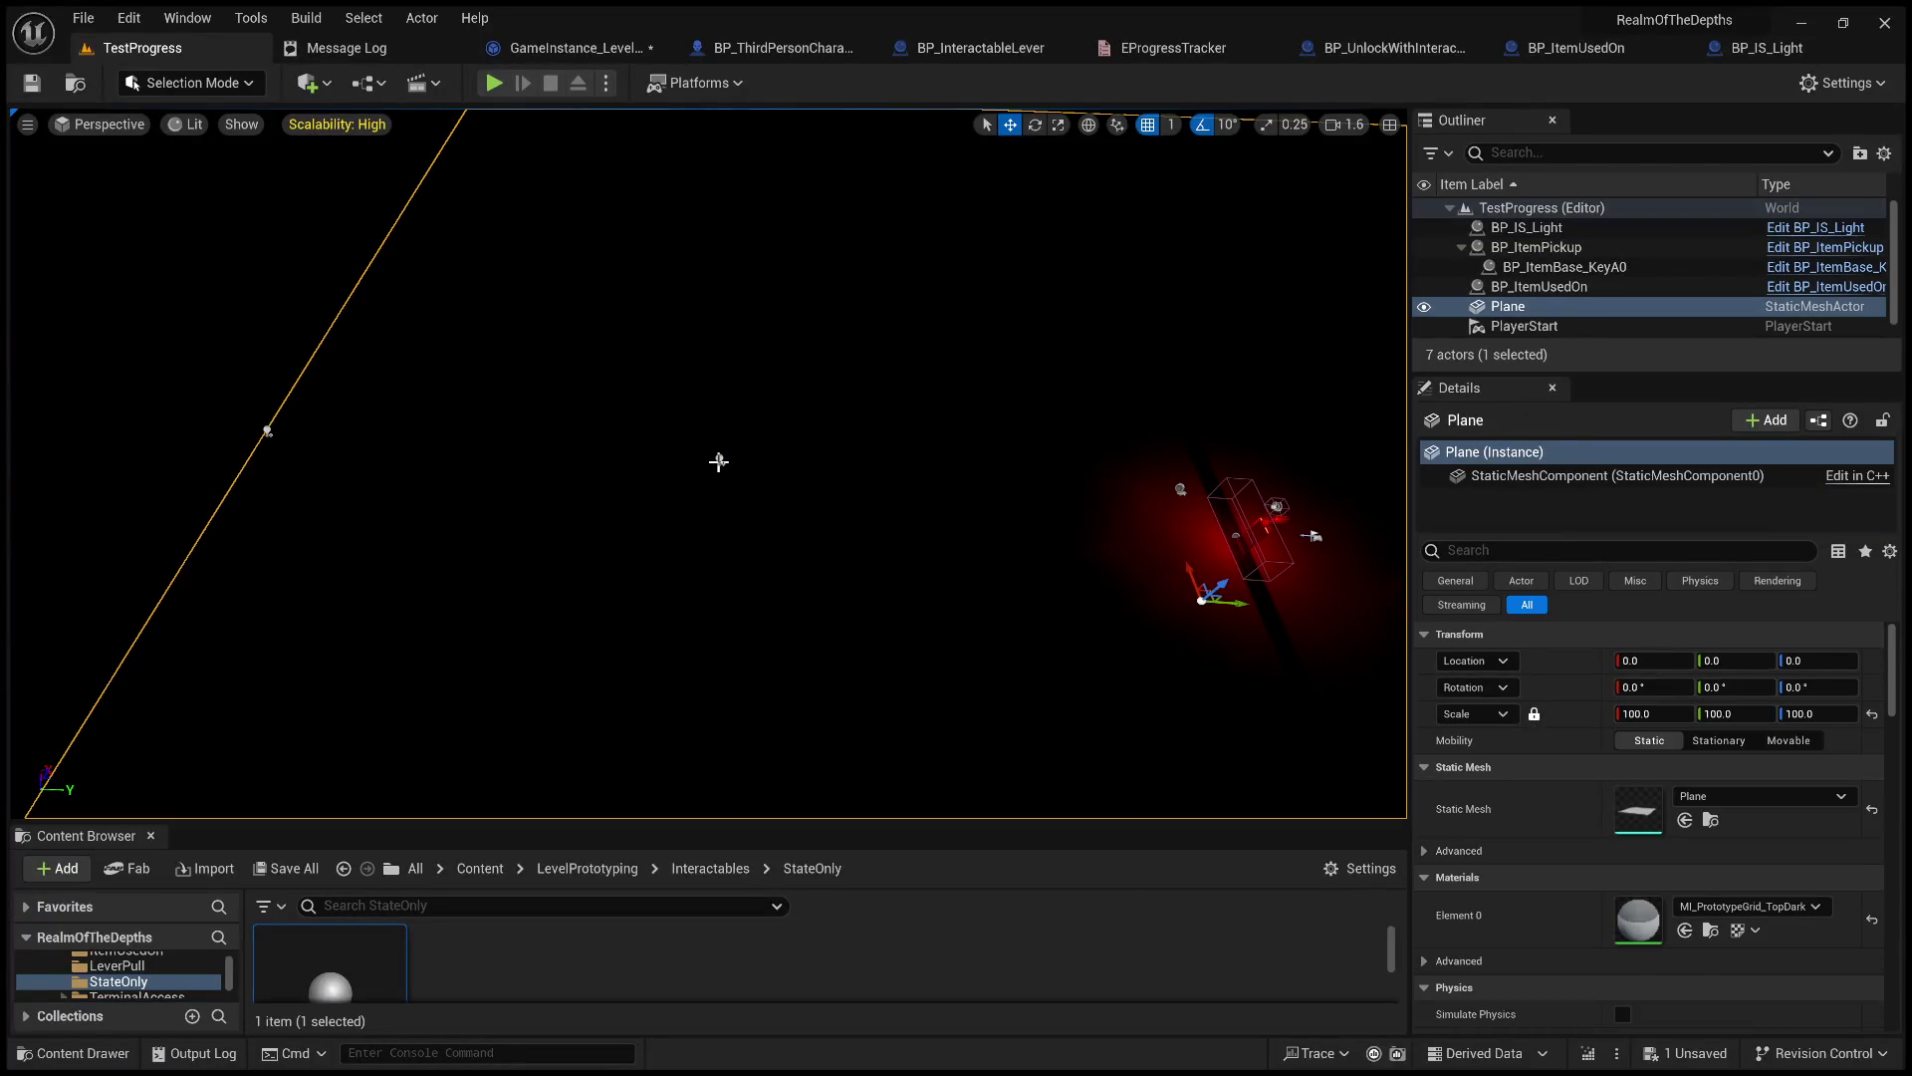